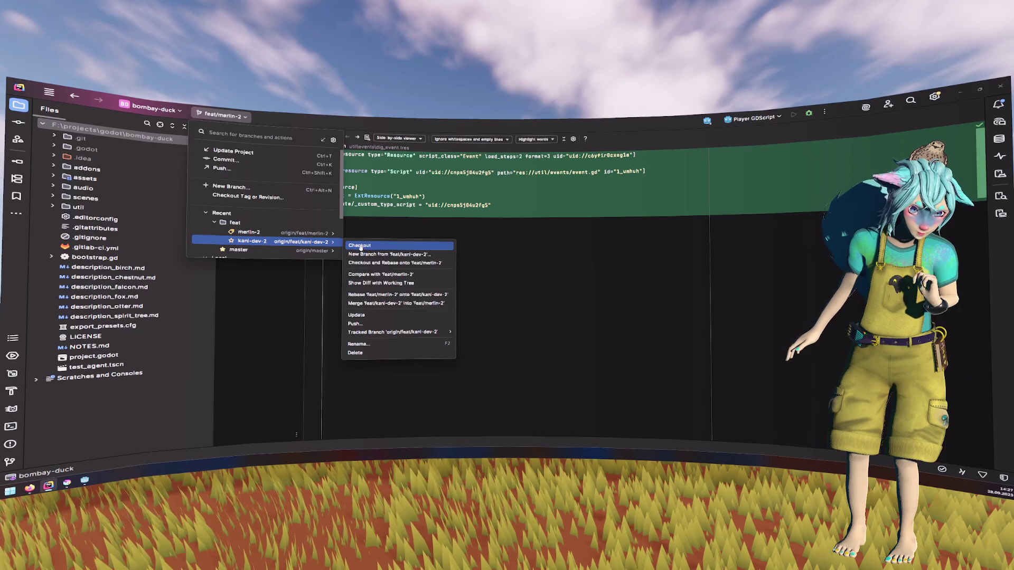
- Show the uncommitted changes list in Rider and look over the shelved changes
{"action": "key", "text": "ctrl+k"}
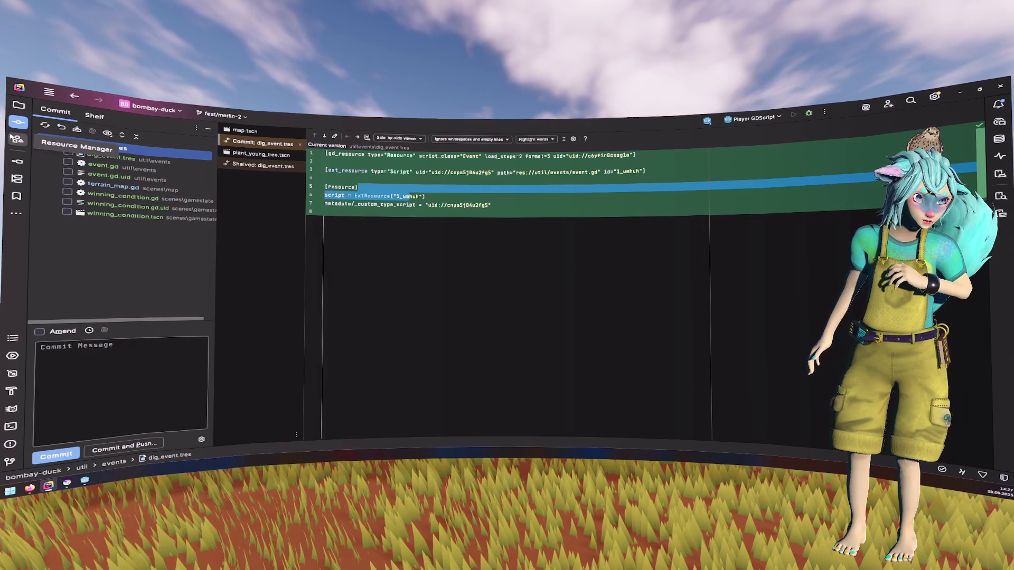
{"action": "left_click", "coordinate": [94, 115]}
{"action": "left_click", "coordinate": [55, 110]}
{"action": "left_click", "coordinate": [94, 115]}
{"action": "left_click", "coordinate": [55, 110]}
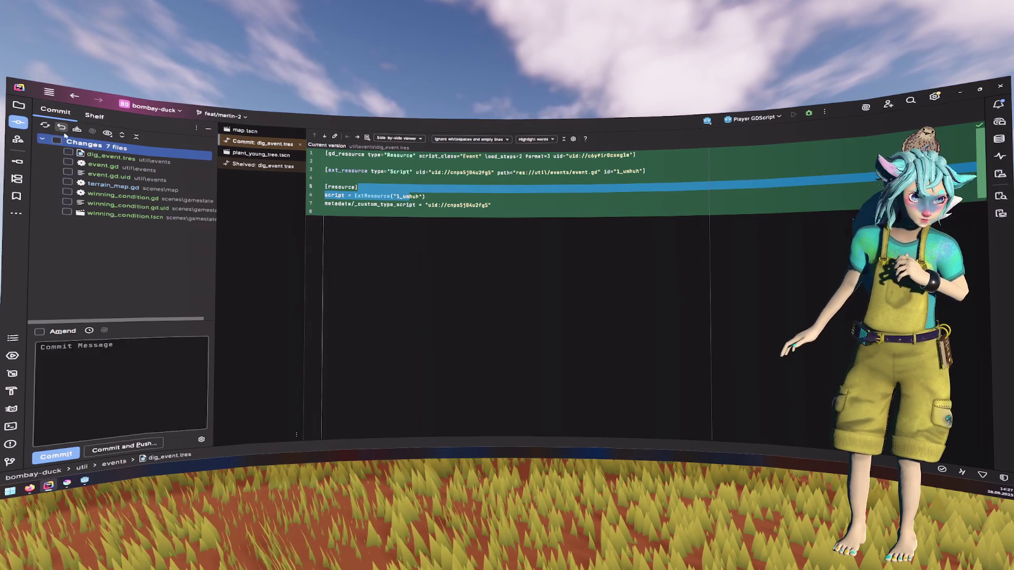
- Roll back all seven changed files, starting from dig_event.tres's context menu
{"action": "right_click", "coordinate": [92, 153]}
{"action": "left_click", "coordinate": [132, 170]}
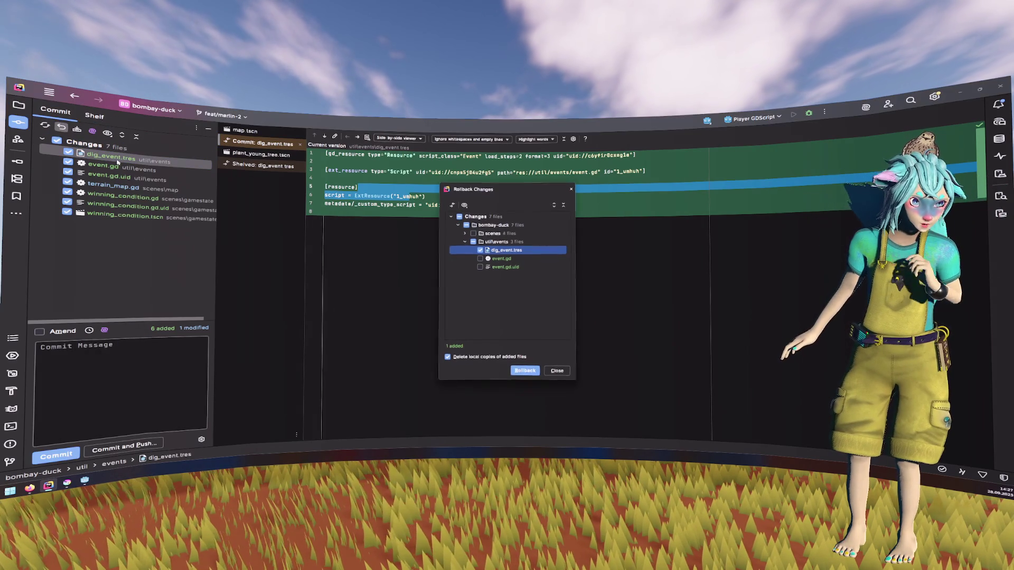
{"action": "left_click", "coordinate": [473, 241]}
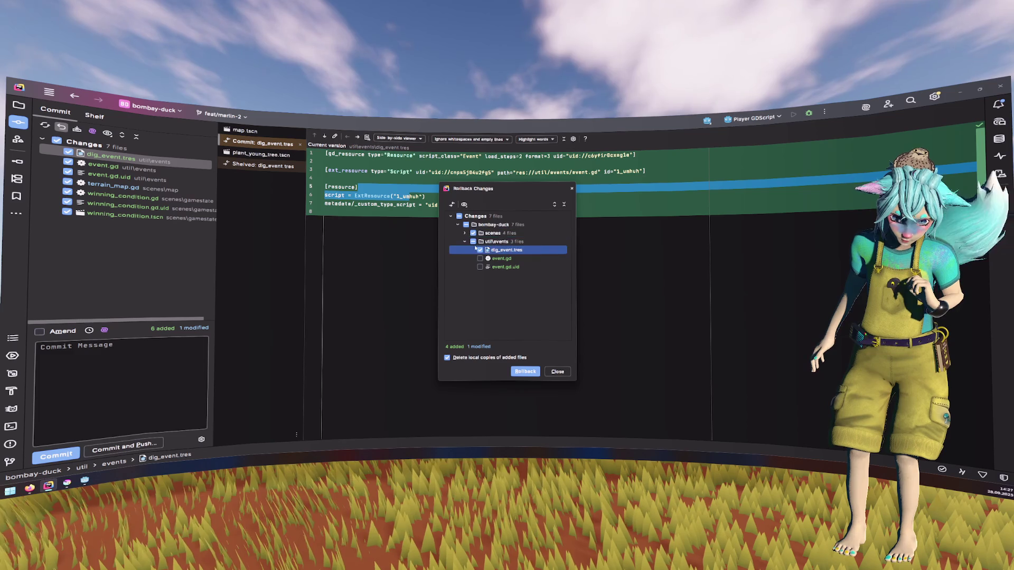
{"action": "left_click", "coordinate": [524, 370]}
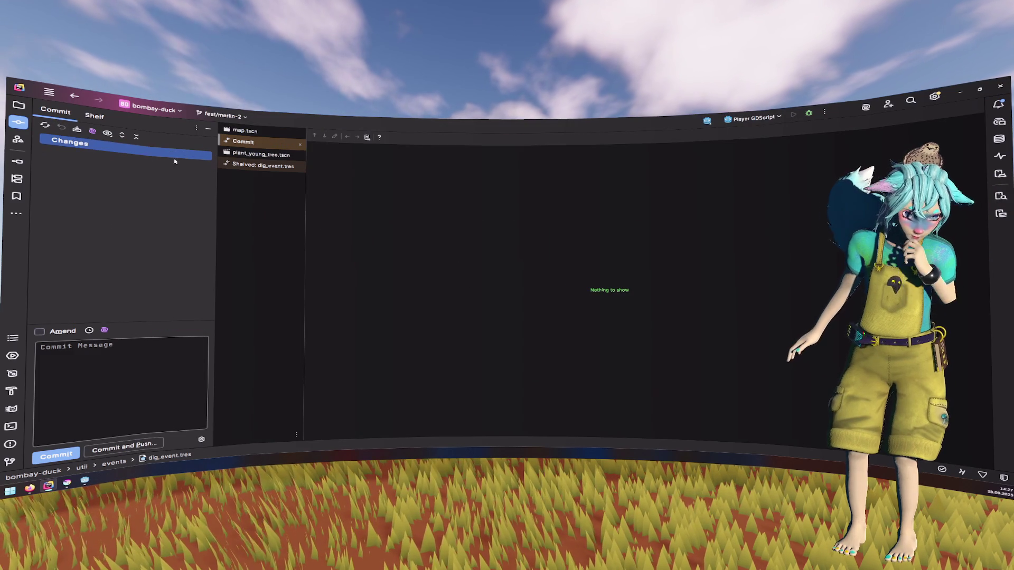
- Check out the git branch feat/kani-dev-2
{"action": "left_click", "coordinate": [233, 117]}
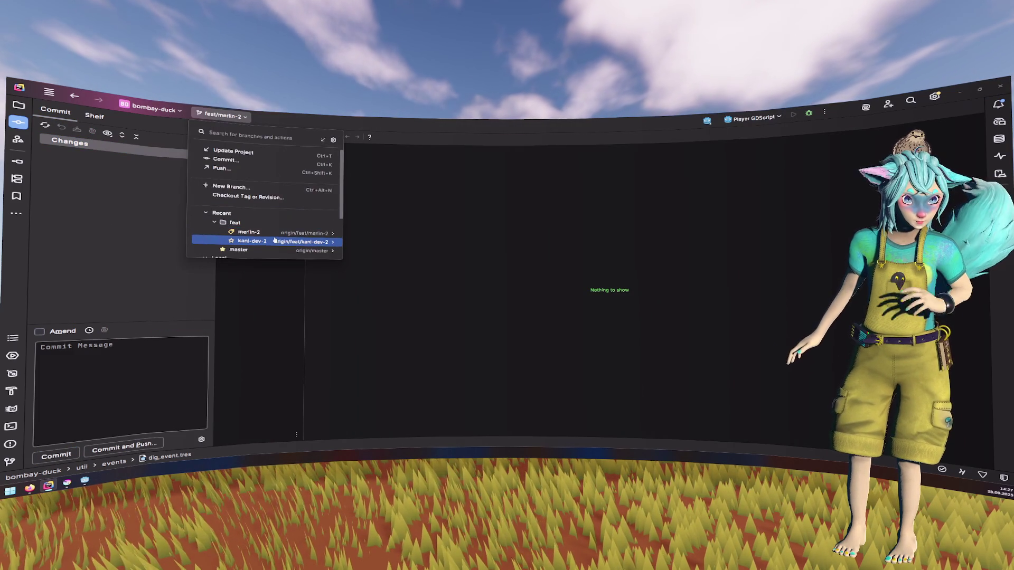
{"action": "mouse_move", "coordinate": [274, 240]}
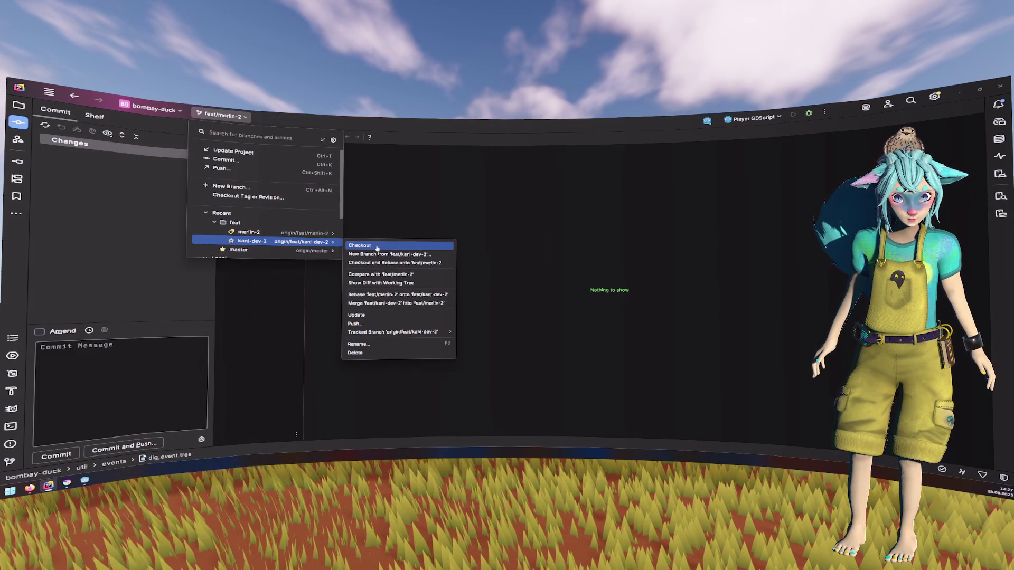
{"action": "left_click", "coordinate": [360, 245]}
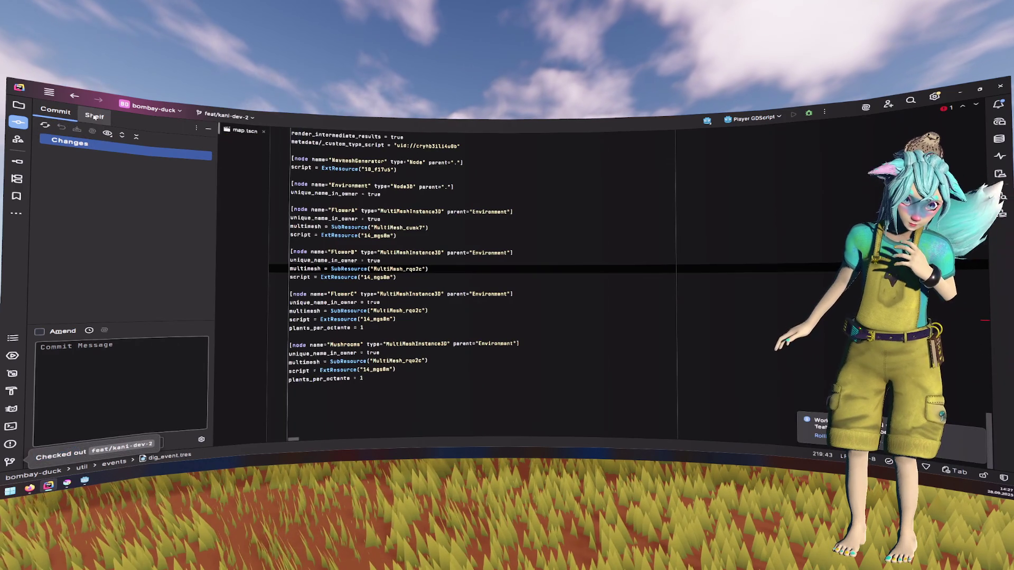
- Unshelve the WIP shelf onto the branch and reload the changed files in Godot
{"action": "left_click", "coordinate": [94, 115]}
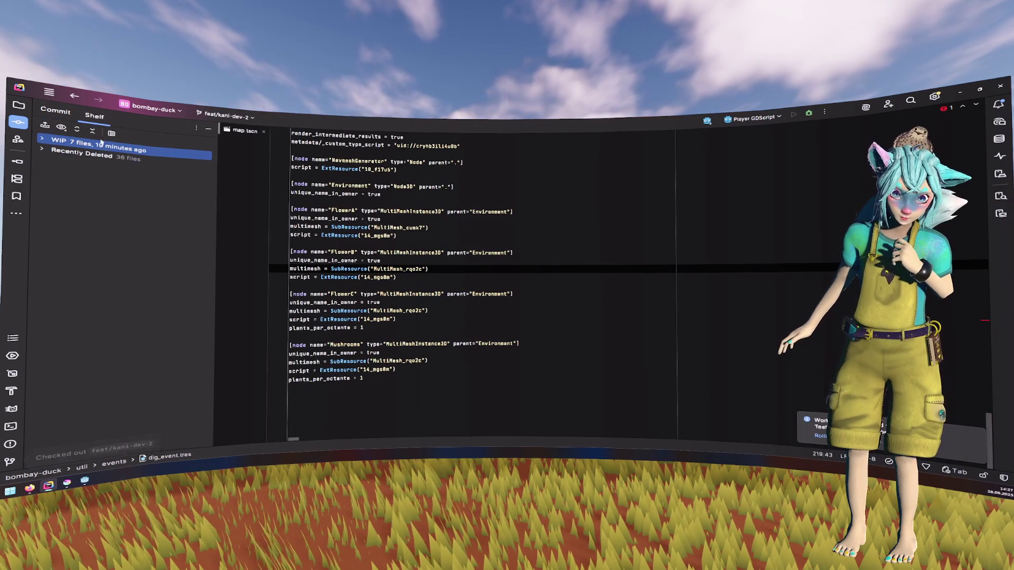
{"action": "right_click", "coordinate": [100, 141]}
{"action": "left_click", "coordinate": [149, 167]}
{"action": "key", "text": "Return"}
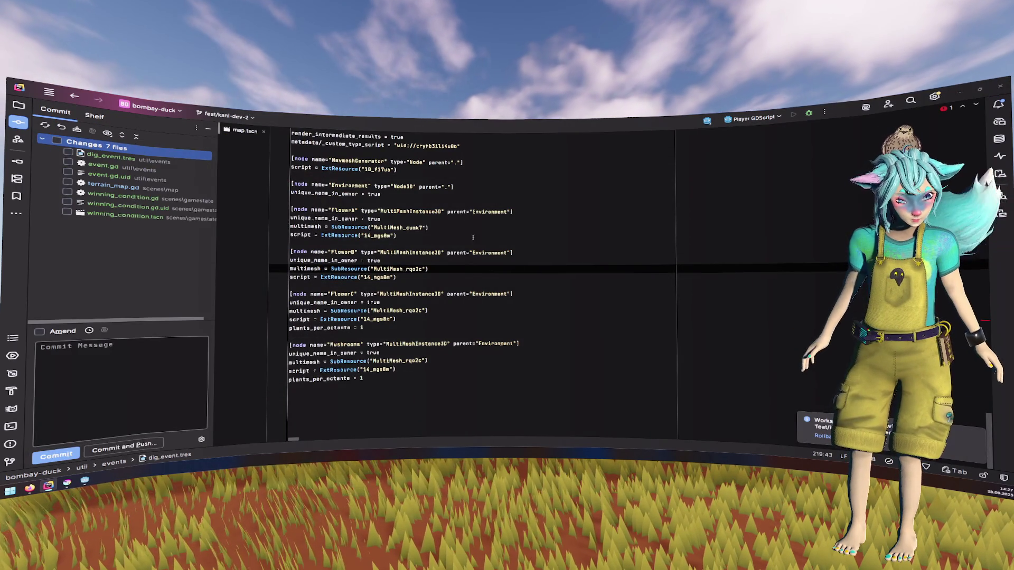
{"action": "key", "text": "alt+Tab"}
{"action": "left_click", "coordinate": [518, 324]}
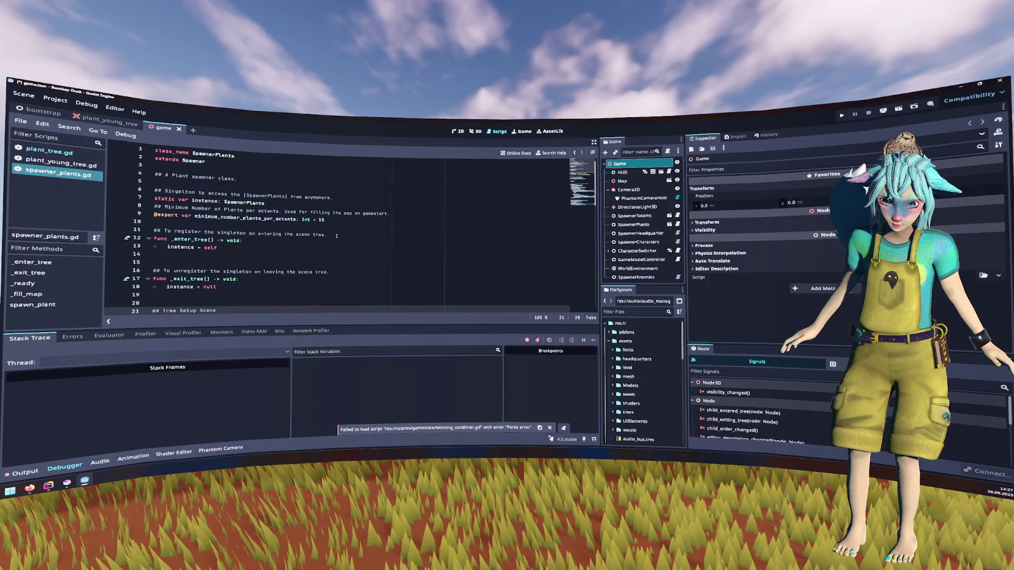
- Reload the current project via Project > Reload Current Project and look over spawner_plants.gd
{"action": "left_click", "coordinate": [56, 101]}
{"action": "left_click", "coordinate": [78, 211]}
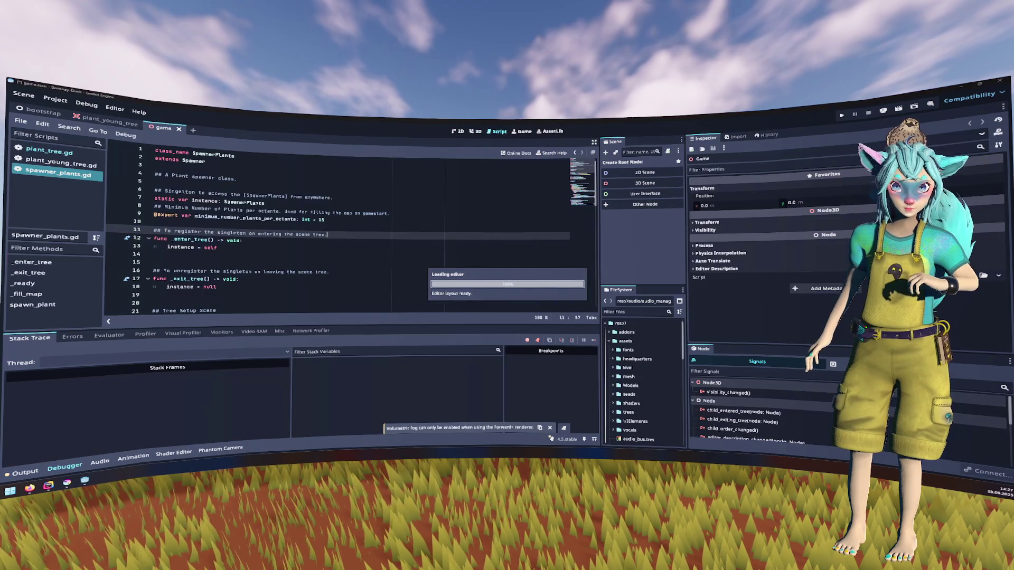
{"action": "left_click", "coordinate": [438, 230]}
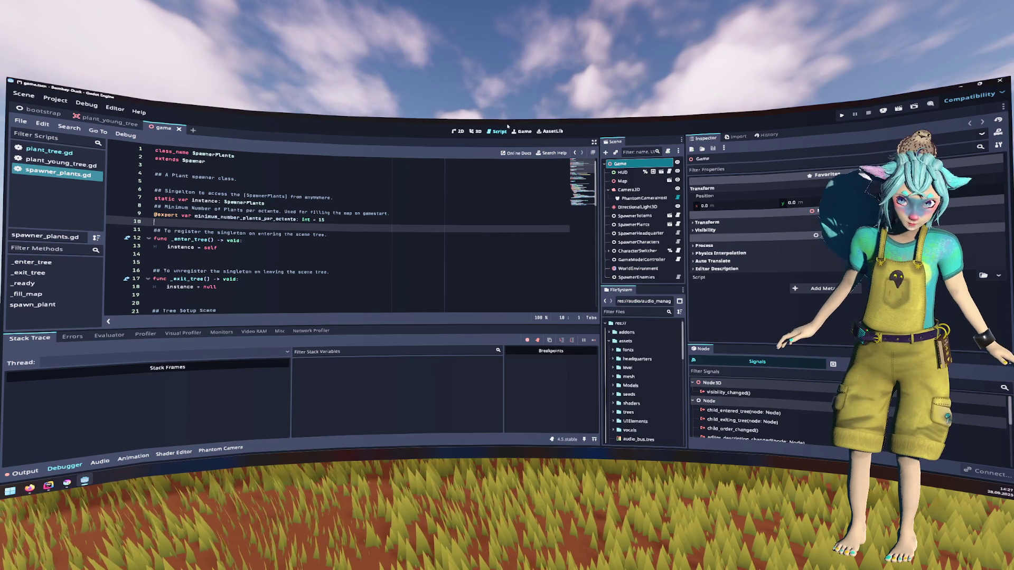
{"action": "key", "text": "ctrl+F4"}
{"action": "key", "text": "ctrl+F3"}
{"action": "left_click", "coordinate": [238, 202]}
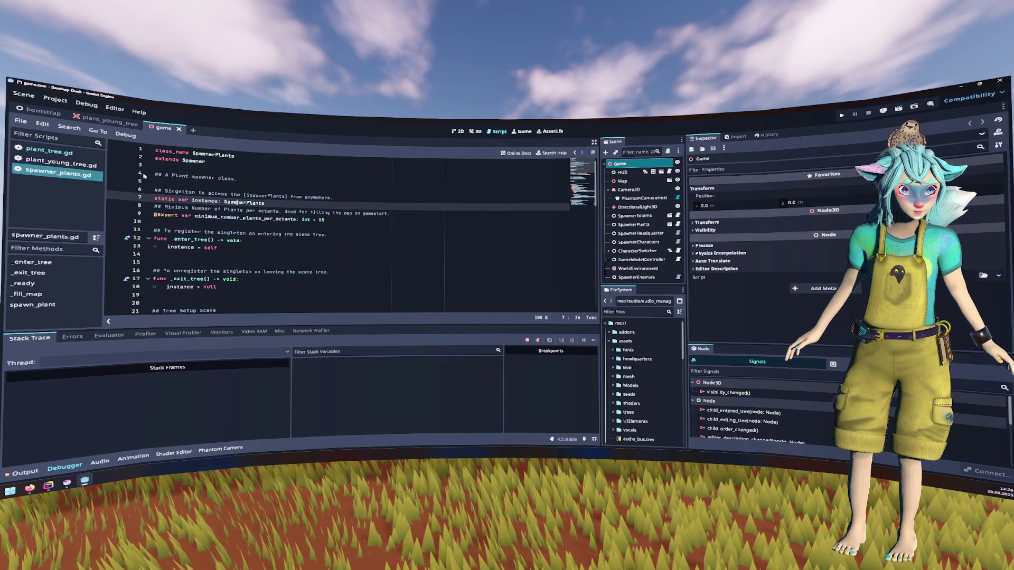
{"action": "key", "text": "Up"}
{"action": "key", "text": "Up"}
{"action": "key", "text": "Up"}
{"action": "left_click", "coordinate": [639, 312]}
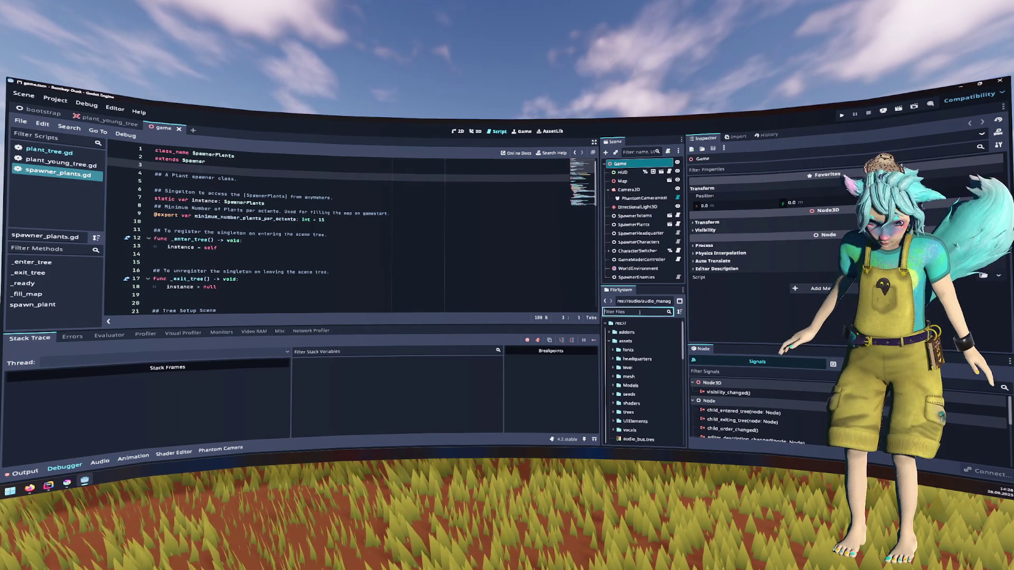
- Filter the FileSystem for 'winn', open winning_condition.gd and dismiss the parse-error alerts
{"action": "type", "text": "d;skfa;ldkfas;lkdl"}
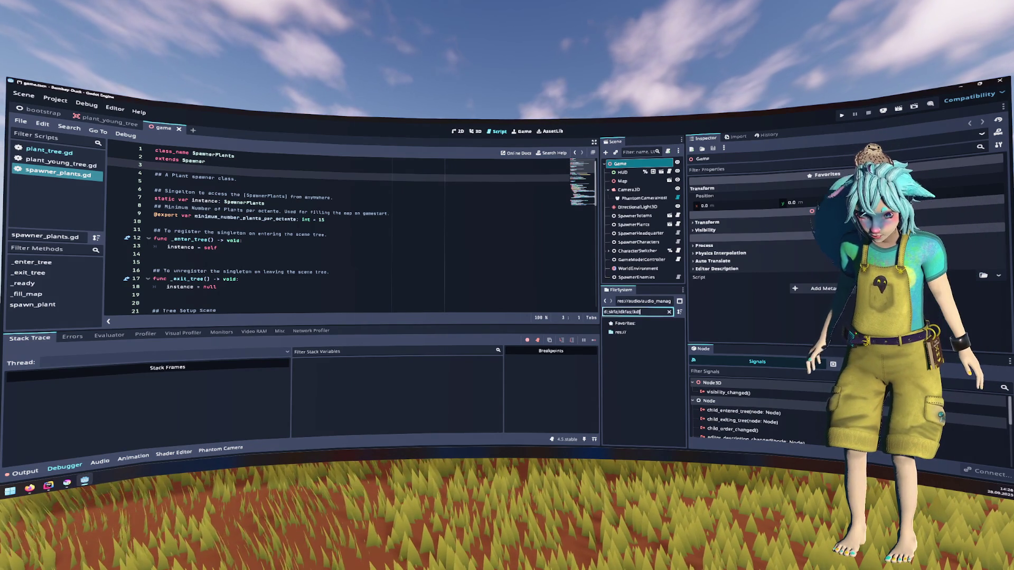
{"action": "key", "text": "BackSpace"}
{"action": "key", "text": "BackSpace"}
{"action": "key", "text": "BackSpace"}
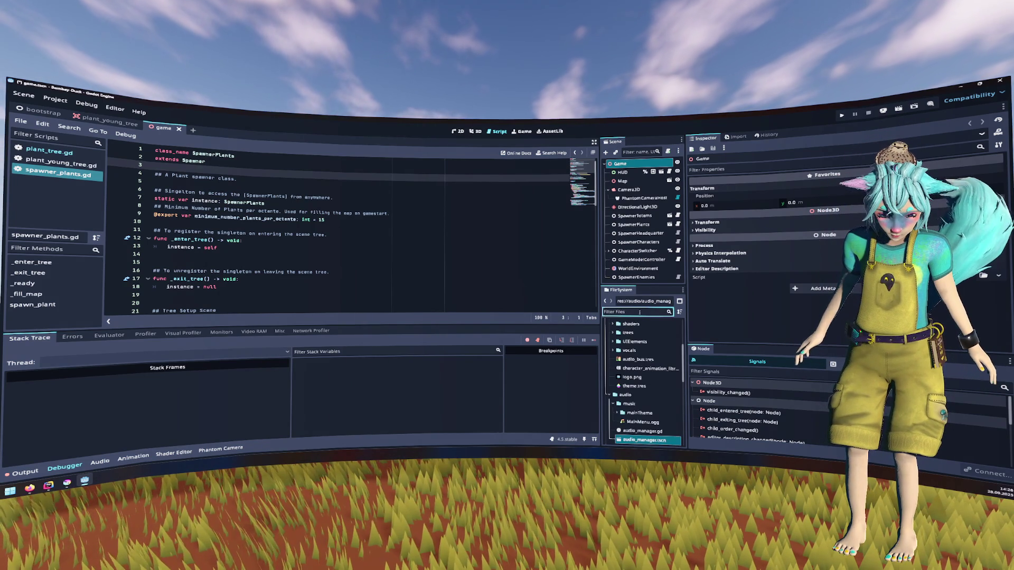
{"action": "type", "text": "winn"}
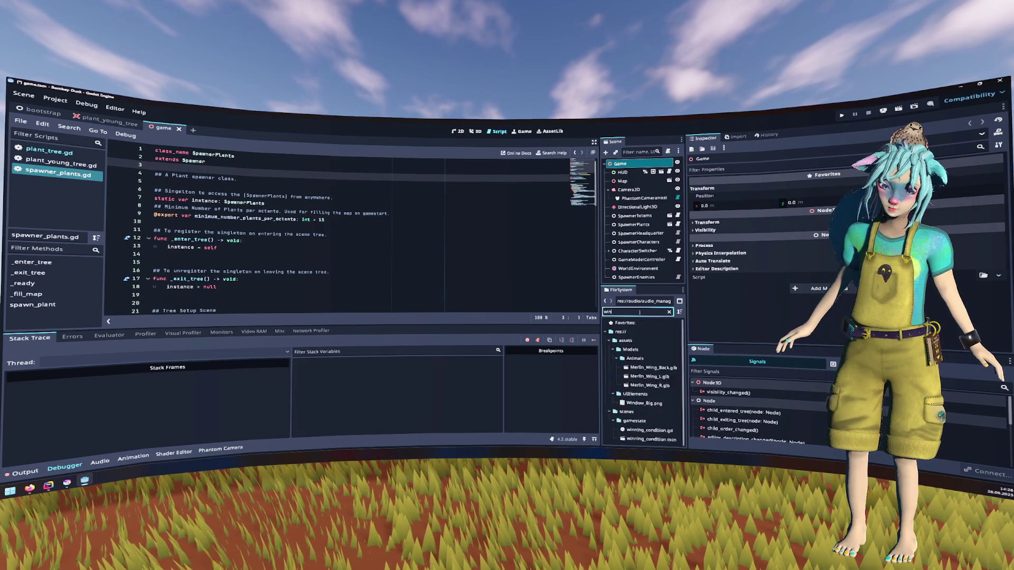
{"action": "double_click", "coordinate": [649, 360]}
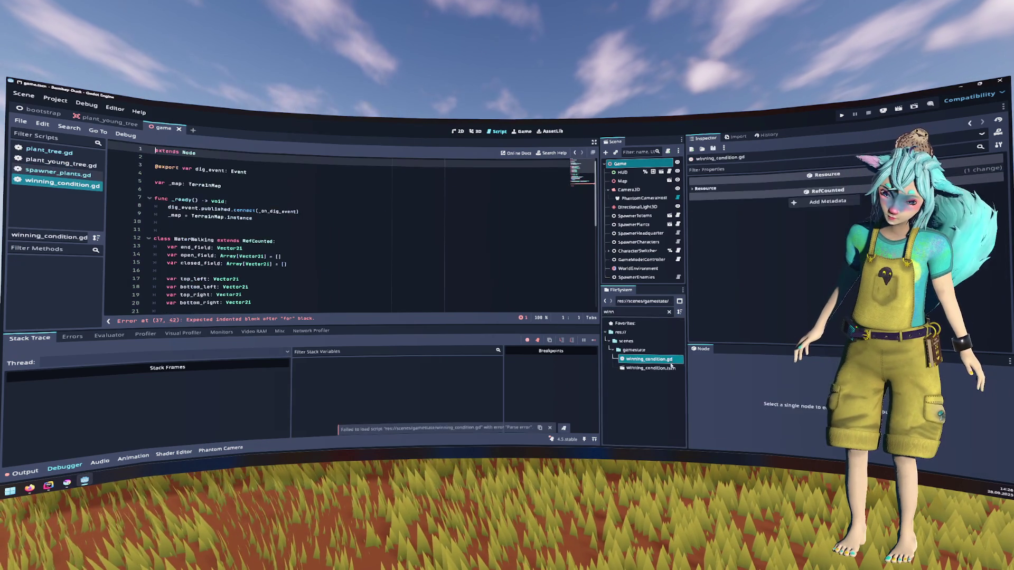
{"action": "double_click", "coordinate": [651, 368]}
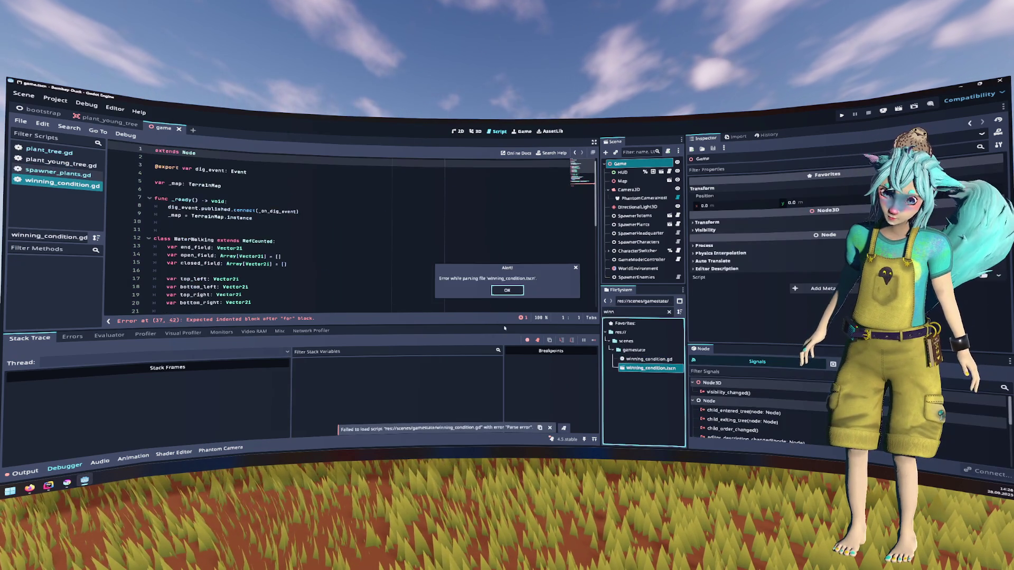
{"action": "left_click", "coordinate": [508, 290]}
{"action": "double_click", "coordinate": [640, 369]}
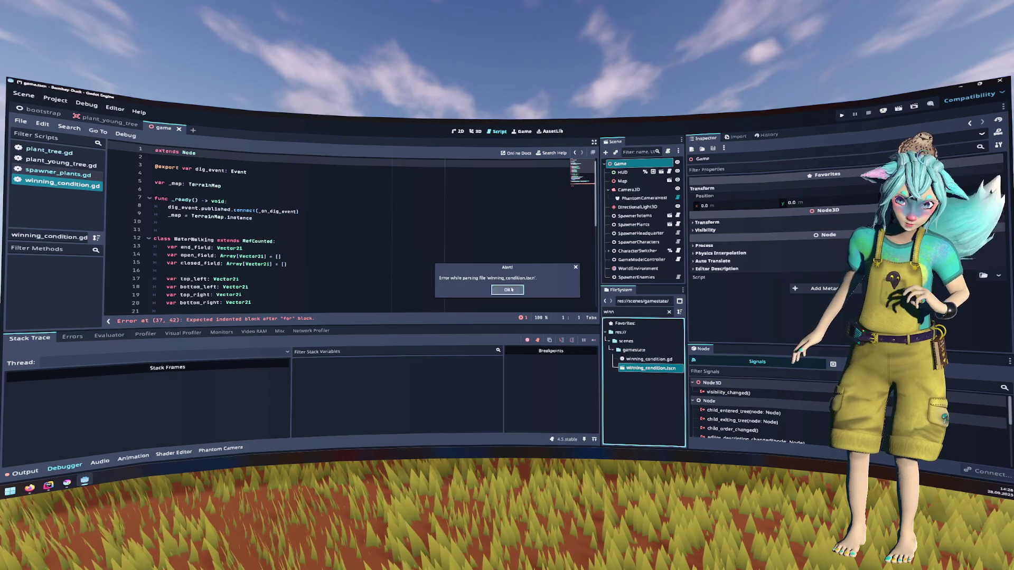
{"action": "left_click", "coordinate": [508, 290]}
{"action": "left_click", "coordinate": [331, 239]}
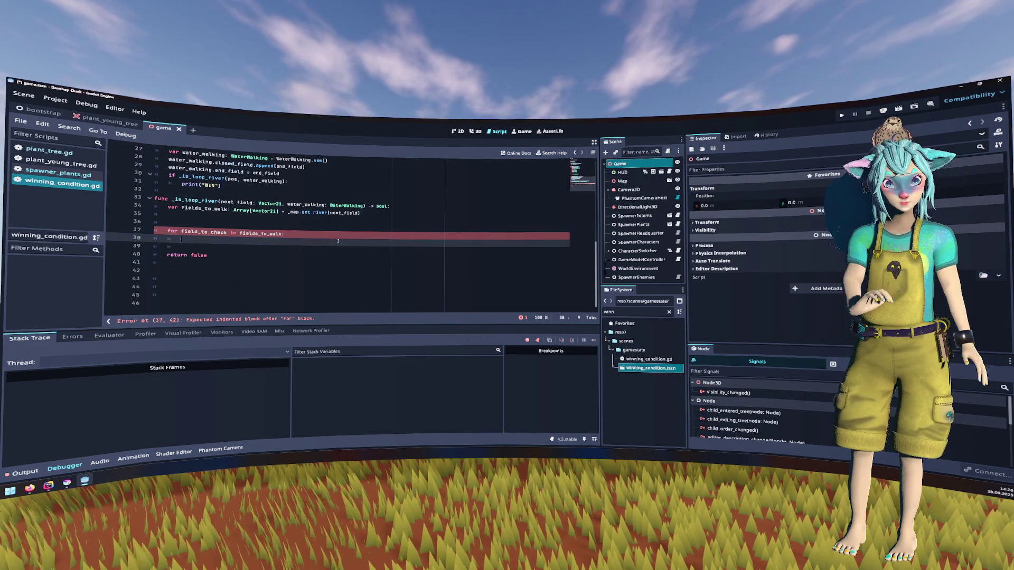
- On line 36 begin the condition 'if water_walking.top_left.x < next_field.' using autocomplete
{"action": "left_click", "coordinate": [66, 468]}
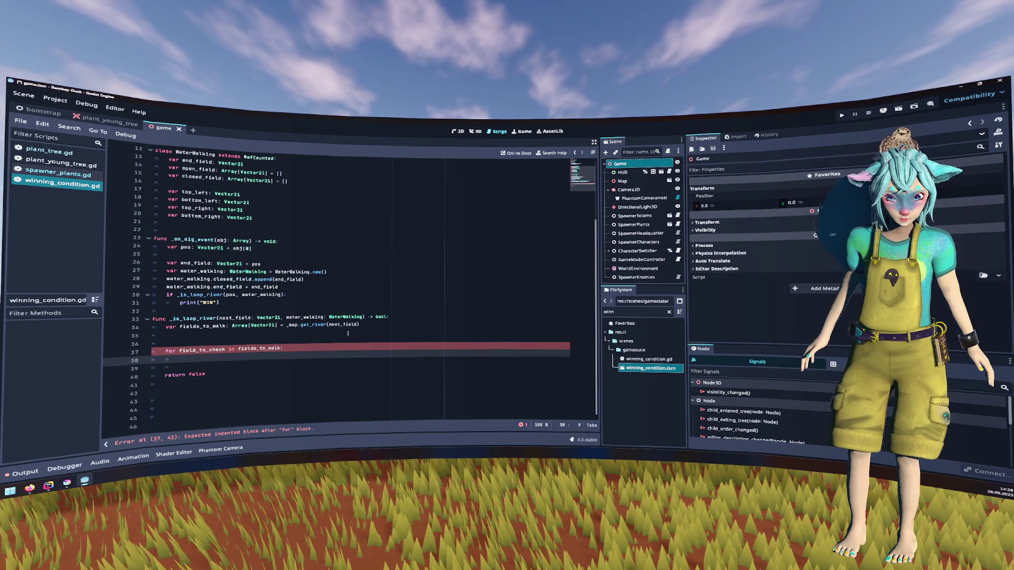
{"action": "key", "text": "Up"}
{"action": "key", "text": "Up"}
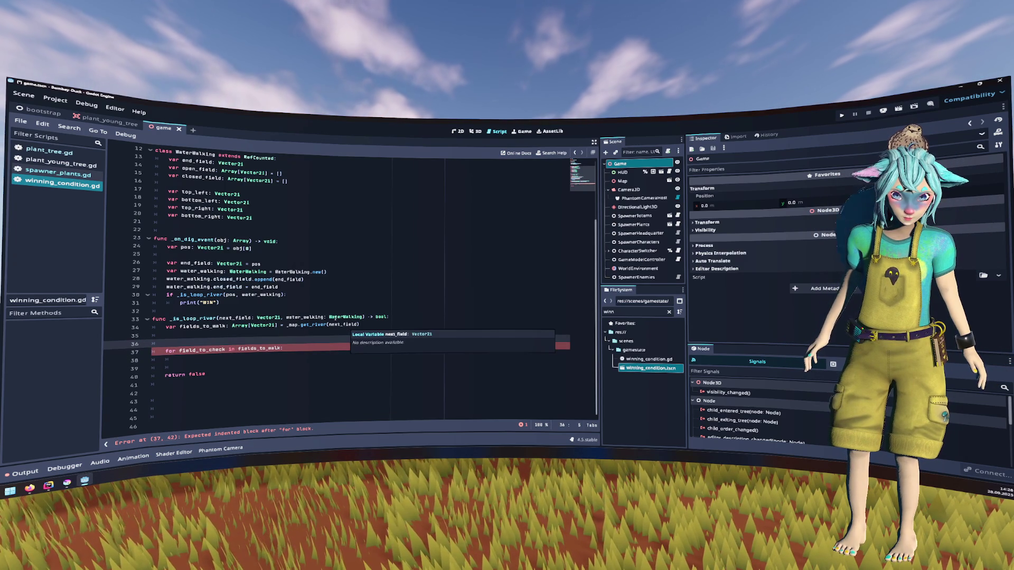
{"action": "left_click", "coordinate": [335, 317]}
{"action": "left_click", "coordinate": [317, 335]}
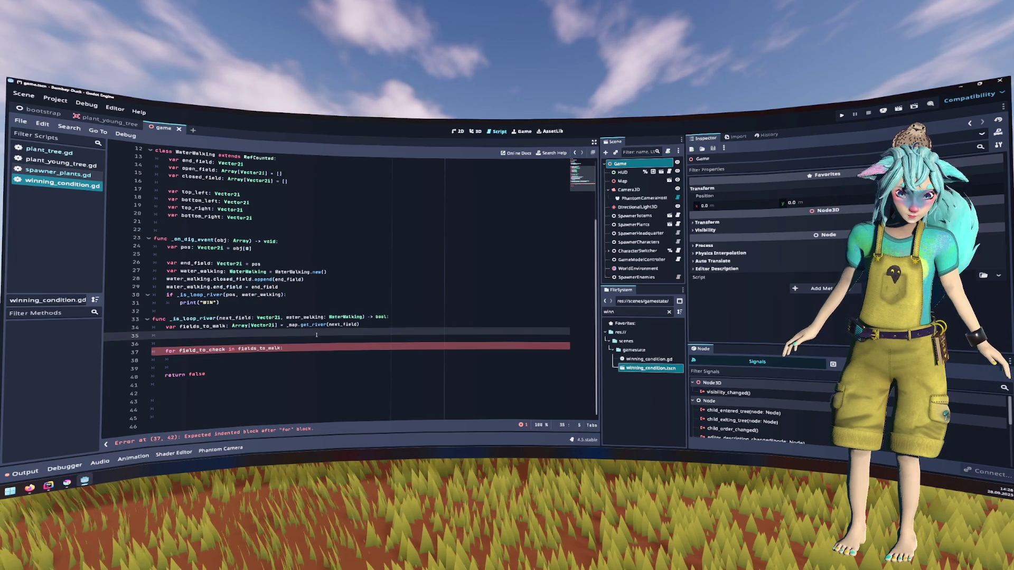
{"action": "key", "text": "Return"}
{"action": "type", "text": "if water_walking."}
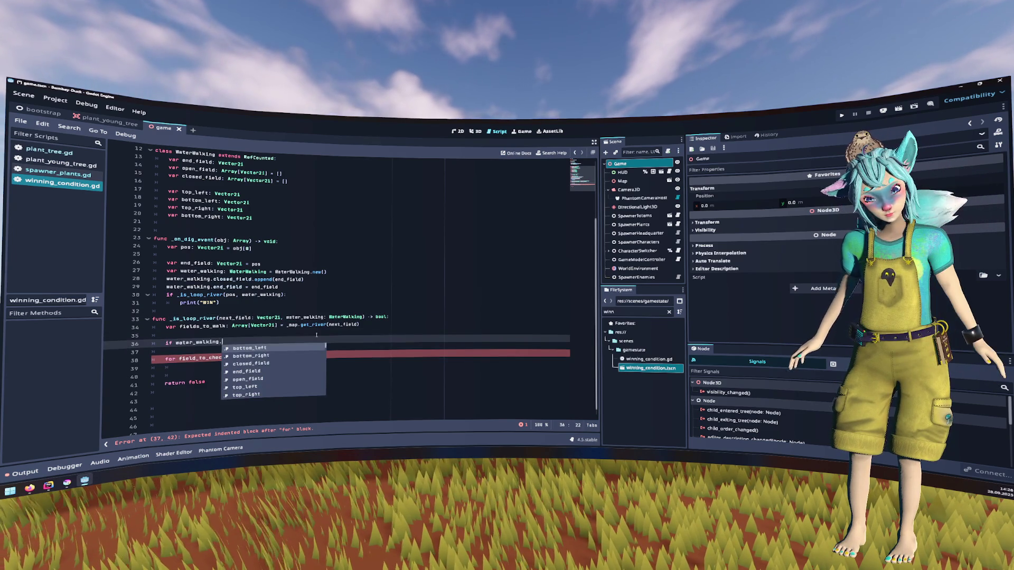
{"action": "type", "text": "top"}
{"action": "key", "text": "Return"}
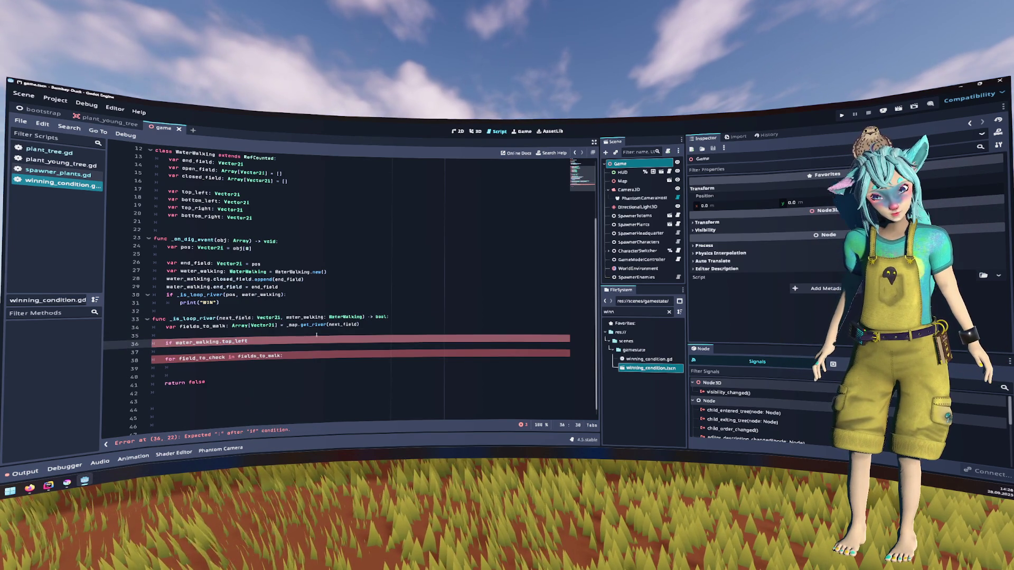
{"action": "type", "text": ".x "}
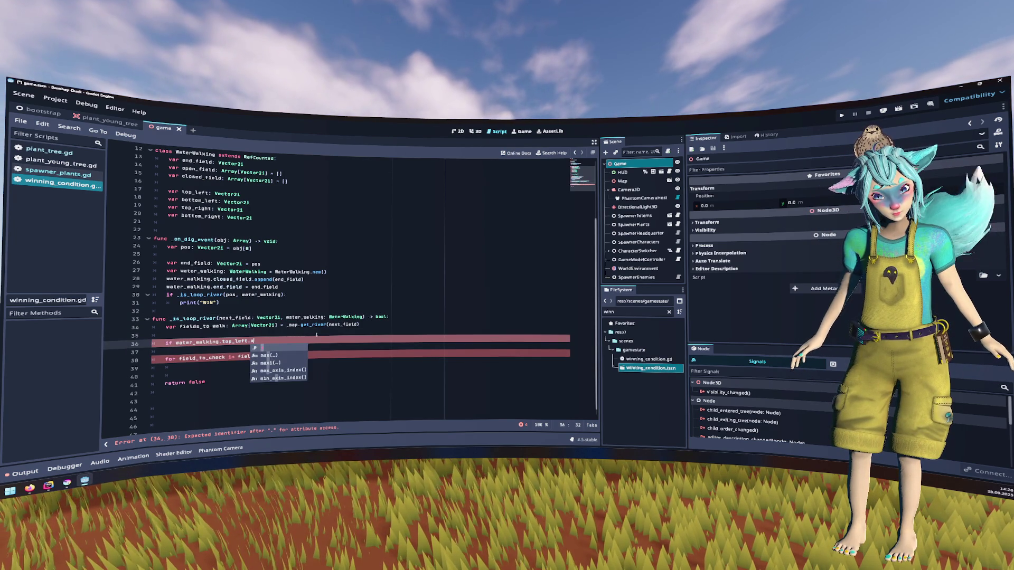
{"action": "type", "text": "< ne"}
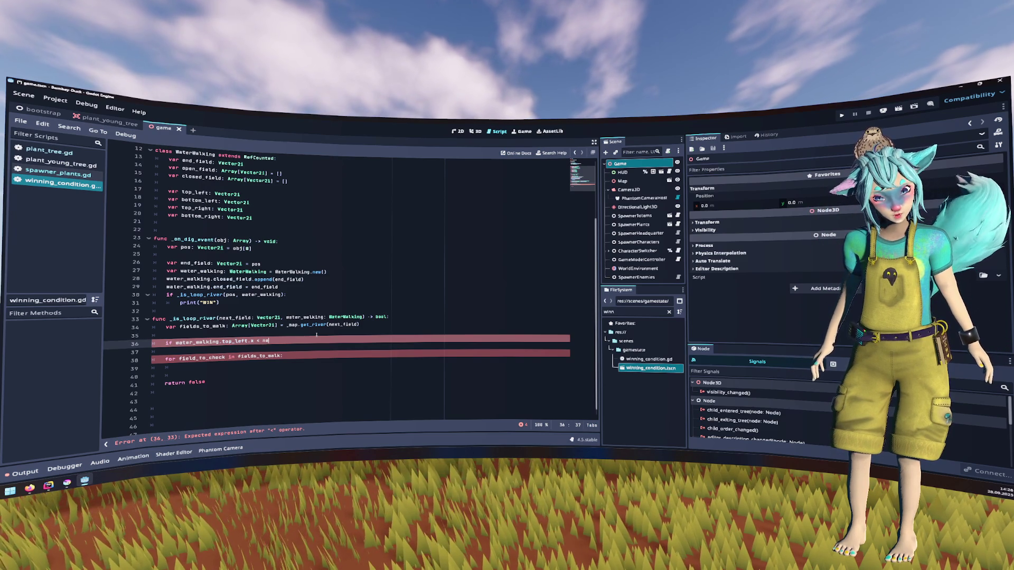
{"action": "type", "text": "x"}
{"action": "key", "text": "Return"}
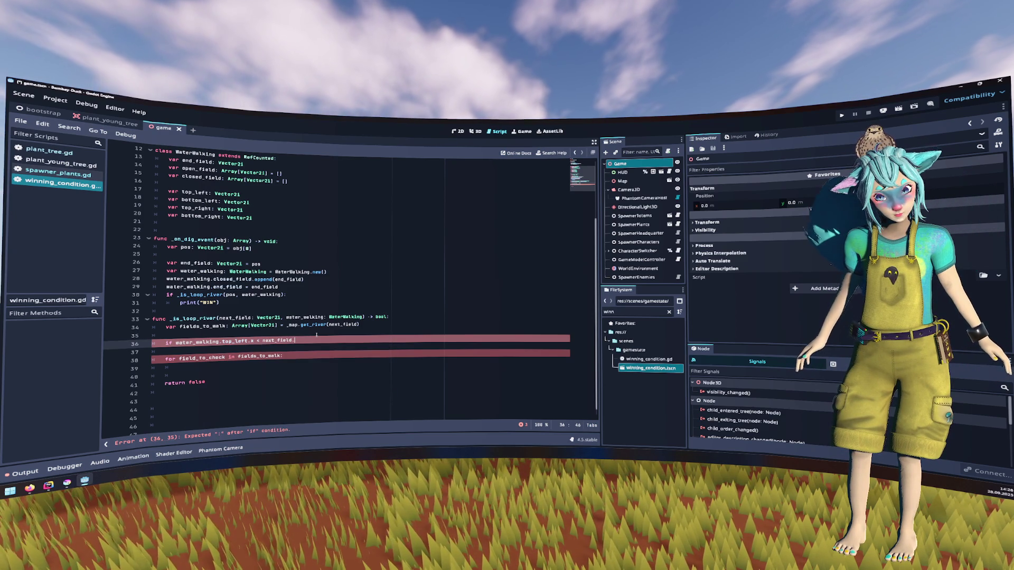
{"action": "type", "text": "."}
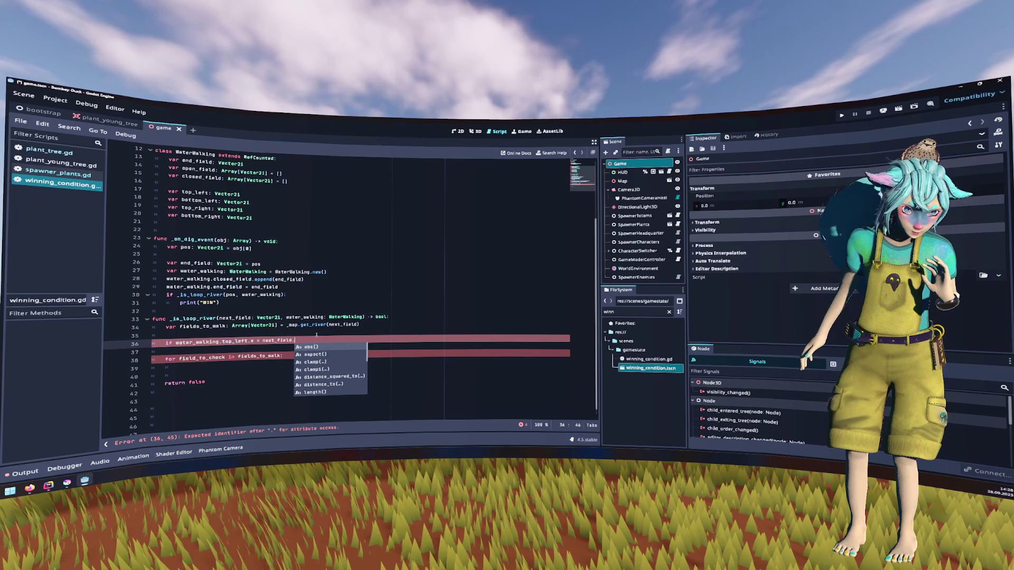
{"action": "left_click", "coordinate": [307, 201]}
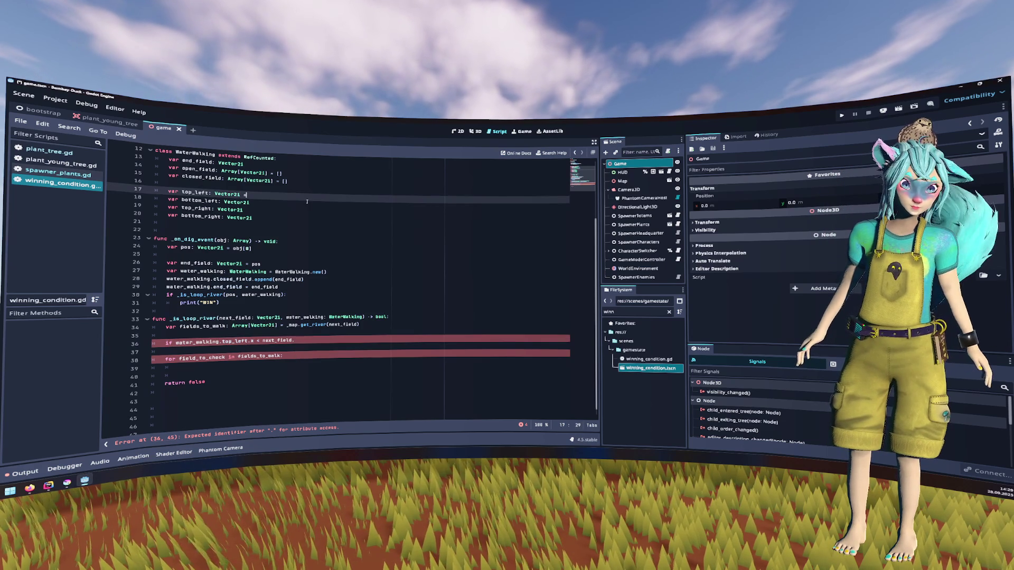
- Give top_left, bottom_left, top_right and bottom_right a Vector3.ZERO default value
{"action": "type", "text": ".z"}
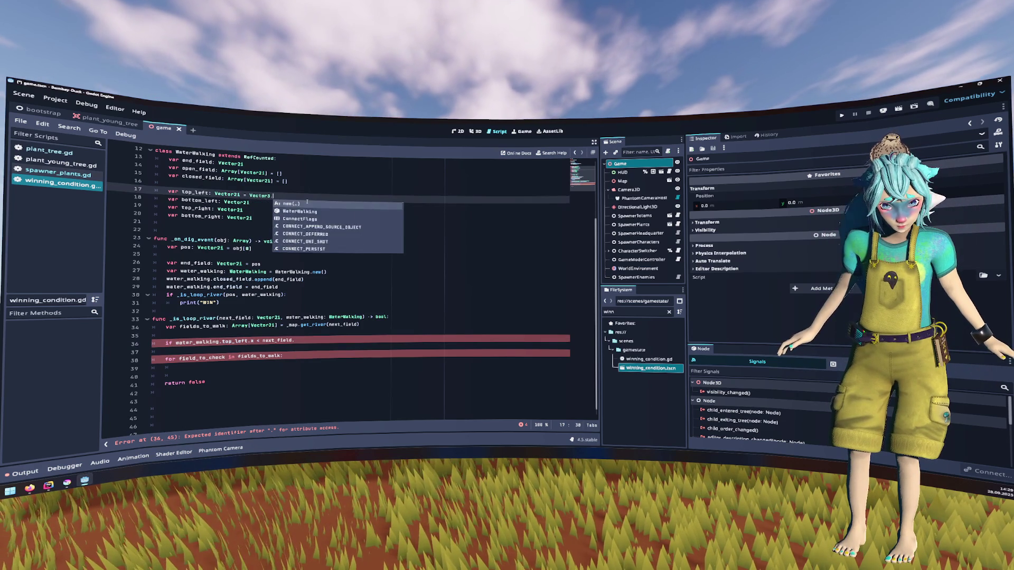
{"action": "key", "text": "ctrl+shift+Left"}
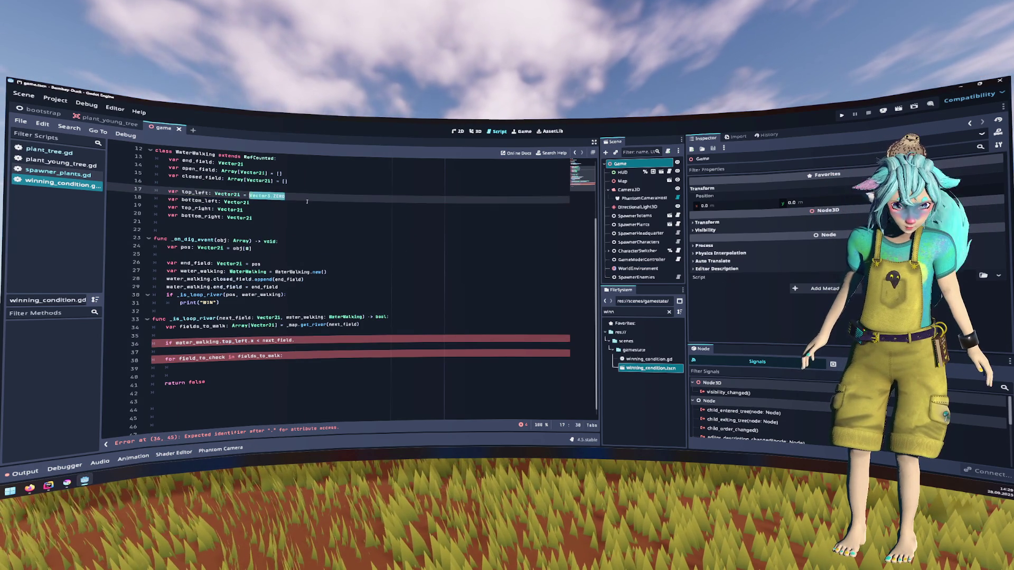
{"action": "key", "text": "Down"}
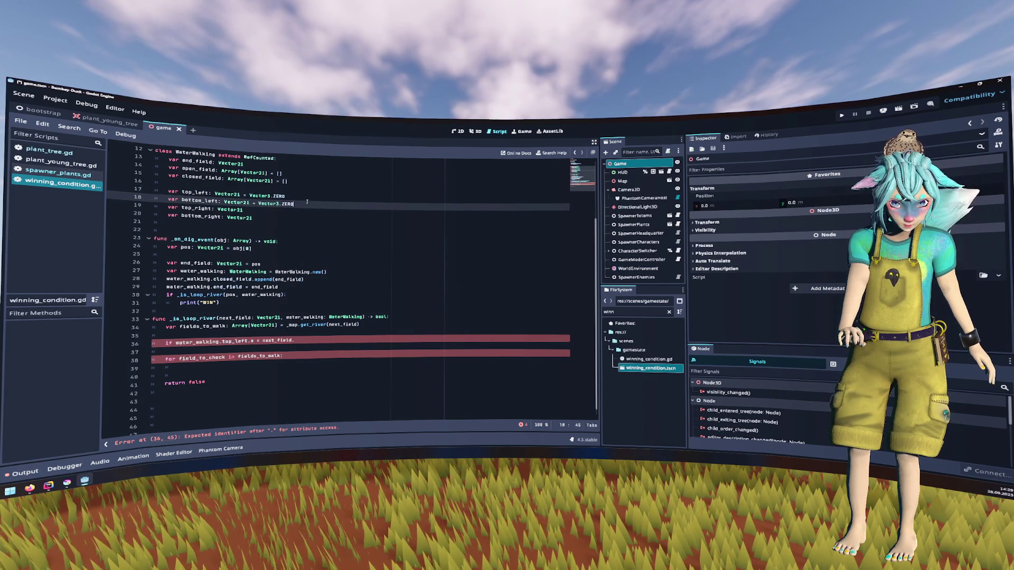
{"action": "key", "text": "Down"}
{"action": "type", "text": "= Vector3.ZERO"}
{"action": "key", "text": "Down"}
{"action": "type", "text": "= Vector3.ZERO"}
{"action": "key", "text": "Down"}
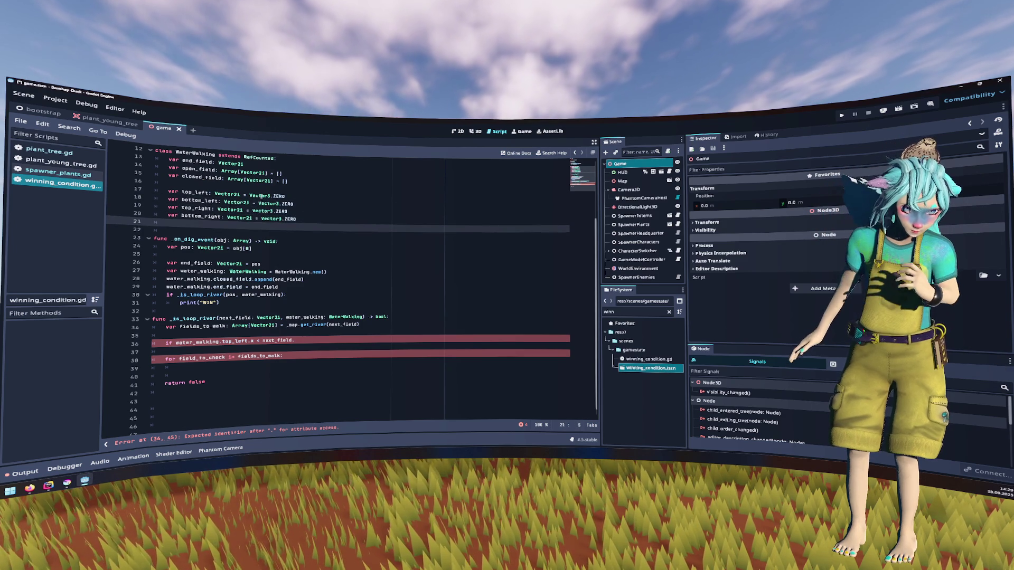
- Change each of the four corner defaults from Vector3.ZERO to Vector2i.ZERO
{"action": "left_click", "coordinate": [270, 196]}
{"action": "key", "text": "BackSpace"}
{"action": "type", "text": "2i"}
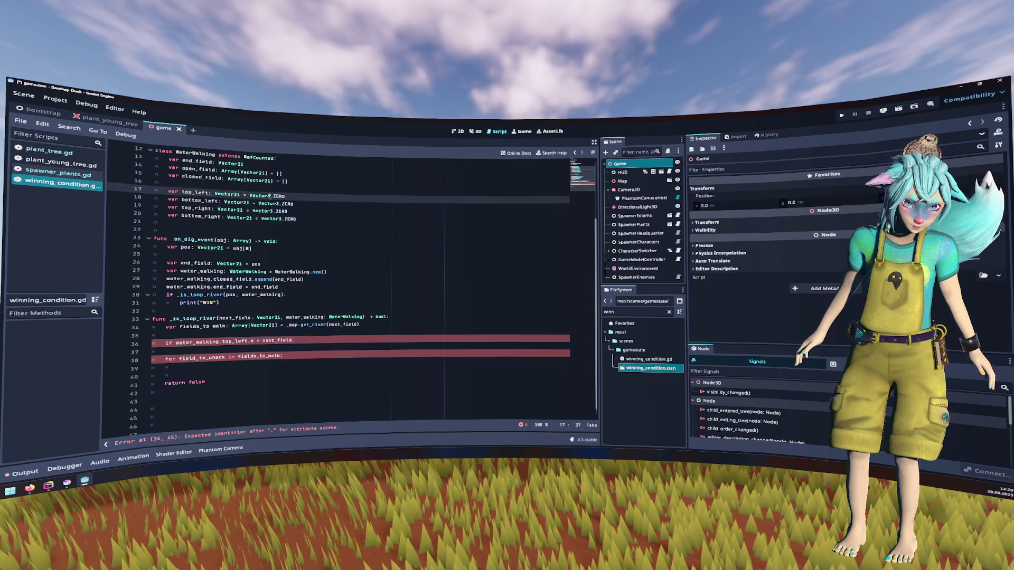
{"action": "double_click", "coordinate": [268, 204]}
{"action": "type", "text": "2i"}
{"action": "double_click", "coordinate": [261, 210]}
{"action": "type", "text": "2i"}
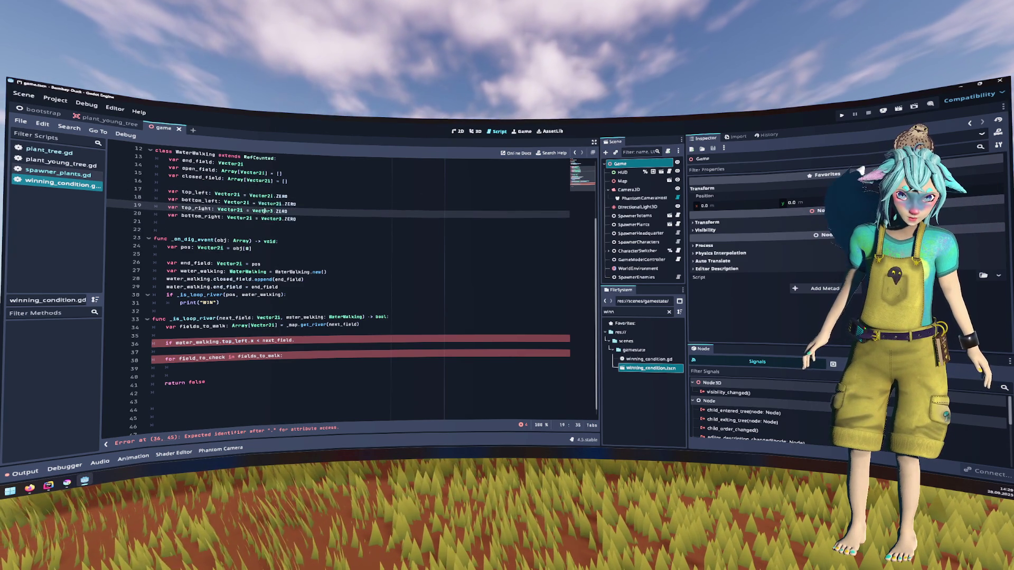
{"action": "double_click", "coordinate": [270, 218]}
{"action": "type", "text": "2i"}
{"action": "left_click", "coordinate": [319, 258]}
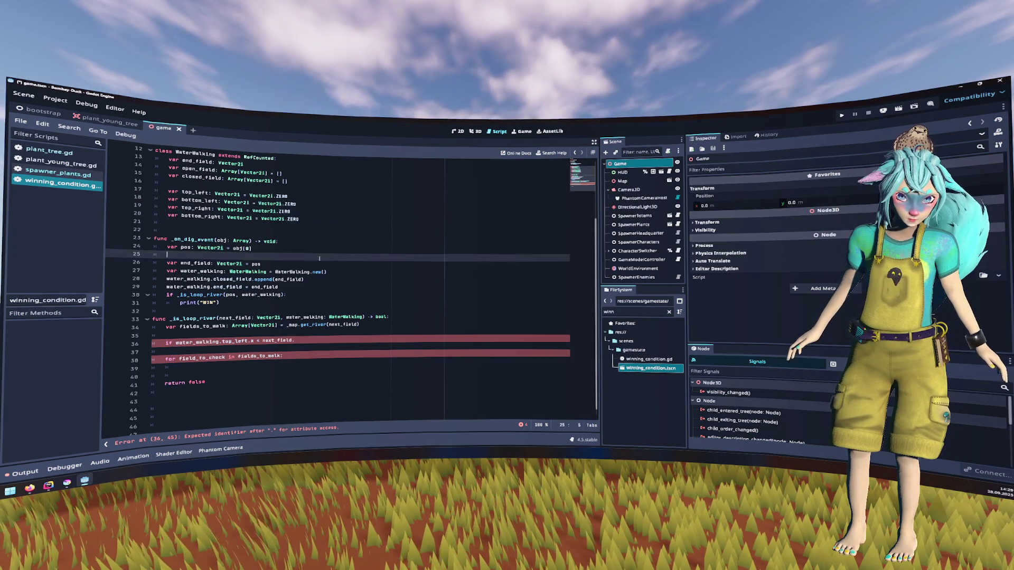
{"action": "left_click", "coordinate": [366, 341]}
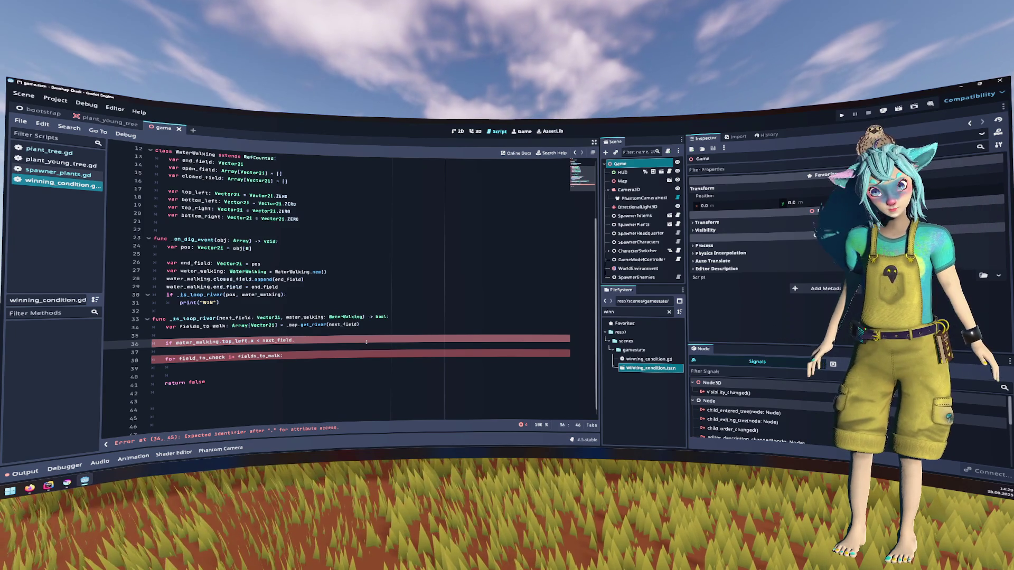
- Complete the comparison with next_field.x, duplicate it after '&&', and end the line with ':'
{"action": "key", "text": "ctrl+space"}
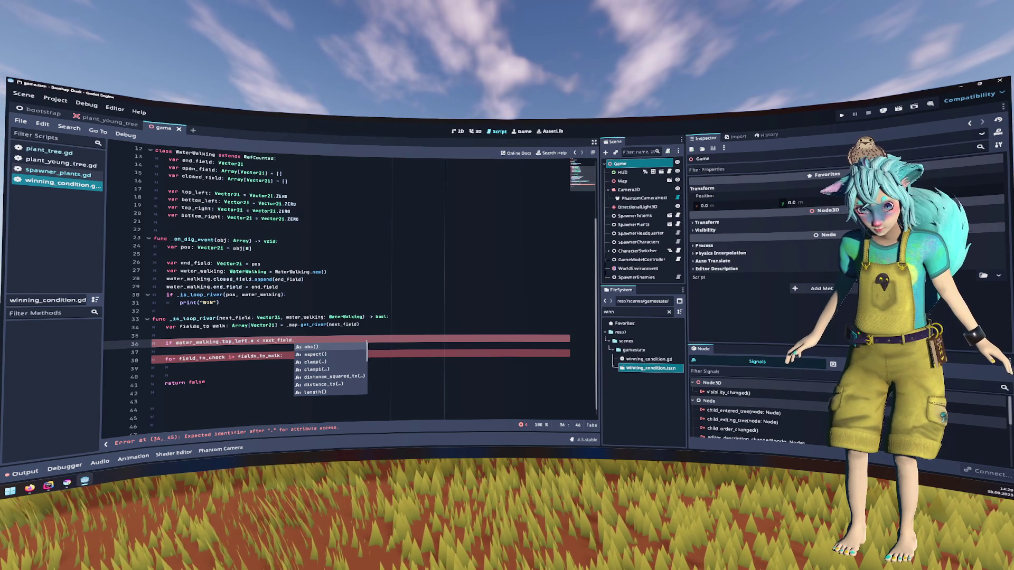
{"action": "type", "text": "x"}
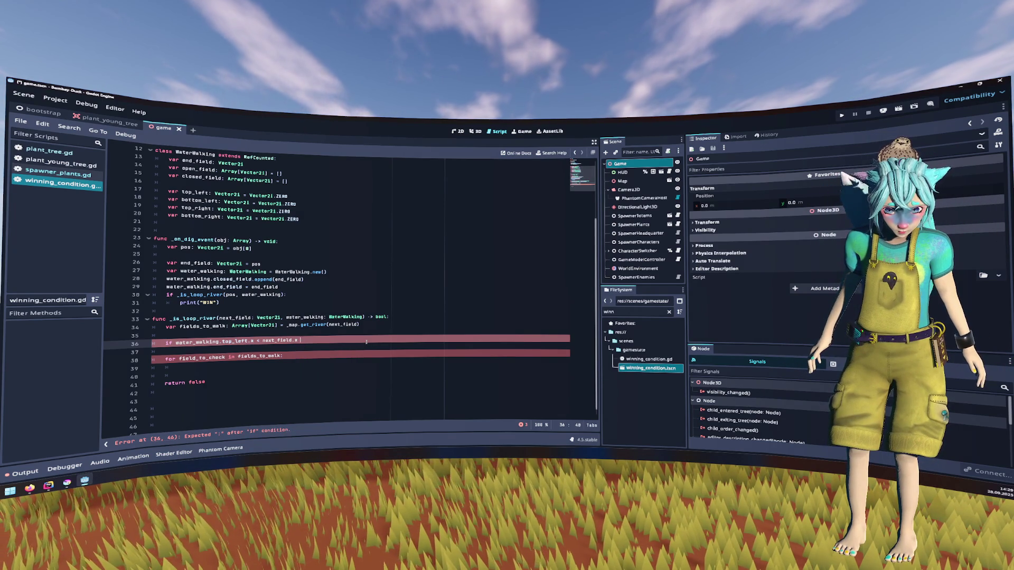
{"action": "key", "text": "shift+Home"}
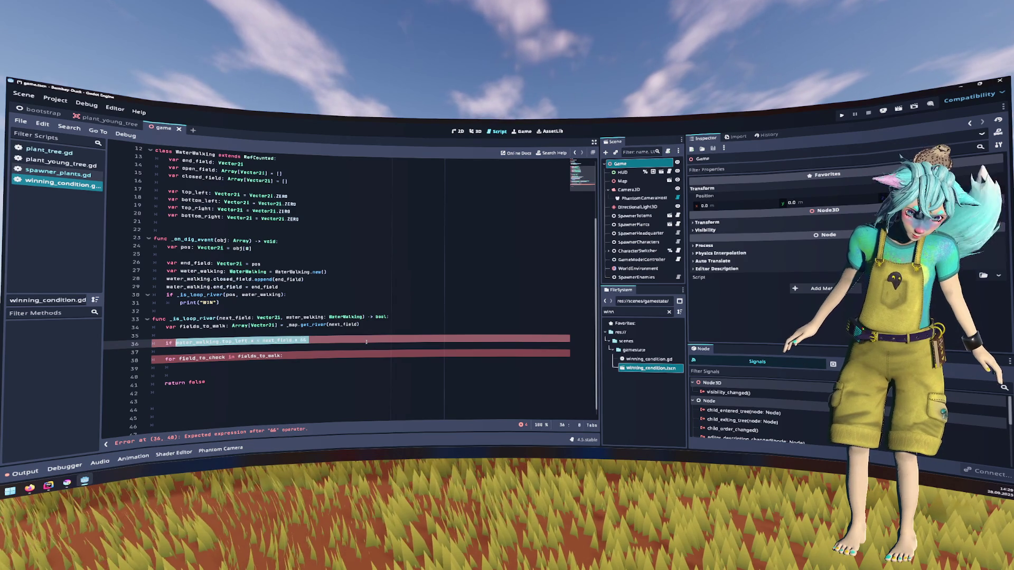
{"action": "key", "text": "ctrl+c"}
{"action": "key", "text": "End"}
{"action": "key", "text": "ctrl+v"}
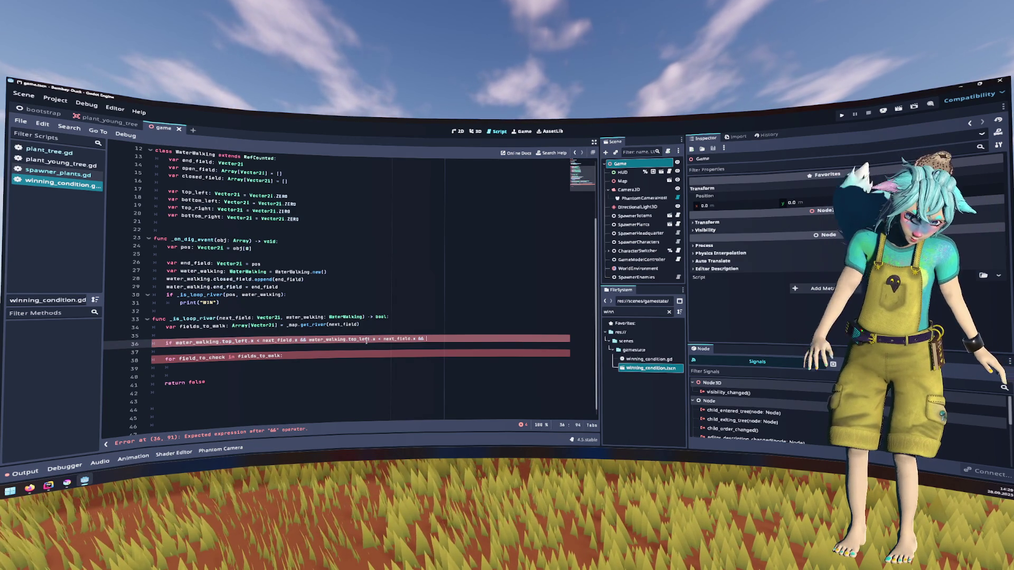
{"action": "key", "text": "BackSpace"}
{"action": "key", "text": "BackSpace"}
{"action": "key", "text": "BackSpace"}
{"action": "type", "text": ":"}
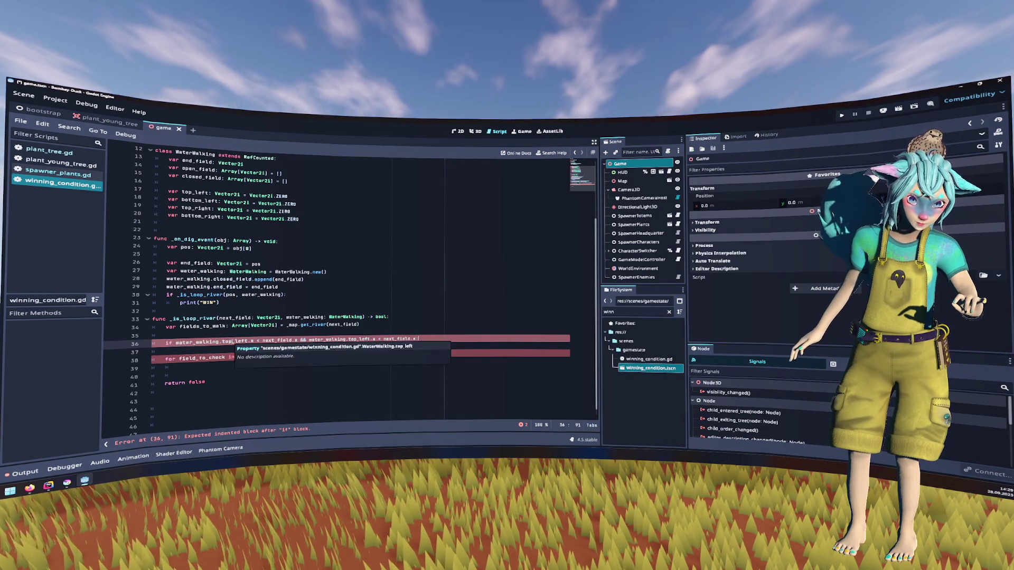
- Rewrite the duplicated clause as 'top_left.y < next_field.y:' and add an indented body line
{"action": "left_click", "coordinate": [233, 342]}
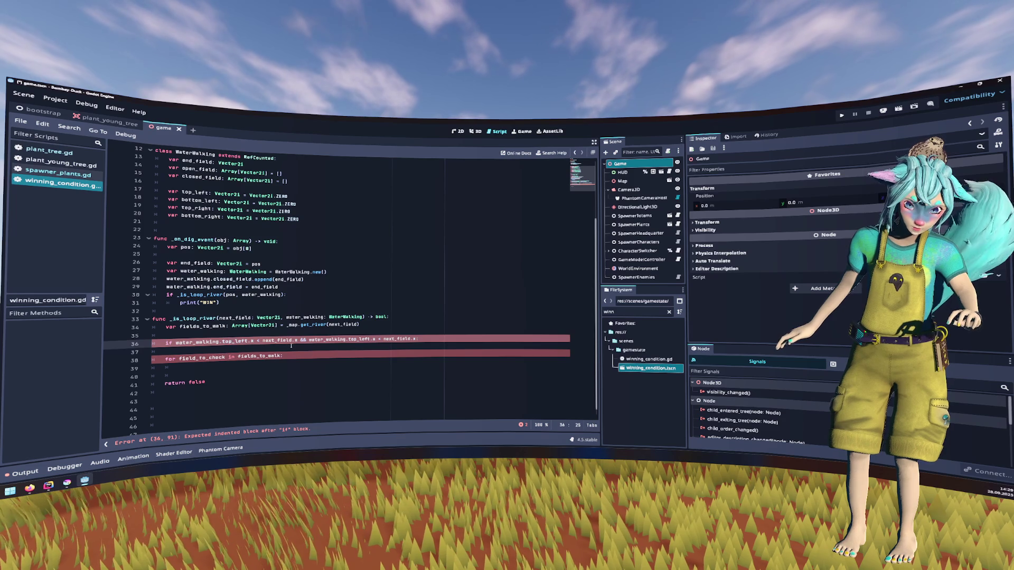
{"action": "left_click_drag", "start_coordinate": [217, 342], "coordinate": [297, 340]}
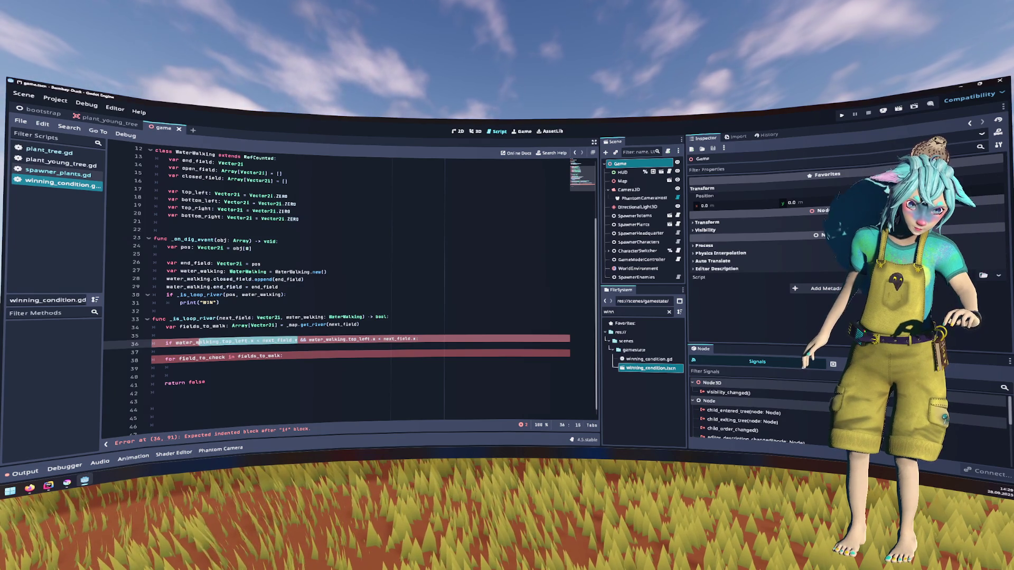
{"action": "left_click_drag", "start_coordinate": [198, 342], "coordinate": [174, 343]}
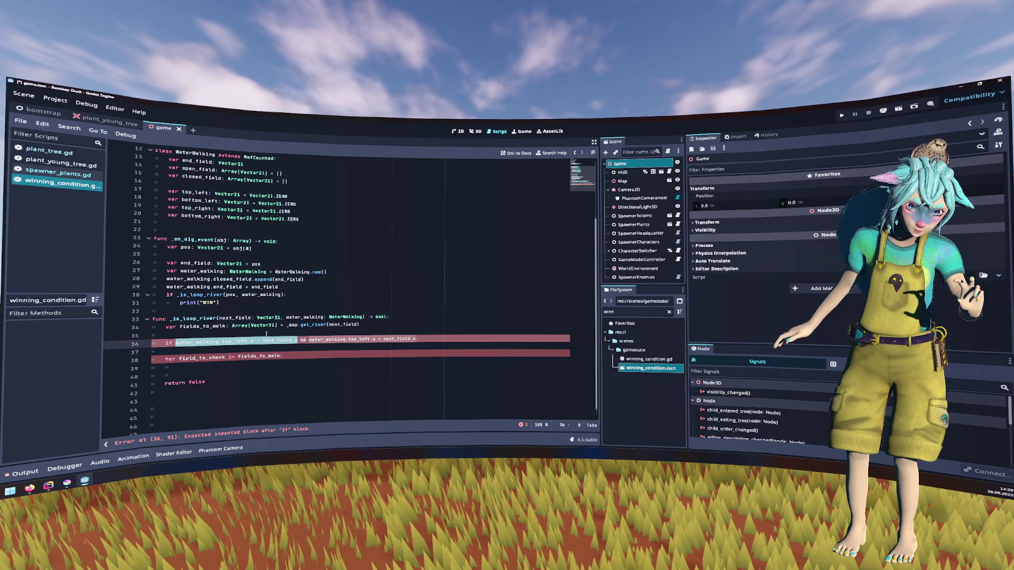
{"action": "left_click", "coordinate": [373, 339]}
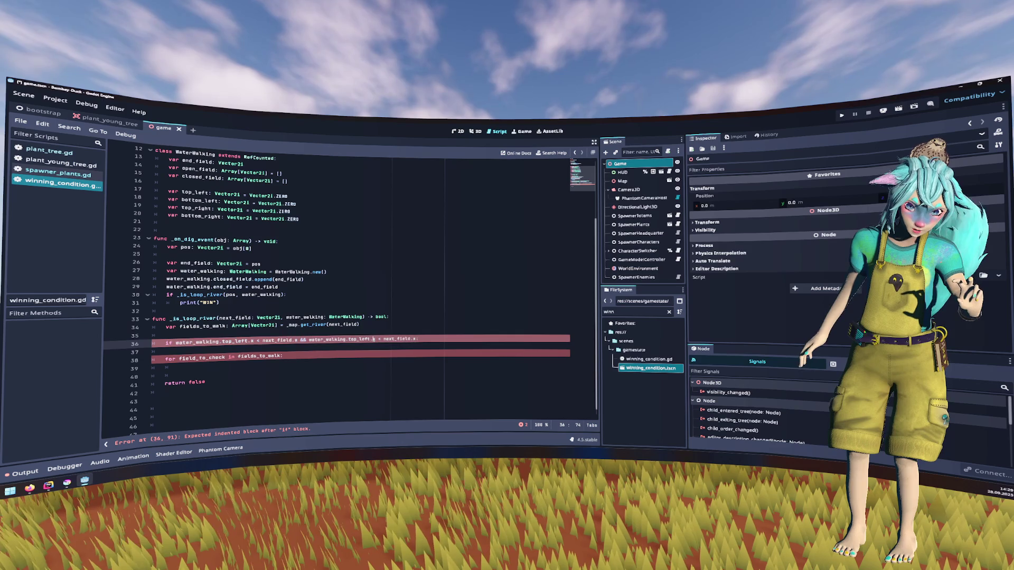
{"action": "key", "text": "shift+End"}
{"action": "type", "text": "y < next_field.y:"}
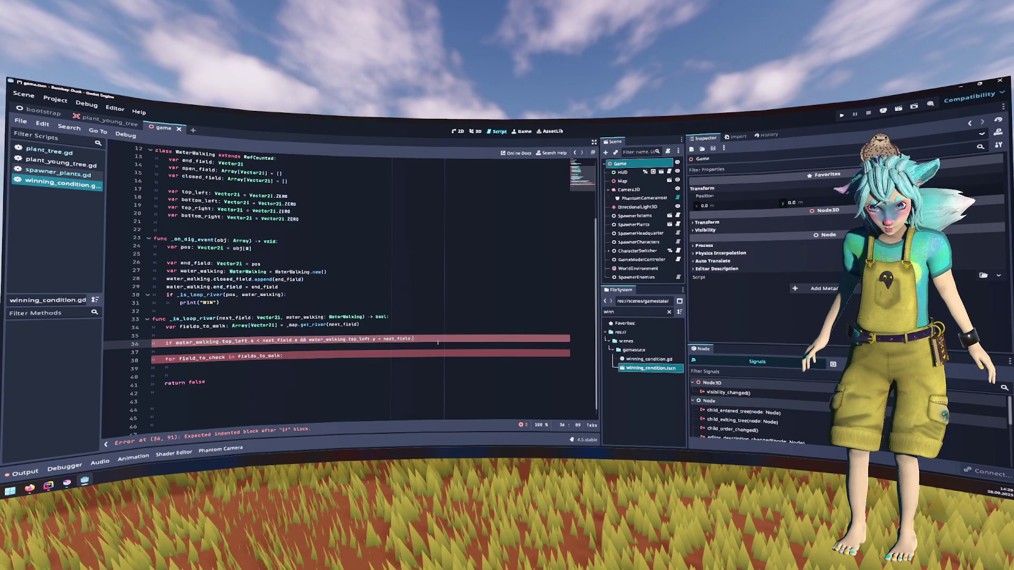
{"action": "key", "text": "Return"}
{"action": "key", "text": "Up"}
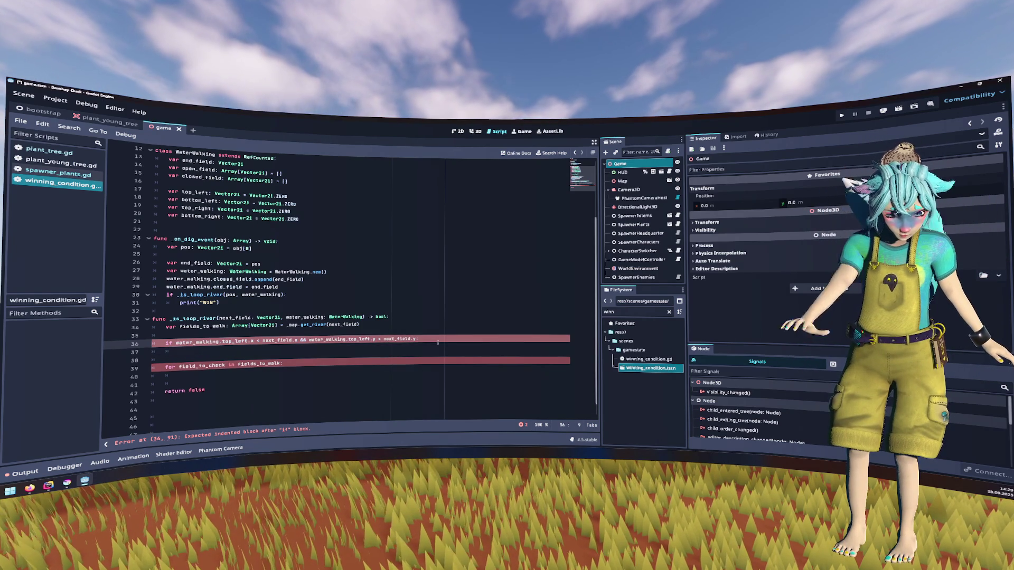
{"action": "double_click", "coordinate": [185, 191]}
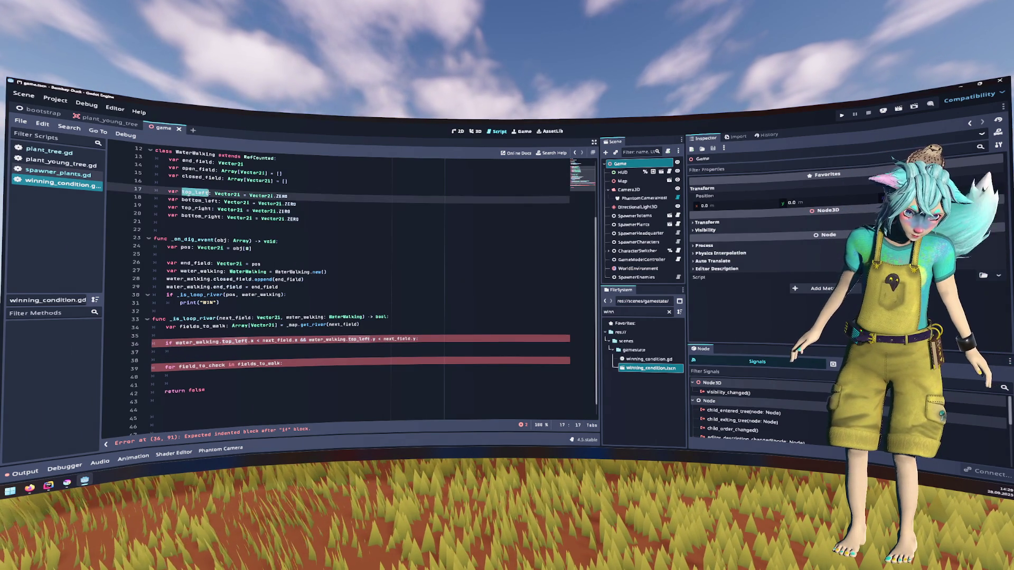
- Write the body 'water_walking.top_left = next_field' under the top_left check
{"action": "left_click", "coordinate": [186, 347]}
{"action": "key", "text": "ctrl+v"}
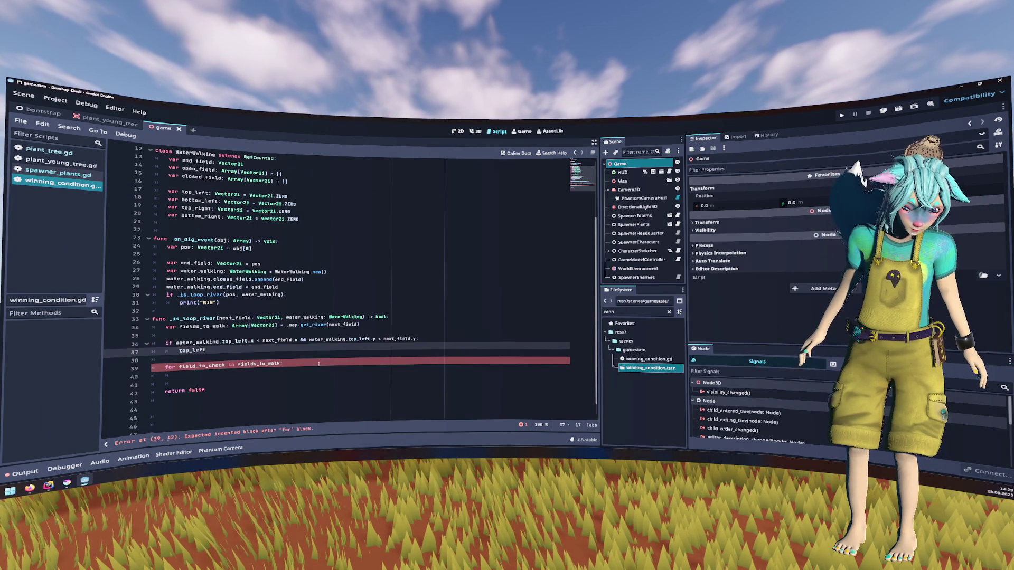
{"action": "key", "text": "Up"}
{"action": "key", "text": "ctrl+shift+Right"}
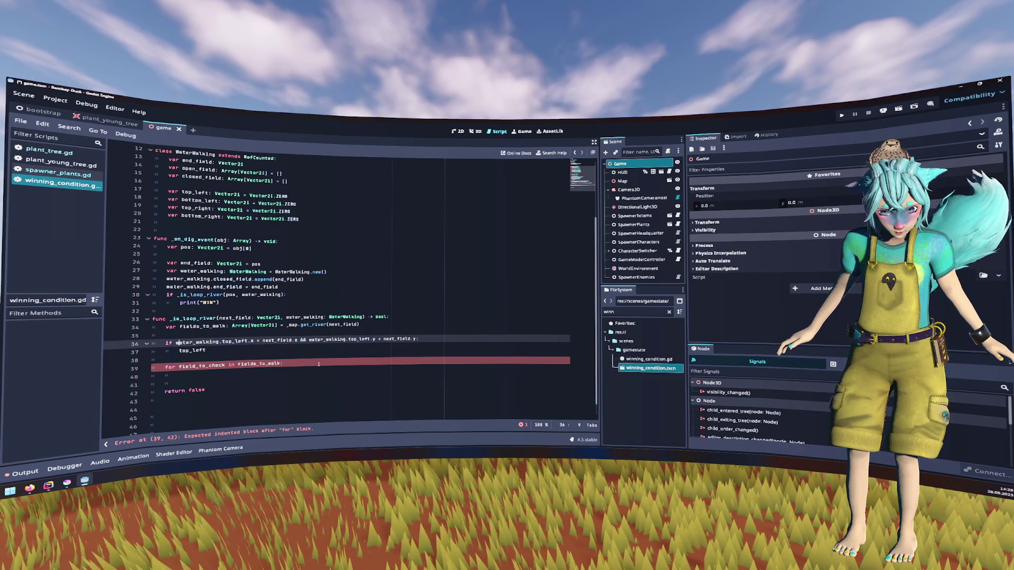
{"action": "key", "text": "ctrl+shift+Right"}
{"action": "key", "text": "Down"}
{"action": "key", "text": "End"}
{"action": "type", "text": "."}
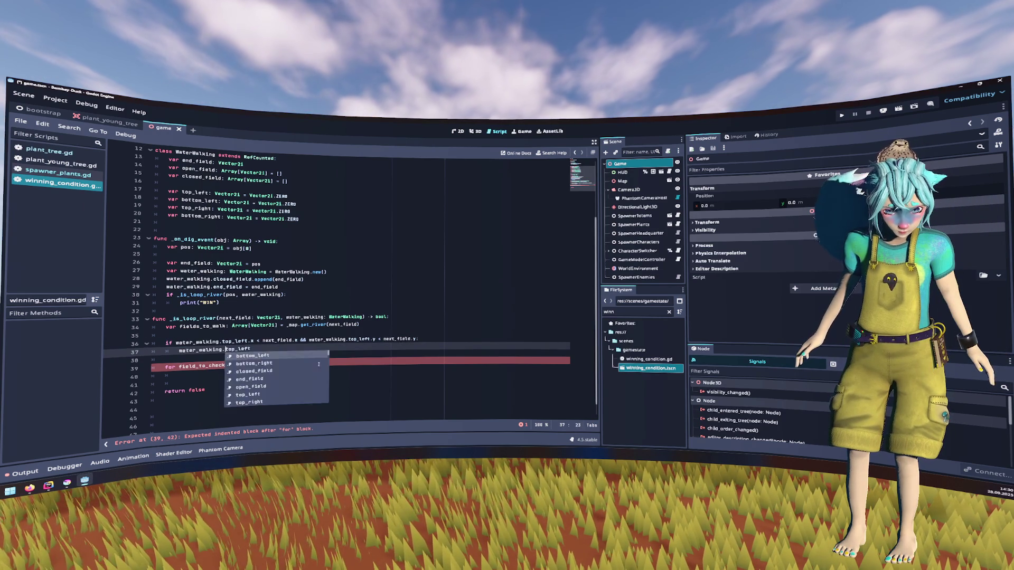
{"action": "key", "text": "End"}
{"action": "type", "text": "="}
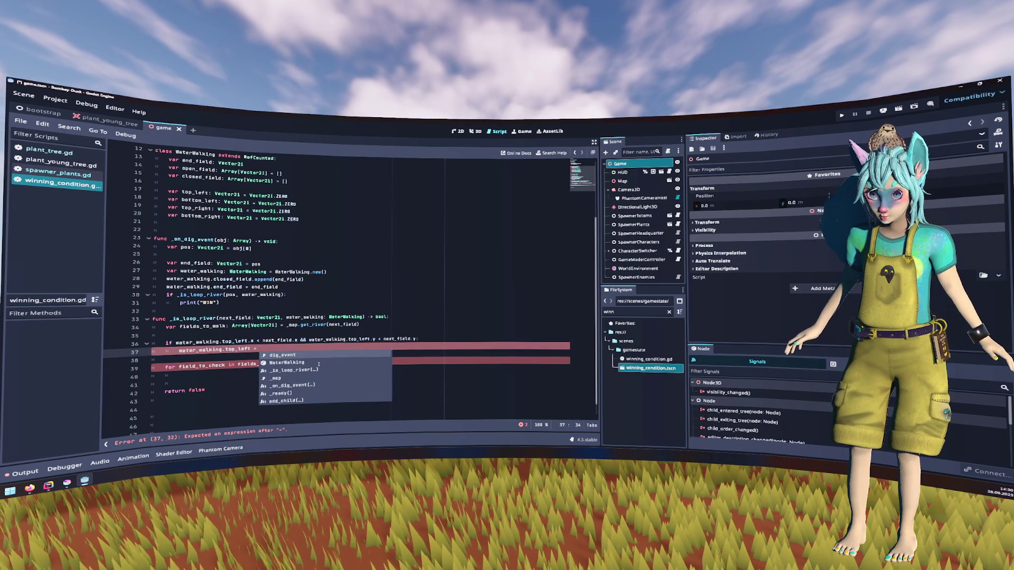
{"action": "key", "text": "Escape"}
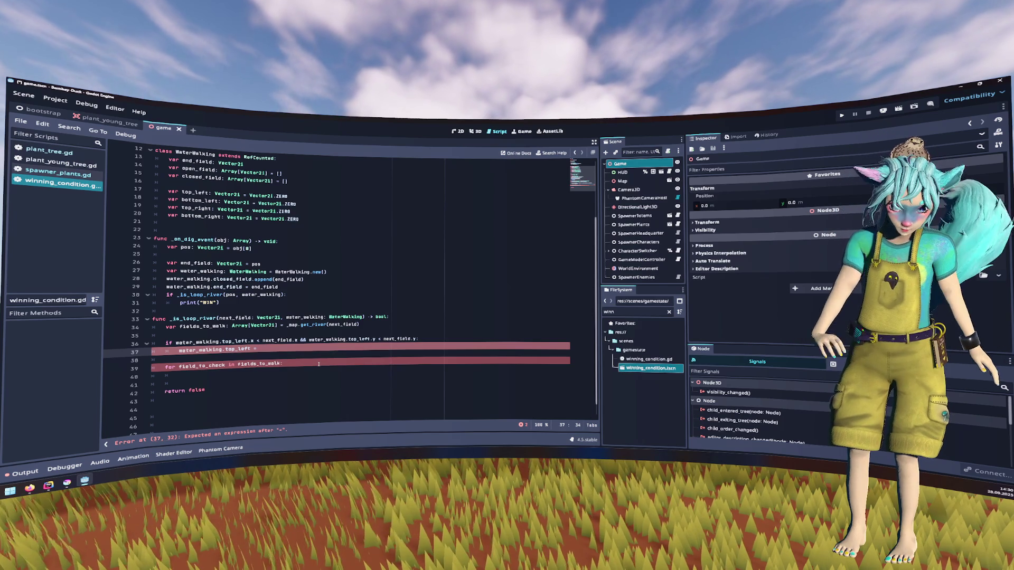
- Select the if-check with its assignment and paste two copies below it
{"action": "key", "text": "Up"}
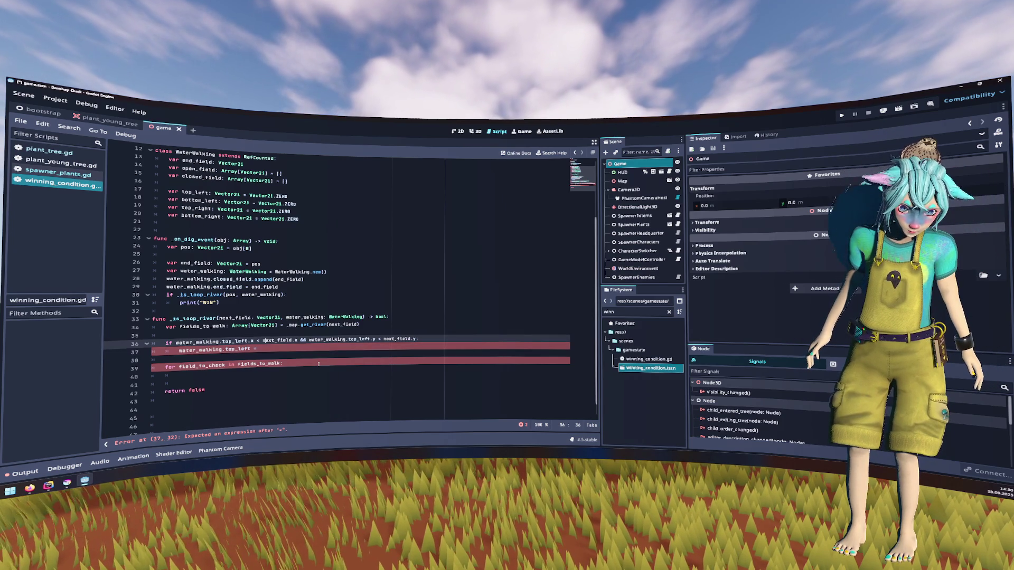
{"action": "key", "text": "Down"}
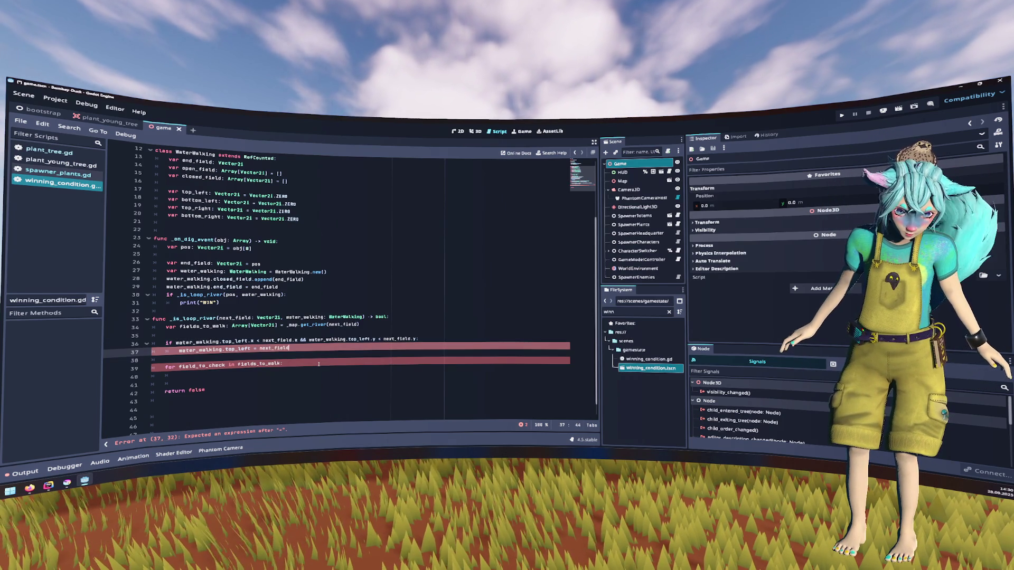
{"action": "key", "text": "Up"}
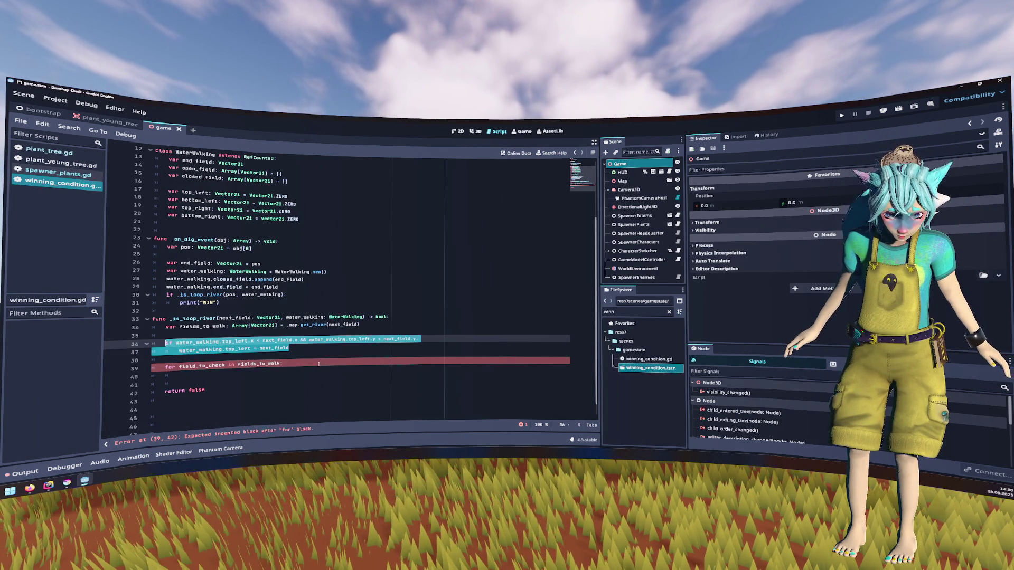
{"action": "key", "text": "Down"}
{"action": "key", "text": "Down"}
{"action": "key", "text": "ctrl+v"}
{"action": "key", "text": "ctrl+v"}
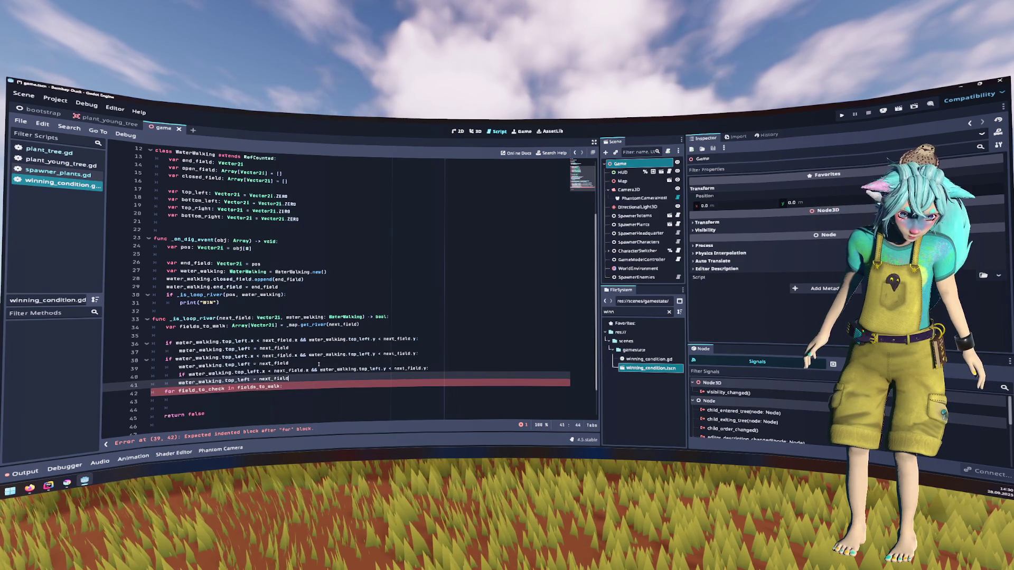
{"action": "key", "text": "ctrl+v"}
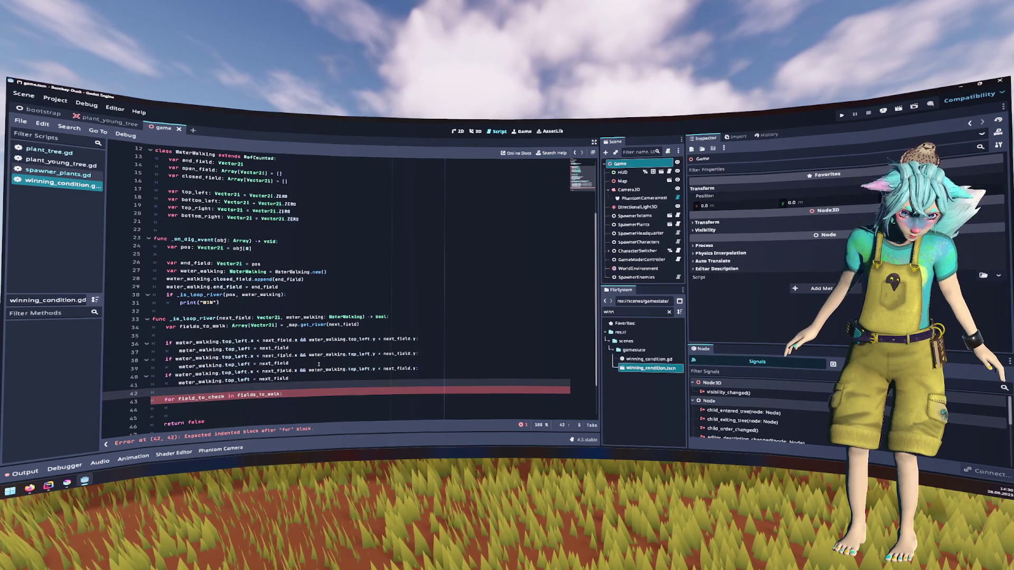
- Make the second check test top_right, flipping its < comparison to >
{"action": "left_click", "coordinate": [234, 357]}
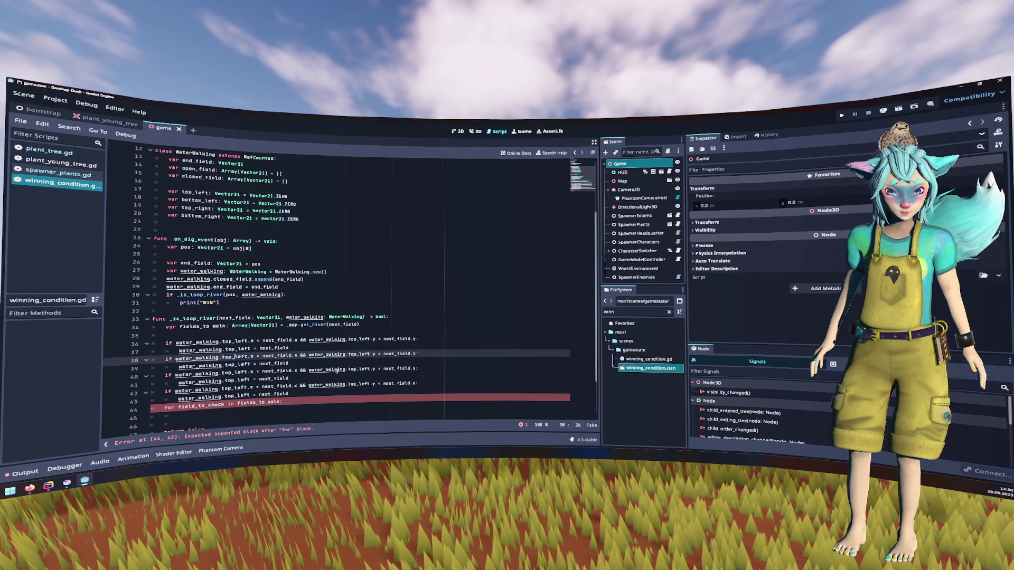
{"action": "key", "text": "Delete"}
{"action": "key", "text": "Delete"}
{"action": "key", "text": "Delete"}
{"action": "type", "text": "right"}
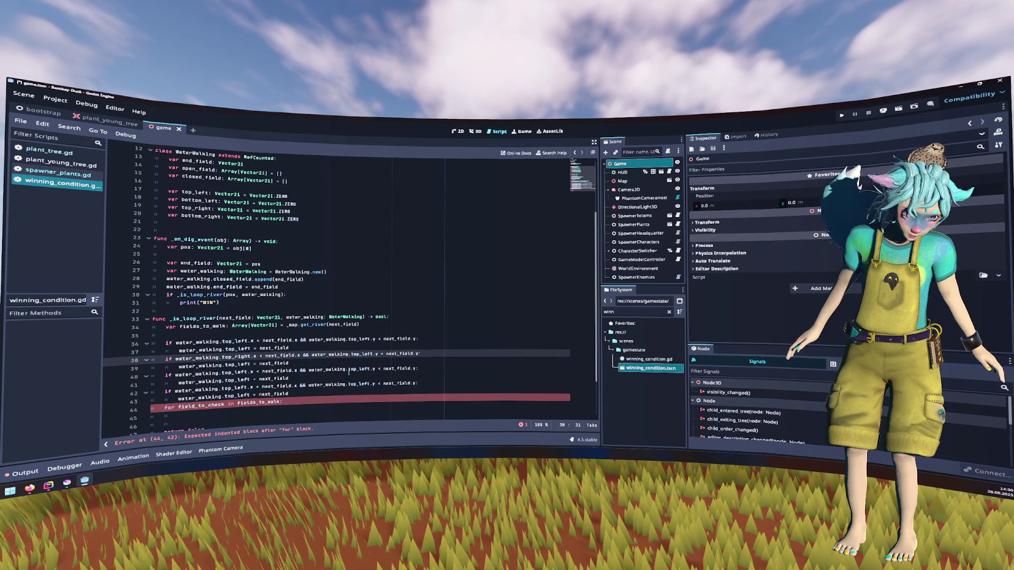
{"action": "double_click", "coordinate": [262, 357]}
{"action": "type", "text": ">"}
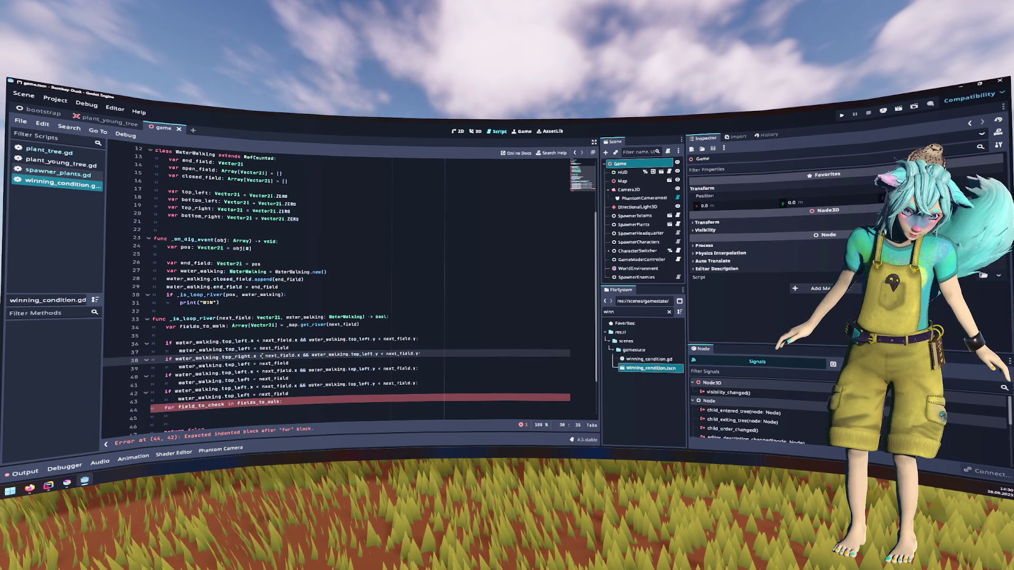
{"action": "left_click", "coordinate": [369, 353]}
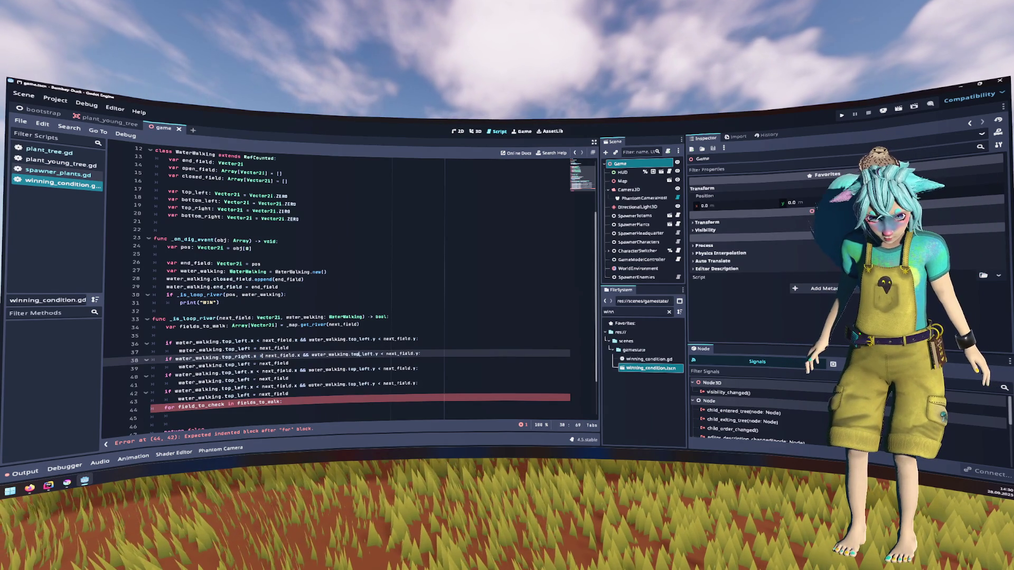
{"action": "key", "text": "Tab"}
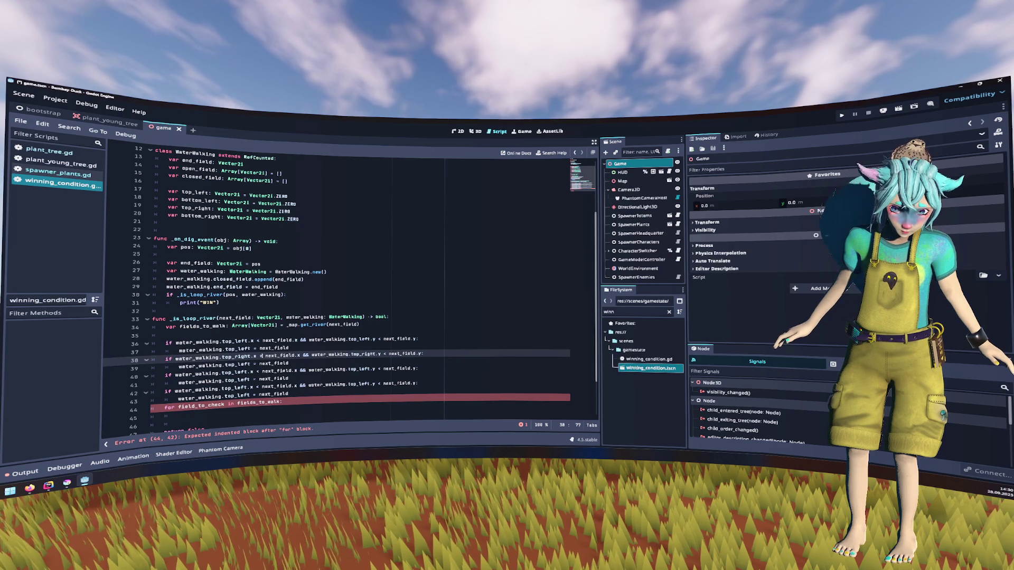
- Change the second check's assignment to water_walking.top_right = next_field
{"action": "scroll", "coordinate": [261, 355], "scroll_direction": "down", "scroll_amount": 3}
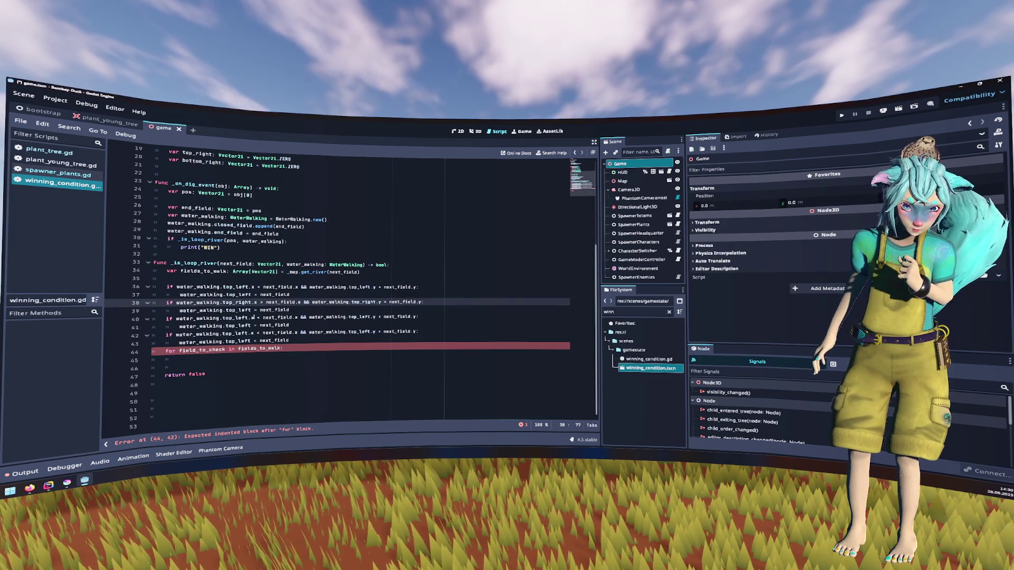
{"action": "left_click", "coordinate": [252, 317]}
{"action": "left_click", "coordinate": [237, 310]}
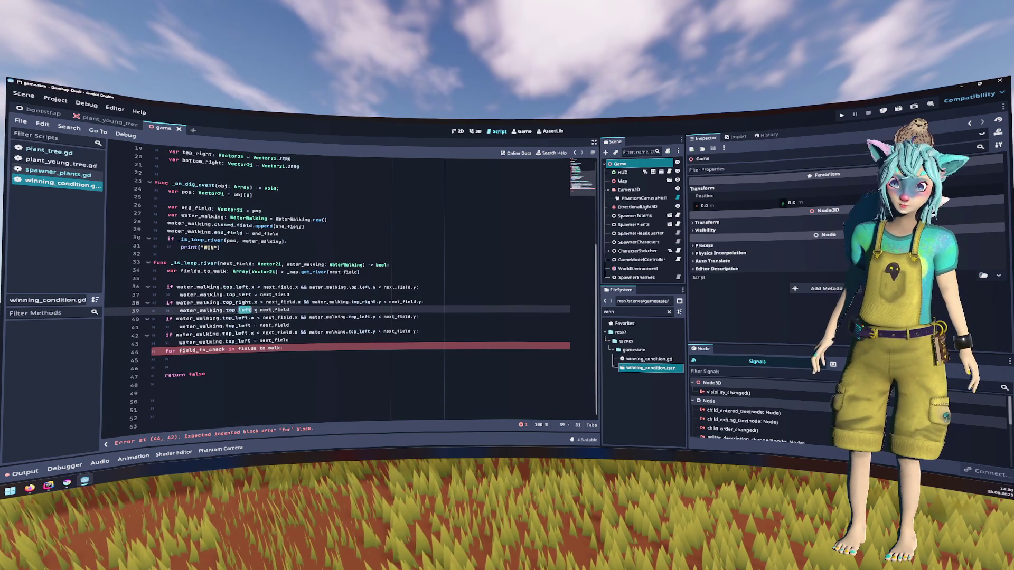
{"action": "key", "text": "Delete"}
{"action": "key", "text": "Delete"}
{"action": "key", "text": "Delete"}
{"action": "type", "text": "right"}
{"action": "key", "text": "Down"}
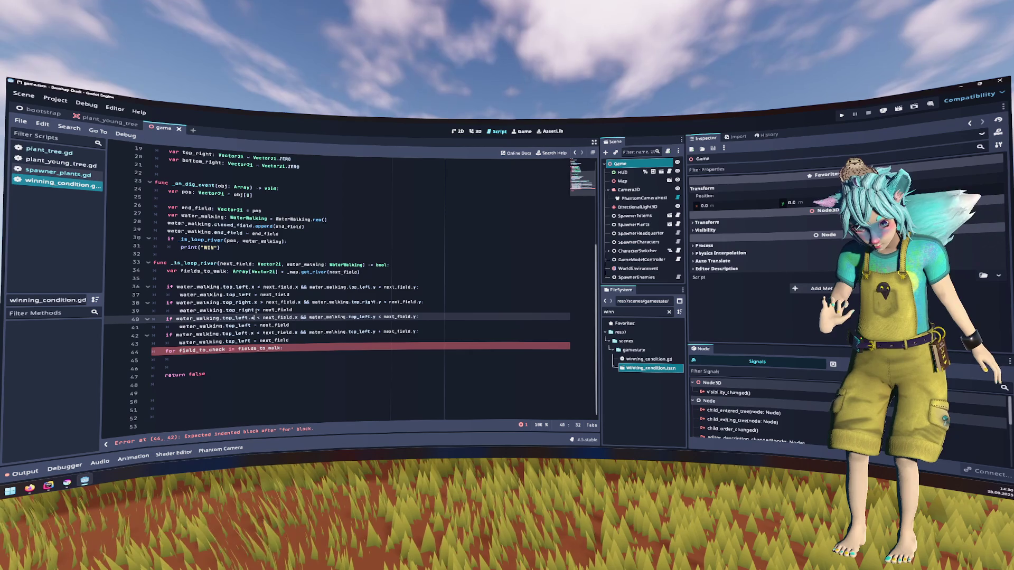
{"action": "key", "text": "Left"}
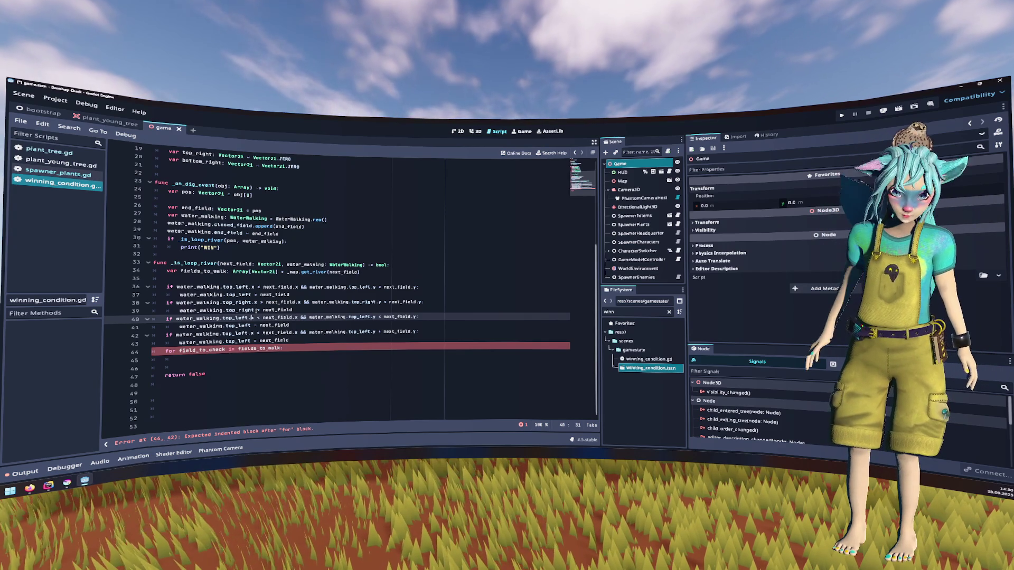
- Insert blank lines between the stacked if-blocks
{"action": "key", "text": "Up"}
{"action": "key", "text": "Up"}
{"action": "key", "text": "Up"}
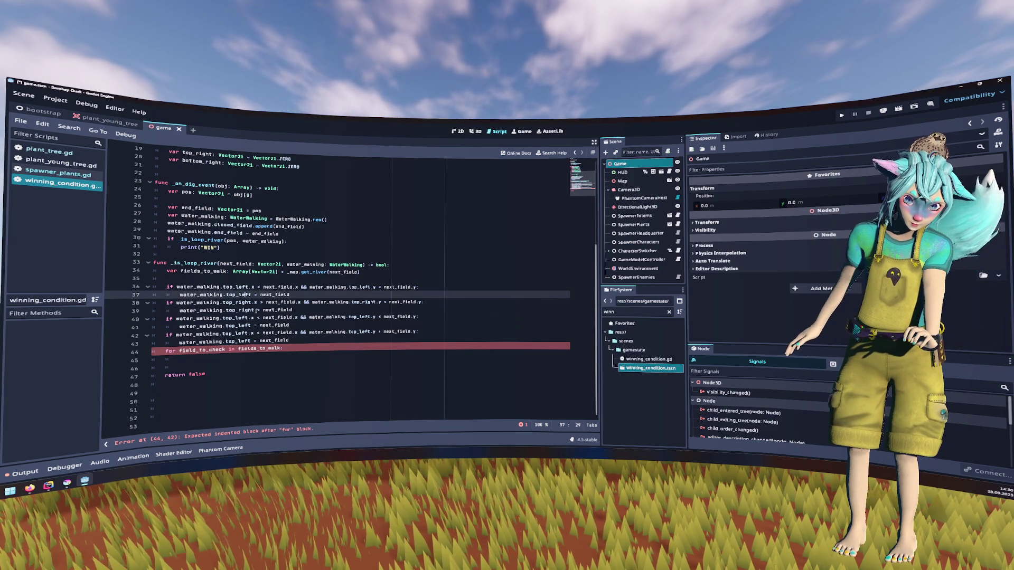
{"action": "key", "text": "End"}
{"action": "key", "text": "Return"}
{"action": "key", "text": "Down"}
{"action": "key", "text": "Down"}
{"action": "key", "text": "End"}
{"action": "key", "text": "Return"}
{"action": "key", "text": "Down"}
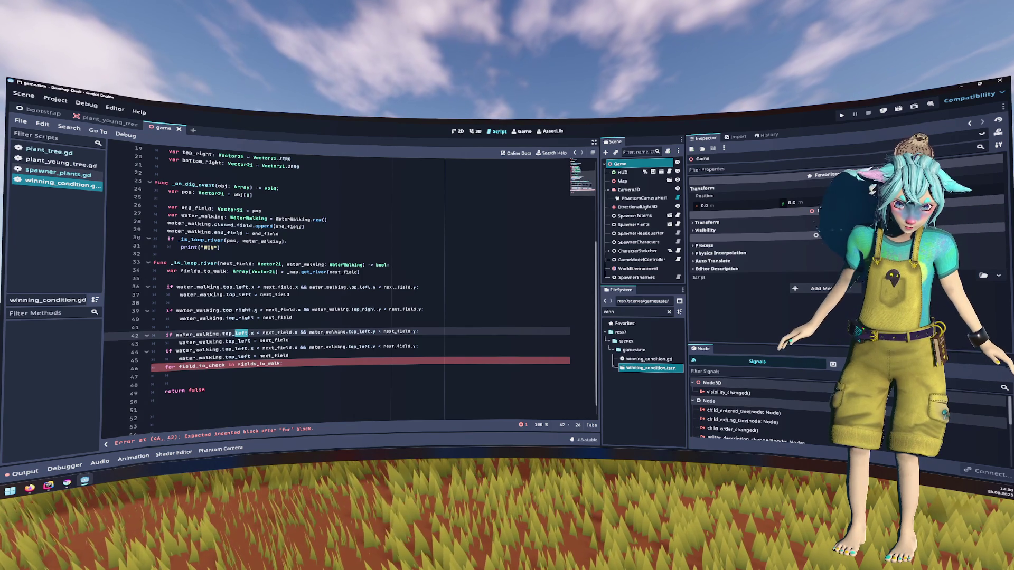
- Rename the third check's field to bottom_left and the fourth's to bottom_right
{"action": "key", "text": "BackSpace"}
{"action": "key", "text": "BackSpace"}
{"action": "key", "text": "BackSpace"}
{"action": "type", "text": "bottom"}
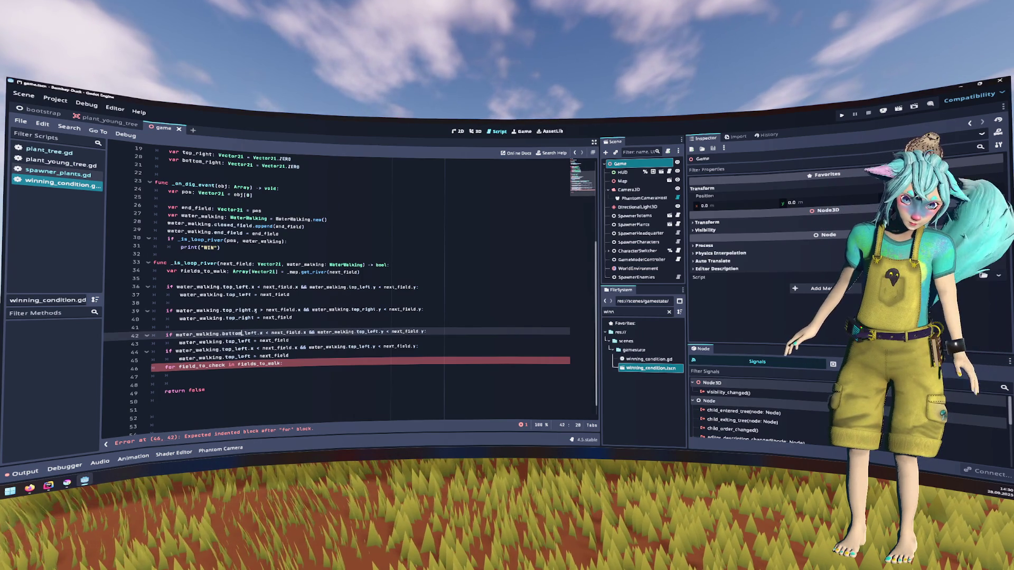
{"action": "key", "text": "Down"}
{"action": "key", "text": "Down"}
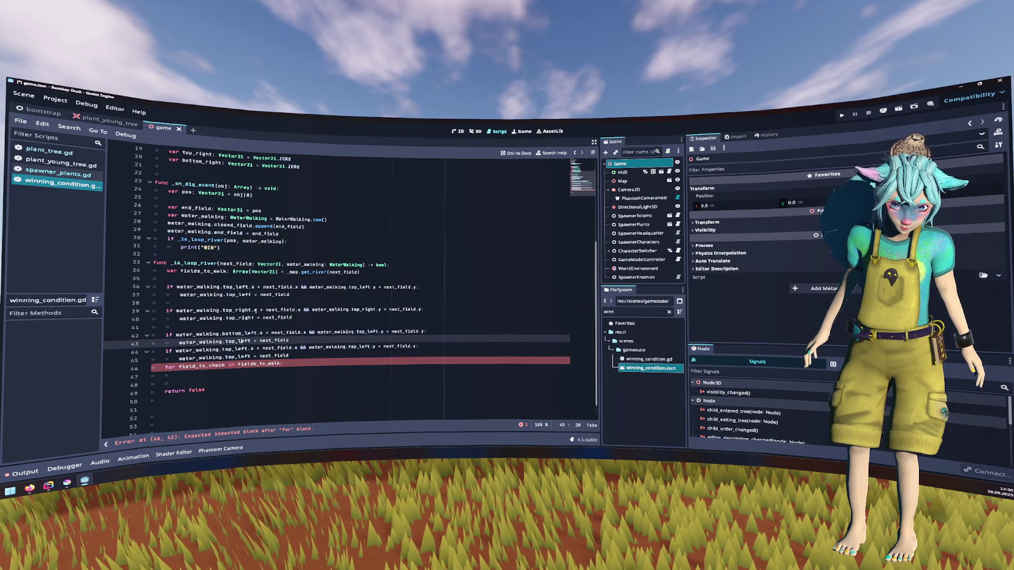
{"action": "key", "text": "Delete"}
{"action": "key", "text": "Delete"}
{"action": "key", "text": "Delete"}
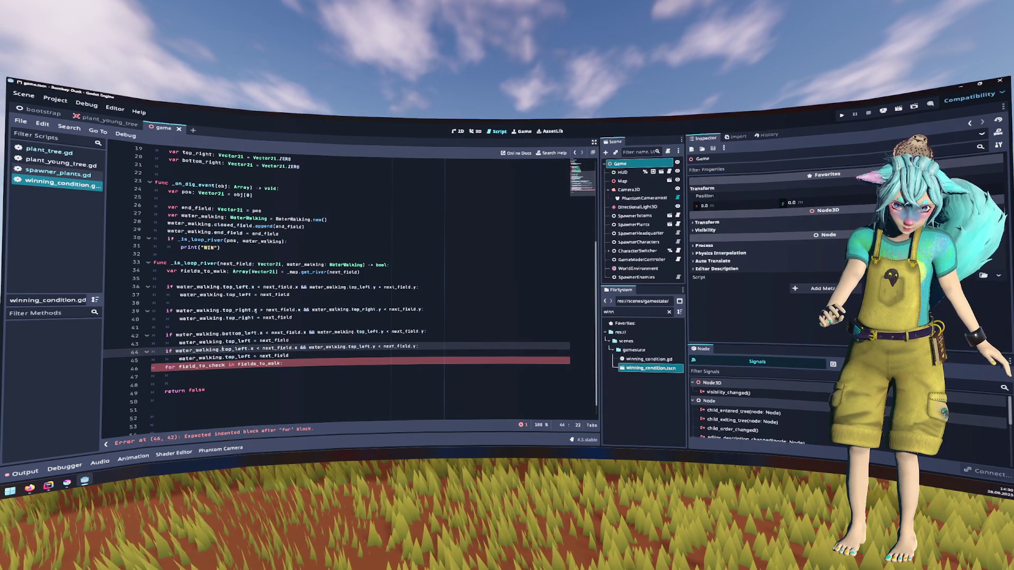
{"action": "type", "text": "b"}
{"action": "key", "text": "Delete"}
{"action": "key", "text": "Delete"}
{"action": "key", "text": "Delete"}
{"action": "type", "text": "ottom_righ"}
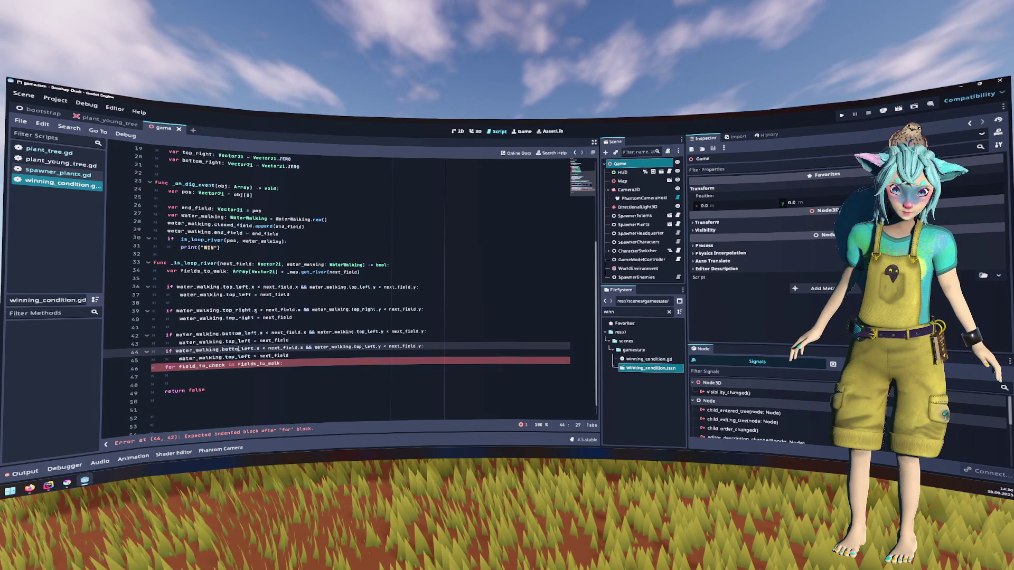
{"action": "type", "text": "t"}
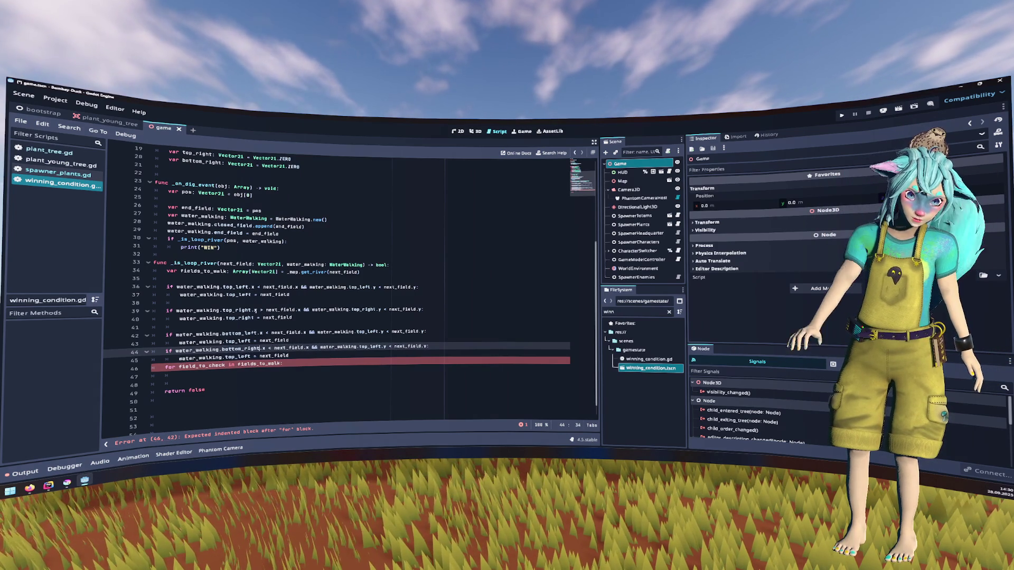
- Update the y comparisons of the third and fourth checks to bottom_left and bottom_right
{"action": "key", "text": "ctrl+shift+Left"}
{"action": "key", "text": "ctrl+c"}
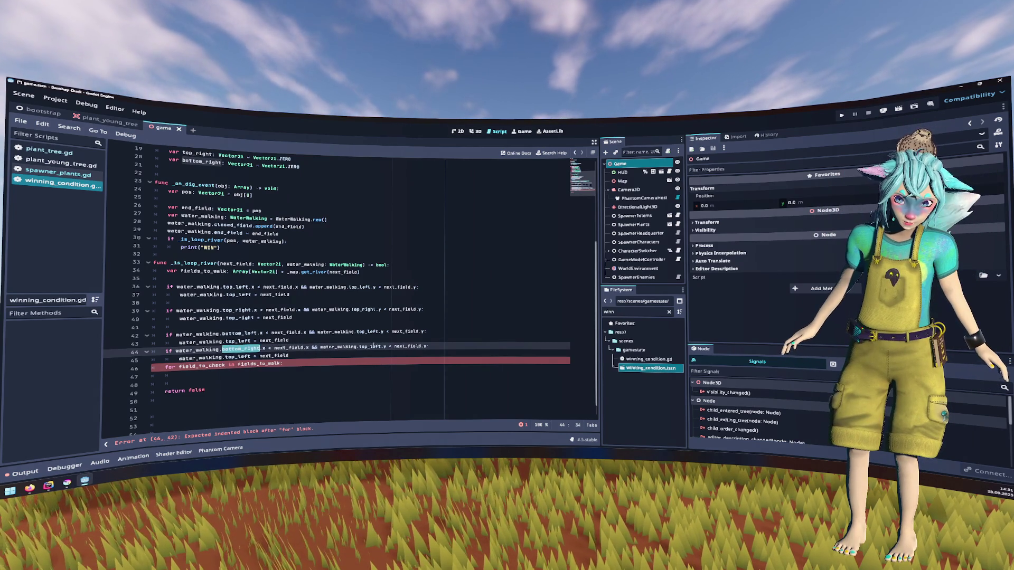
{"action": "key", "text": "ctrl+Right"}
{"action": "key", "text": "ctrl+Right"}
{"action": "key", "text": "ctrl+Right"}
{"action": "key", "text": "ctrl+shift+Right"}
{"action": "key", "text": "ctrl+v"}
{"action": "double_click", "coordinate": [239, 334]}
{"action": "key", "text": "ctrl+c"}
{"action": "double_click", "coordinate": [368, 331]}
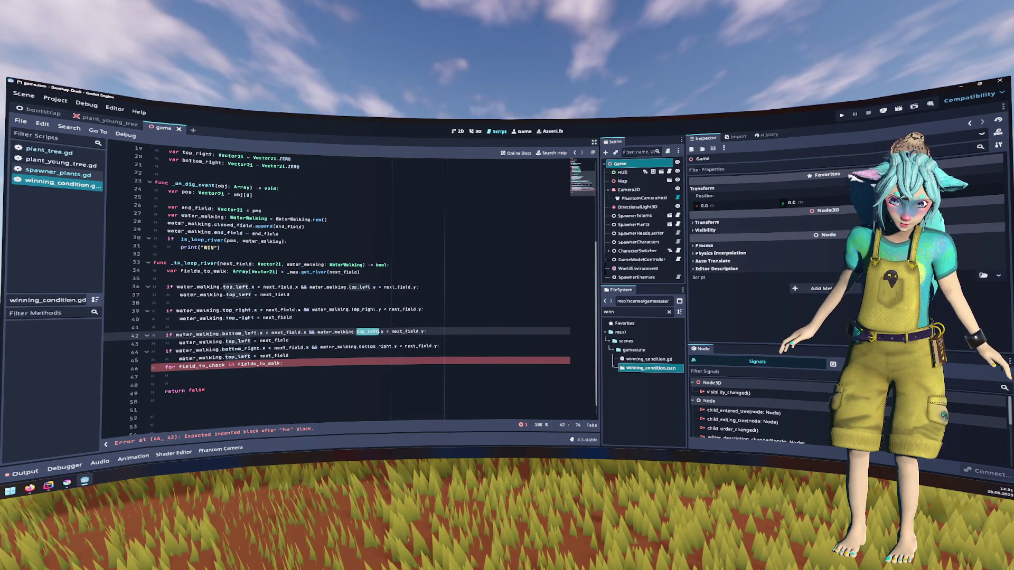
{"action": "key", "text": "ctrl+v"}
{"action": "left_click", "coordinate": [375, 324]}
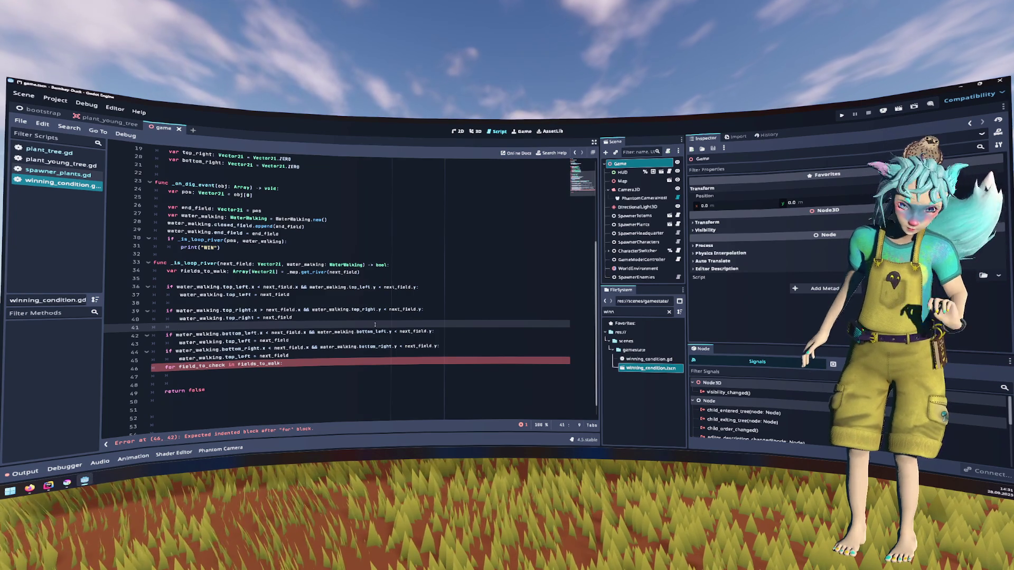
{"action": "left_click", "coordinate": [236, 310]}
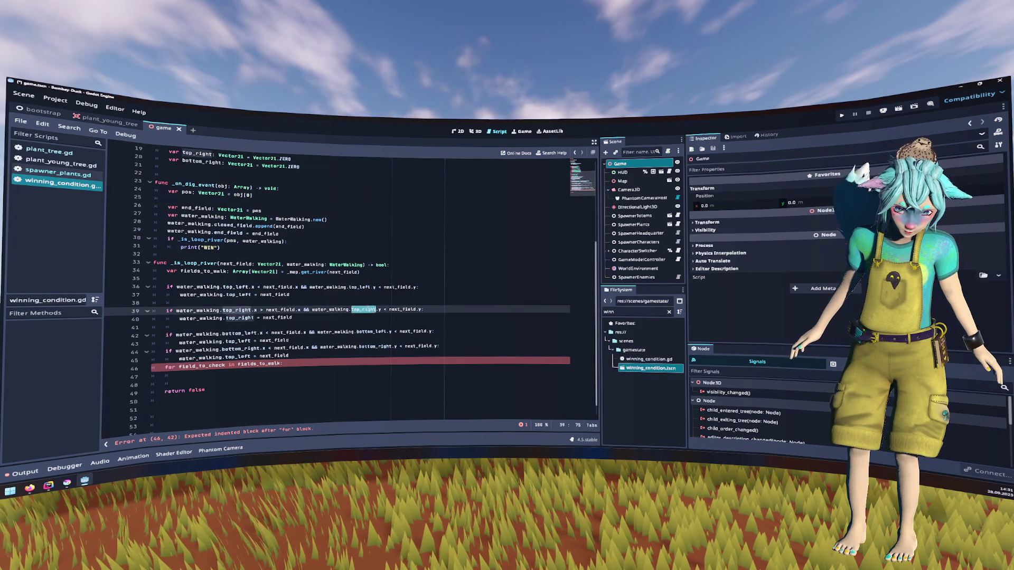
- Insert a blank line between the bottom_left and bottom_right checks
{"action": "key", "text": "Up"}
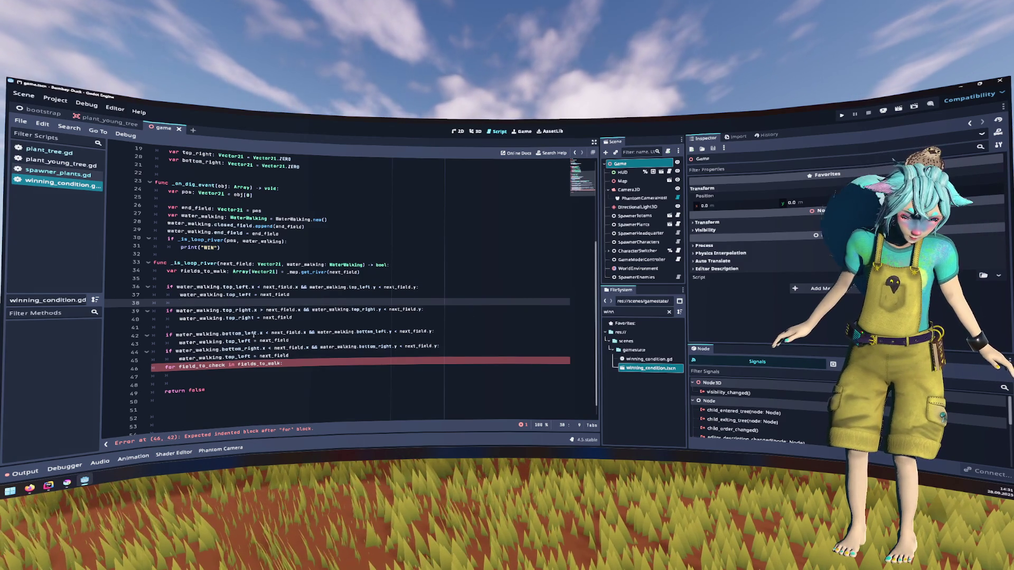
{"action": "left_click", "coordinate": [265, 333]}
{"action": "left_click", "coordinate": [290, 334]}
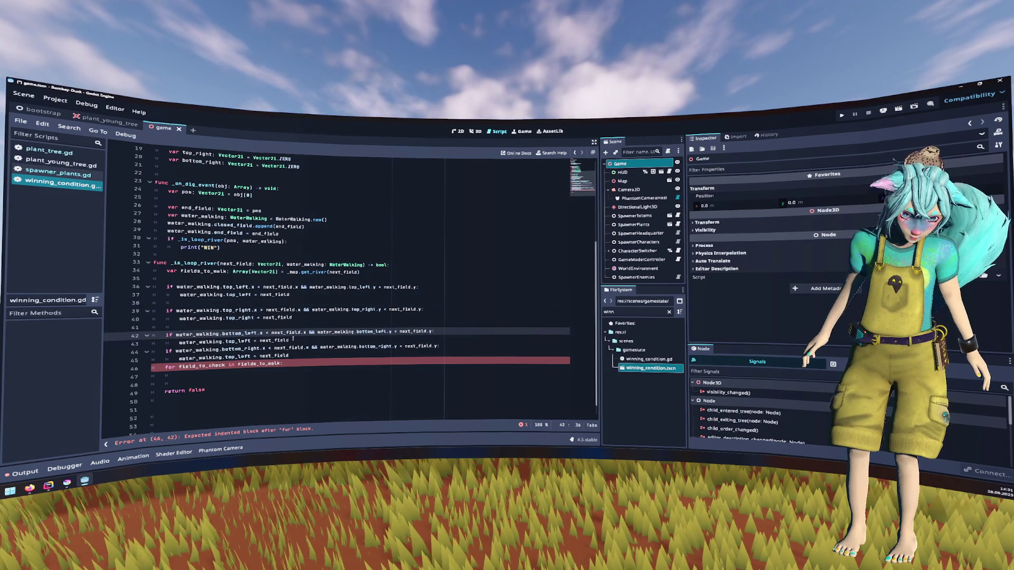
{"action": "left_click", "coordinate": [268, 348]}
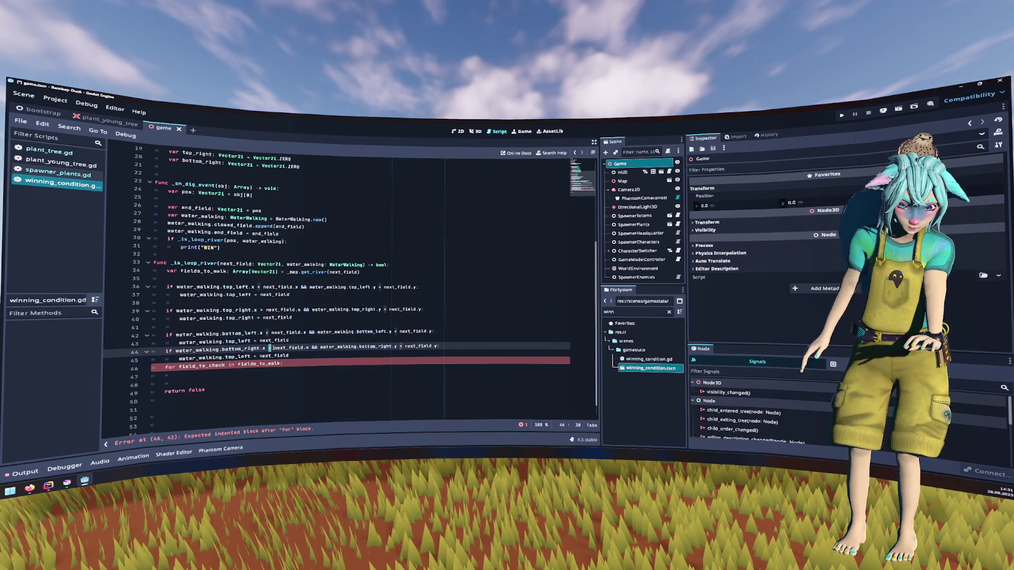
{"action": "left_click", "coordinate": [293, 340]}
{"action": "key", "text": "Return"}
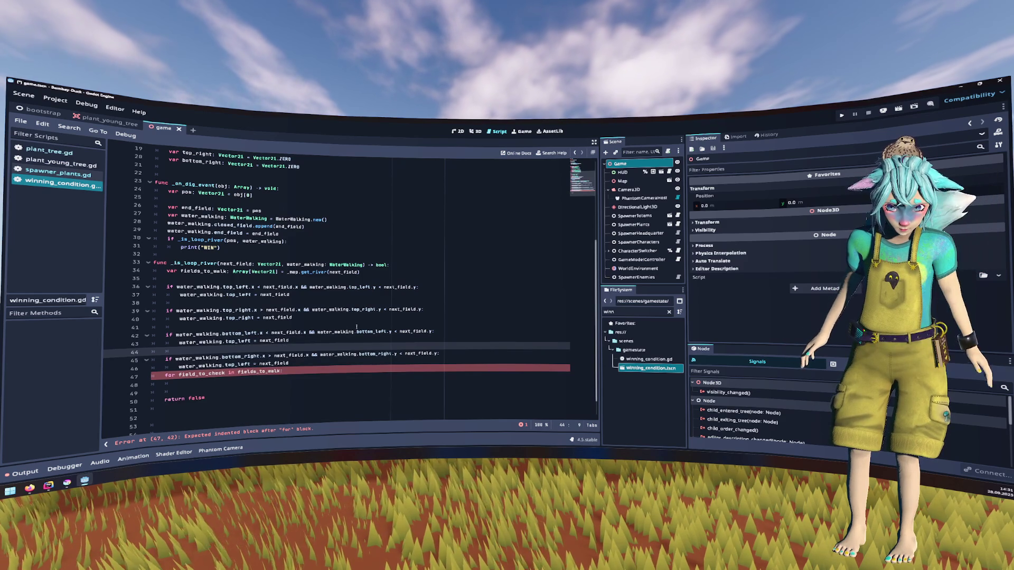
- Flip the y comparisons on lines 42 and 45 to '>' and add an indented line before the for loop
{"action": "double_click", "coordinate": [240, 333]}
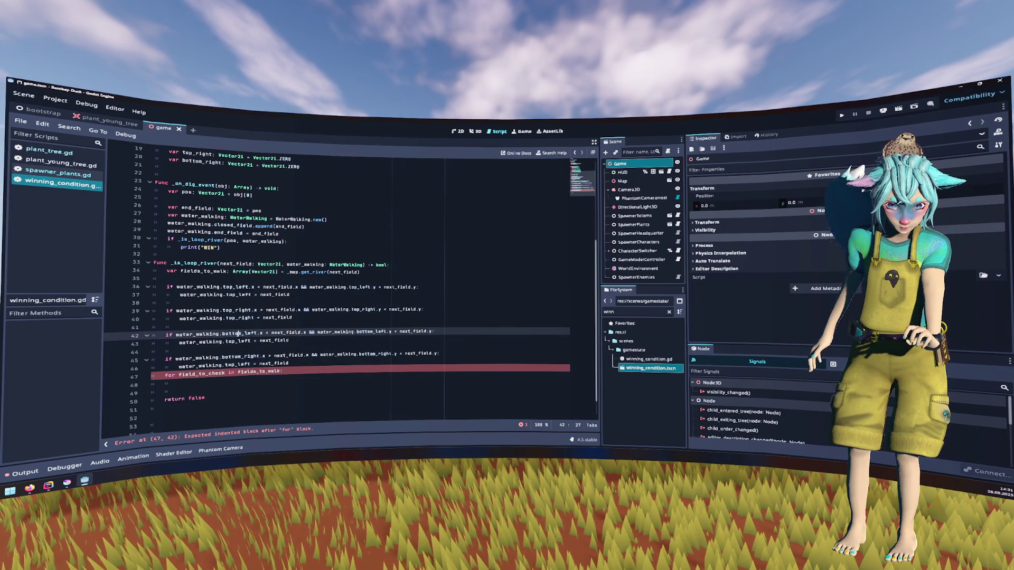
{"action": "double_click", "coordinate": [372, 333]}
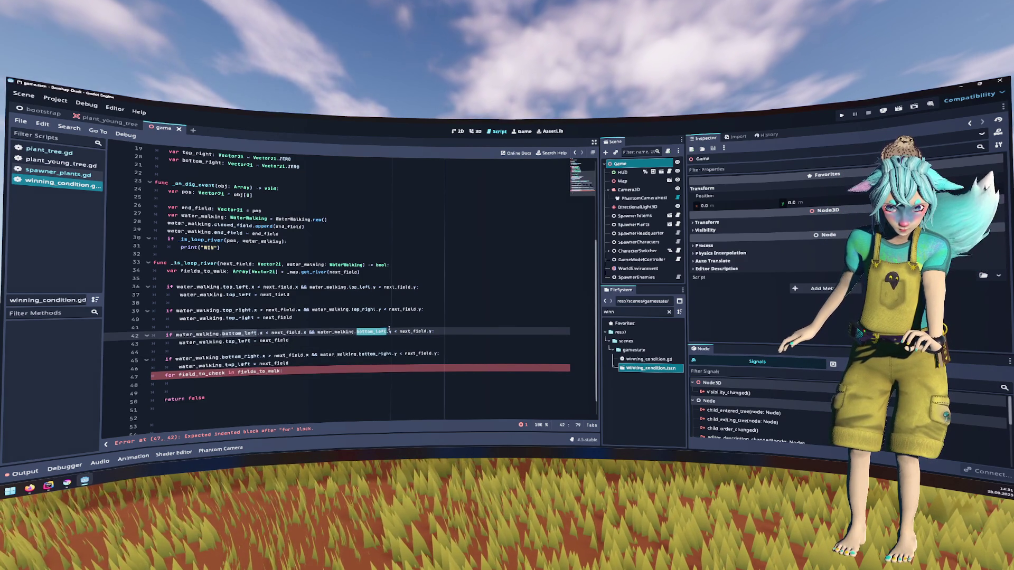
{"action": "left_click", "coordinate": [391, 332]}
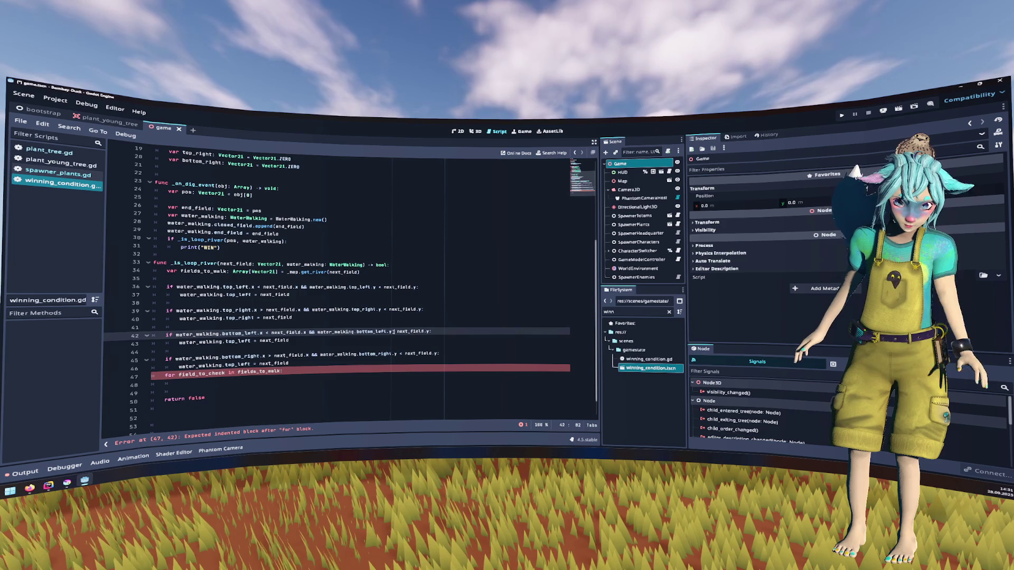
{"action": "key", "text": "Right"}
{"action": "key", "text": "Delete"}
{"action": "type", "text": ">"}
{"action": "left_click", "coordinate": [400, 353]}
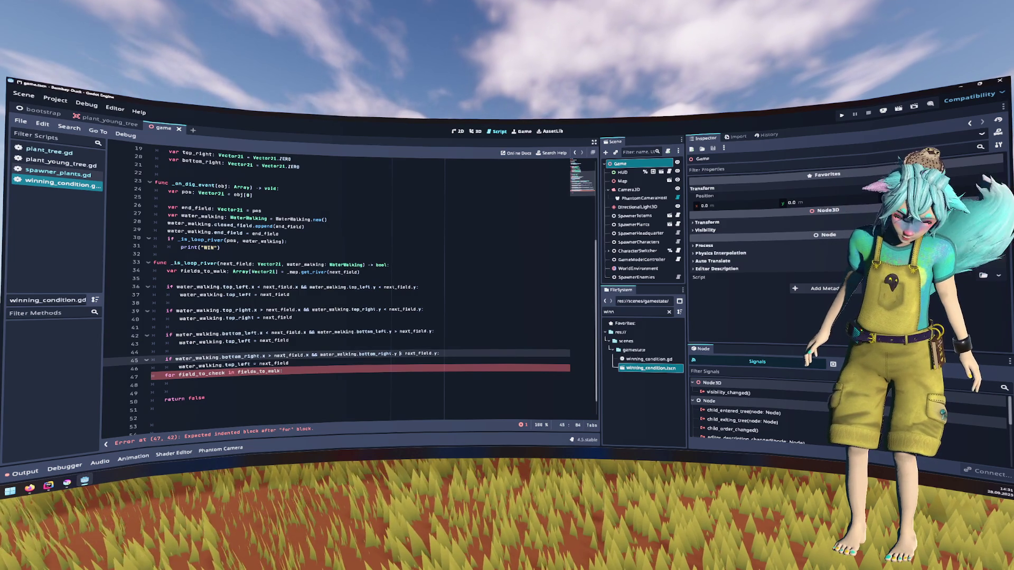
{"action": "key", "text": "Delete"}
{"action": "type", "text": ">"}
{"action": "key", "text": "Down"}
{"action": "key", "text": "End"}
{"action": "key", "text": "Return"}
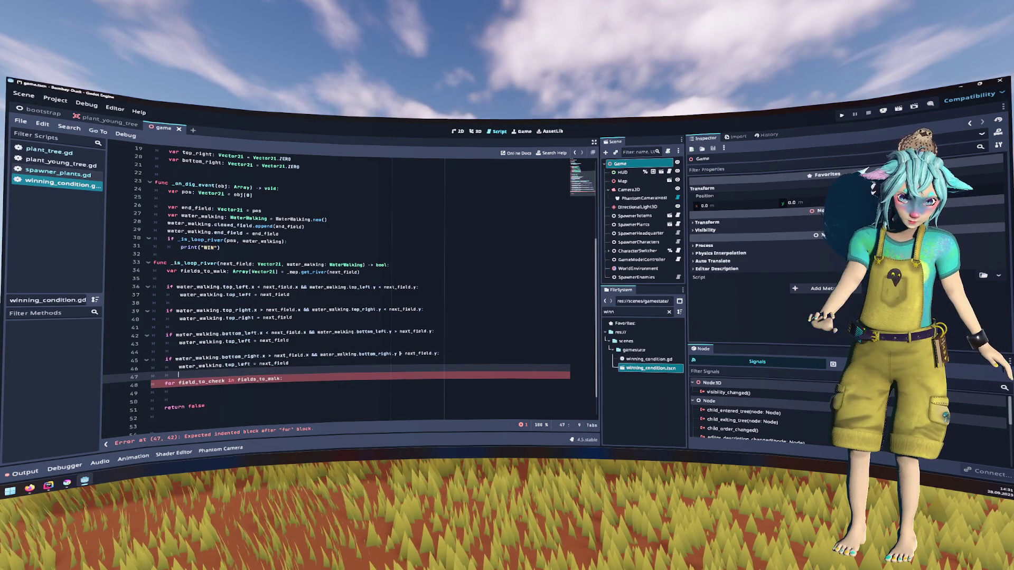
- Make the corner assignments set bottom_left and bottom_right instead of top_left
{"action": "double_click", "coordinate": [242, 356]}
{"action": "key", "text": "ctrl+c"}
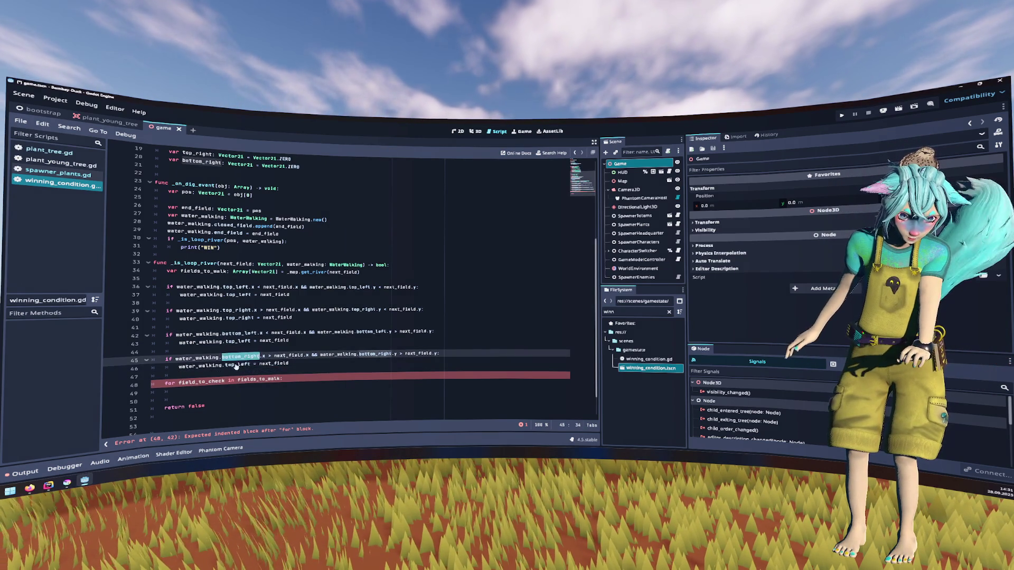
{"action": "double_click", "coordinate": [238, 363]}
{"action": "key", "text": "ctrl+v"}
{"action": "double_click", "coordinate": [239, 333]}
{"action": "key", "text": "ctrl+c"}
{"action": "double_click", "coordinate": [237, 341]}
{"action": "key", "text": "ctrl+v"}
- Add an indented empty line inside the for loop body
{"action": "left_click", "coordinate": [326, 354]}
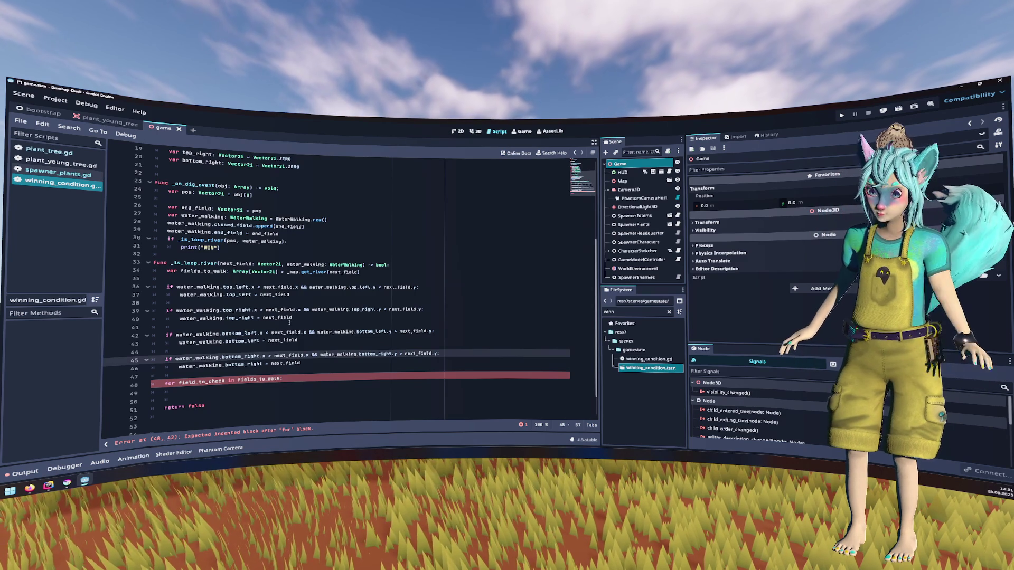
{"action": "left_click", "coordinate": [333, 371]}
{"action": "left_click", "coordinate": [336, 379]}
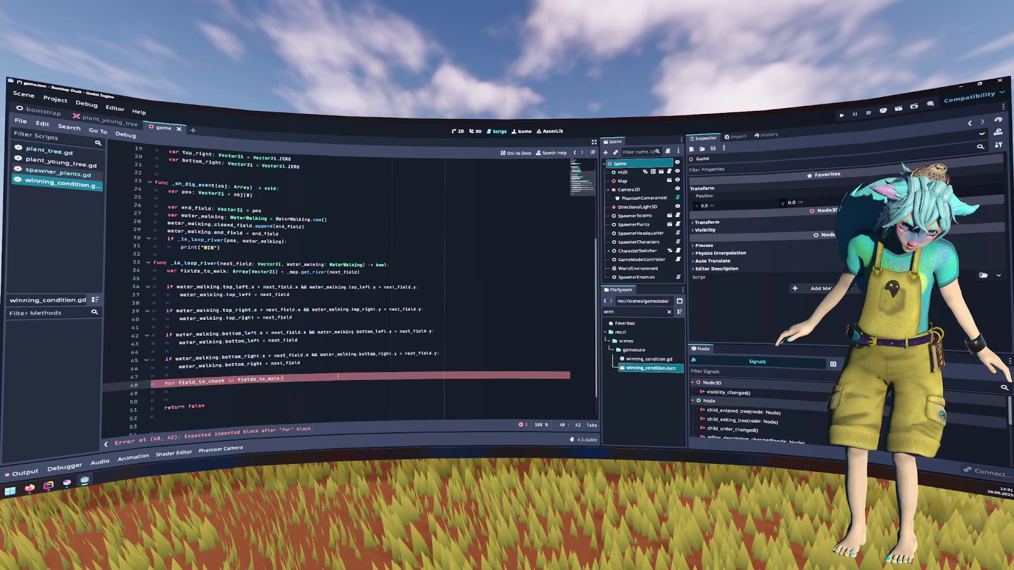
{"action": "key", "text": "Return"}
{"action": "scroll", "coordinate": [361, 351], "scroll_direction": "down", "scroll_amount": 1}
{"action": "scroll", "coordinate": [361, 351], "scroll_direction": "down", "scroll_amount": 1}
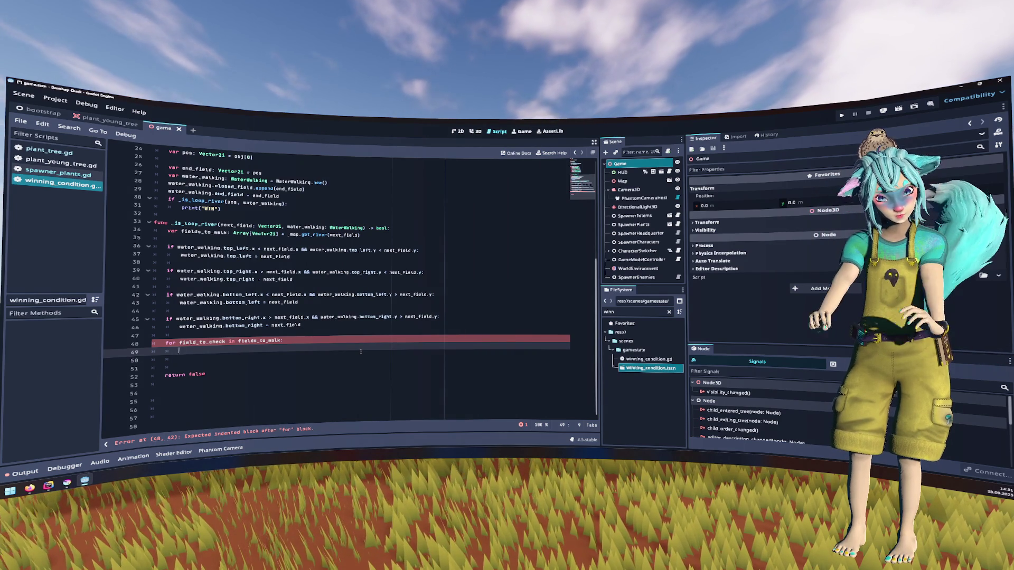
{"action": "scroll", "coordinate": [246, 233], "scroll_direction": "up", "scroll_amount": 2}
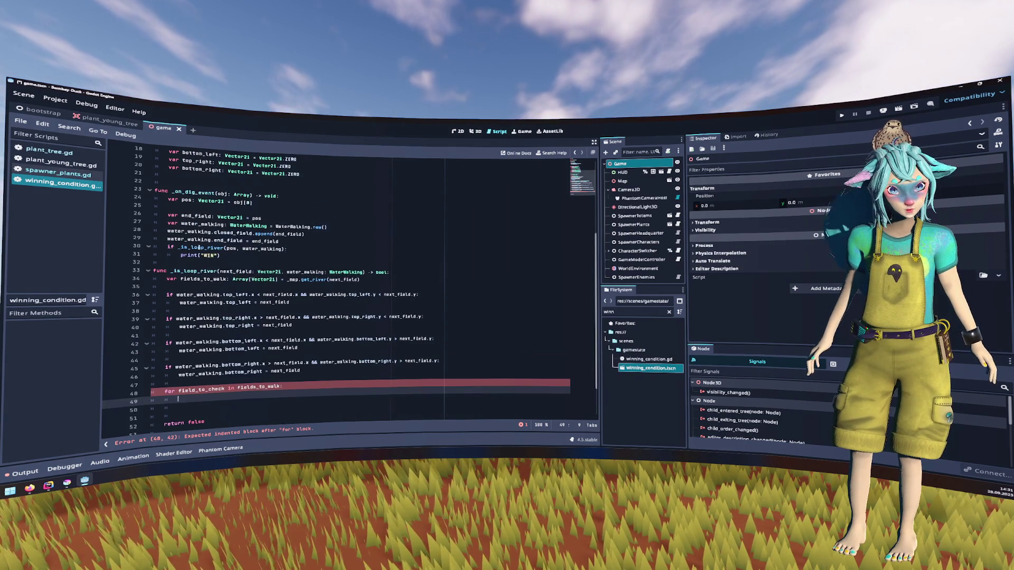
- Copy the closed_field.append line into _is_loop_river so it appends next_field
{"action": "left_click", "coordinate": [251, 233]}
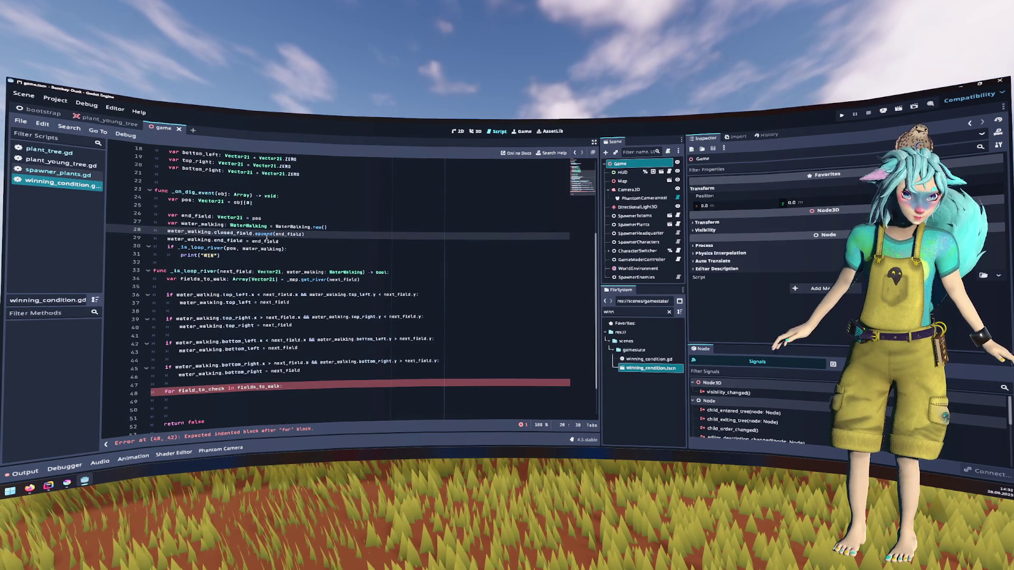
{"action": "key", "text": "shift+Home"}
{"action": "key", "text": "End"}
{"action": "key", "text": "shift+Home"}
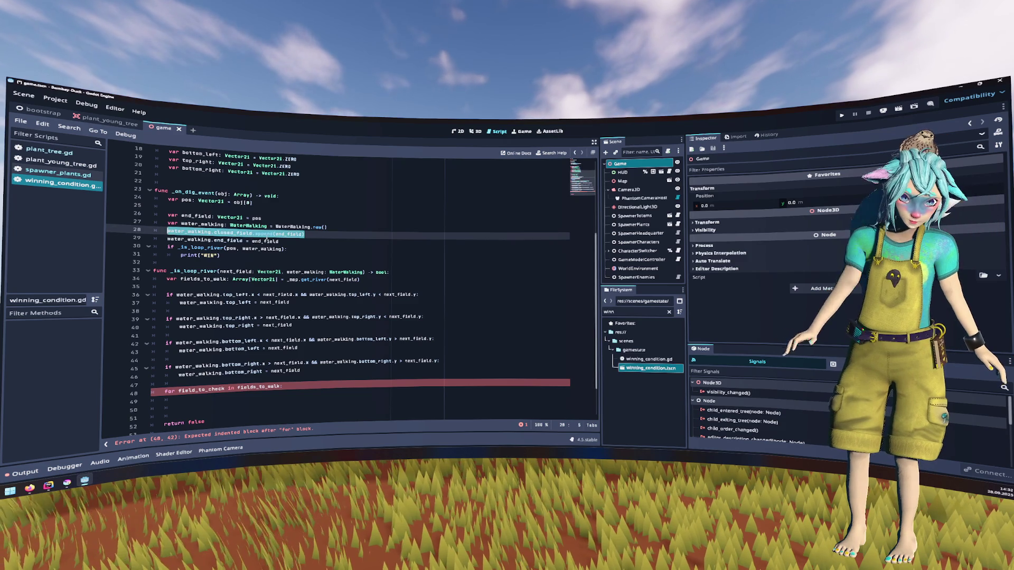
{"action": "key", "text": "ctrl+c"}
{"action": "left_click", "coordinate": [243, 287]}
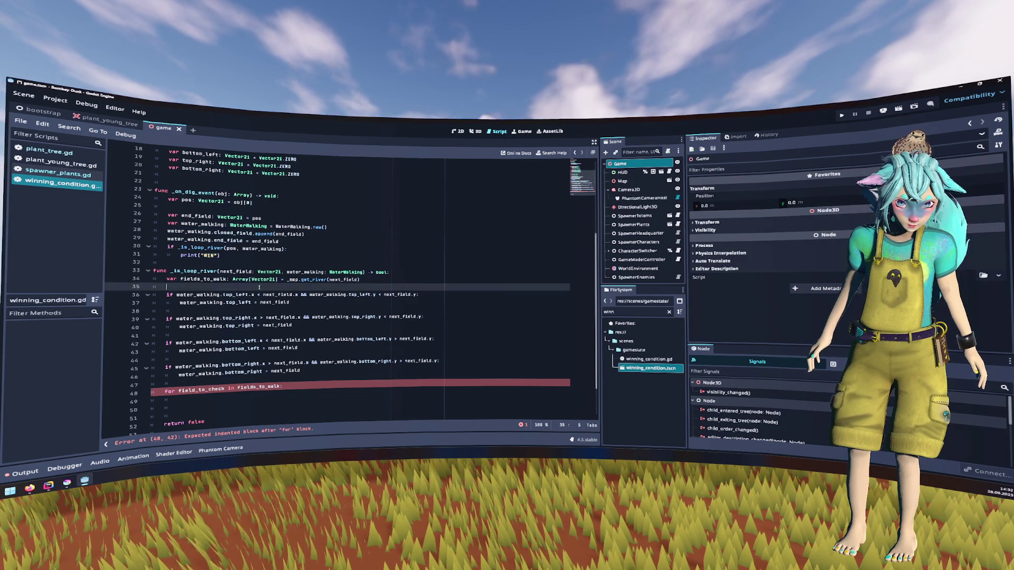
{"action": "key", "text": "ctrl+v"}
{"action": "left_click", "coordinate": [243, 271]}
- Delete the original closed_field.append line from _on_dig_event
{"action": "left_click", "coordinate": [280, 288]}
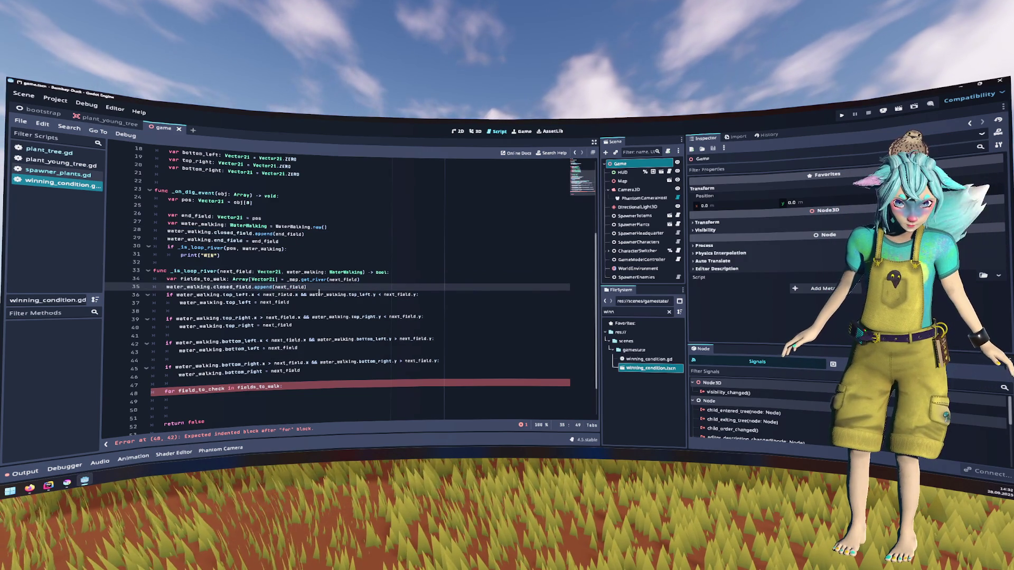
{"action": "left_click", "coordinate": [313, 234]}
{"action": "triple_click", "coordinate": [313, 234]}
{"action": "key", "text": "BackSpace"}
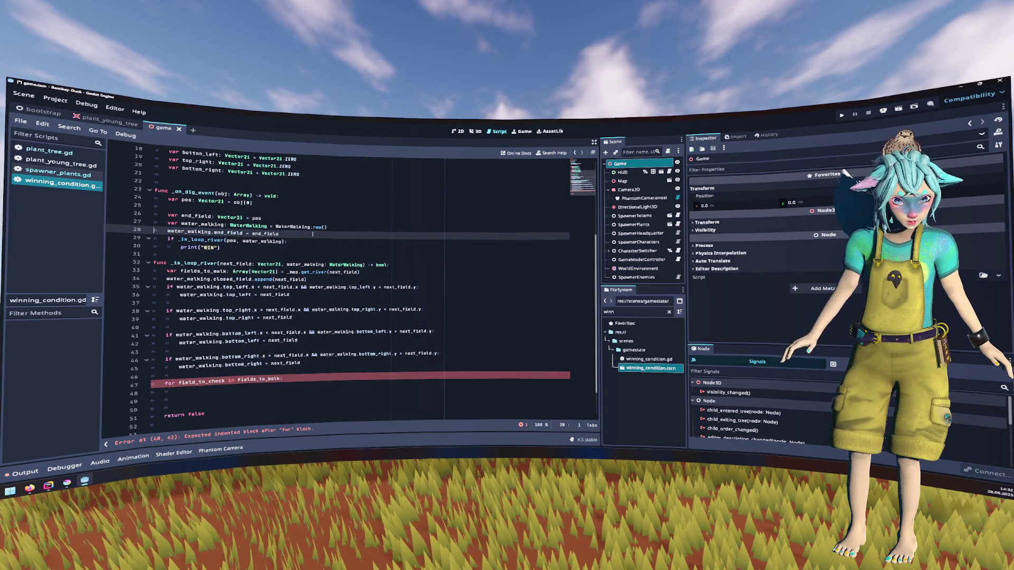
- Check the _is_loop_river call's pos argument, add a blank line after the append, and select the four if blocks
{"action": "left_click", "coordinate": [264, 279]}
{"action": "left_click", "coordinate": [237, 263]}
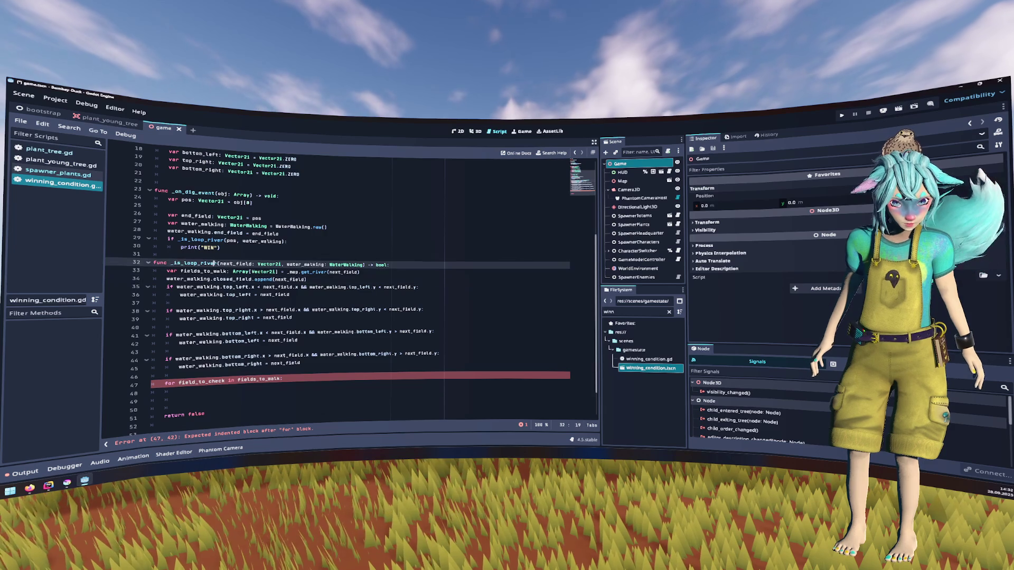
{"action": "left_click", "coordinate": [207, 240]}
{"action": "double_click", "coordinate": [232, 240]}
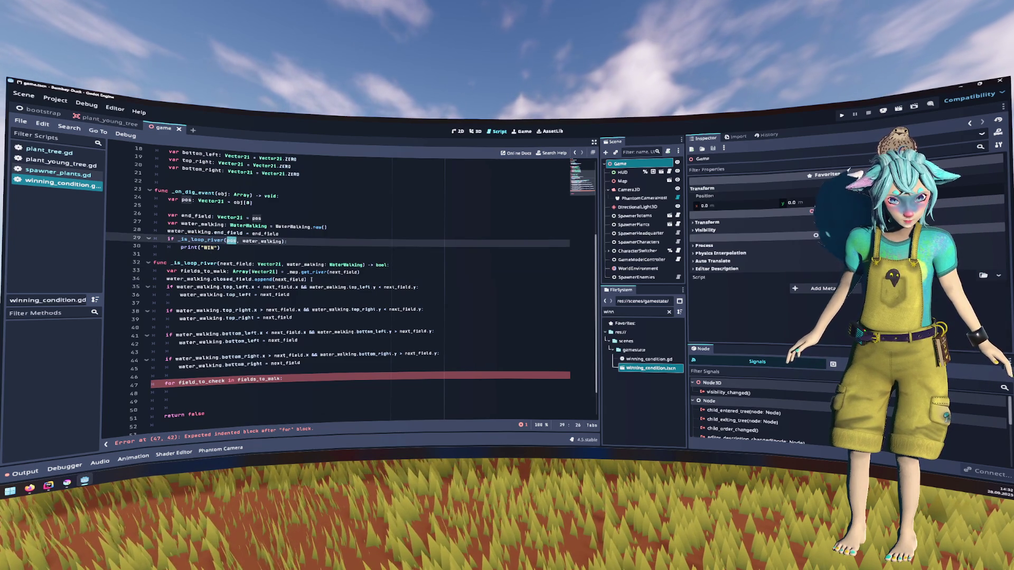
{"action": "left_click", "coordinate": [312, 279]}
{"action": "key", "text": "Return"}
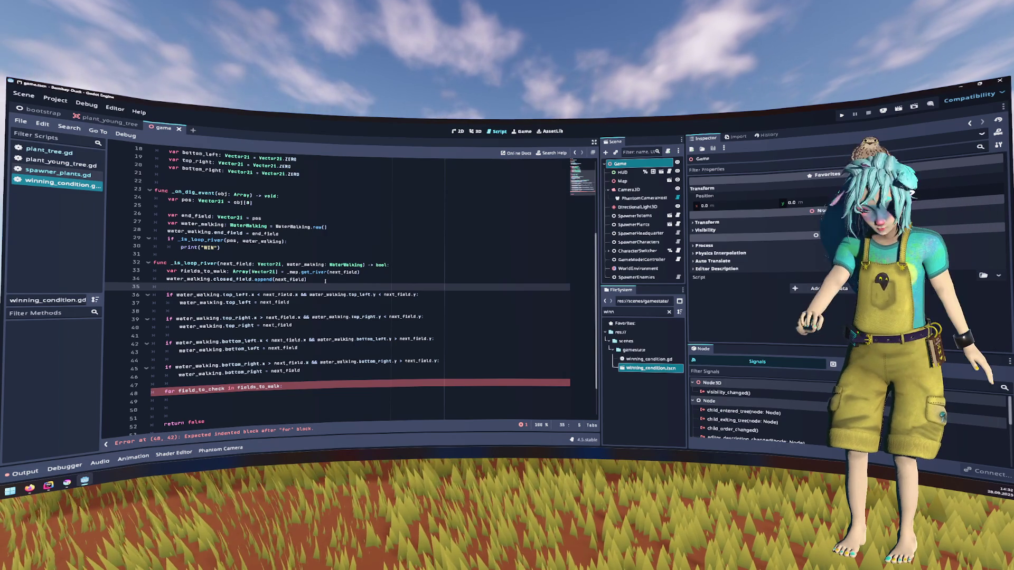
{"action": "left_click_drag", "start_coordinate": [315, 384], "coordinate": [184, 297]}
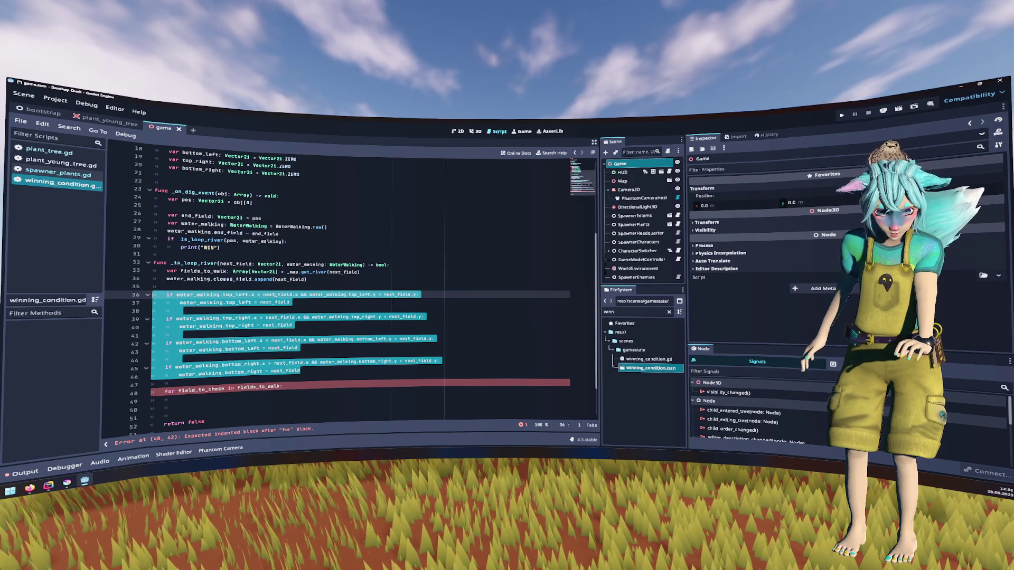
- Wrap the four corner checks in a '#region Resolve Bounding Box' and add a line inside the for loop
{"action": "key", "text": "alt+r"}
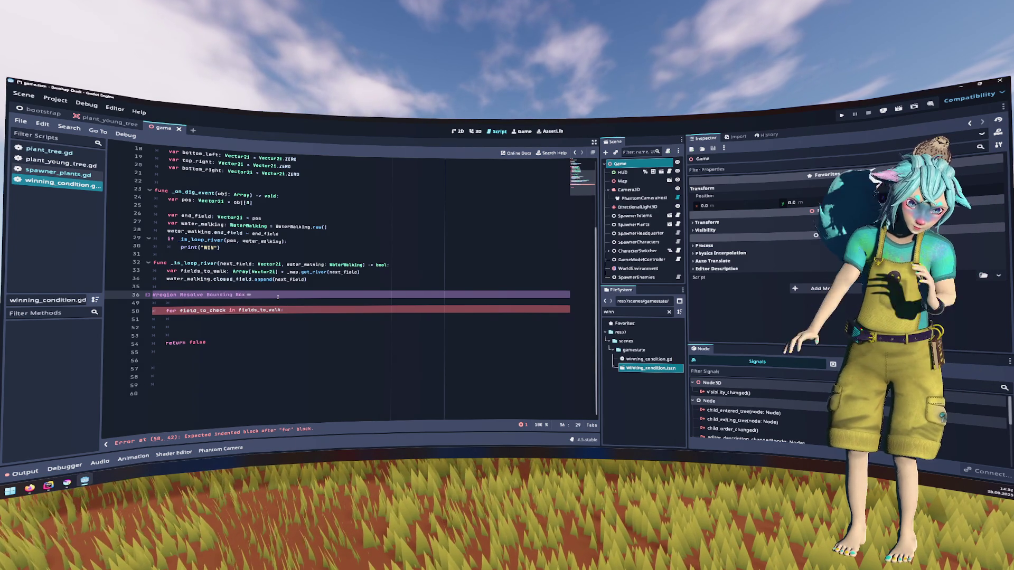
{"action": "left_click", "coordinate": [286, 310]}
{"action": "key", "text": "Return"}
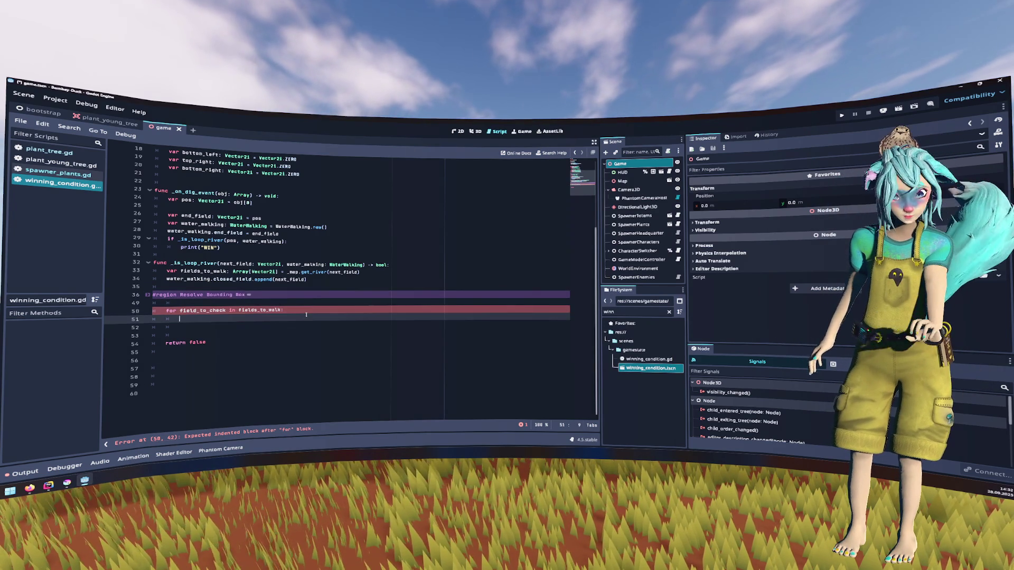
{"action": "double_click", "coordinate": [239, 279]}
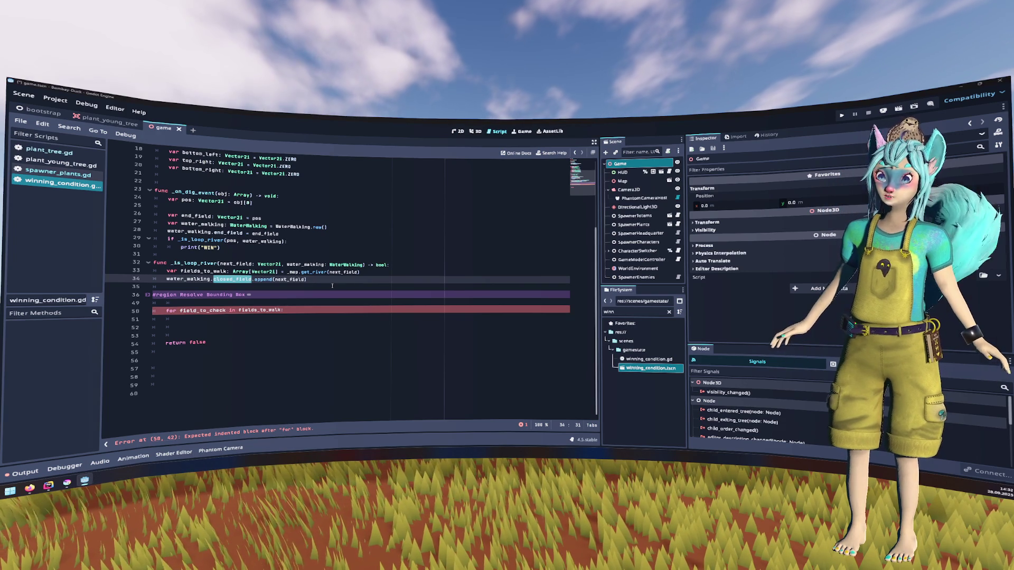
{"action": "key", "text": "alt+Tab"}
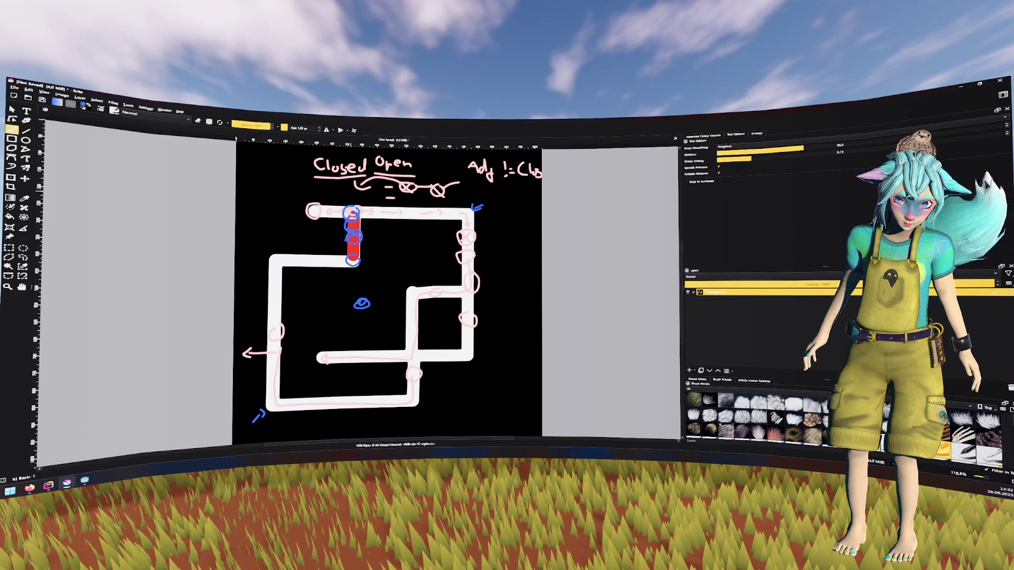
- Review the field_to_check for loop in Godot, then trace a blue path through the Krita maze
{"action": "key", "text": "alt+Tab"}
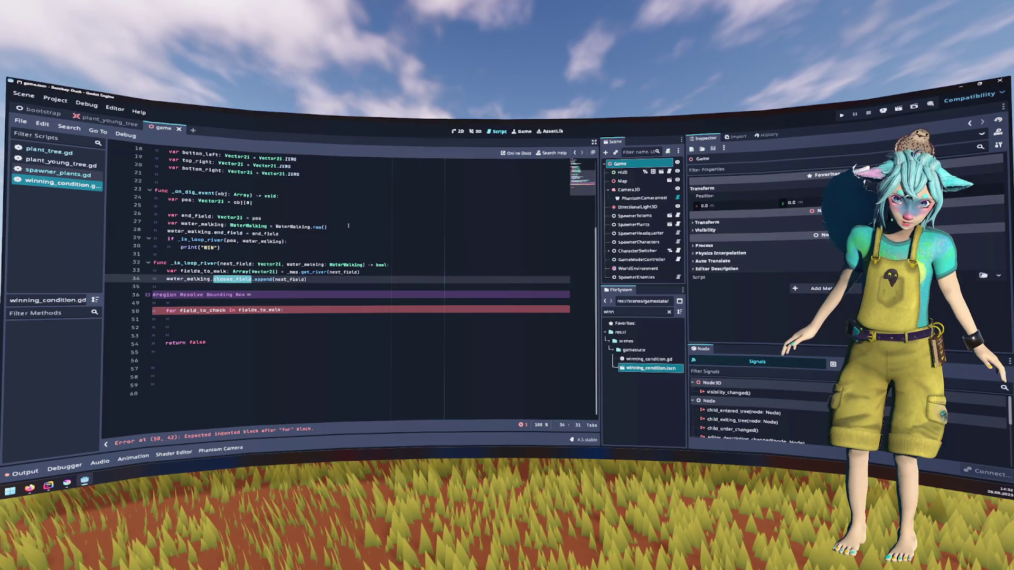
{"action": "left_click", "coordinate": [290, 311]}
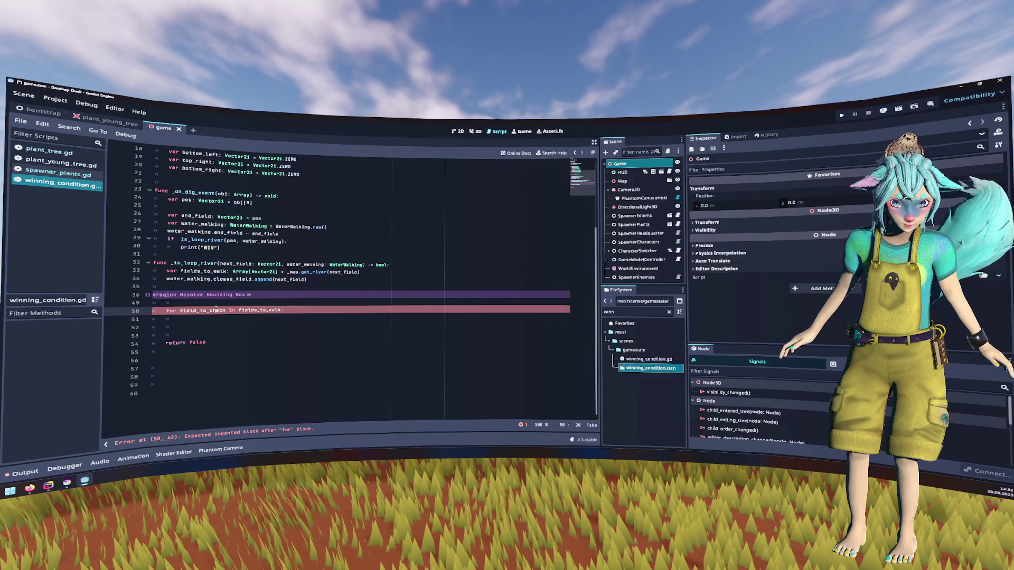
{"action": "double_click", "coordinate": [203, 311]}
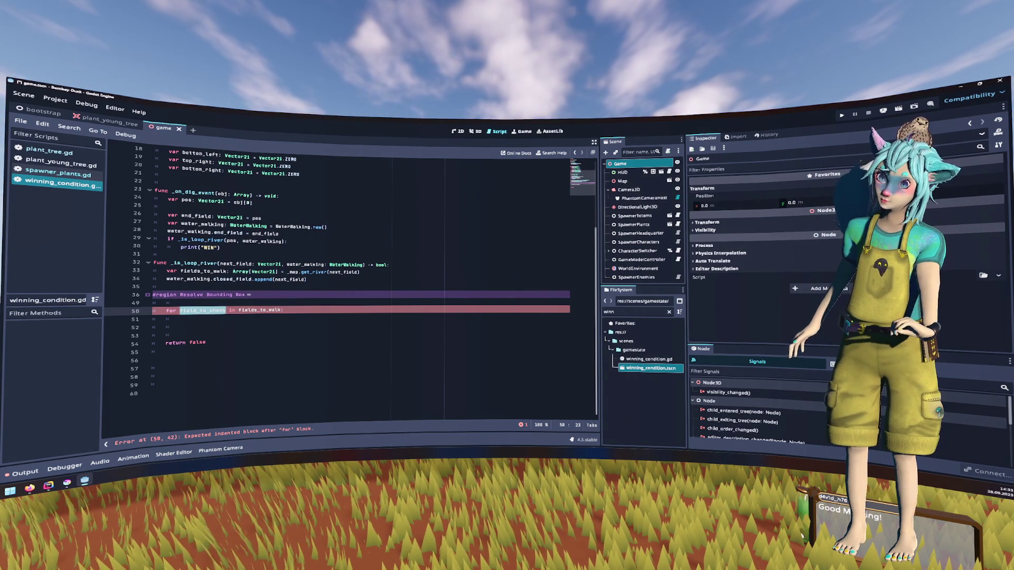
{"action": "left_click", "coordinate": [351, 316]}
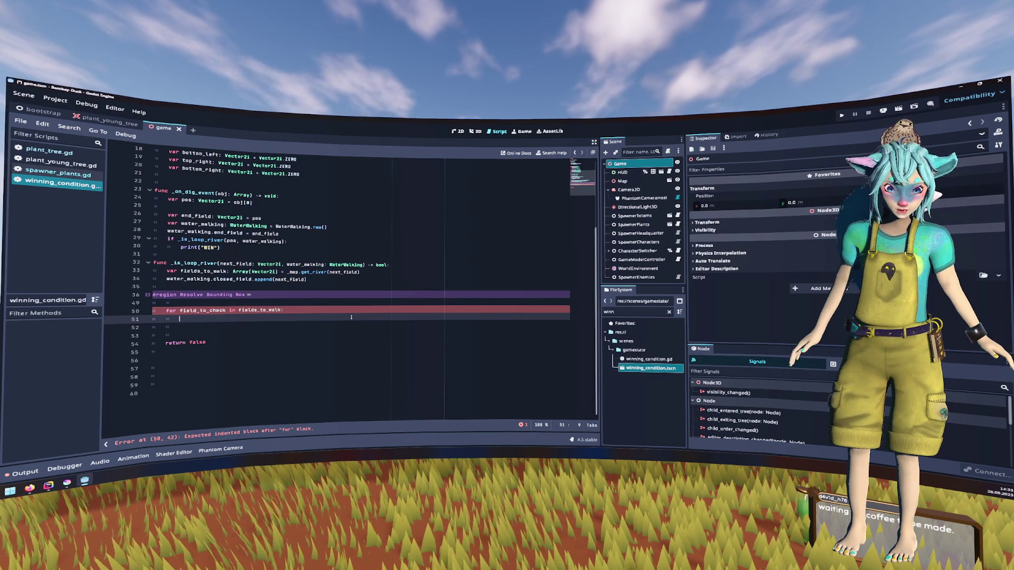
{"action": "key", "text": "Up"}
{"action": "key", "text": "Down"}
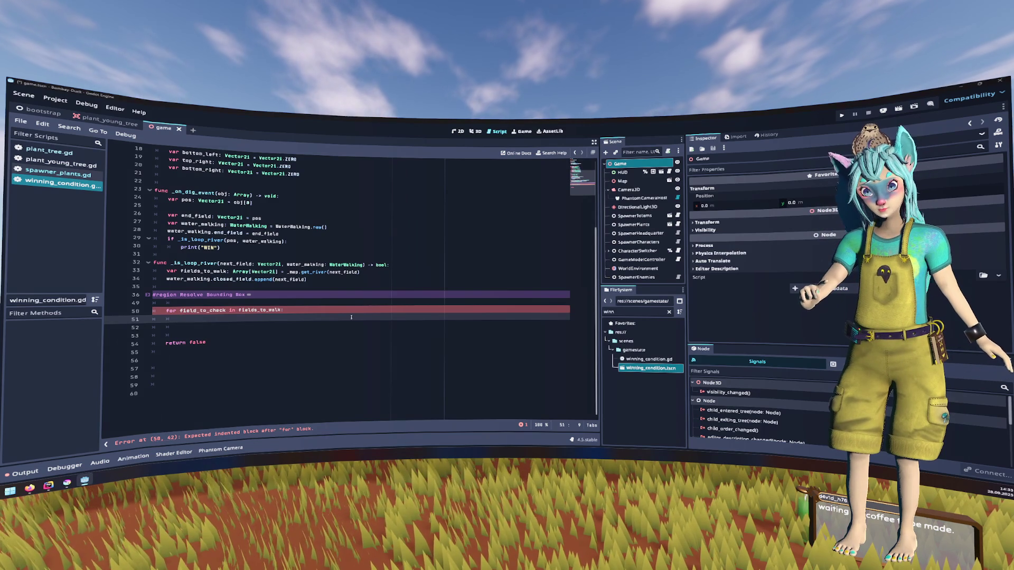
{"action": "key", "text": "alt+Tab"}
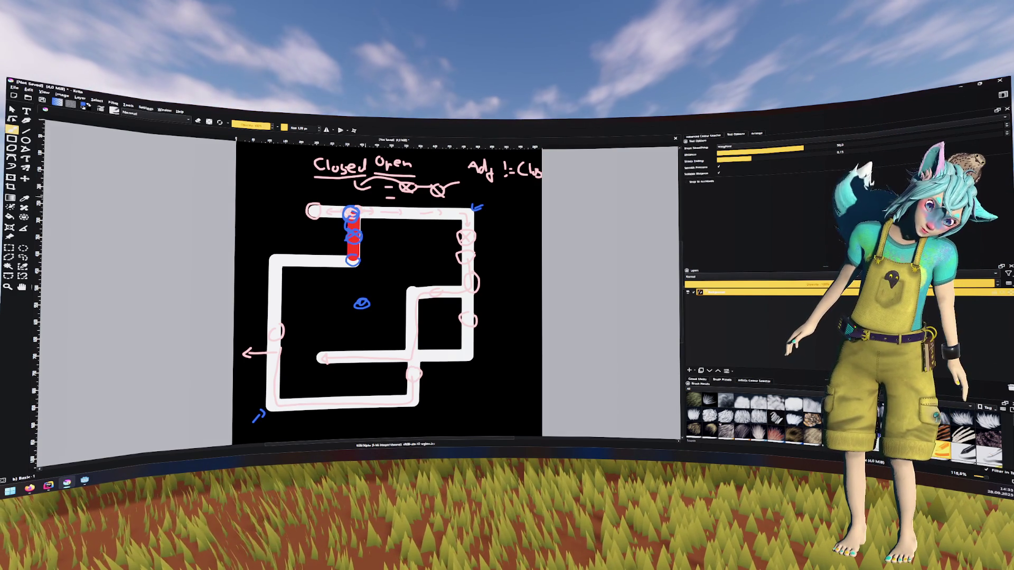
{"action": "mouse_move", "coordinate": [366, 221]}
{"action": "left_mouse_down"}
{"action": "mouse_move", "coordinate": [457, 238]}
{"action": "mouse_move", "coordinate": [396, 288]}
{"action": "mouse_move", "coordinate": [394, 365]}
{"action": "mouse_move", "coordinate": [349, 379]}
{"action": "mouse_move", "coordinate": [294, 338]}
{"action": "mouse_move", "coordinate": [299, 285]}
{"action": "mouse_move", "coordinate": [365, 253]}
{"action": "left_mouse_up"}
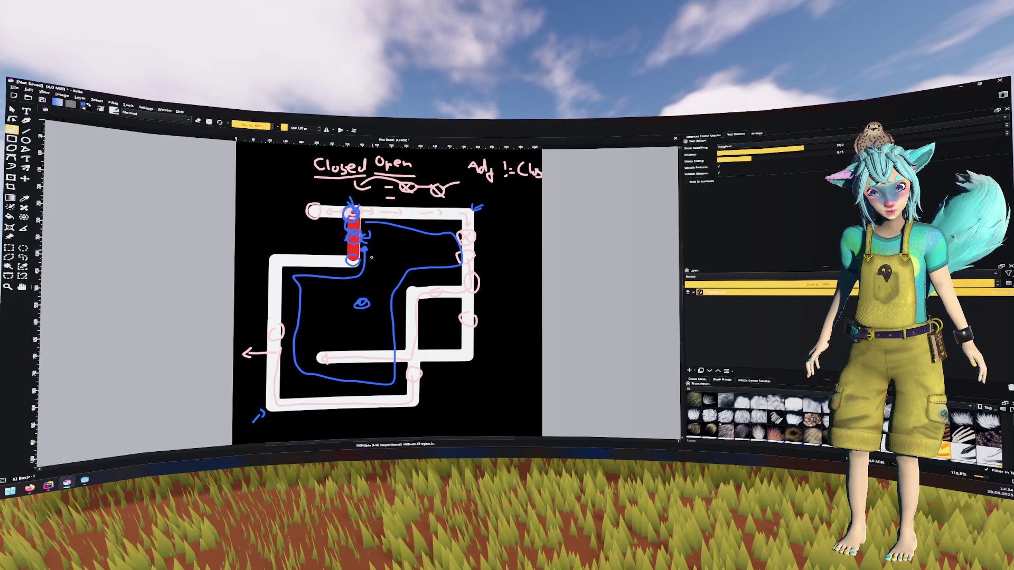
- Sample a colour from the Krita maze canvas, then return to the Godot script
{"action": "key", "text": "ctrl"}
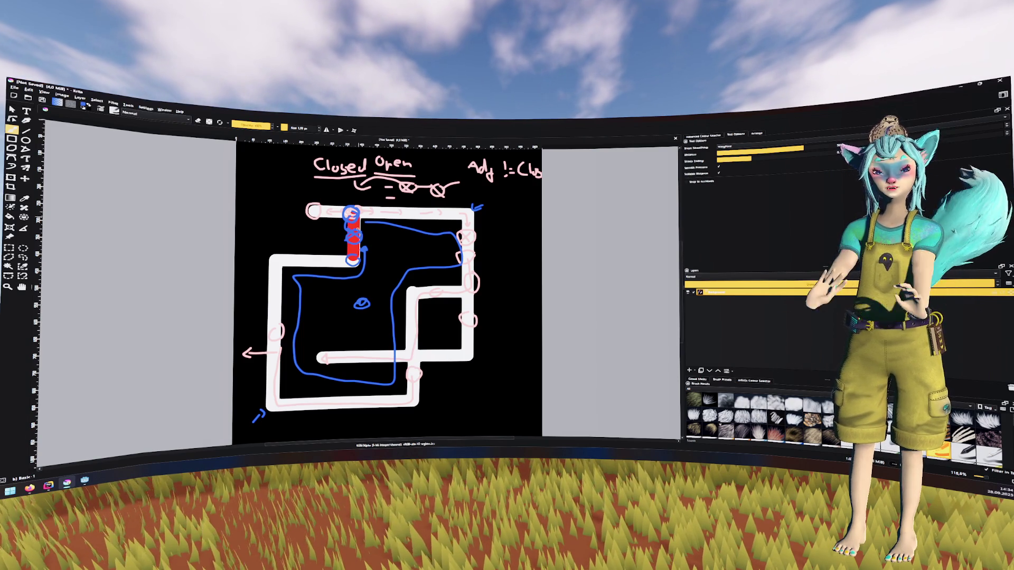
{"action": "key", "text": "alt+Tab"}
- Add a 'distance: int' parameter to the _is_loop_river signature
{"action": "left_click", "coordinate": [358, 229]}
{"action": "scroll", "coordinate": [358, 229], "scroll_direction": "up", "scroll_amount": 3}
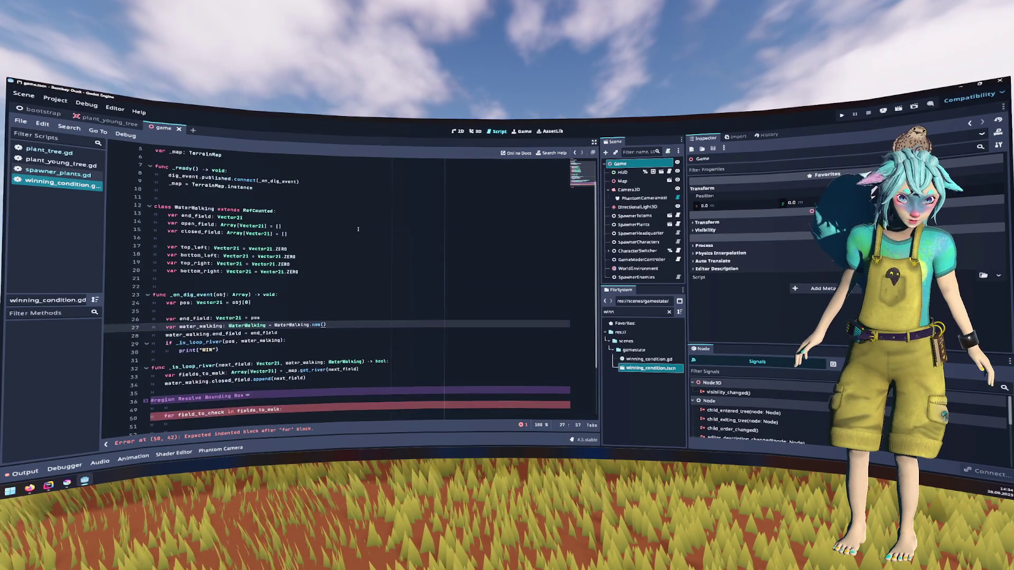
{"action": "left_click", "coordinate": [362, 317]}
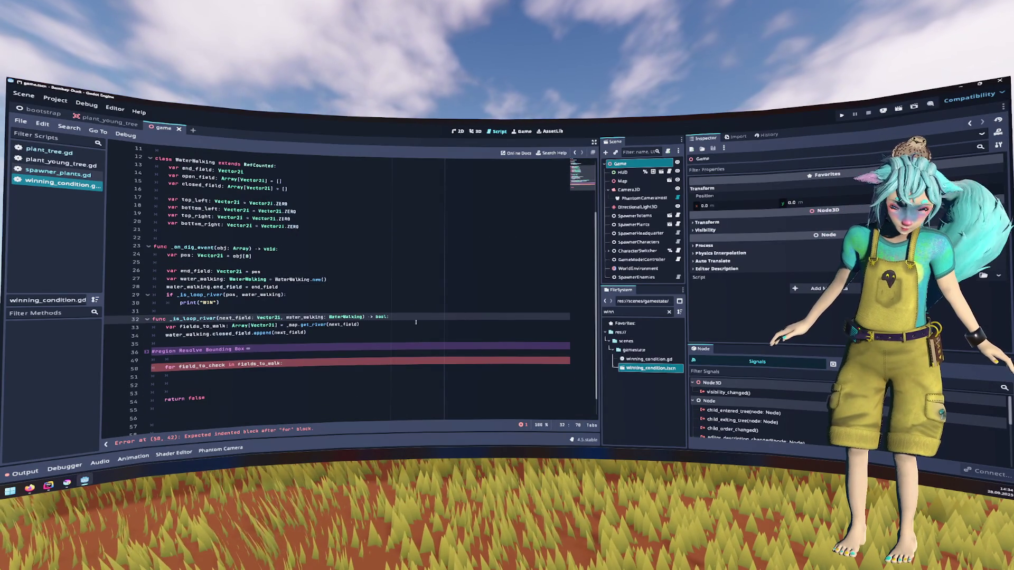
{"action": "type", "text": ", distance: "}
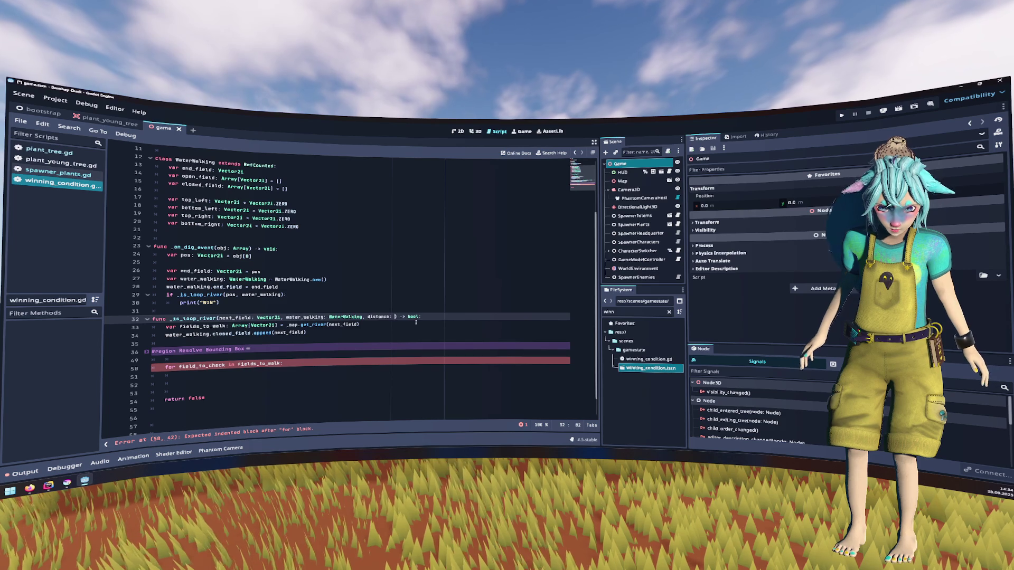
{"action": "type", "text": "int"}
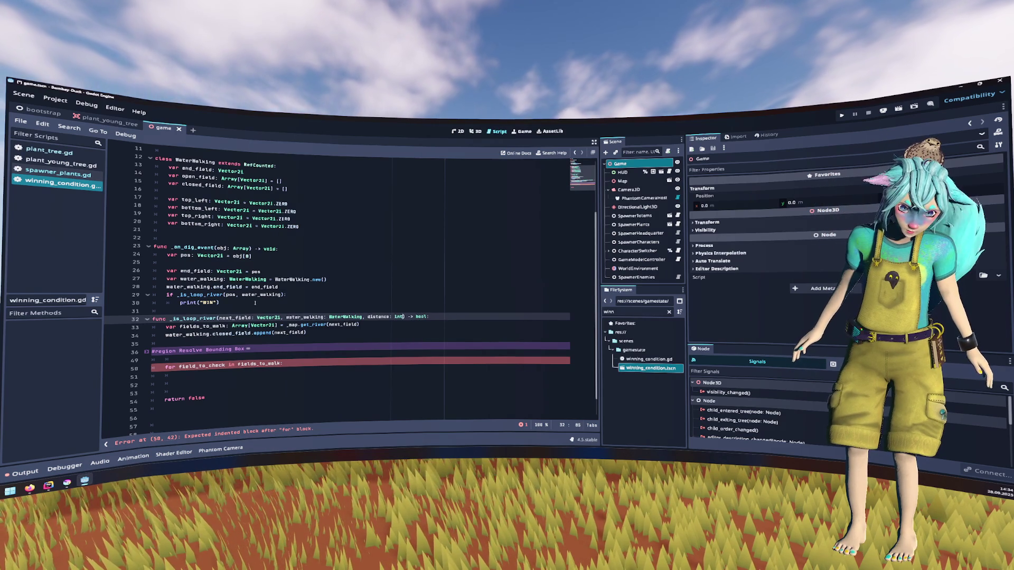
{"action": "left_click", "coordinate": [281, 294]}
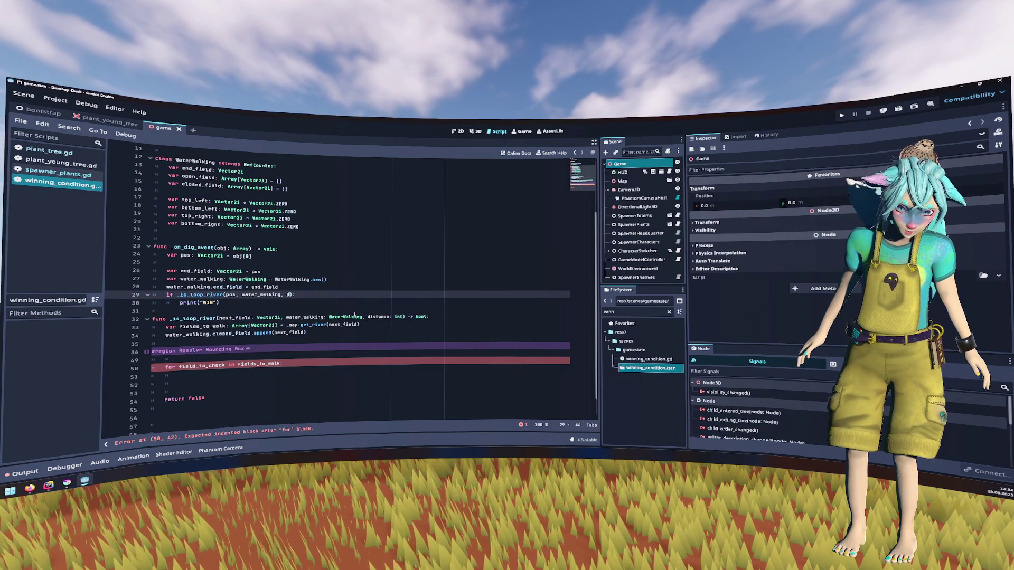
- Add 'distance += 1' at the start of the _is_loop_river body
{"action": "double_click", "coordinate": [378, 317]}
{"action": "key", "text": "ctrl+c"}
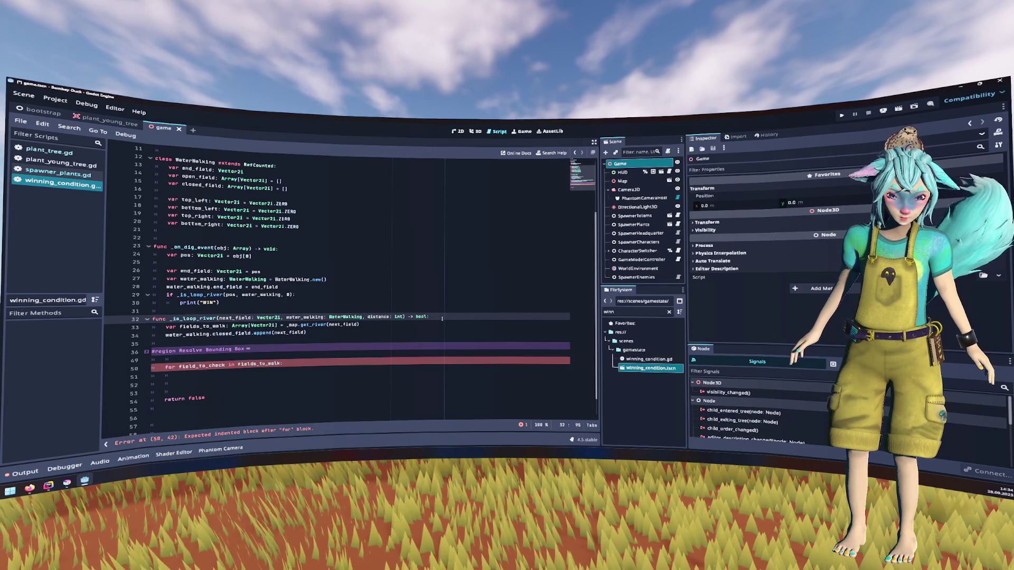
{"action": "key", "text": "Return"}
{"action": "key", "text": "ctrl+v"}
{"action": "type", "text": "+"}
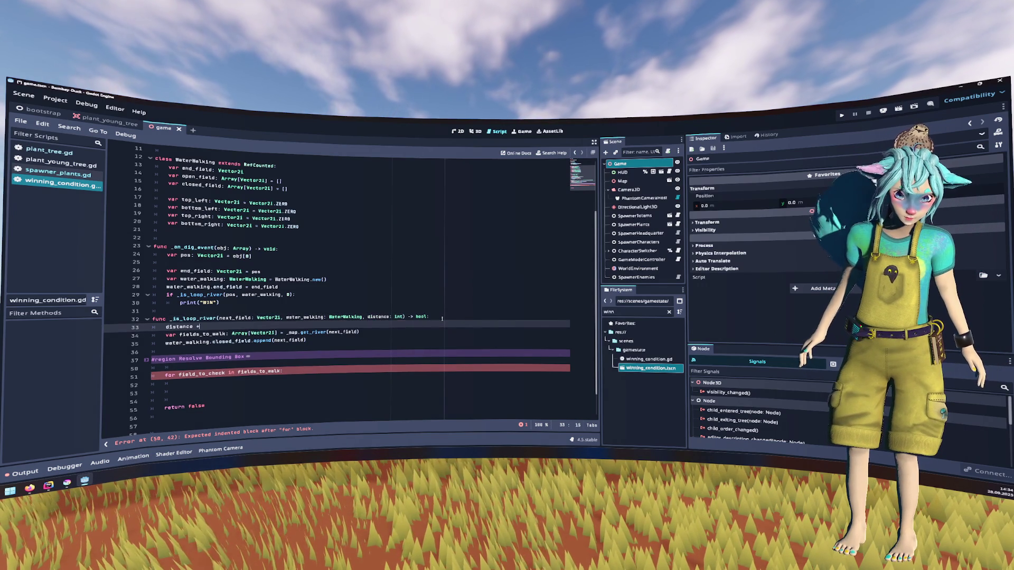
{"action": "type", "text": "= 1"}
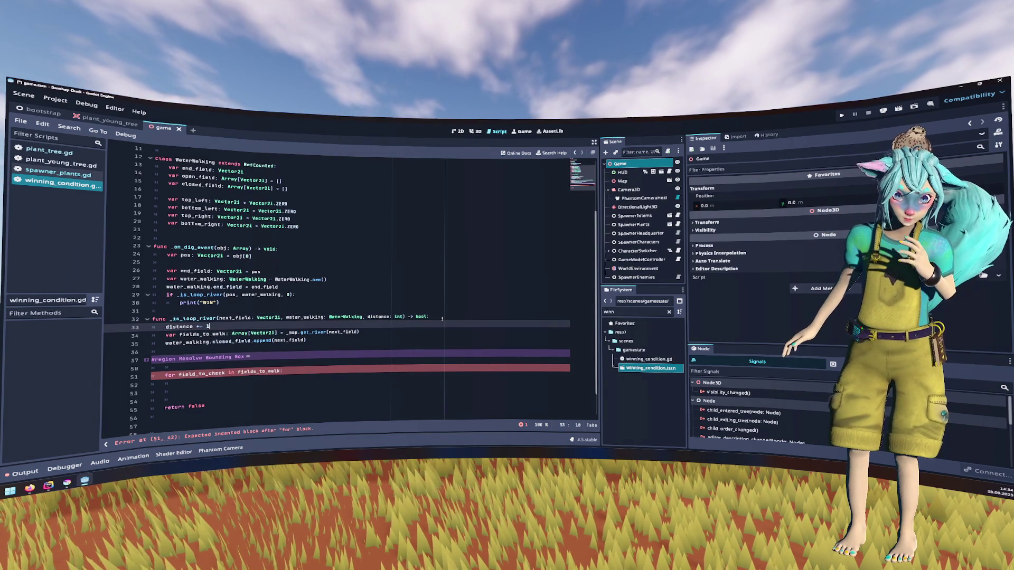
{"action": "key", "text": "Return"}
{"action": "scroll", "coordinate": [381, 328], "scroll_direction": "down", "scroll_amount": 2}
- Insert an 'if distance > 8:' check above the for loop
{"action": "left_click", "coordinate": [320, 345]}
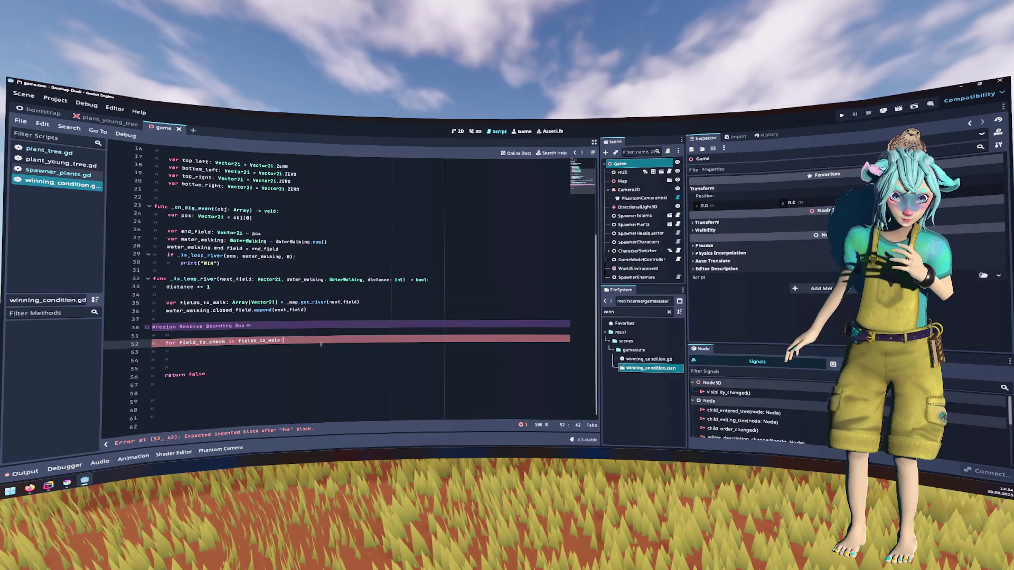
{"action": "key", "text": "Down"}
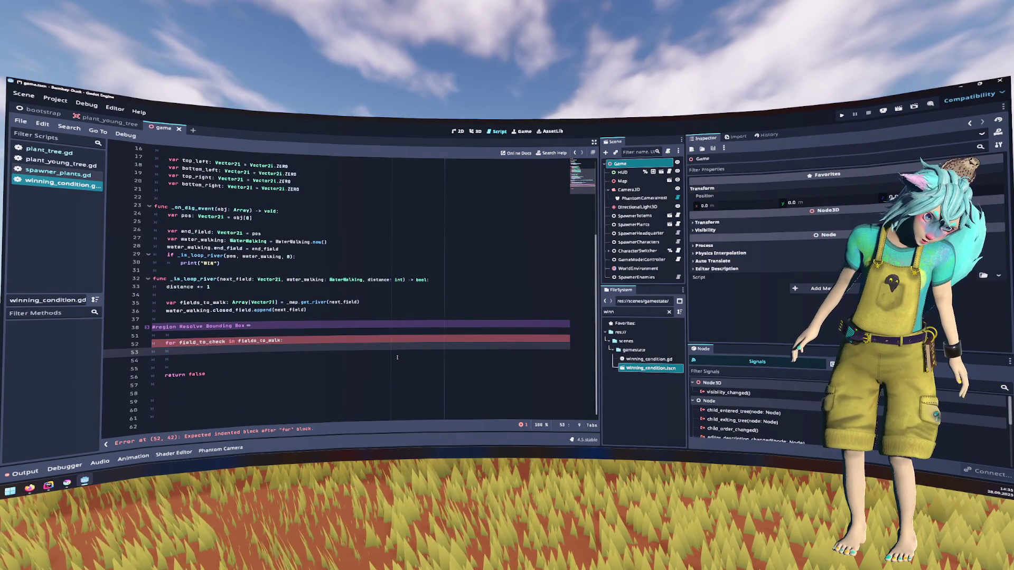
{"action": "key", "text": "Up"}
{"action": "key", "text": "Up"}
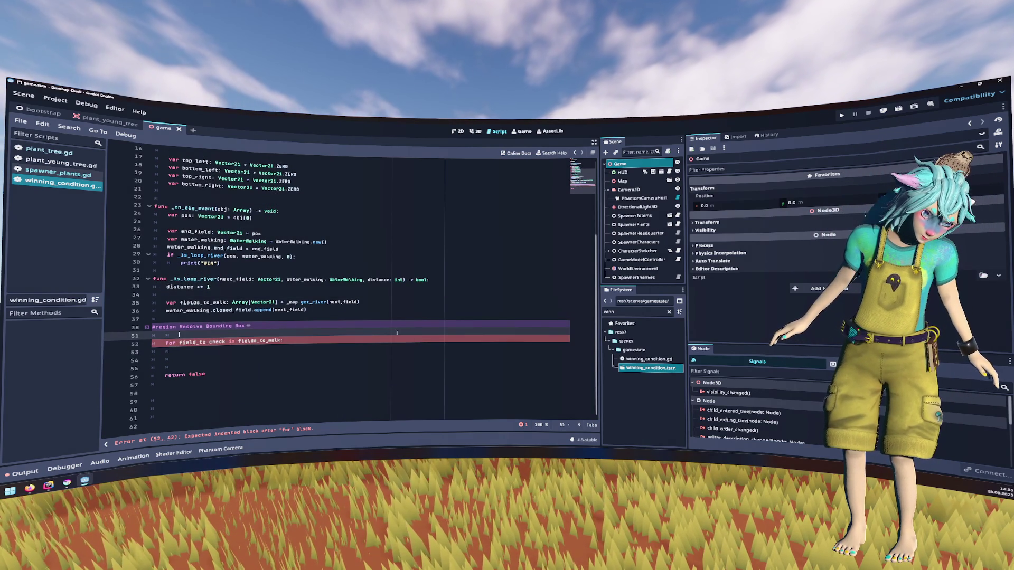
{"action": "key", "text": "Return"}
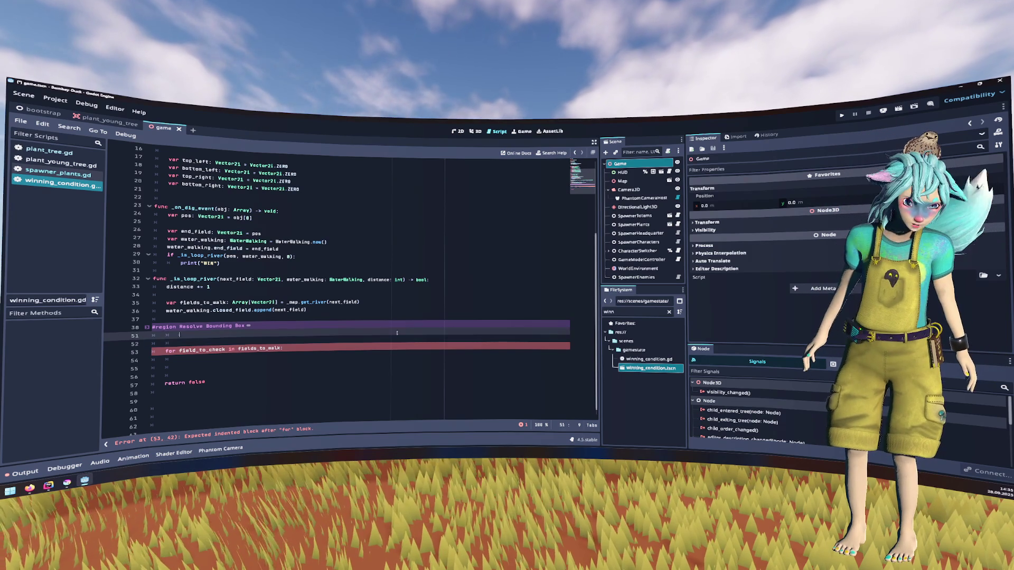
{"action": "key", "text": "Return"}
{"action": "key", "text": "Up"}
{"action": "type", "text": "f distance"}
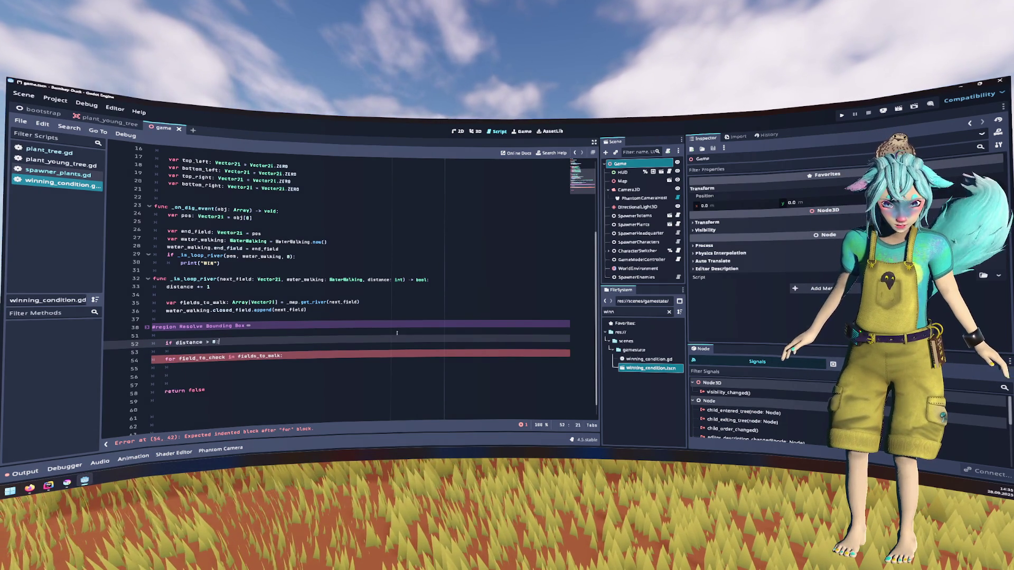
{"action": "key", "text": "Return"}
{"action": "key", "text": "alt+Tab"}
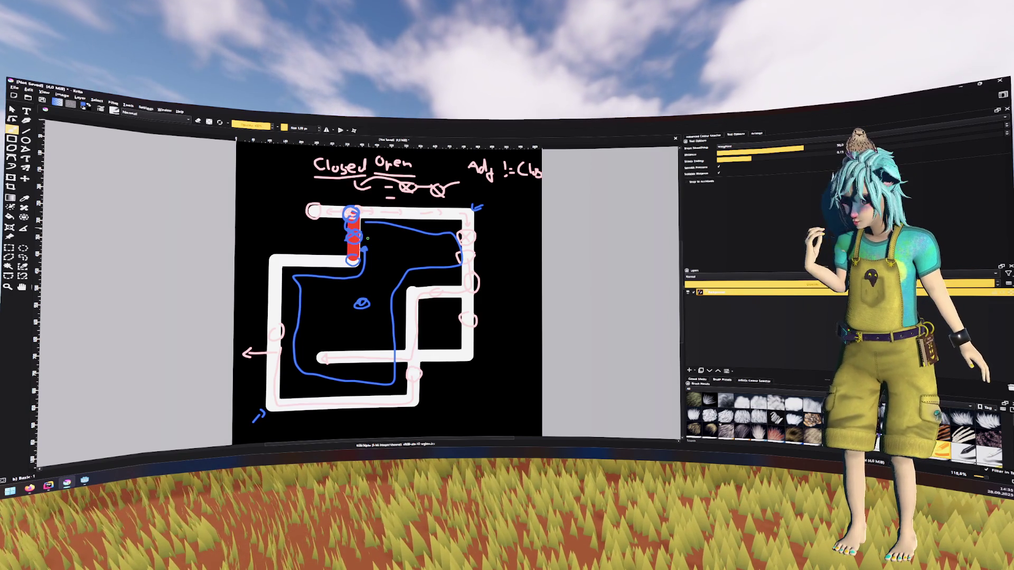
- Add an empty '# ' comment line above the 'if distance > 8:' check
{"action": "key", "text": "alt+Tab"}
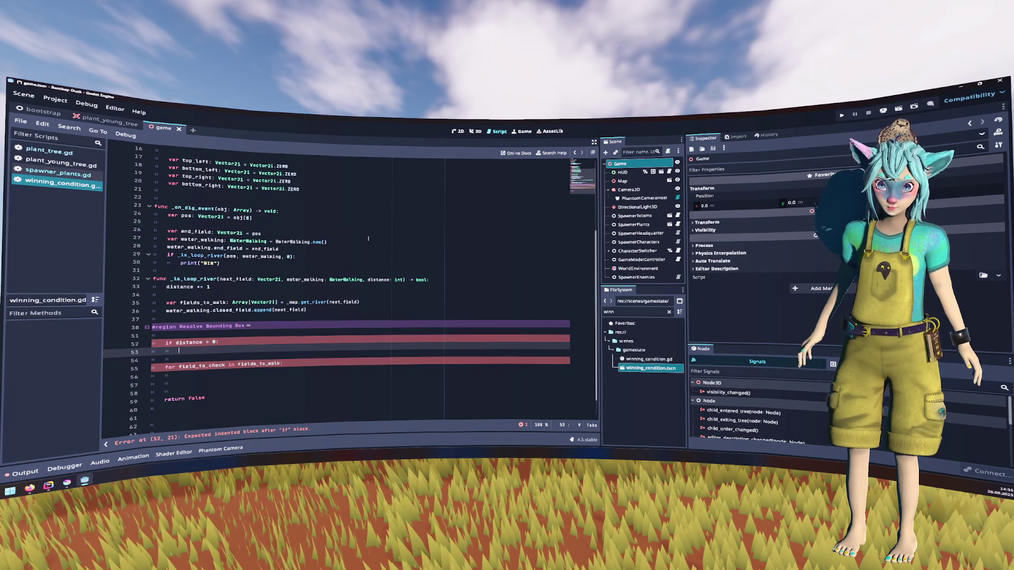
{"action": "key", "text": "Up"}
{"action": "key", "text": "ctrl+shift+Return"}
{"action": "type", "text": "# Winning"}
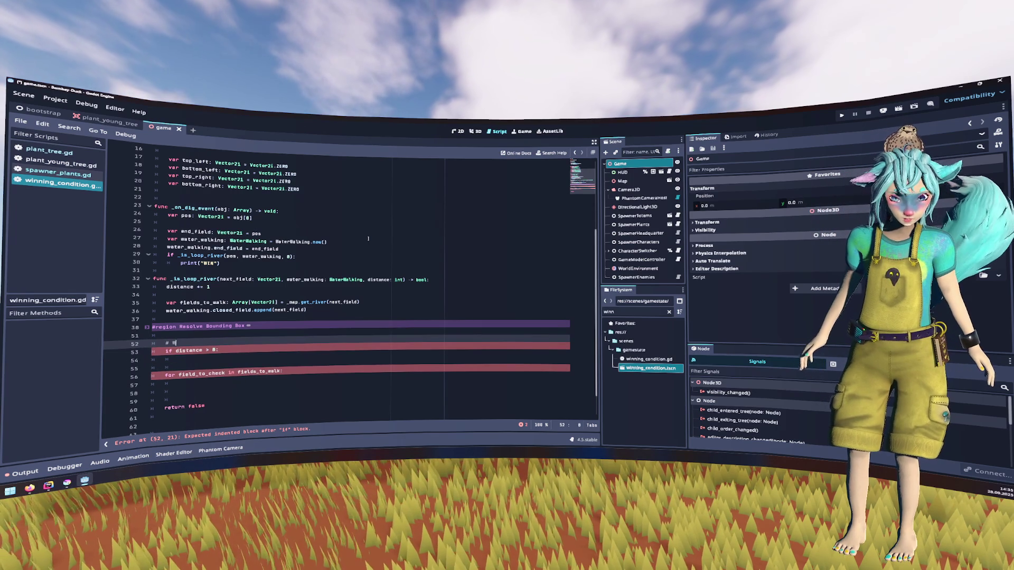
{"action": "key", "text": "BackSpace"}
{"action": "key", "text": "BackSpace"}
{"action": "key", "text": "BackSpace"}
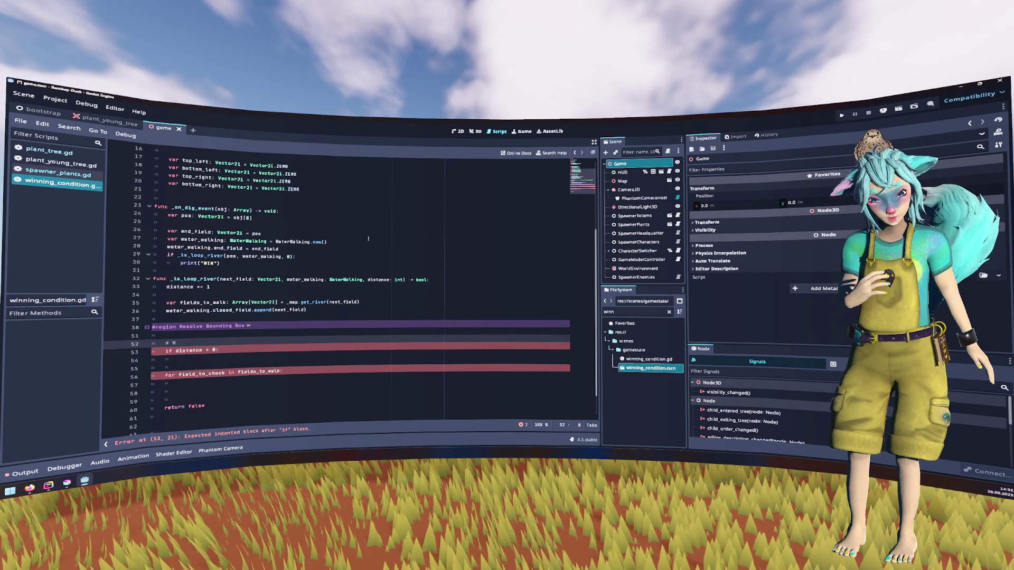
{"action": "key", "text": "BackSpace"}
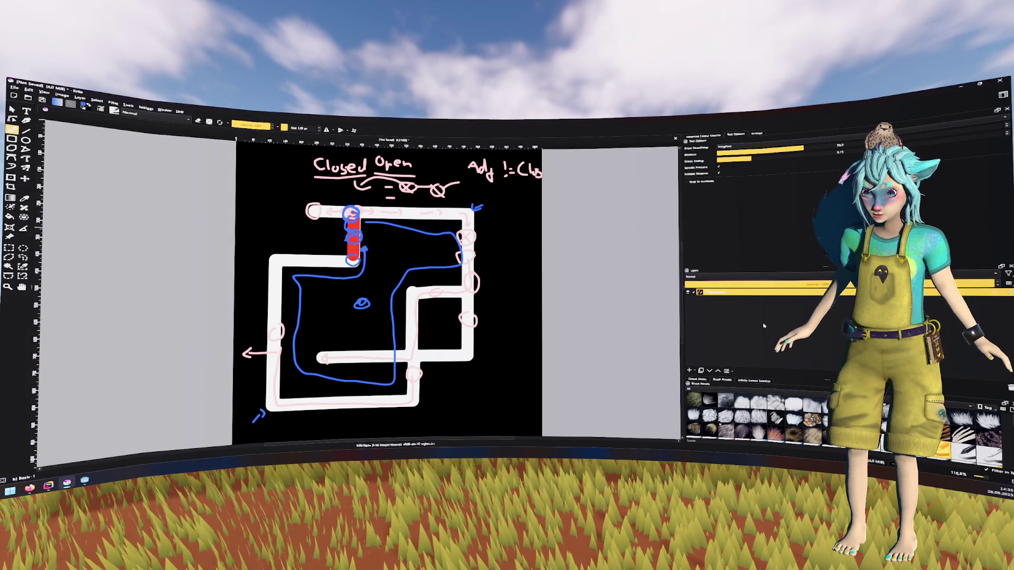
{"action": "key", "text": "Insert"}
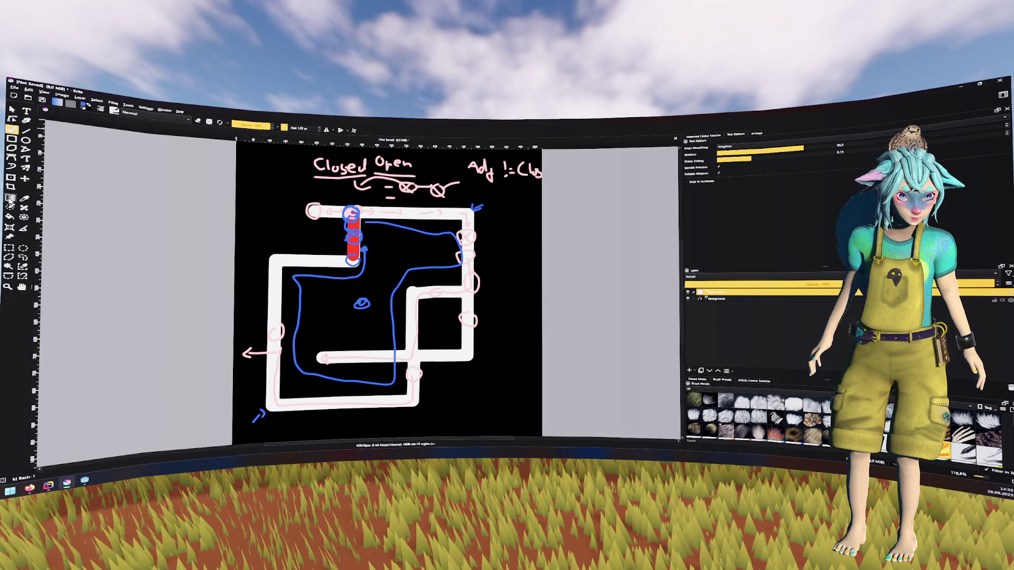
- Pick the Fill tool and clear the maze diagram from the Krita canvas
{"action": "key", "text": "f"}
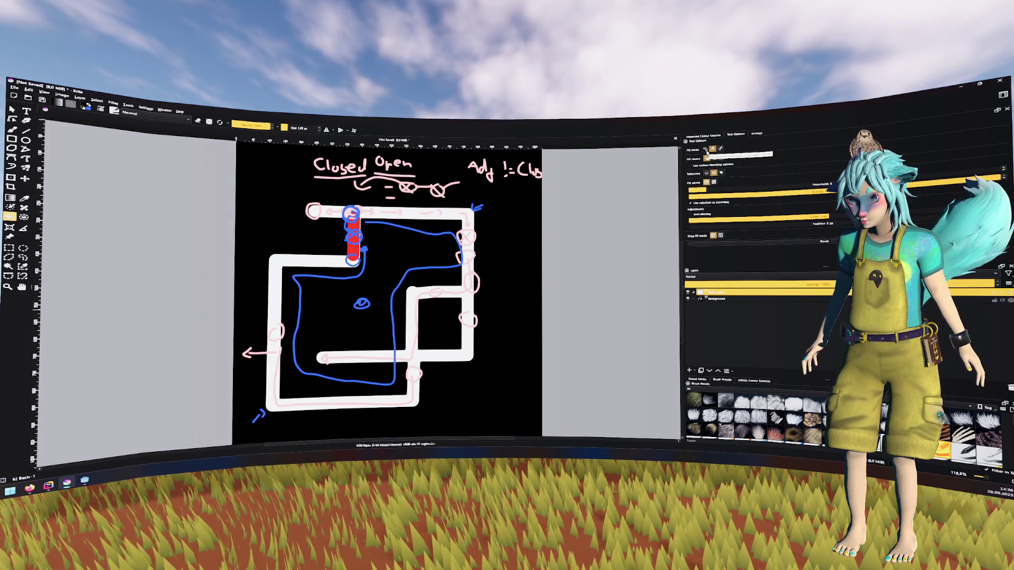
{"action": "key", "text": "Delete"}
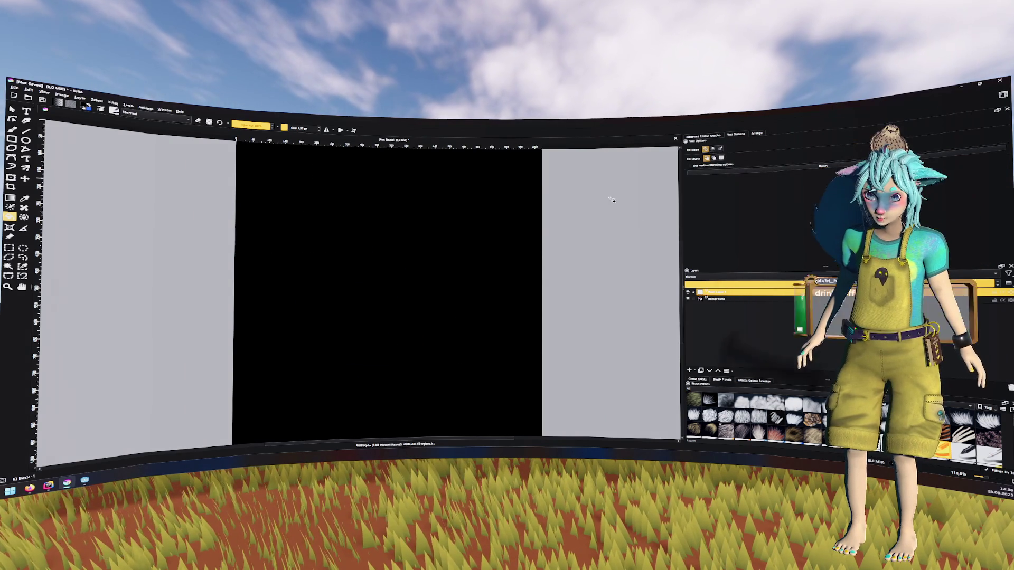
- Draw a square in the middle of the canvas with a circle inside it
{"action": "key", "text": "b"}
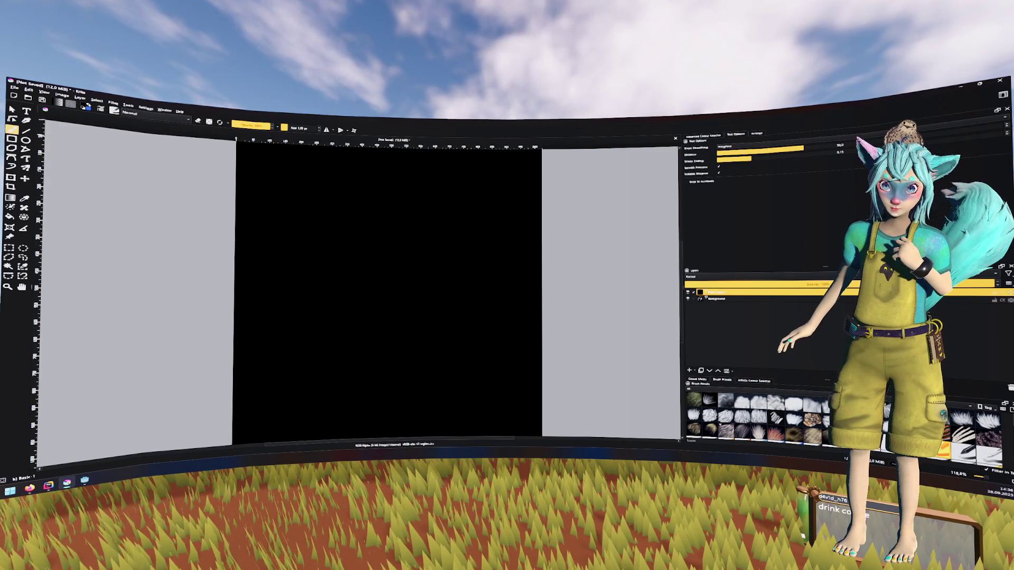
{"action": "key", "text": "r"}
{"action": "mouse_move", "coordinate": [335, 209]}
{"action": "left_mouse_down"}
{"action": "mouse_move", "coordinate": [470, 365]}
{"action": "mouse_move", "coordinate": [468, 332]}
{"action": "left_mouse_up"}
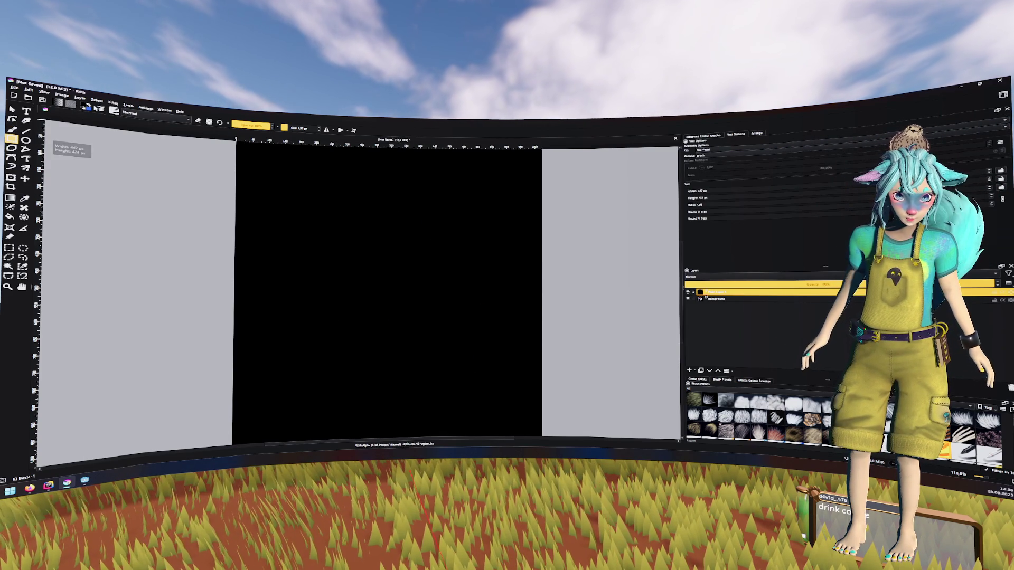
{"action": "left_click_drag", "start_coordinate": [331, 216], "coordinate": [475, 364]}
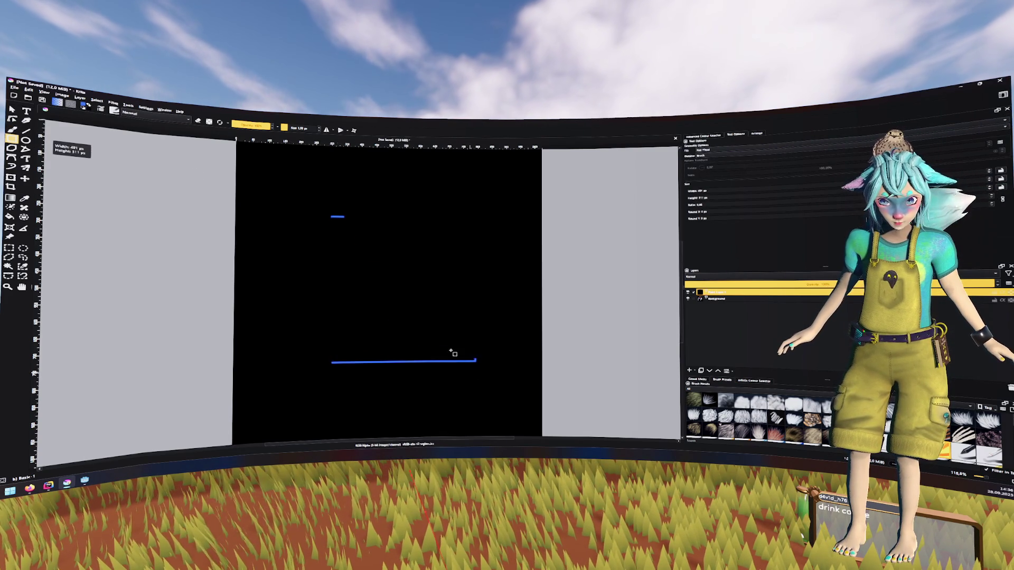
{"action": "key", "text": "b"}
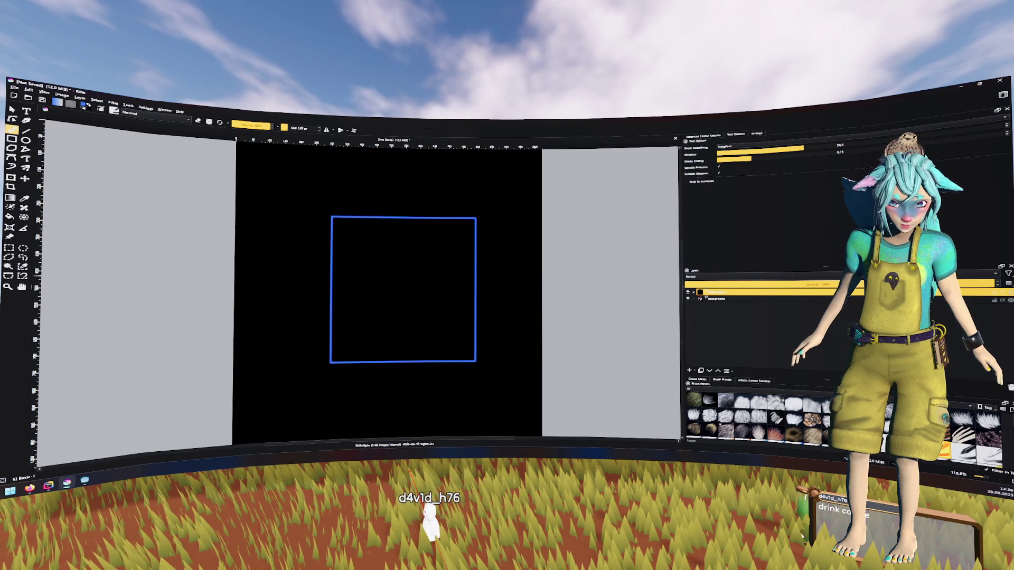
{"action": "key", "text": "e"}
{"action": "left_click_drag", "start_coordinate": [368, 254], "coordinate": [448, 330]}
- Draw freehand loops along the square's top edge, top-left corner and right side
{"action": "left_click", "coordinate": [12, 129]}
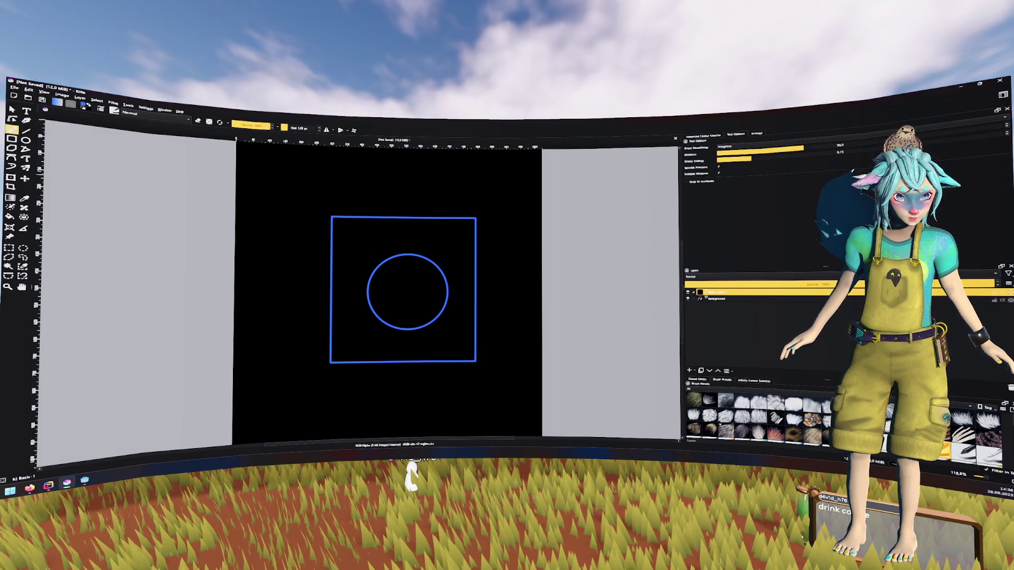
{"action": "mouse_move", "coordinate": [398, 206]}
{"action": "left_mouse_down"}
{"action": "mouse_move", "coordinate": [401, 228]}
{"action": "mouse_move", "coordinate": [414, 224]}
{"action": "mouse_move", "coordinate": [385, 227]}
{"action": "mouse_move", "coordinate": [403, 238]}
{"action": "mouse_move", "coordinate": [393, 216]}
{"action": "mouse_move", "coordinate": [412, 211]}
{"action": "left_mouse_up"}
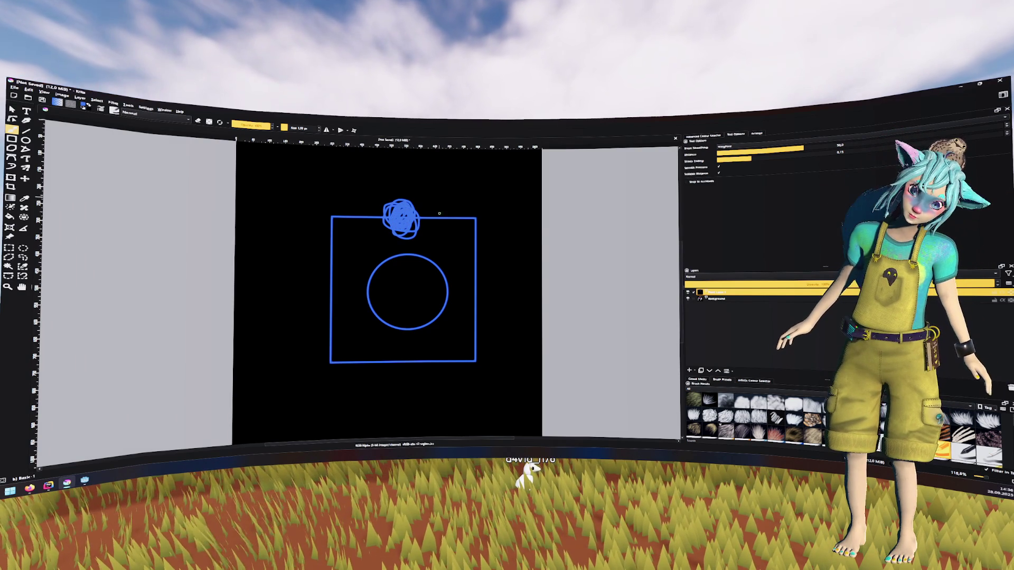
{"action": "mouse_move", "coordinate": [445, 207]}
{"action": "left_mouse_down"}
{"action": "mouse_move", "coordinate": [478, 231]}
{"action": "mouse_move", "coordinate": [491, 206]}
{"action": "left_mouse_up"}
{"action": "key", "text": "ctrl+z"}
{"action": "left_click_drag", "start_coordinate": [346, 199], "coordinate": [348, 217]}
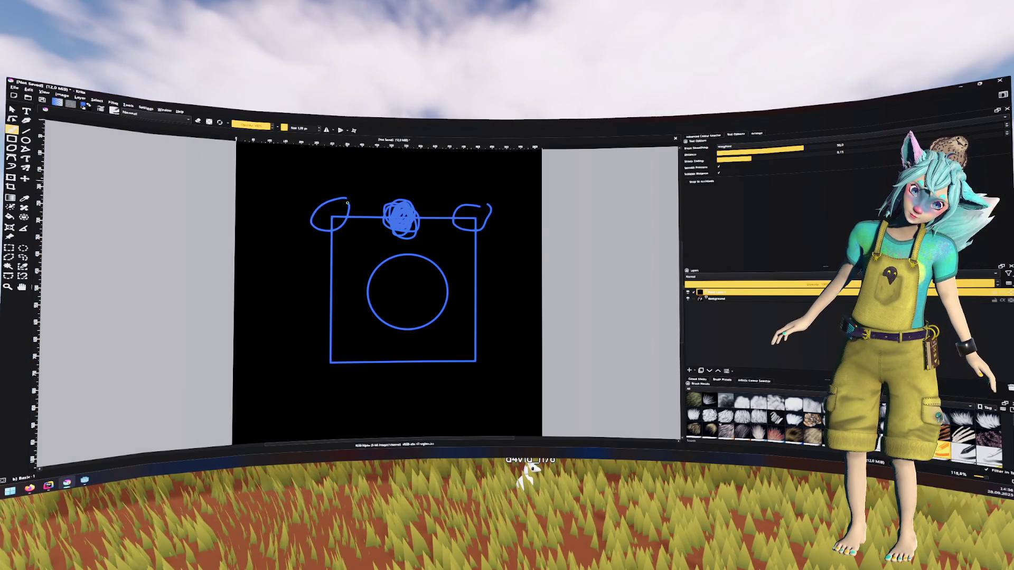
{"action": "mouse_move", "coordinate": [409, 202]}
{"action": "left_mouse_down"}
{"action": "mouse_move", "coordinate": [470, 191]}
{"action": "mouse_move", "coordinate": [344, 183]}
{"action": "mouse_move", "coordinate": [349, 191]}
{"action": "left_mouse_up"}
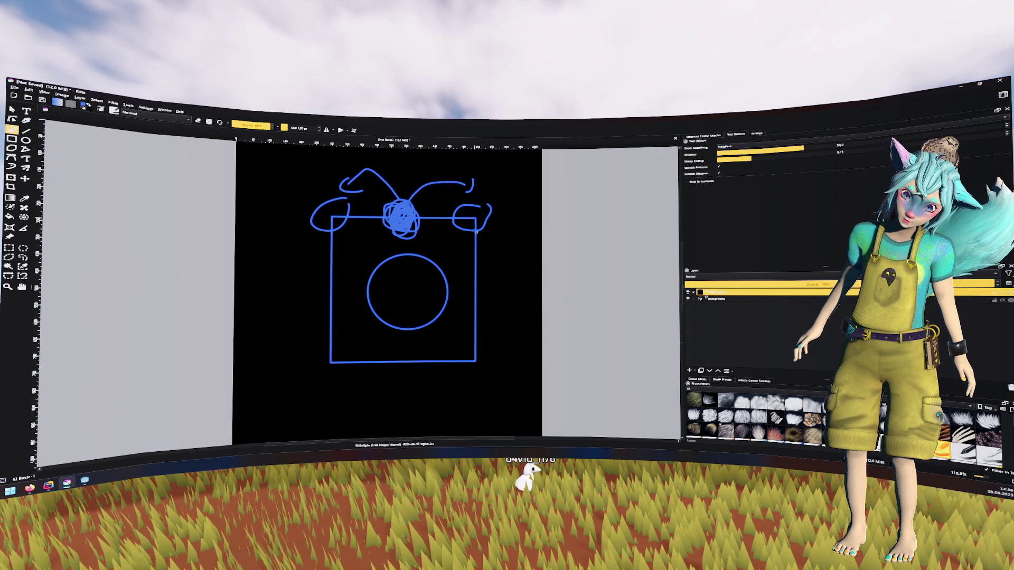
{"action": "left_click_drag", "start_coordinate": [479, 267], "coordinate": [469, 285]}
{"action": "left_click_drag", "start_coordinate": [490, 224], "coordinate": [495, 275]}
- Draw freehand loops around the bottom-right corner, bottom edge, bottom-left corner and left side
{"action": "left_click_drag", "start_coordinate": [479, 344], "coordinate": [480, 346]}
{"action": "mouse_move", "coordinate": [494, 295]}
{"action": "left_mouse_down"}
{"action": "mouse_move", "coordinate": [511, 317]}
{"action": "mouse_move", "coordinate": [491, 359]}
{"action": "mouse_move", "coordinate": [501, 363]}
{"action": "left_mouse_up"}
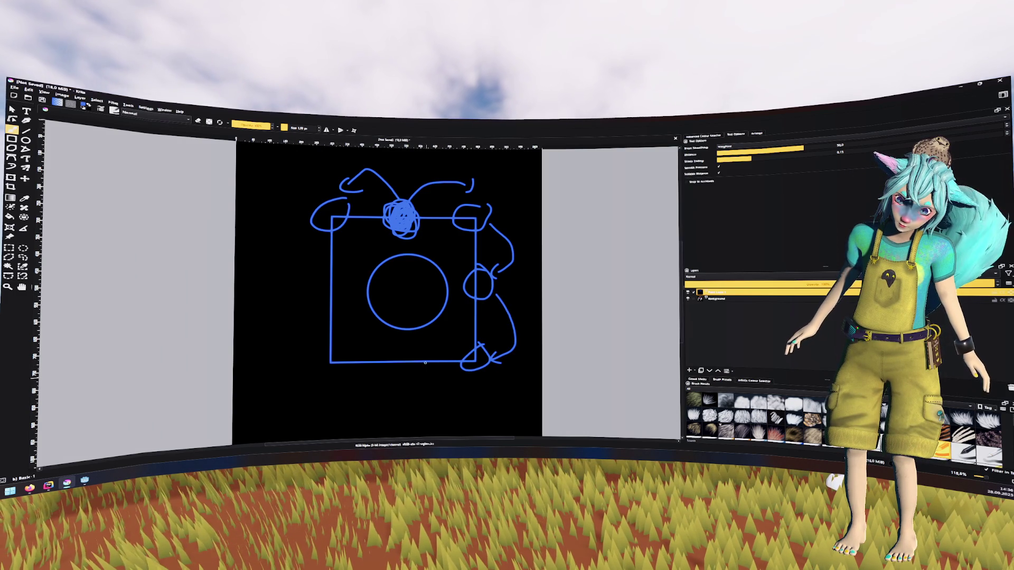
{"action": "left_click_drag", "start_coordinate": [406, 351], "coordinate": [418, 373]}
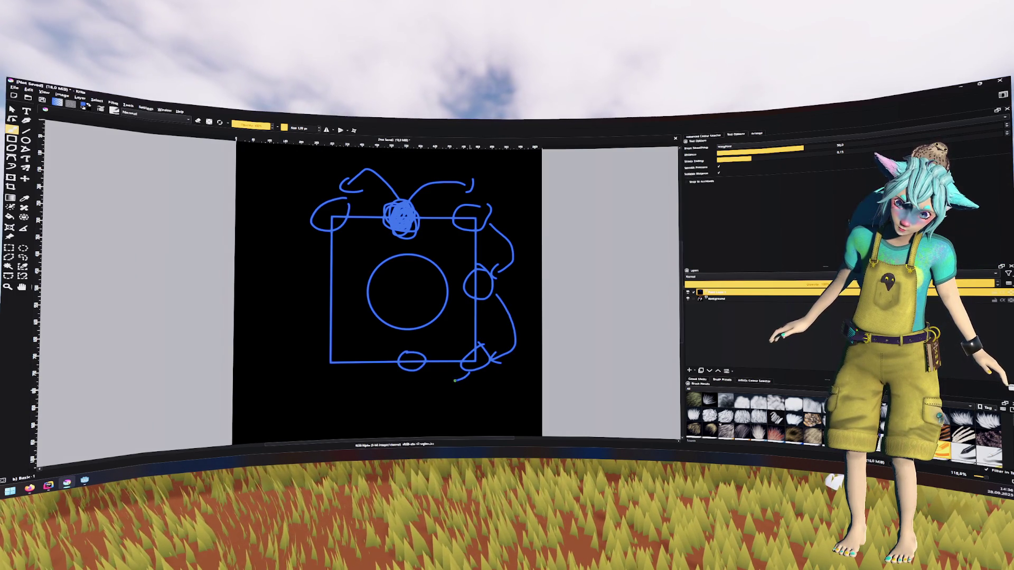
{"action": "mouse_move", "coordinate": [332, 353]}
{"action": "left_mouse_down"}
{"action": "mouse_move", "coordinate": [318, 375]}
{"action": "mouse_move", "coordinate": [341, 352]}
{"action": "left_mouse_up"}
{"action": "left_click_drag", "start_coordinate": [404, 370], "coordinate": [370, 385]}
{"action": "left_click_drag", "start_coordinate": [370, 384], "coordinate": [334, 387]}
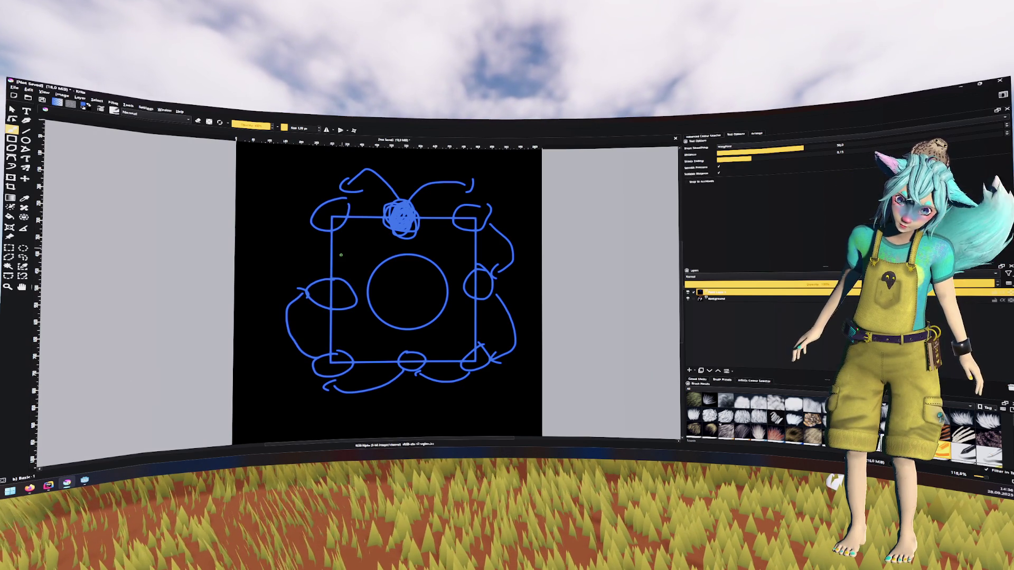
{"action": "left_click_drag", "start_coordinate": [285, 227], "coordinate": [307, 215]}
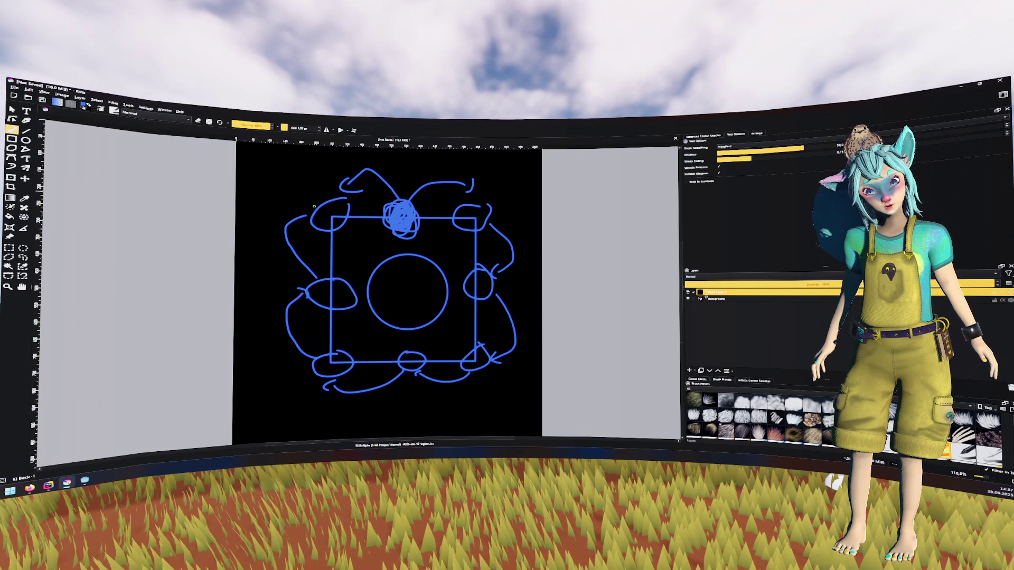
{"action": "left_click_drag", "start_coordinate": [377, 202], "coordinate": [380, 204]}
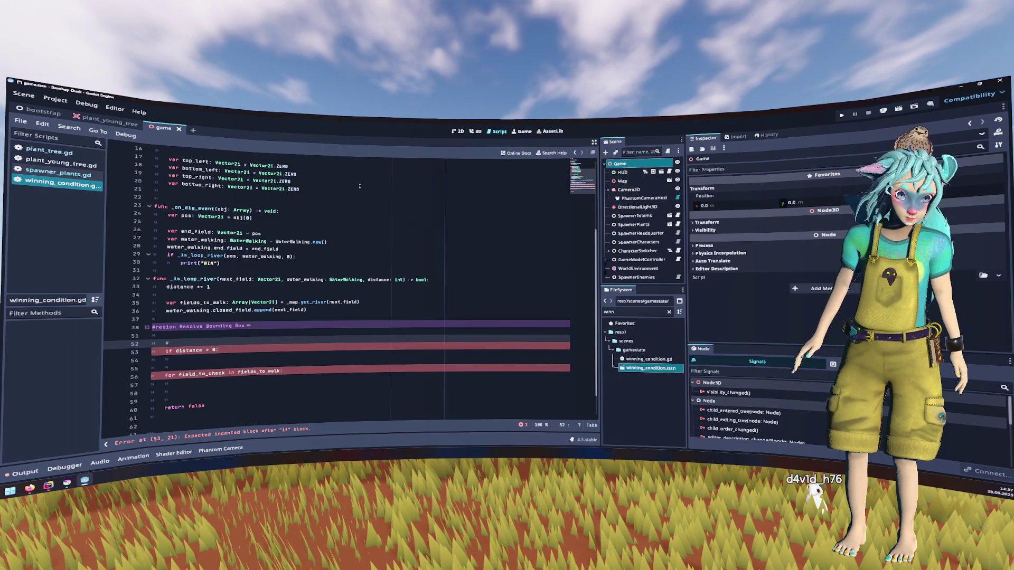
- Extend the check to 'and next_field == water_walking.end_field', returning true, and begin static func is_closed()
{"action": "double_click", "coordinate": [236, 279]}
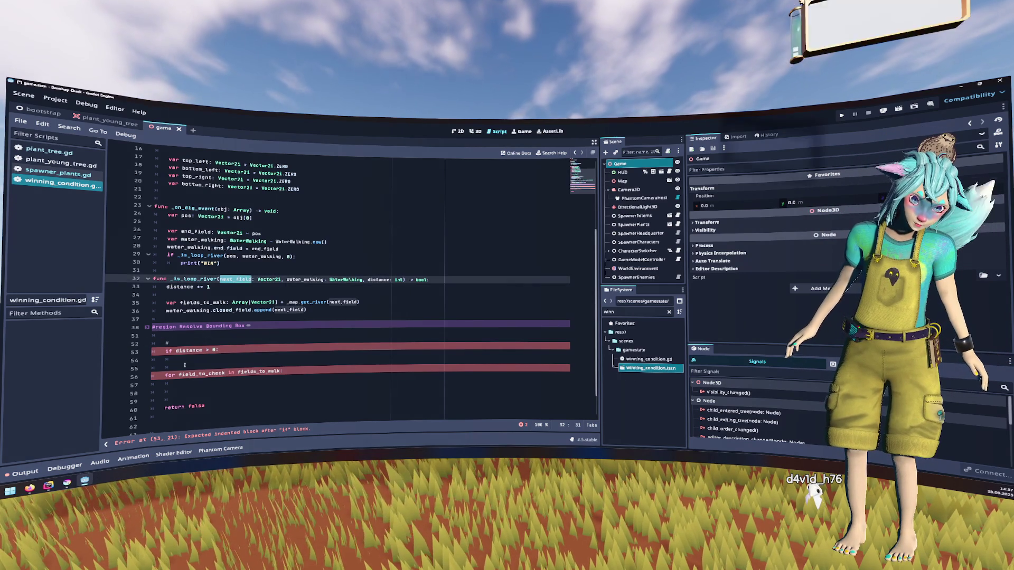
{"action": "left_click", "coordinate": [371, 355]}
{"action": "key", "text": "ctrl+v"}
{"action": "key", "text": "Home"}
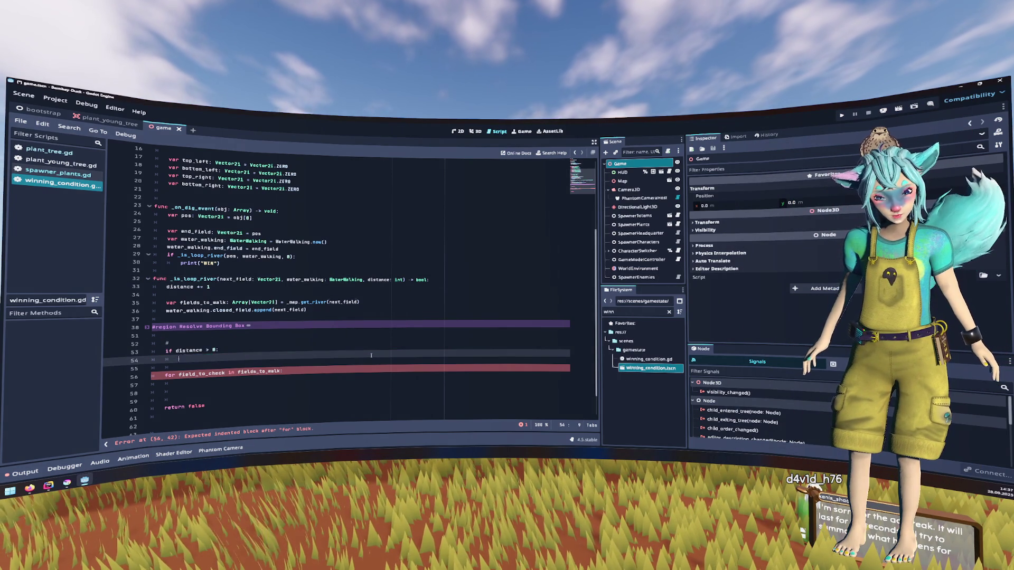
{"action": "key", "text": "shift+End"}
{"action": "key", "text": "ctrl+x"}
{"action": "key", "text": "Up"}
{"action": "key", "text": "End"}
{"action": "key", "text": "Left"}
{"action": "type", "text": "and next_field == water_walking.end_field: \treturn truestatic func is_closed("}
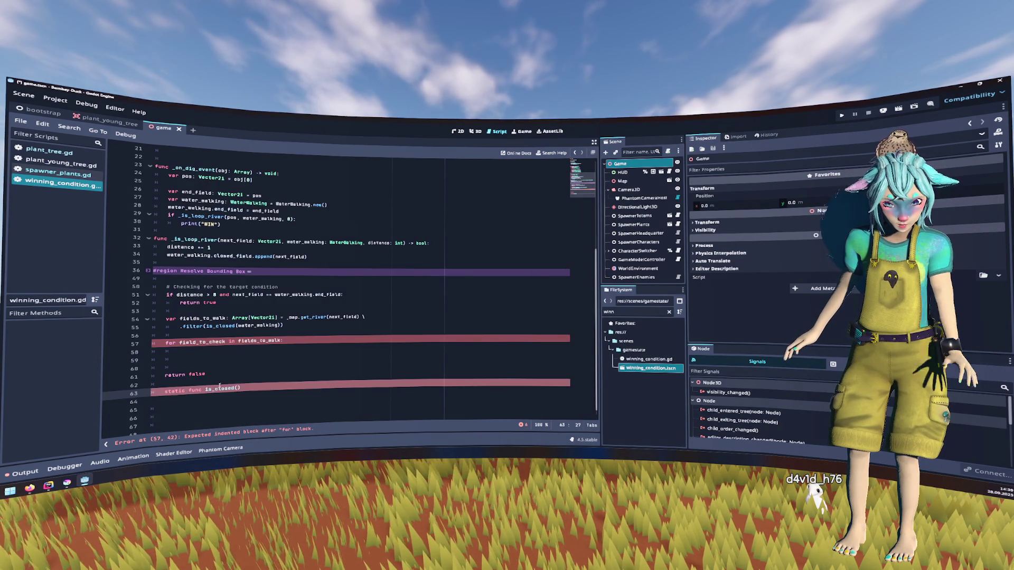
- Make is_closed return Callable and add 'return func(pos_to_check: Vector2i) -> bool:' as its body
{"action": "key", "text": "shift+Tab"}
{"action": "type", "text": ") -> Callable"}
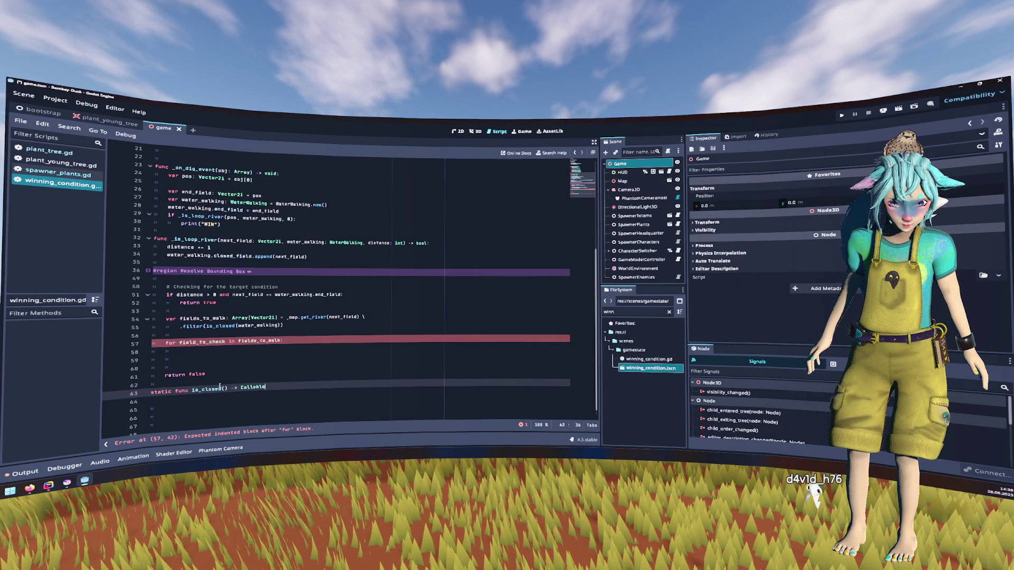
{"action": "type", "text": ":"}
{"action": "key", "text": "Return"}
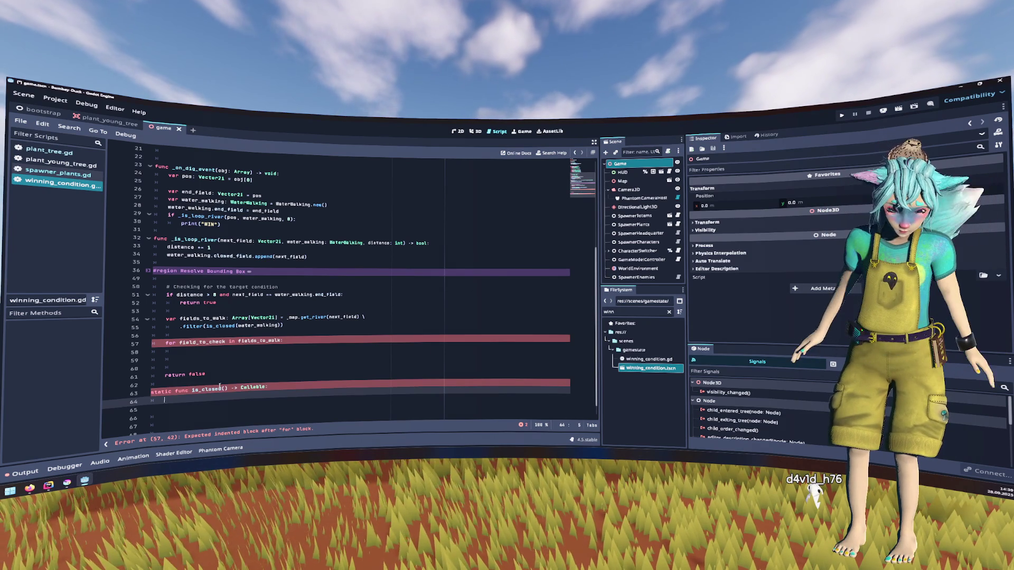
{"action": "type", "text": "return func"}
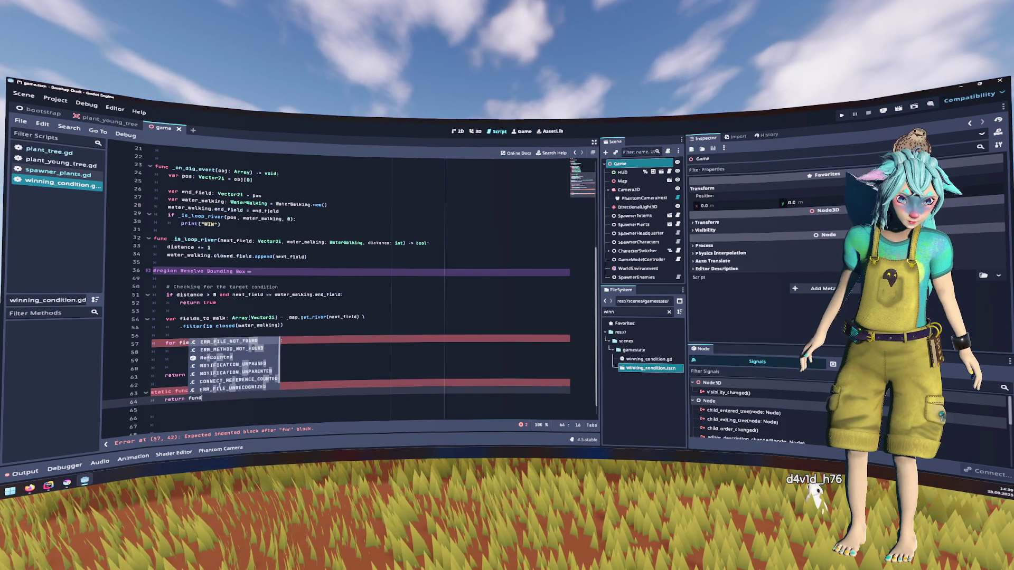
{"action": "type", "text": "()"}
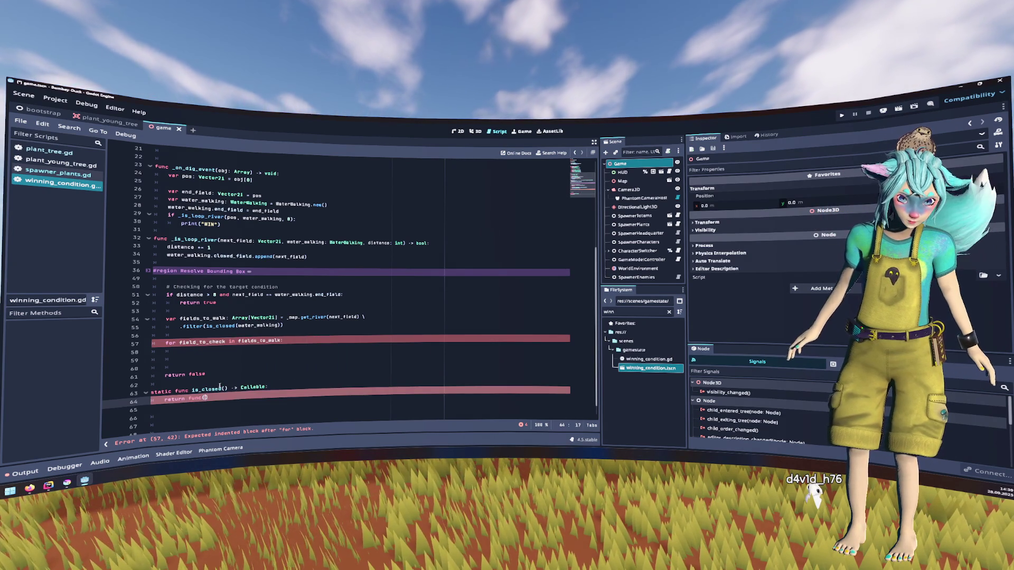
{"action": "type", "text": "wa"}
{"action": "key", "text": "BackSpace"}
{"action": "key", "text": "BackSpace"}
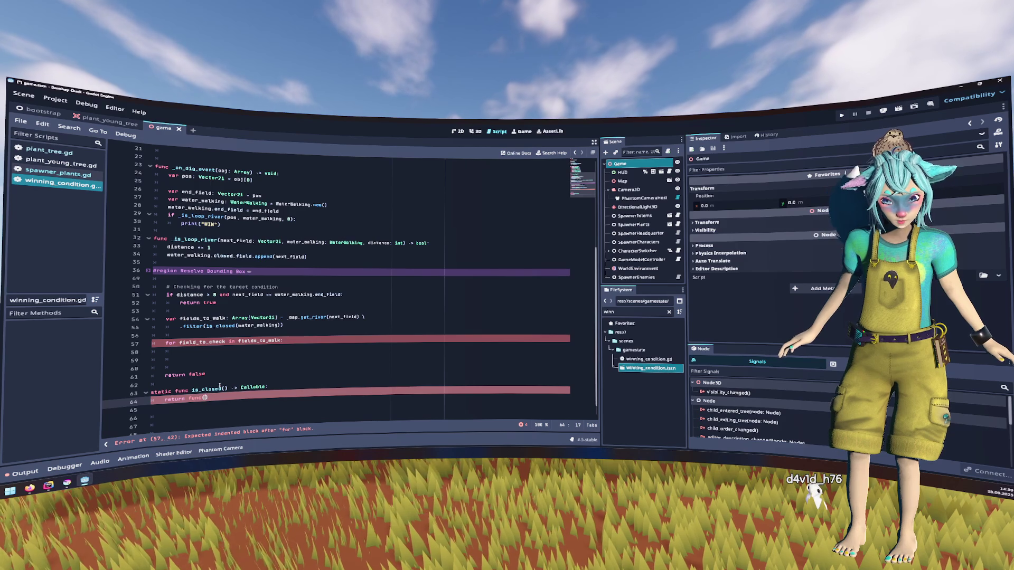
{"action": "type", "text": "p"}
{"action": "type", "text": "os"}
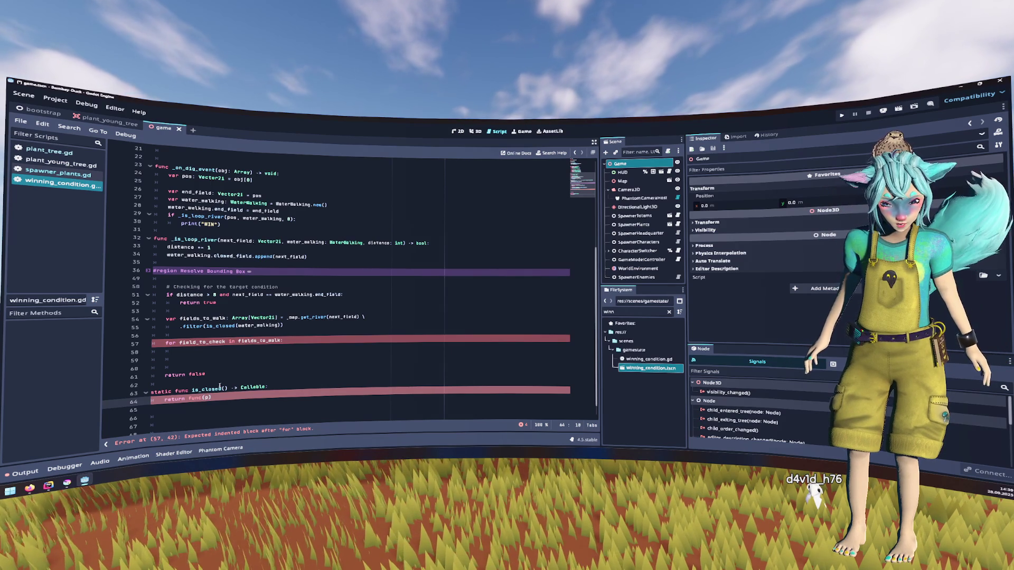
{"action": "type", "text": "_to_check:"}
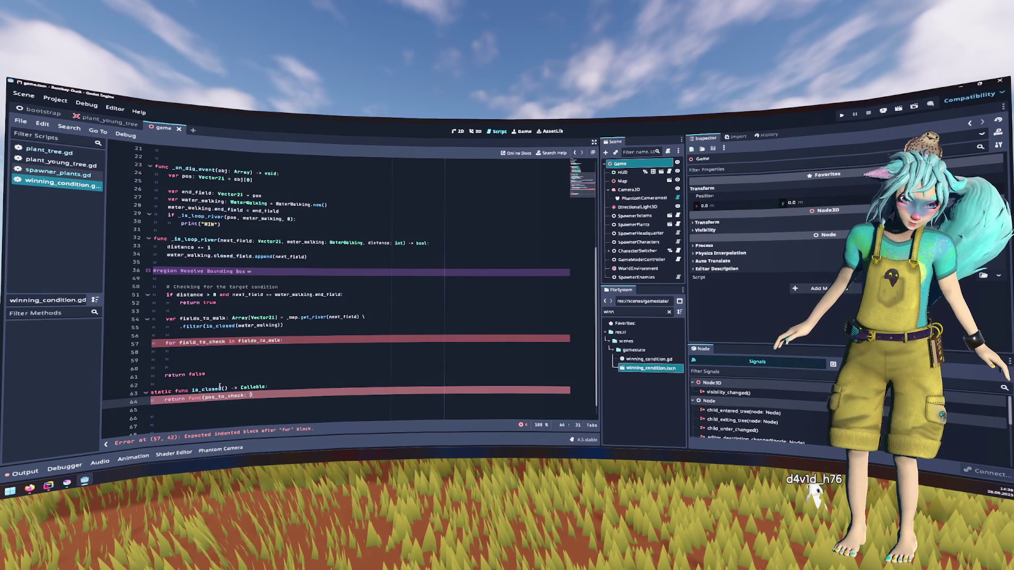
{"action": "type", "text": " Vec"}
{"action": "key", "text": "Down"}
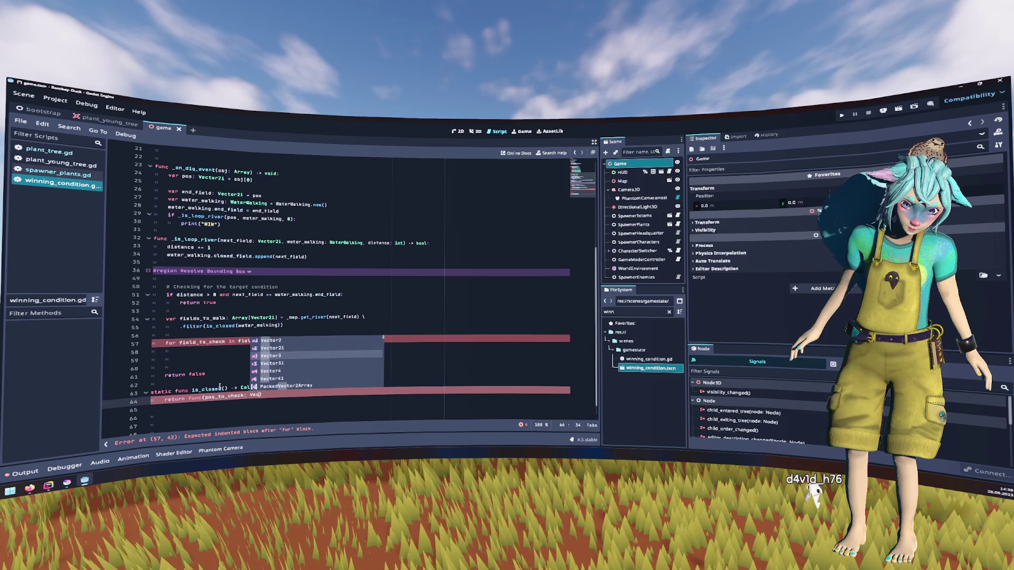
{"action": "key", "text": "Return"}
{"action": "type", "text": "-> bool:"}
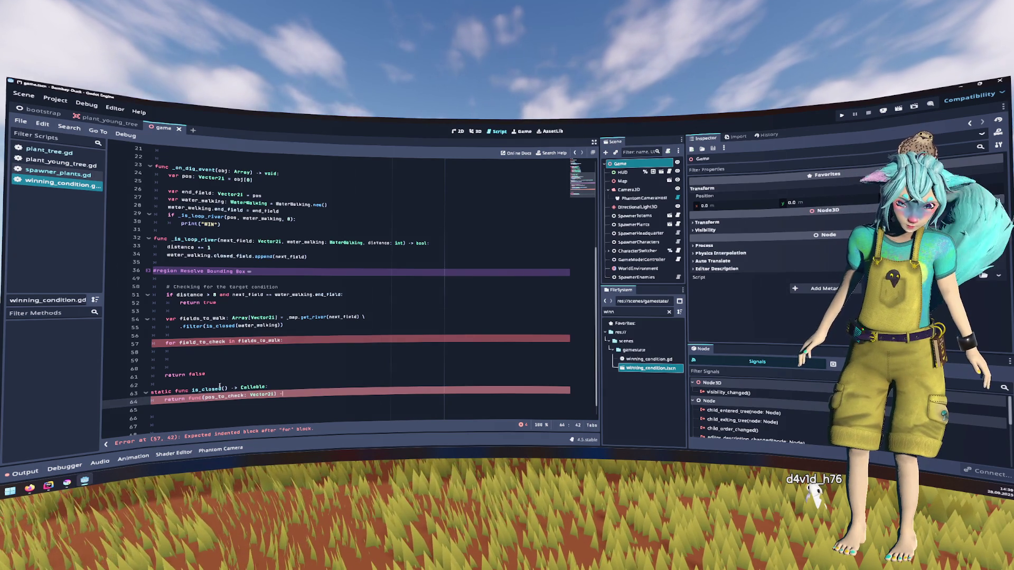
{"action": "key", "text": "Return"}
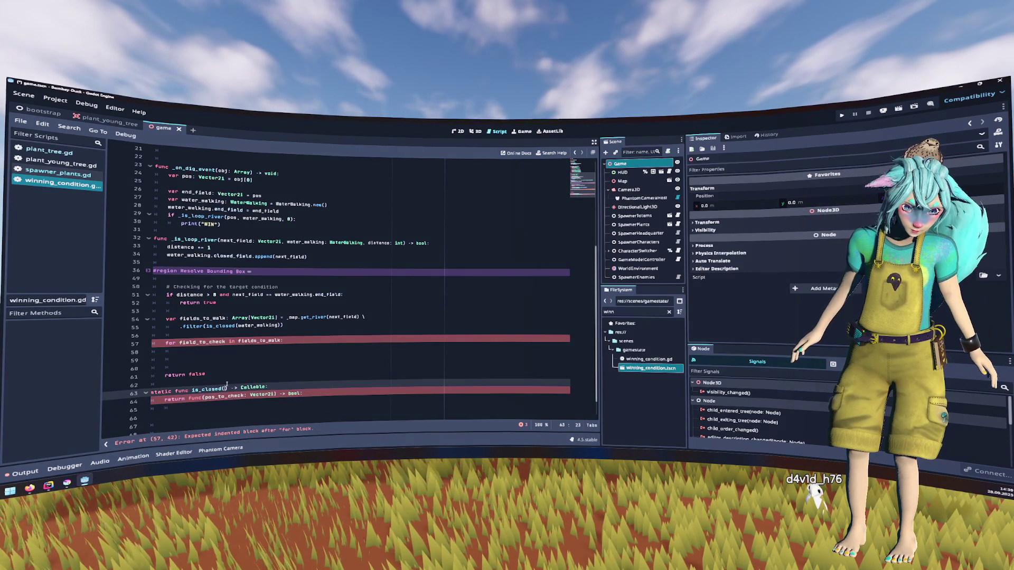
- Copy the 'water_walking: WaterWalking' parameter from line 32 into is_closed's parentheses
{"action": "double_click", "coordinate": [259, 326]}
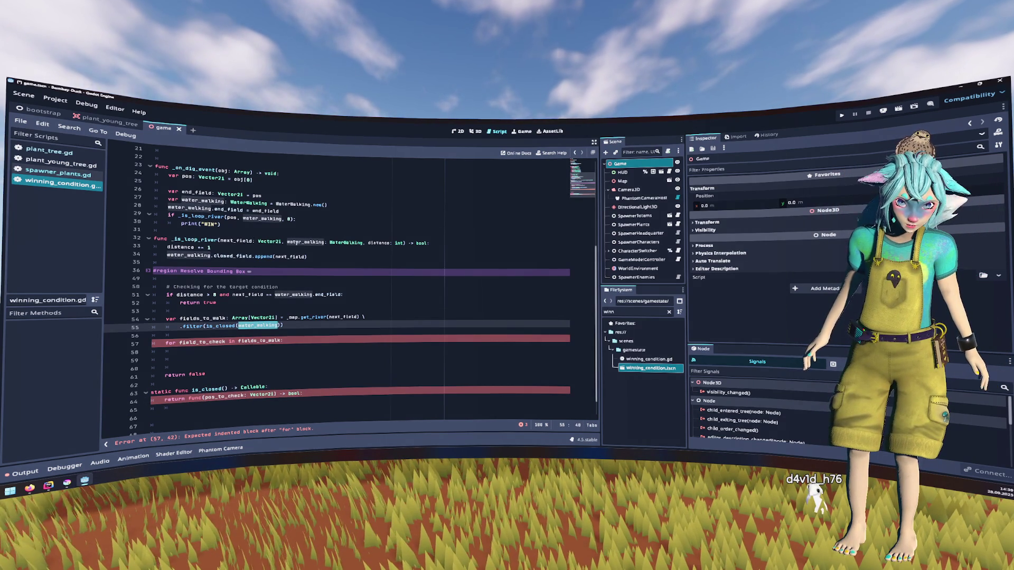
{"action": "left_click_drag", "start_coordinate": [363, 243], "coordinate": [301, 242]}
{"action": "key", "text": "ctrl+c"}
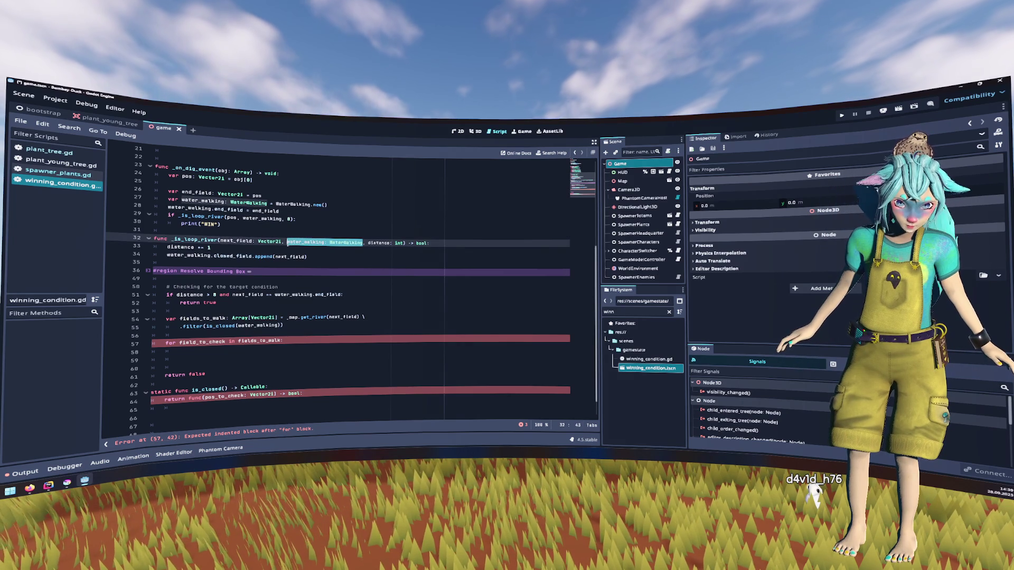
{"action": "left_click", "coordinate": [227, 388]}
{"action": "key", "text": "ctrl+v"}
{"action": "left_click", "coordinate": [224, 405]}
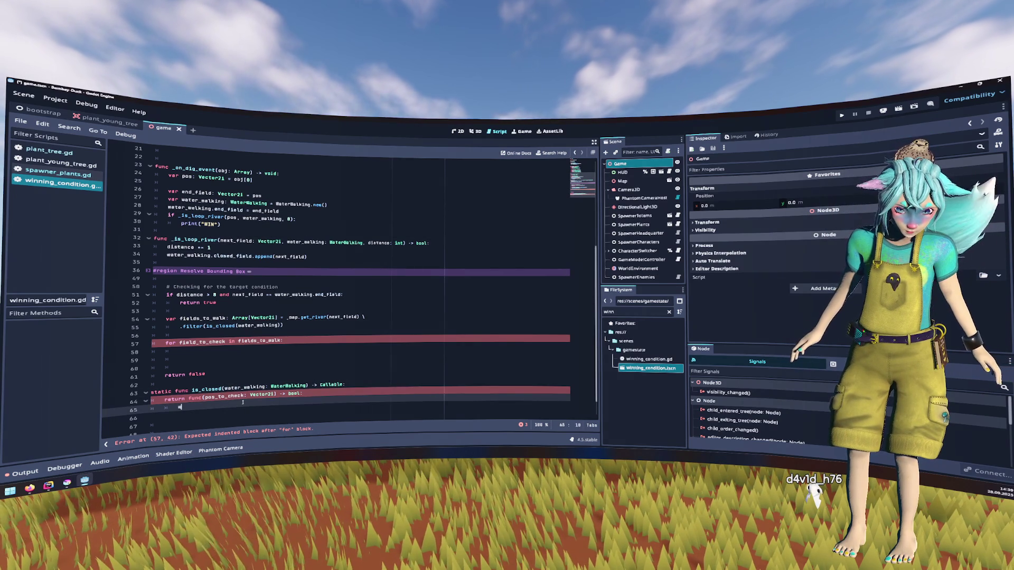
- Make the inner function return not water_walking.closed_field.has(pos_to_check)
{"action": "type", "text": "water_walking.closed_field."}
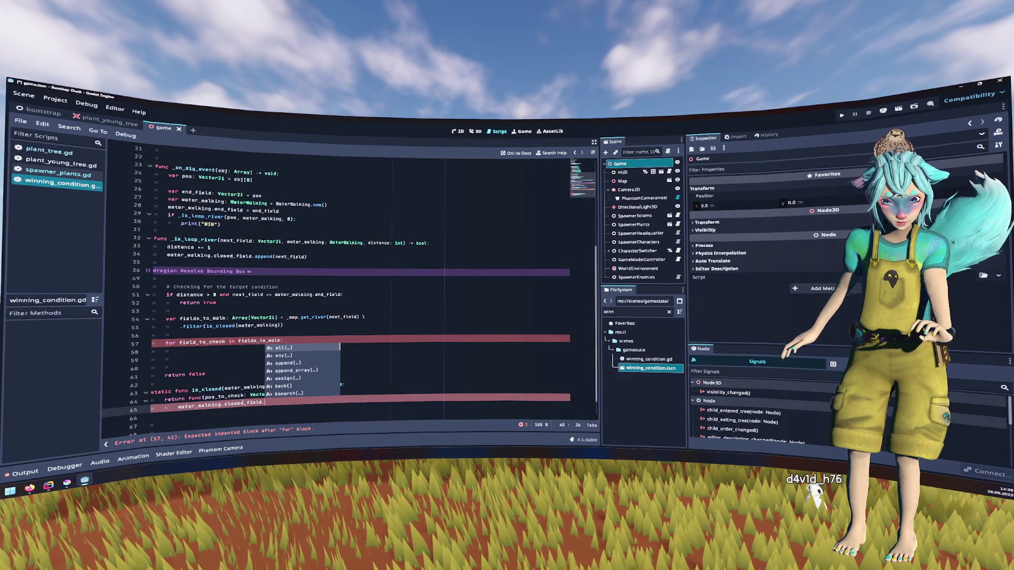
{"action": "type", "text": "co"}
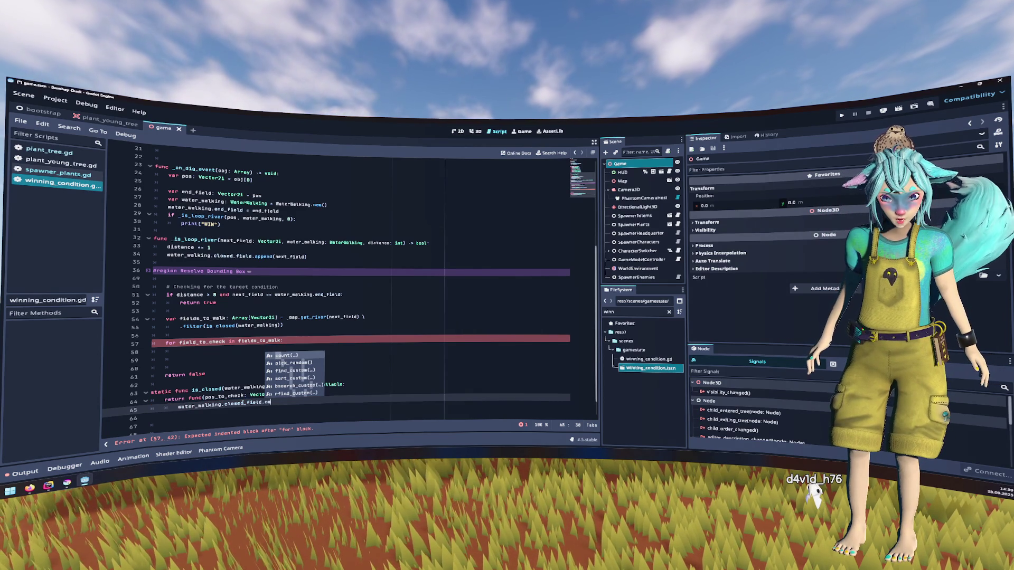
{"action": "key", "text": "BackSpace"}
{"action": "key", "text": "BackSpace"}
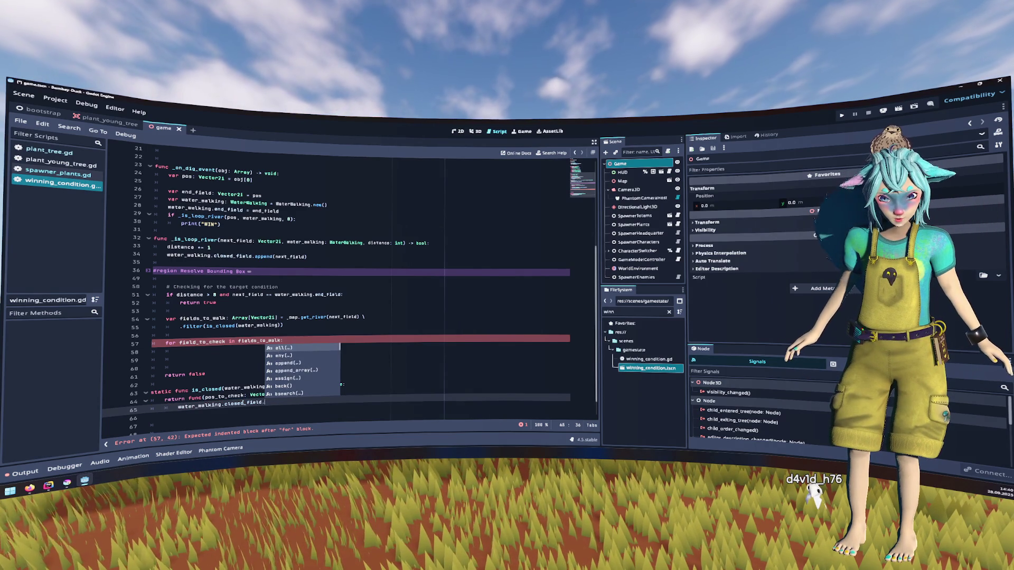
{"action": "type", "text": "has"}
{"action": "key", "text": "Return"}
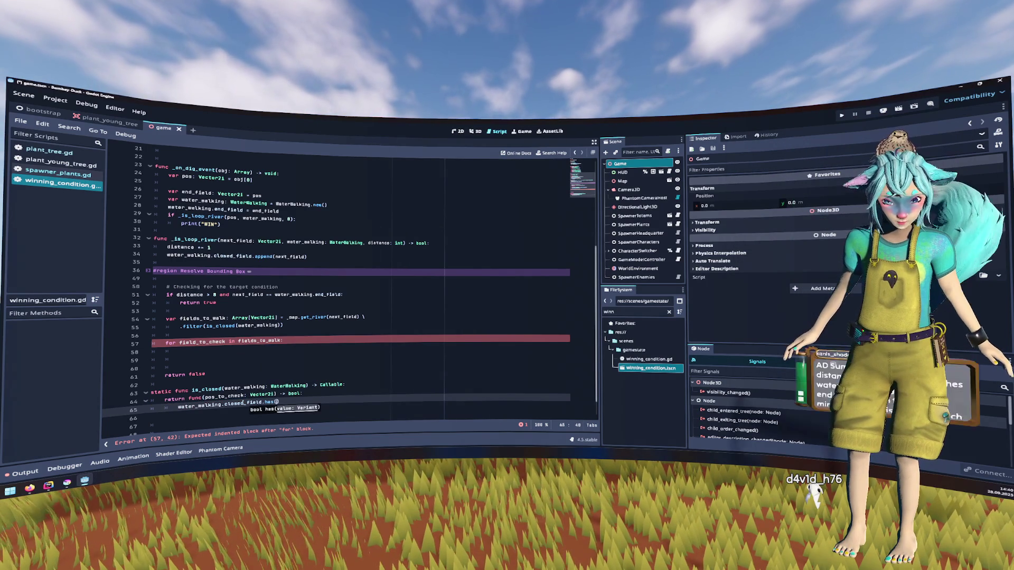
{"action": "type", "text": "pos"}
{"action": "key", "text": "Return"}
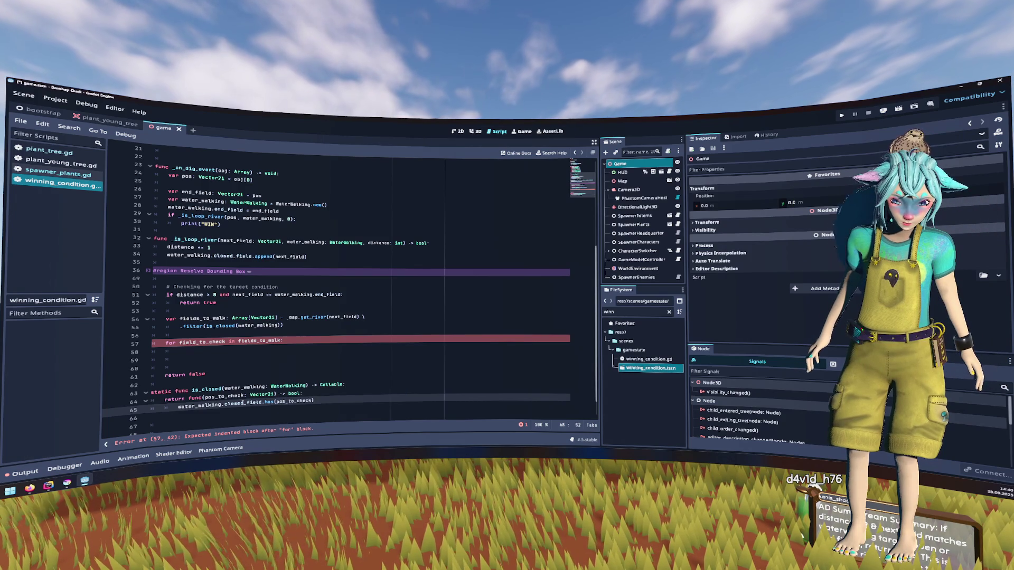
{"action": "key", "text": "Home"}
{"action": "type", "text": "return "}
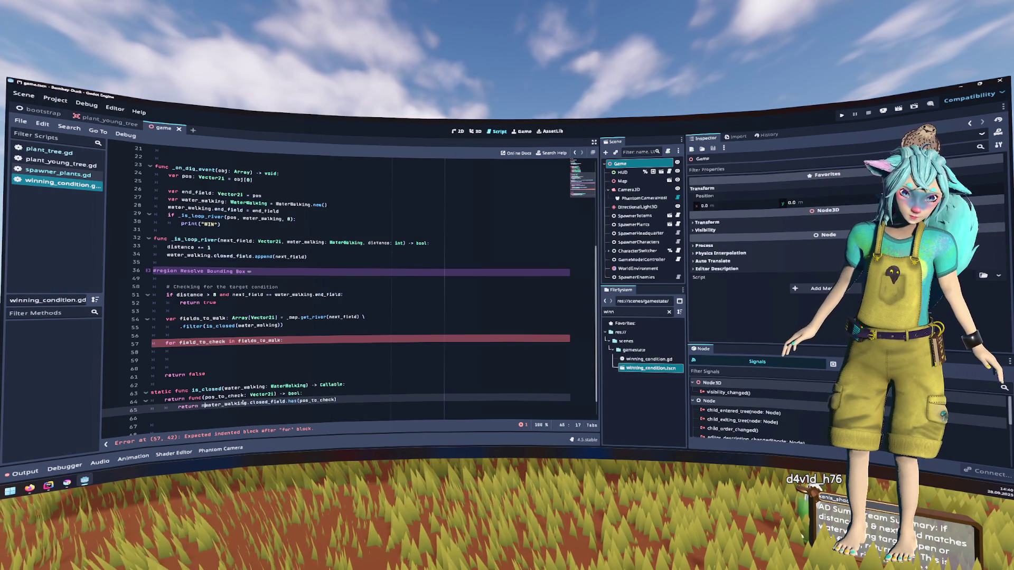
{"action": "type", "text": "not"}
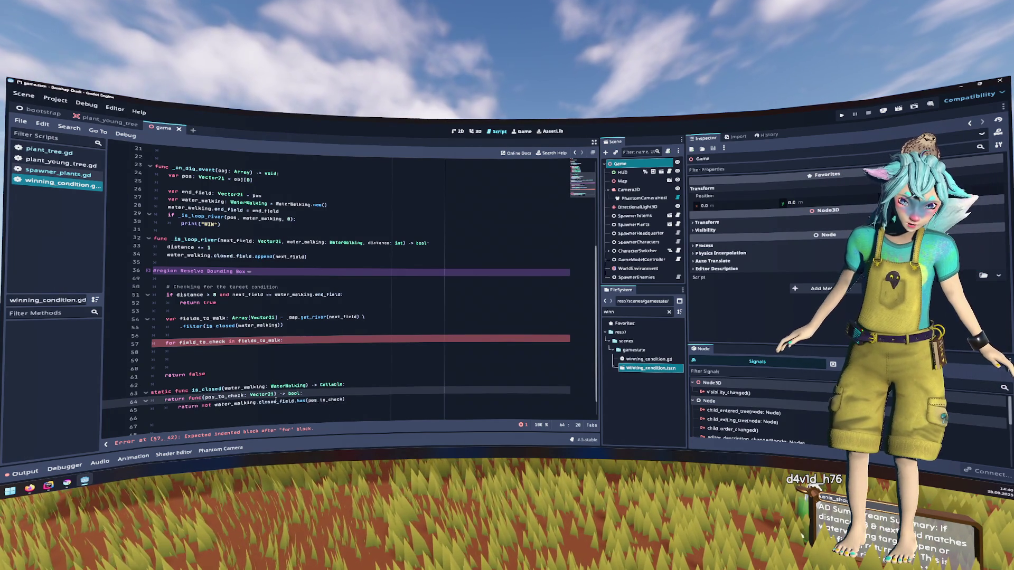
- Rename is_closed to is_not_closed in the line 55 filter call and the function definition
{"action": "double_click", "coordinate": [219, 389]}
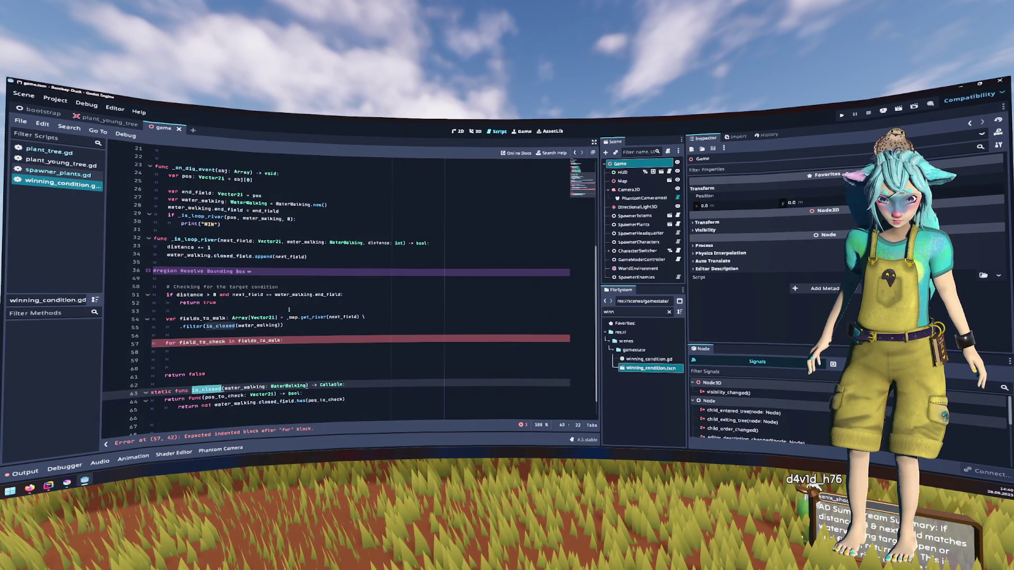
{"action": "left_click", "coordinate": [207, 326]}
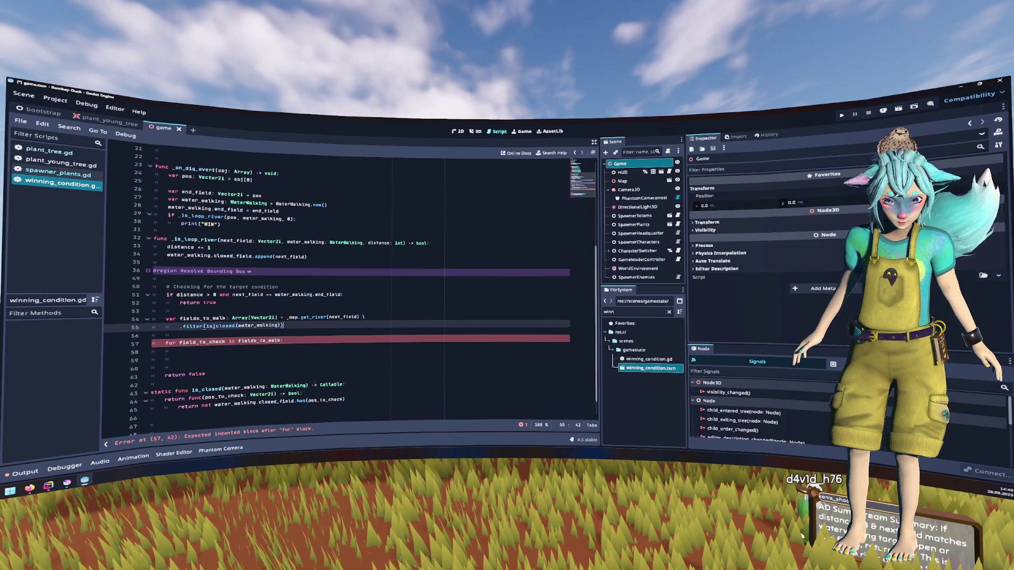
{"action": "left_click", "coordinate": [216, 326]}
{"action": "type", "text": "not_"}
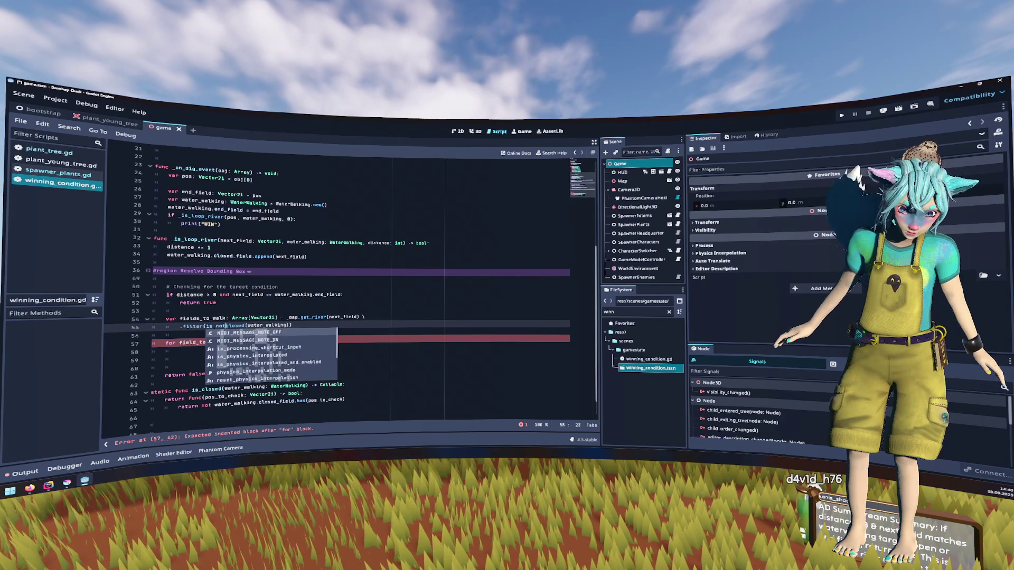
{"action": "double_click", "coordinate": [231, 325]}
{"action": "key", "text": "ctrl+c"}
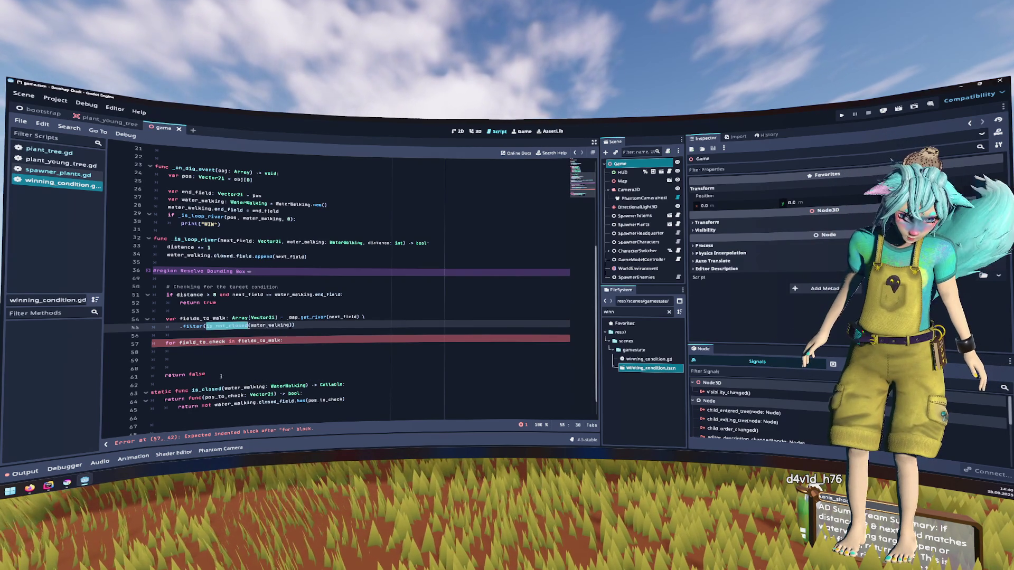
{"action": "double_click", "coordinate": [204, 389]}
{"action": "key", "text": "ctrl+v"}
{"action": "left_click", "coordinate": [341, 368]}
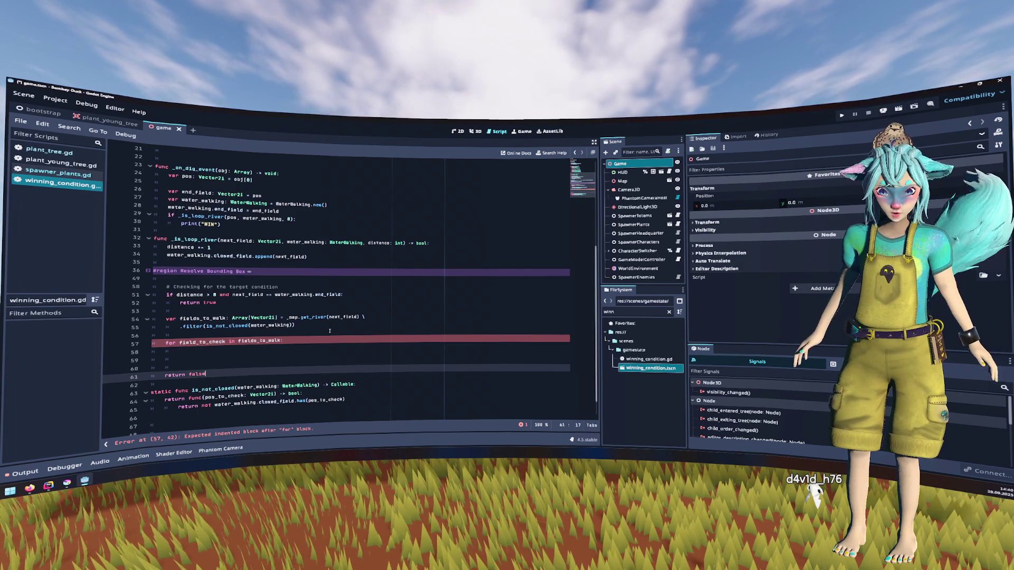
- Review the target condition check, fields_to_walk declaration and is_not_closed code
{"action": "scroll", "coordinate": [263, 302], "scroll_direction": "down", "scroll_amount": 1}
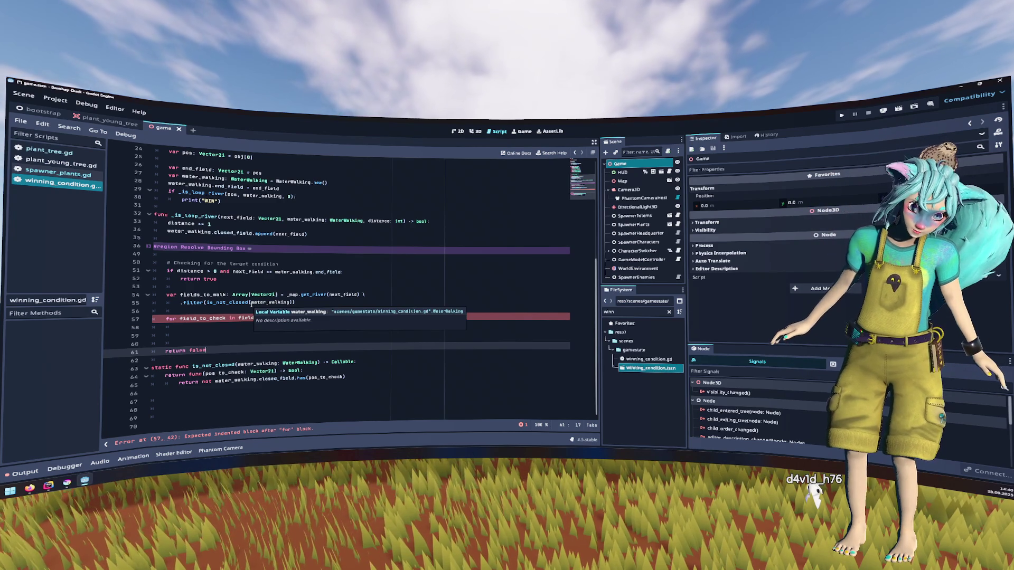
{"action": "left_click_drag", "start_coordinate": [166, 270], "coordinate": [343, 272]}
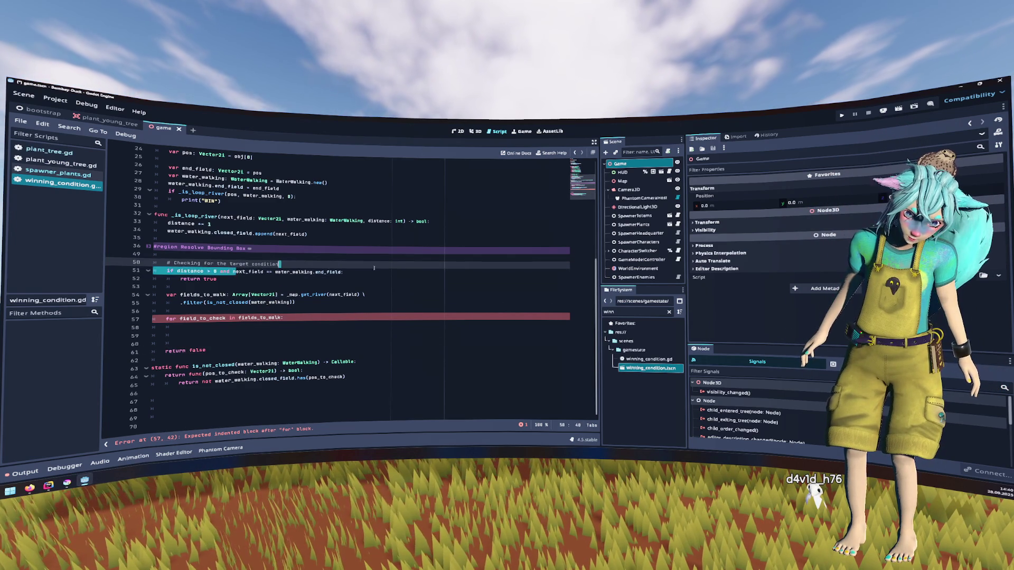
{"action": "left_click_drag", "start_coordinate": [217, 279], "coordinate": [107, 271]}
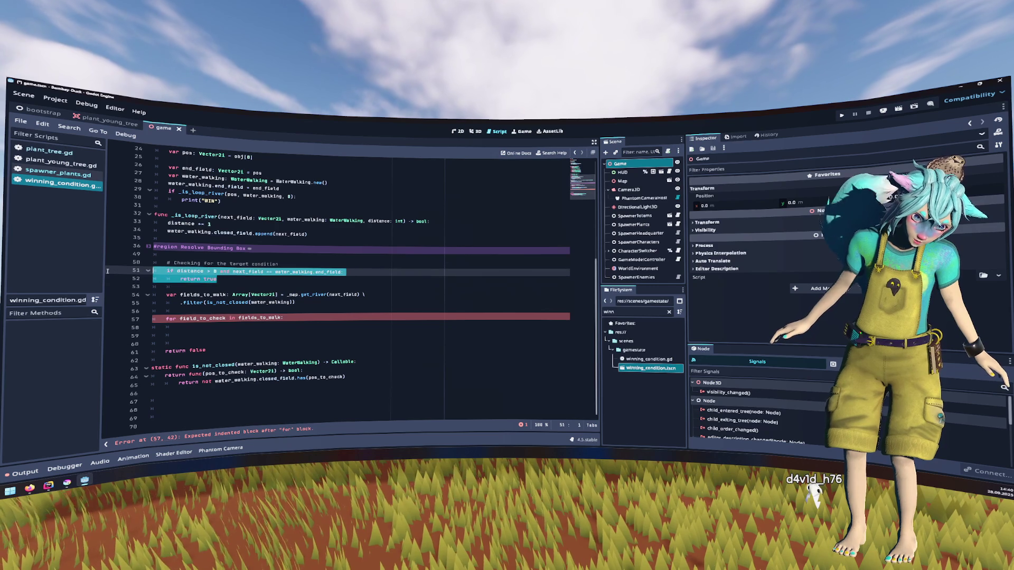
{"action": "left_click", "coordinate": [238, 288]}
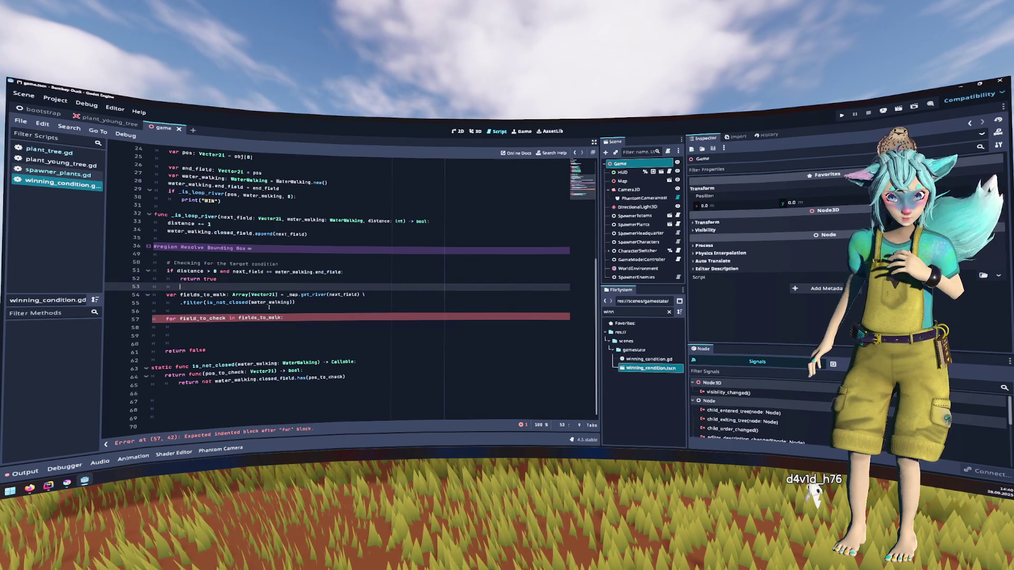
{"action": "left_click", "coordinate": [206, 295]}
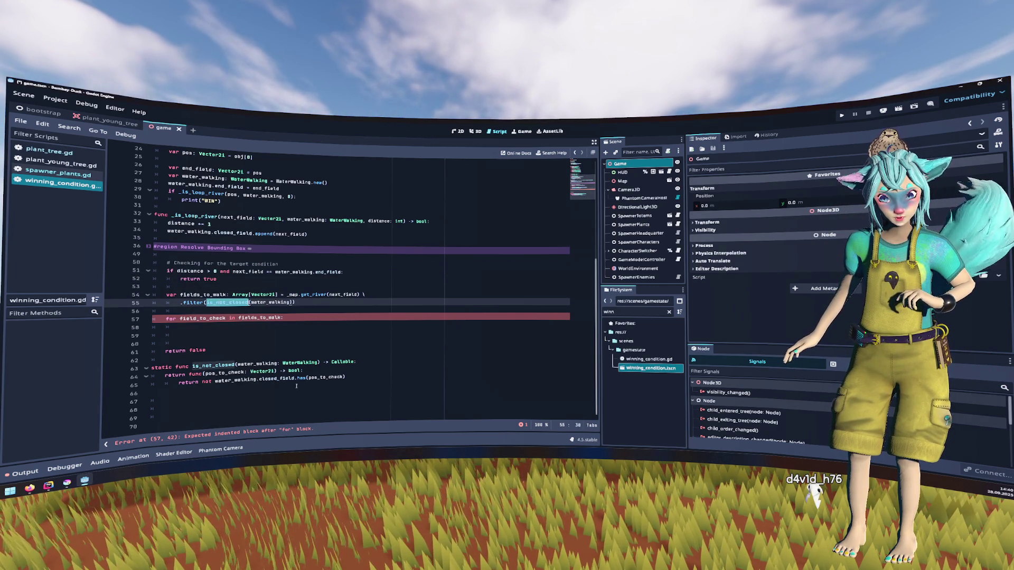
{"action": "left_click", "coordinate": [294, 382]}
{"action": "left_click", "coordinate": [305, 358]}
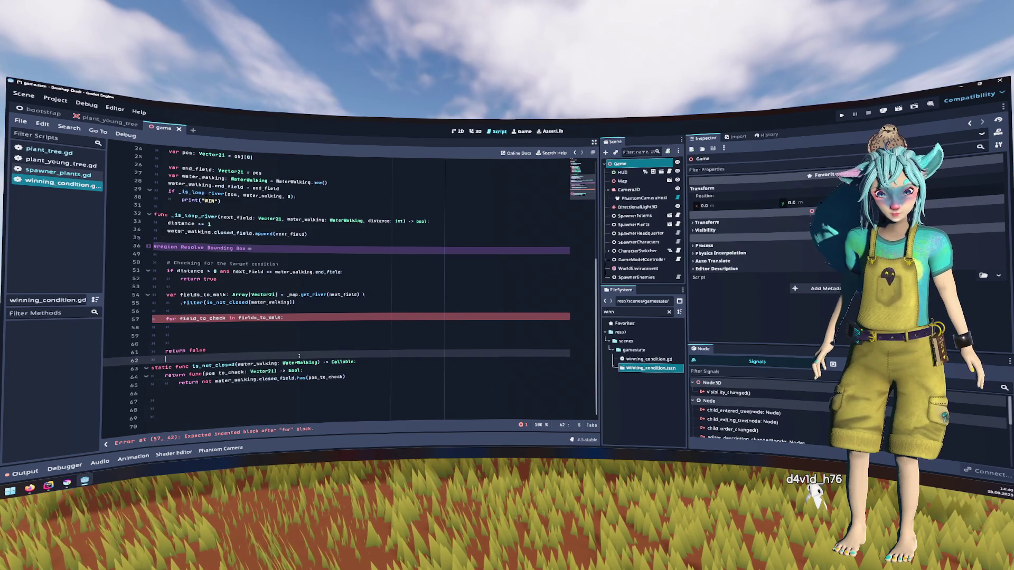
{"action": "key", "text": "Return"}
{"action": "key", "text": "ctrl+z"}
{"action": "left_click", "coordinate": [353, 302]}
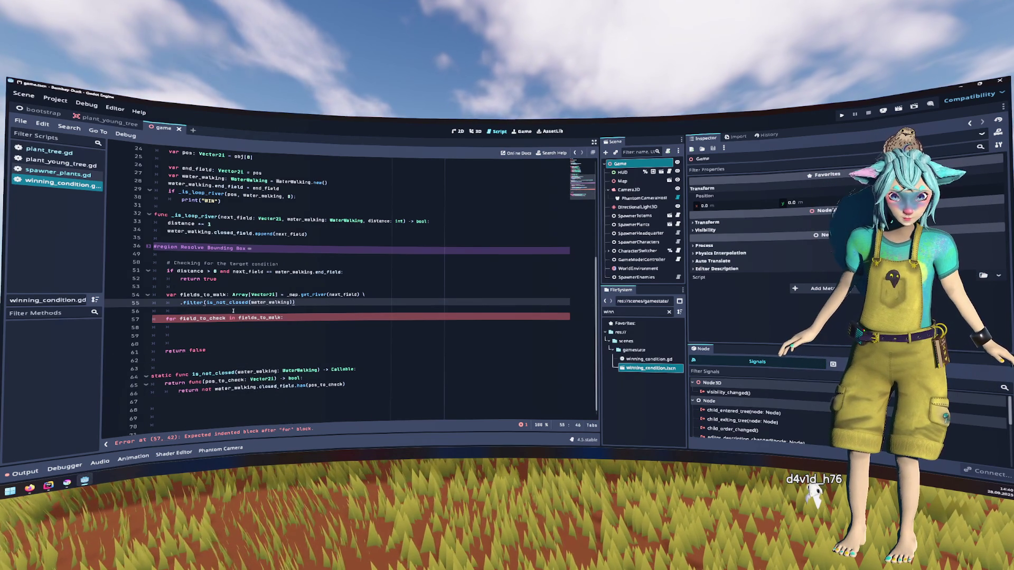
- Paste _is_loop_river as the first line of the for field_to_check loop body
{"action": "double_click", "coordinate": [203, 318]}
{"action": "left_click", "coordinate": [313, 326]}
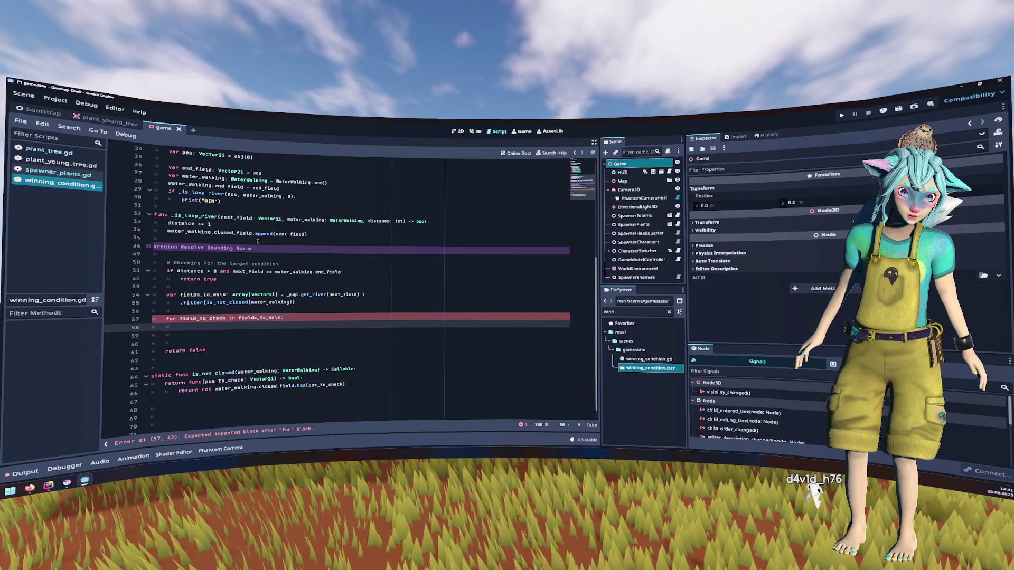
{"action": "double_click", "coordinate": [194, 216]}
{"action": "key", "text": "ctrl+c"}
{"action": "left_click", "coordinate": [232, 326]}
{"action": "key", "text": "ctrl+v"}
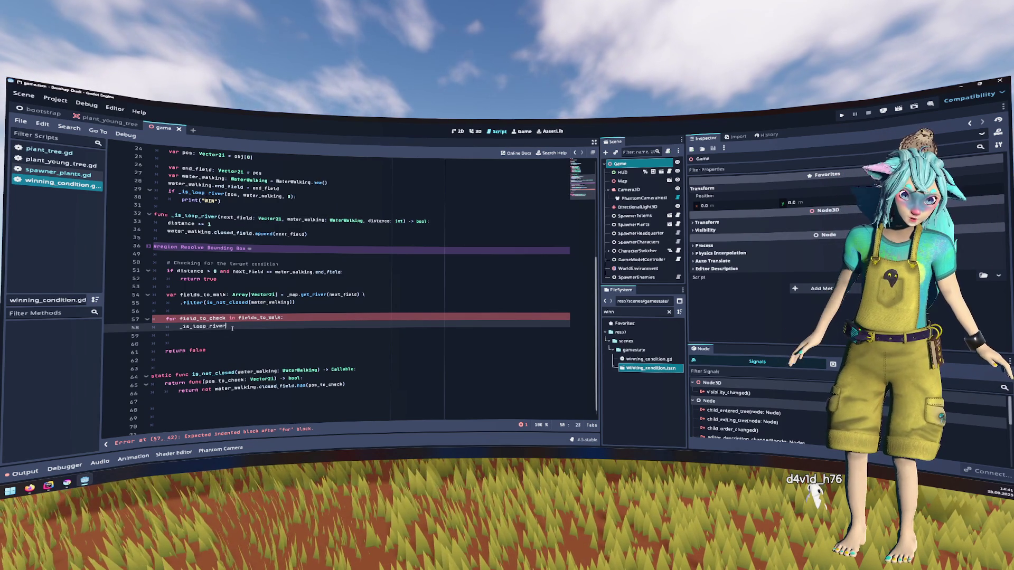
- Pass field_to_check to the _is_loop_river call and try wrapping it in an if statement
{"action": "type", "text": "(fi"}
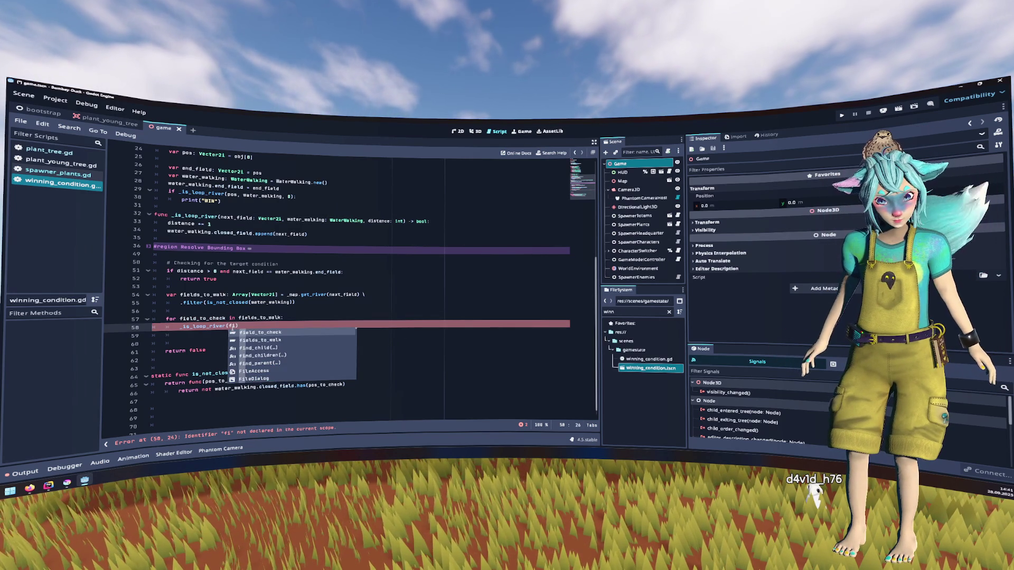
{"action": "key", "text": "Return"}
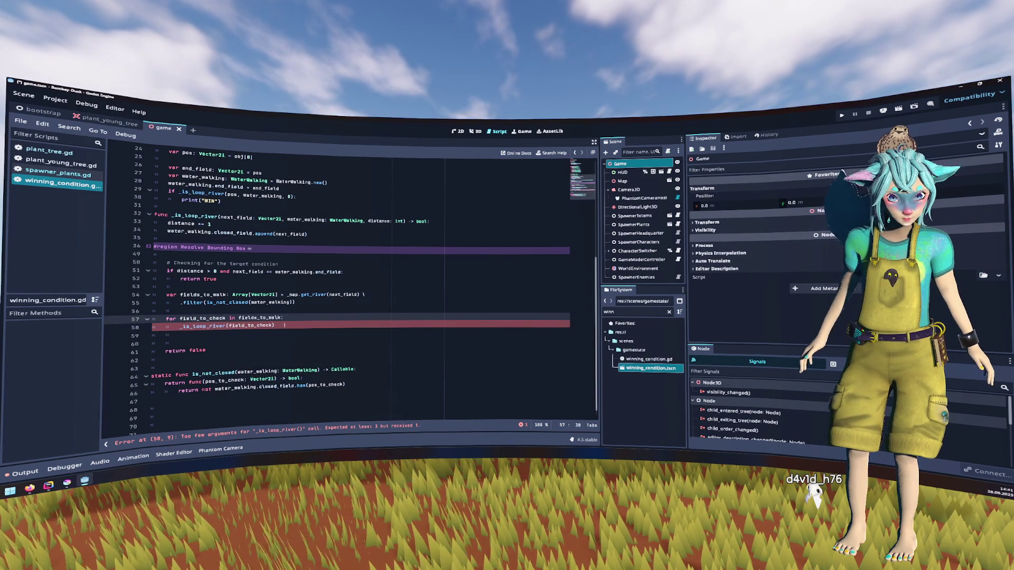
{"action": "left_click", "coordinate": [282, 327]}
{"action": "key", "text": "Home"}
{"action": "type", "text": "if"}
{"action": "key", "text": "End"}
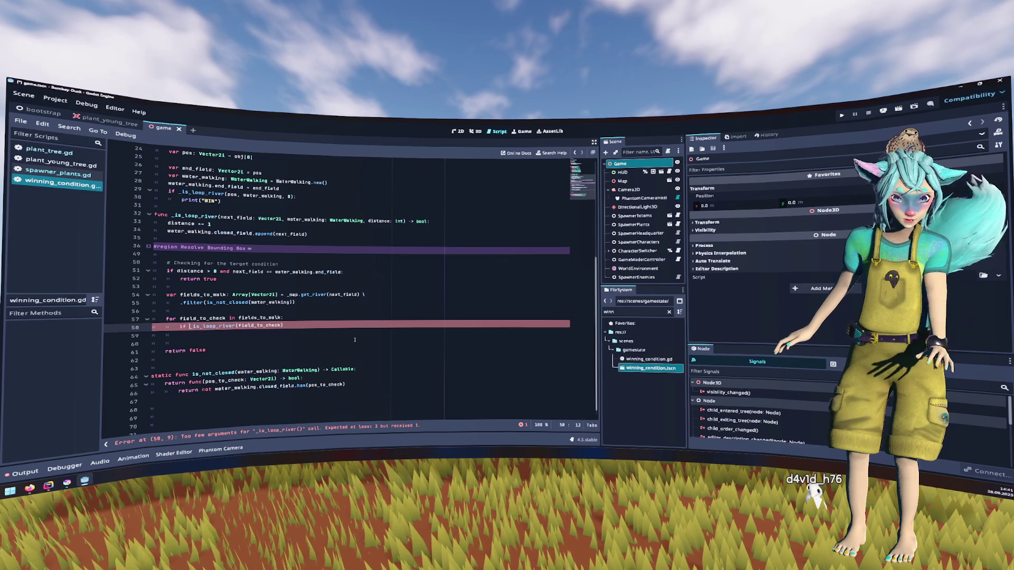
{"action": "type", "text": ":"}
{"action": "key", "text": "Return"}
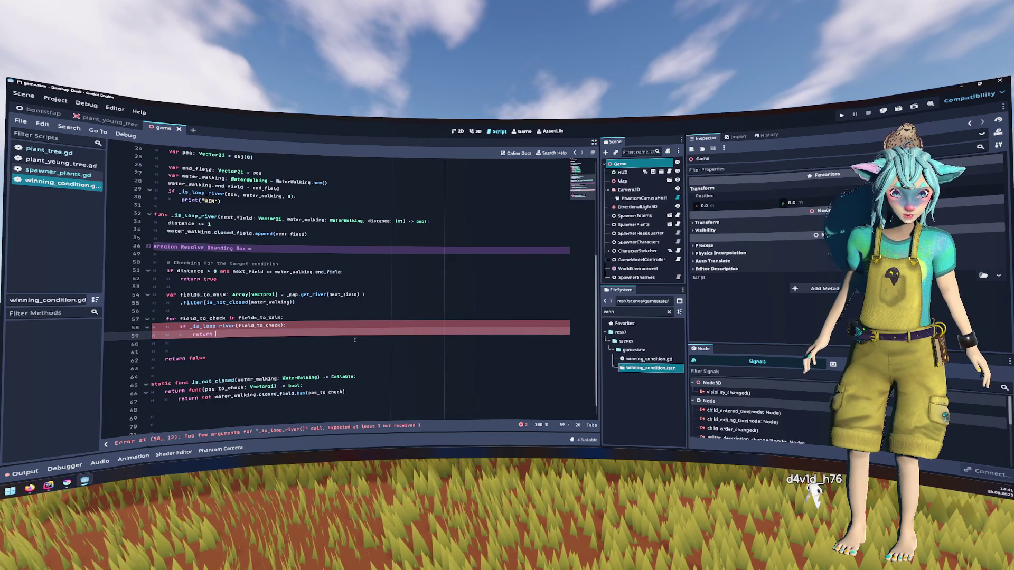
- Make line 58 return _is_loop_river(field_to_check, water_walking, distance), removing the colon and blank lines
{"action": "key", "text": "shift+Home"}
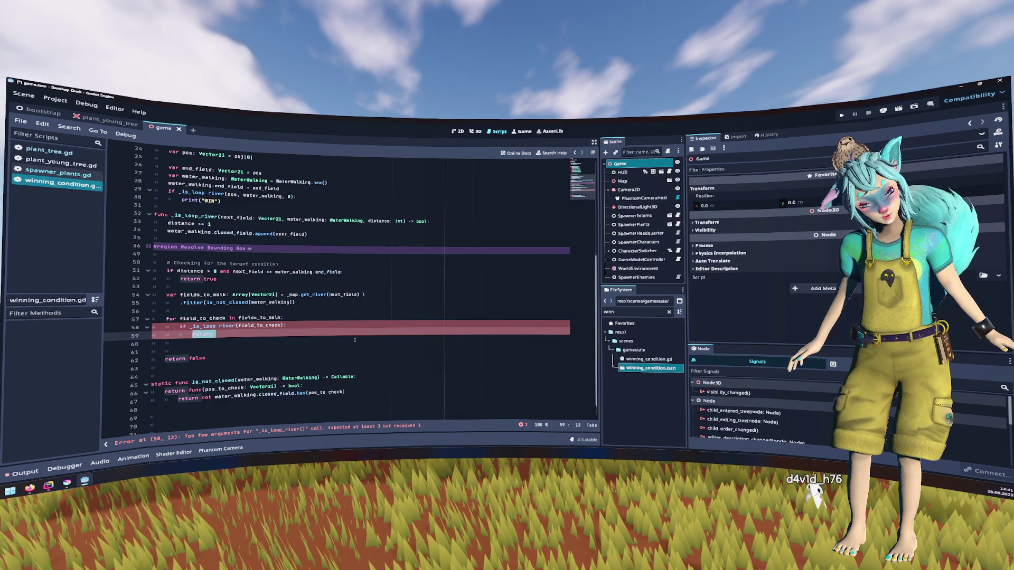
{"action": "key", "text": "BackSpace"}
{"action": "key", "text": "Up"}
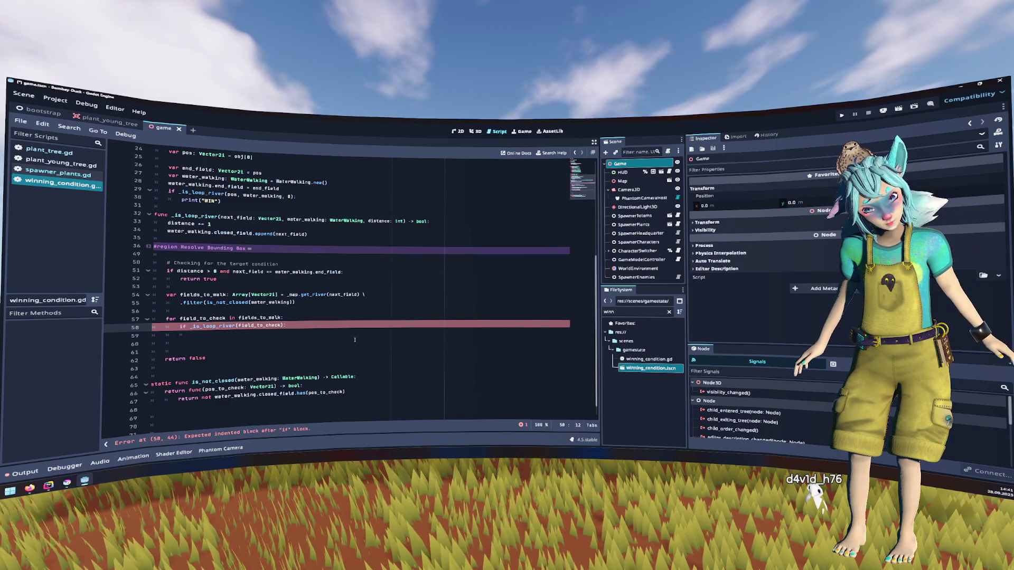
{"action": "key", "text": "ctrl+shift+Left"}
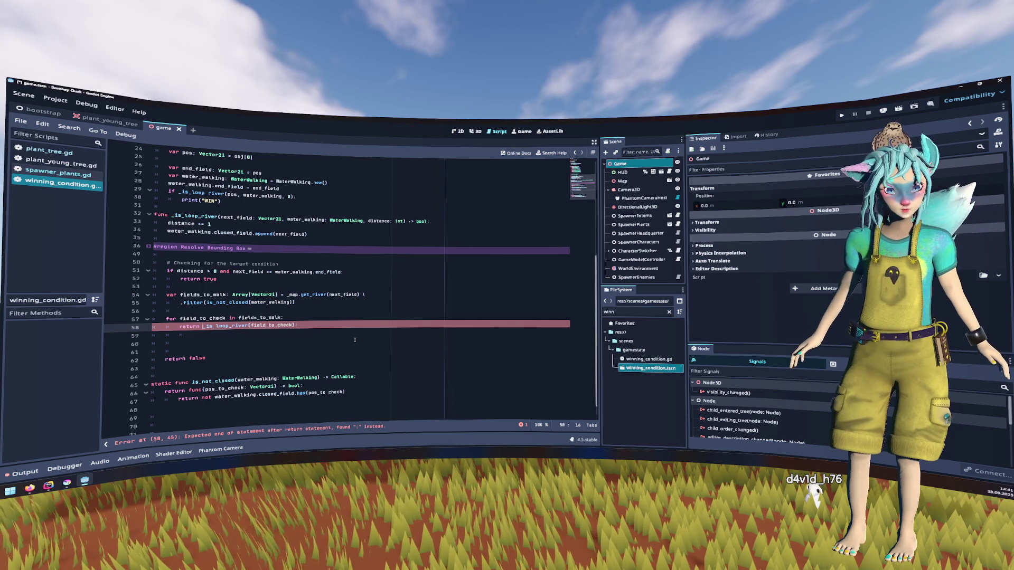
{"action": "double_click", "coordinate": [306, 220]}
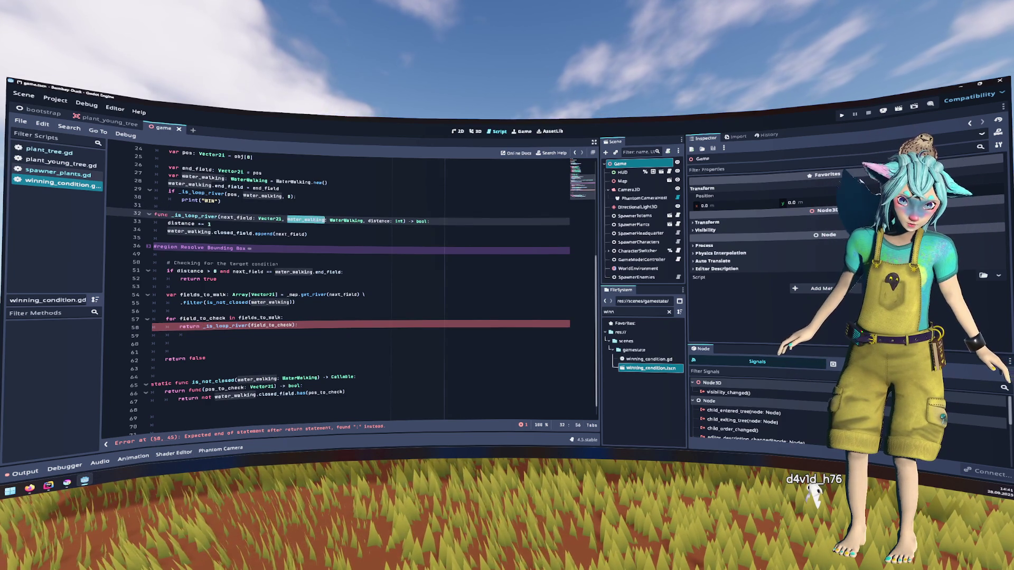
{"action": "left_click", "coordinate": [293, 326]}
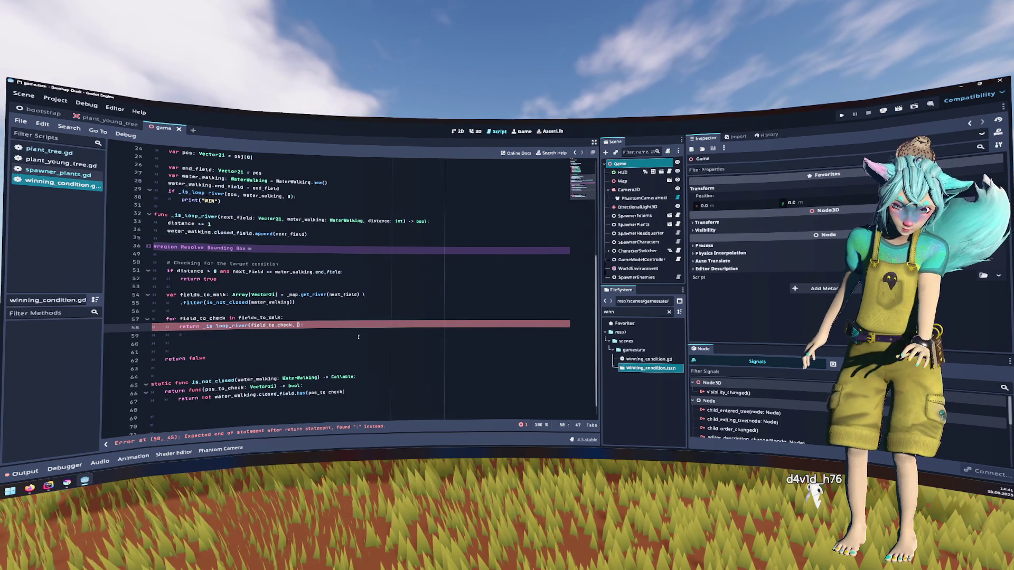
{"action": "type", "text": "istance"}
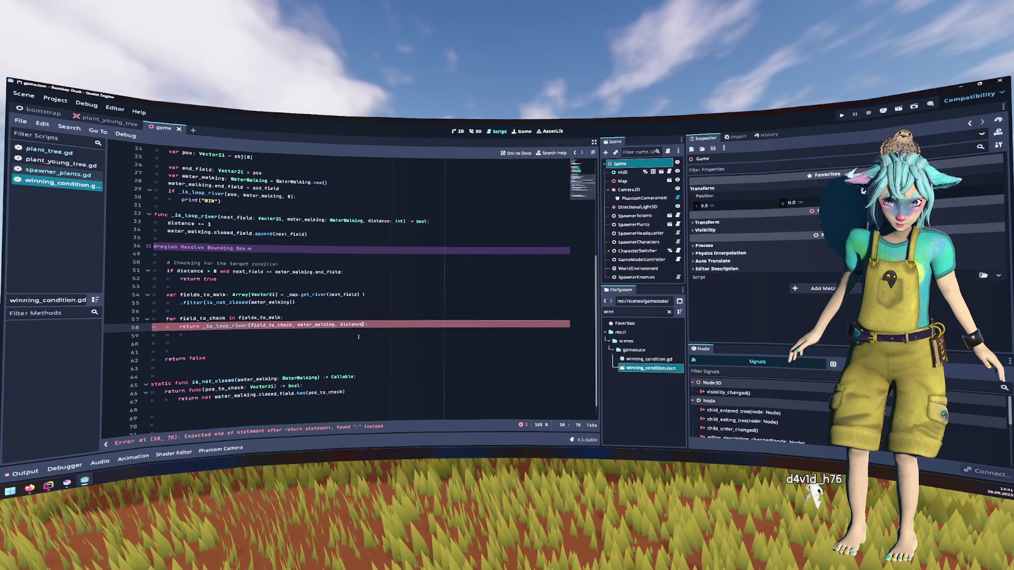
{"action": "key", "text": "BackSpace"}
{"action": "key", "text": "Down"}
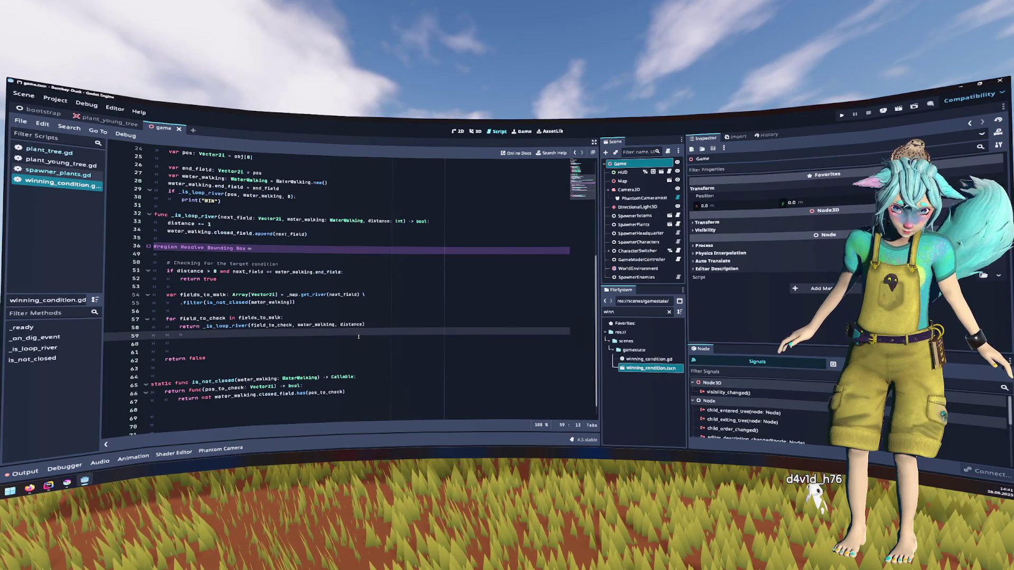
{"action": "key", "text": "BackSpace"}
{"action": "key", "text": "BackSpace"}
{"action": "key", "text": "BackSpace"}
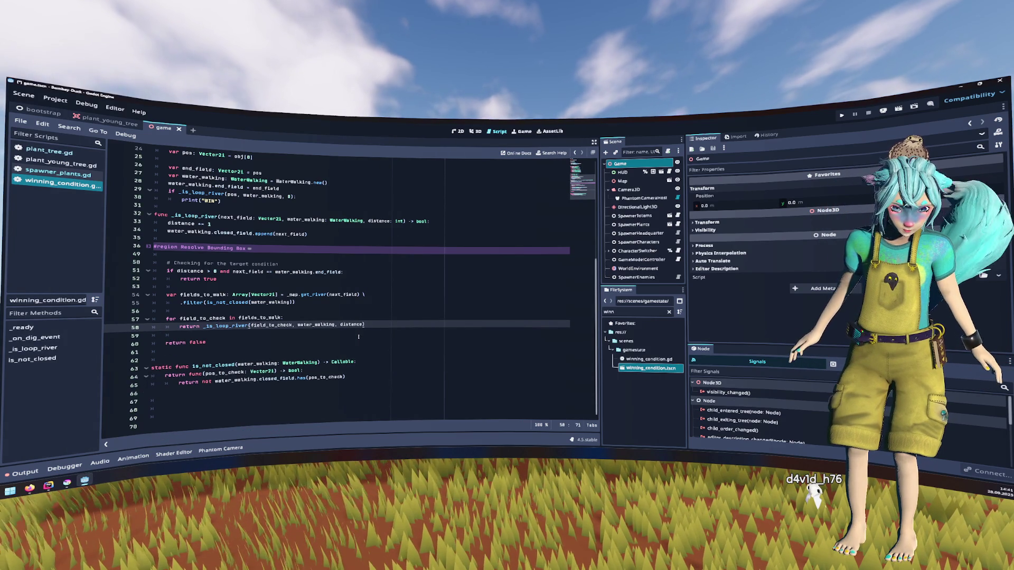
{"action": "double_click", "coordinate": [202, 294]}
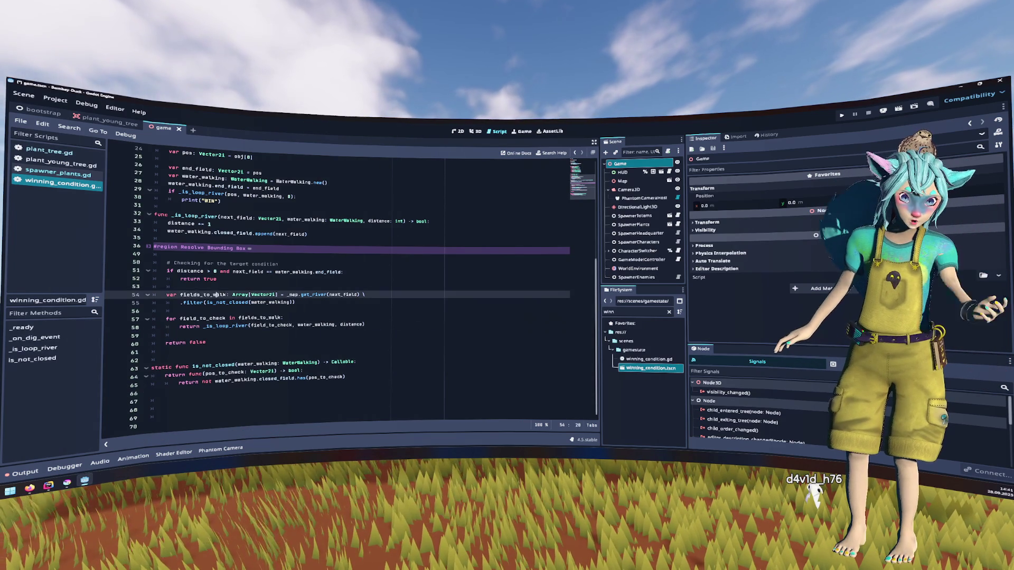
{"action": "mouse_move", "coordinate": [307, 295]}
{"action": "left_mouse_down"}
{"action": "mouse_move", "coordinate": [270, 302]}
{"action": "mouse_move", "coordinate": [103, 289]}
{"action": "left_mouse_up"}
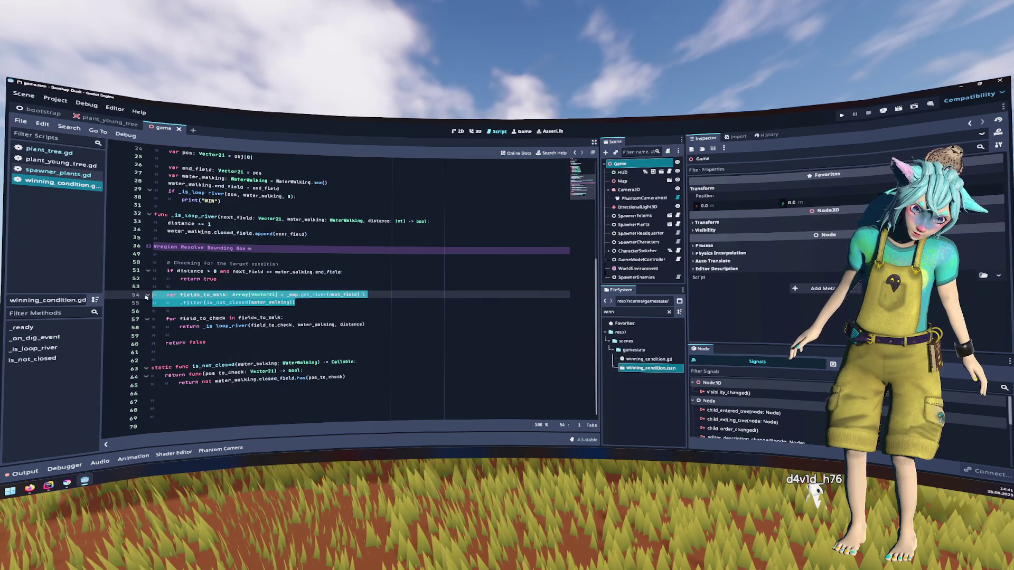
{"action": "left_click_drag", "start_coordinate": [234, 343], "coordinate": [105, 343]}
{"action": "left_click", "coordinate": [260, 295]}
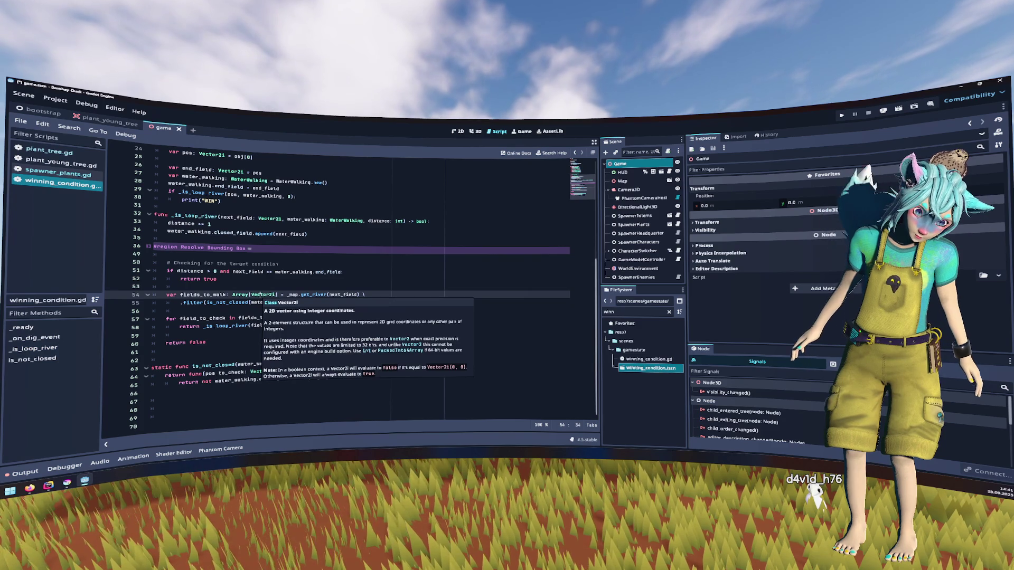
{"action": "left_click", "coordinate": [194, 318]}
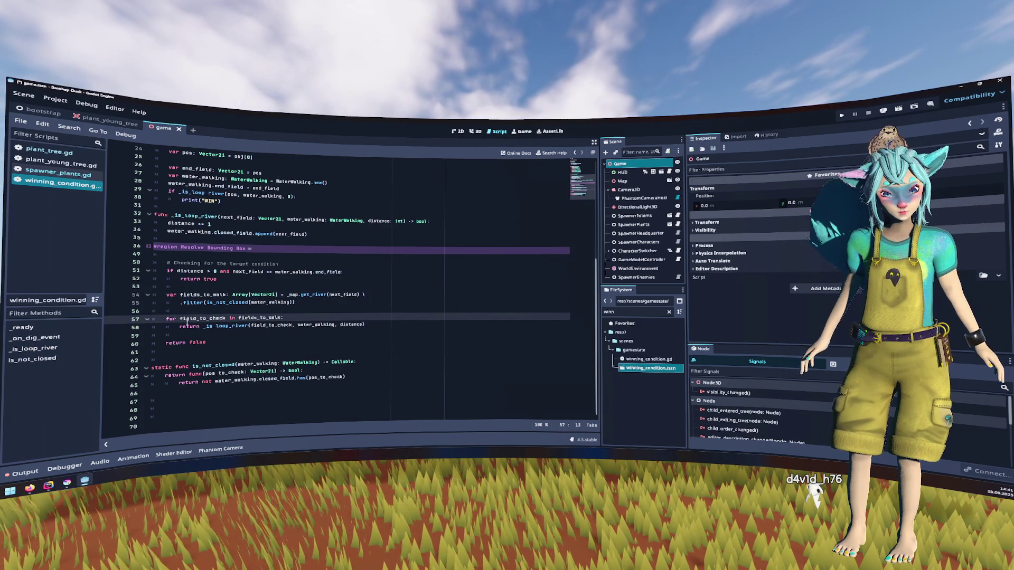
{"action": "double_click", "coordinate": [187, 318]}
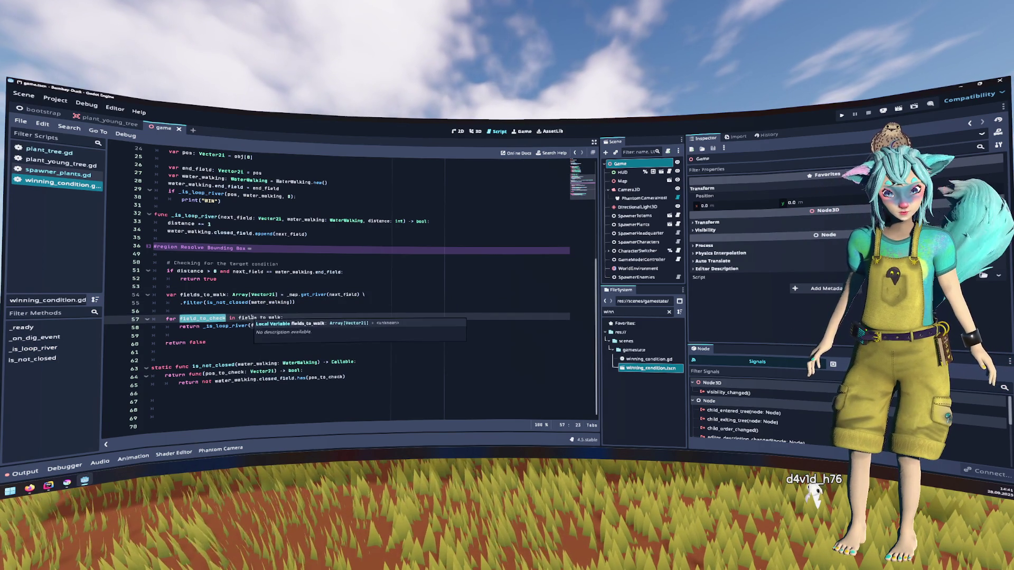
{"action": "left_click", "coordinate": [311, 295]}
{"action": "left_click", "coordinate": [166, 345]}
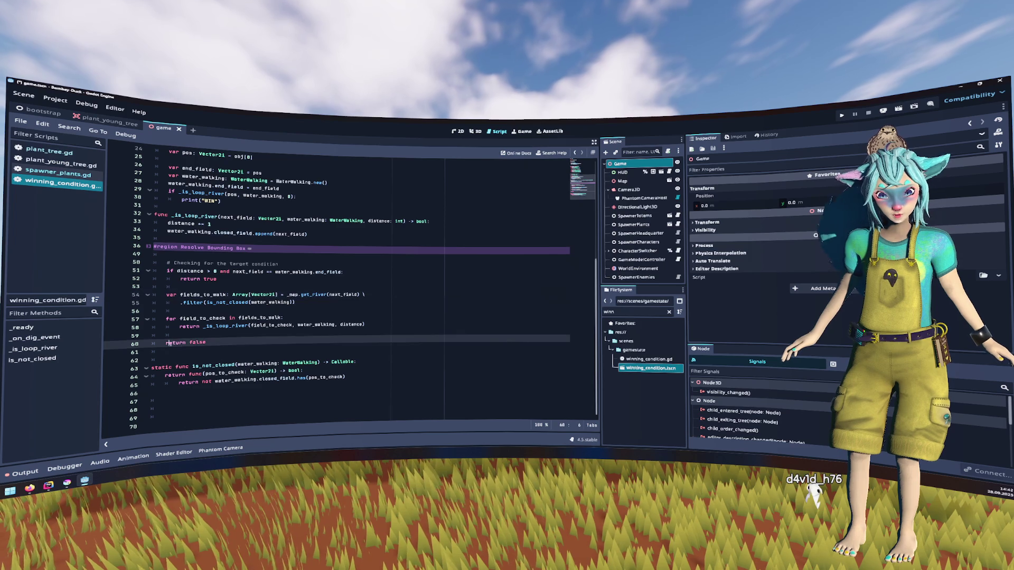
{"action": "triple_click", "coordinate": [185, 340]}
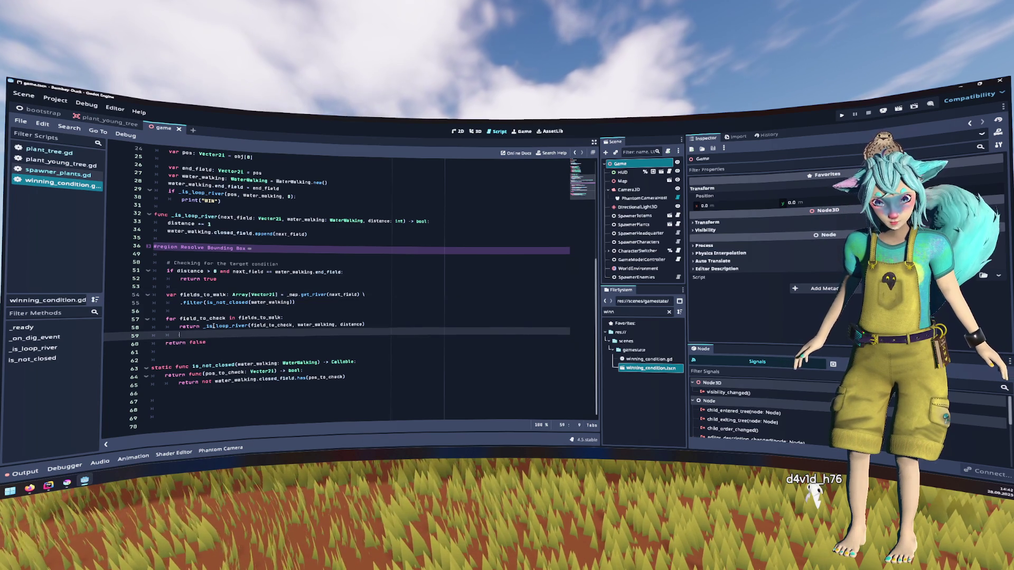
{"action": "double_click", "coordinate": [202, 318]}
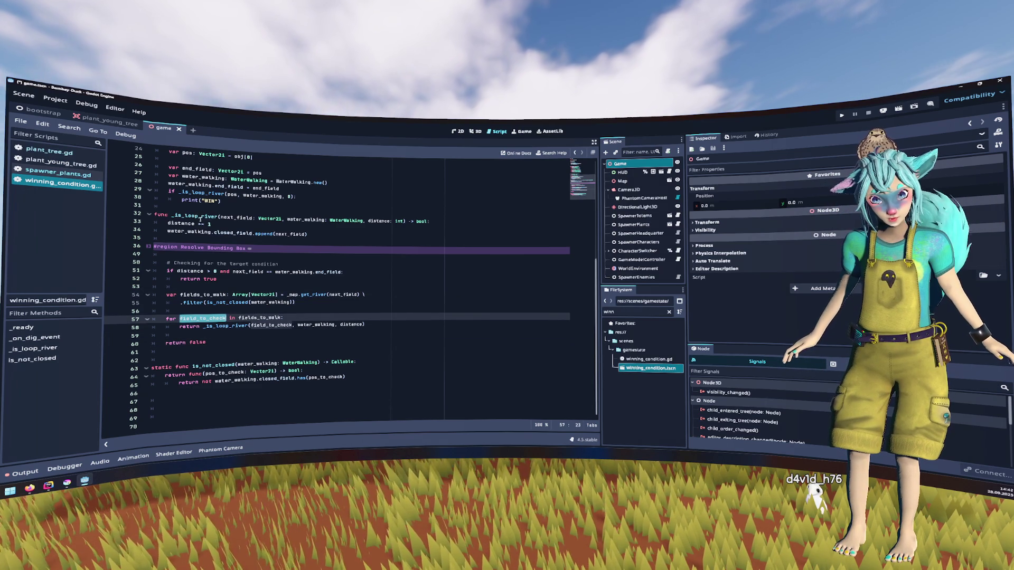
{"action": "left_click", "coordinate": [212, 224]}
{"action": "key", "text": "shift+Home"}
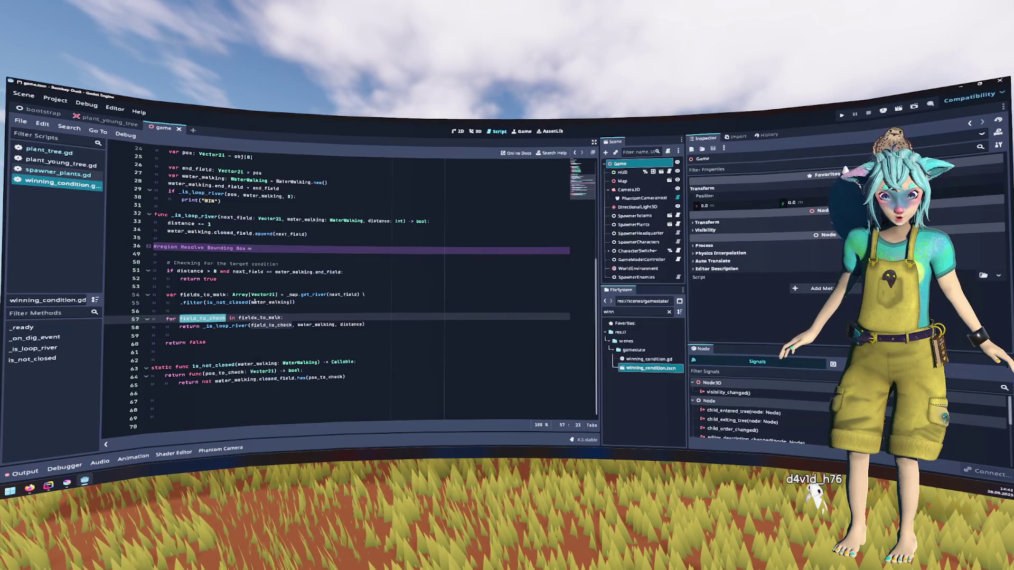
- Undo the diagonal crossing strokes drawn over the left loop of the Krita sketch
{"action": "left_click", "coordinate": [249, 273]}
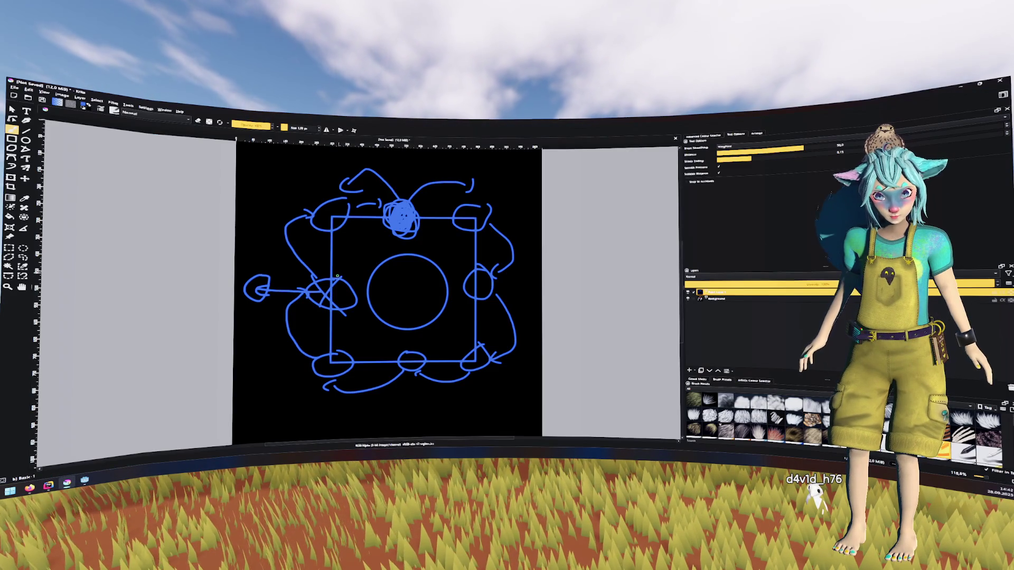
{"action": "key", "text": "ctrl+z"}
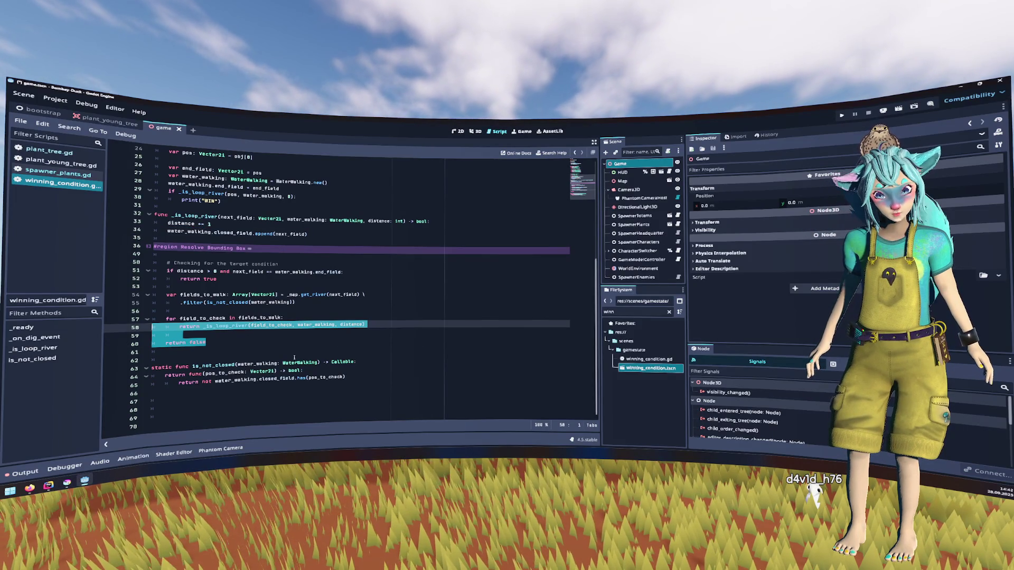
{"action": "left_click_drag", "start_coordinate": [206, 342], "coordinate": [133, 341]}
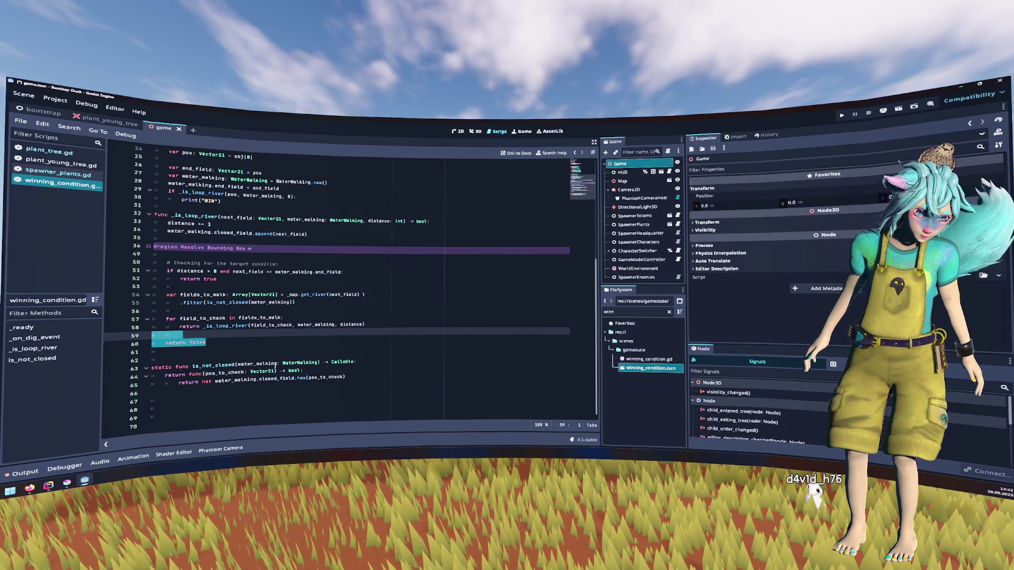
{"action": "left_click", "coordinate": [251, 343]}
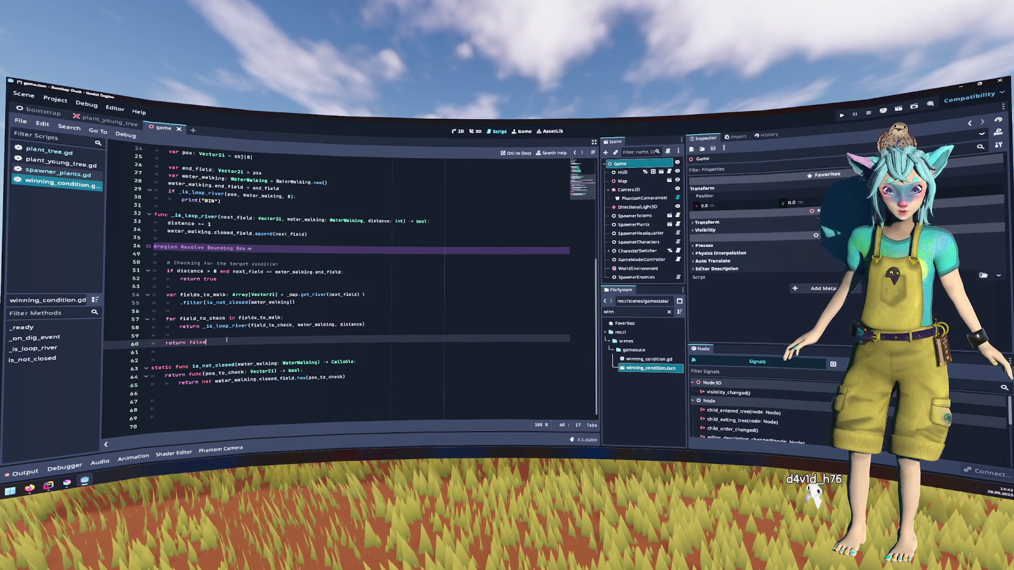
{"action": "left_click", "coordinate": [224, 321]}
{"action": "double_click", "coordinate": [258, 318]}
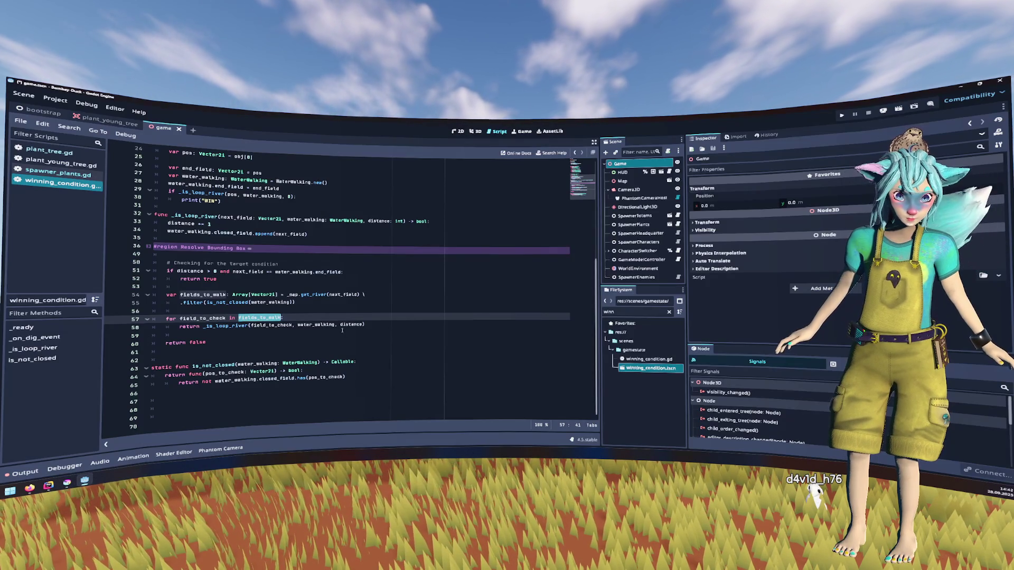
{"action": "mouse_move", "coordinate": [153, 343]}
{"action": "left_mouse_down"}
{"action": "mouse_move", "coordinate": [139, 328]}
{"action": "mouse_move", "coordinate": [133, 254]}
{"action": "left_mouse_up"}
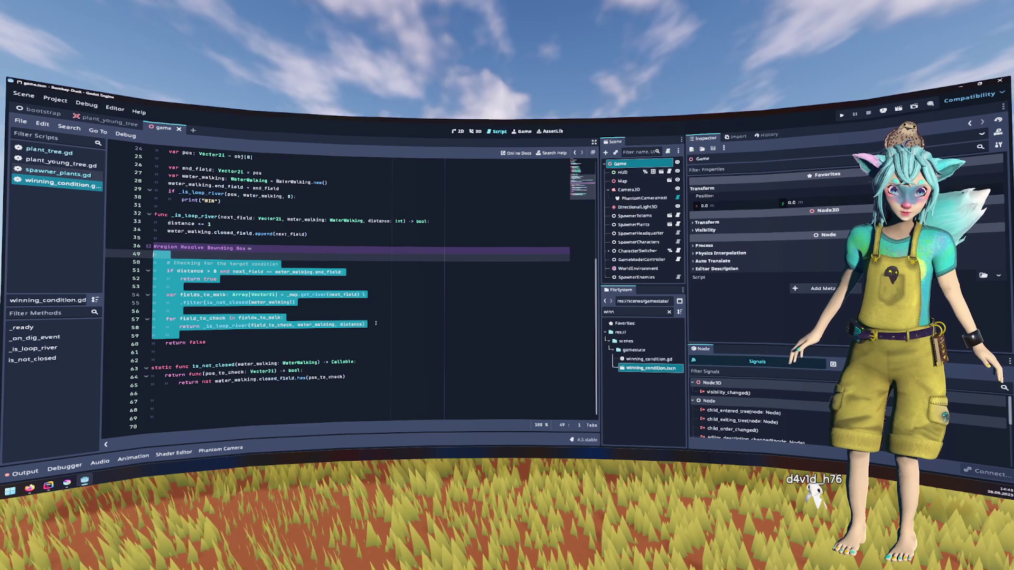
- Change the print on line 30 from "WIN" to "Loop detected"
{"action": "double_click", "coordinate": [210, 201]}
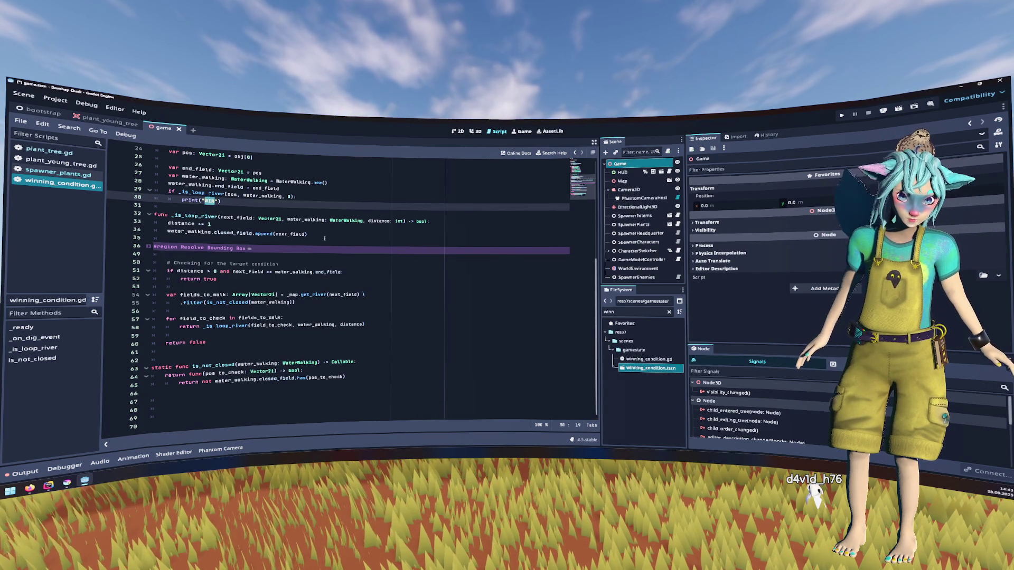
{"action": "type", "text": "oop det"}
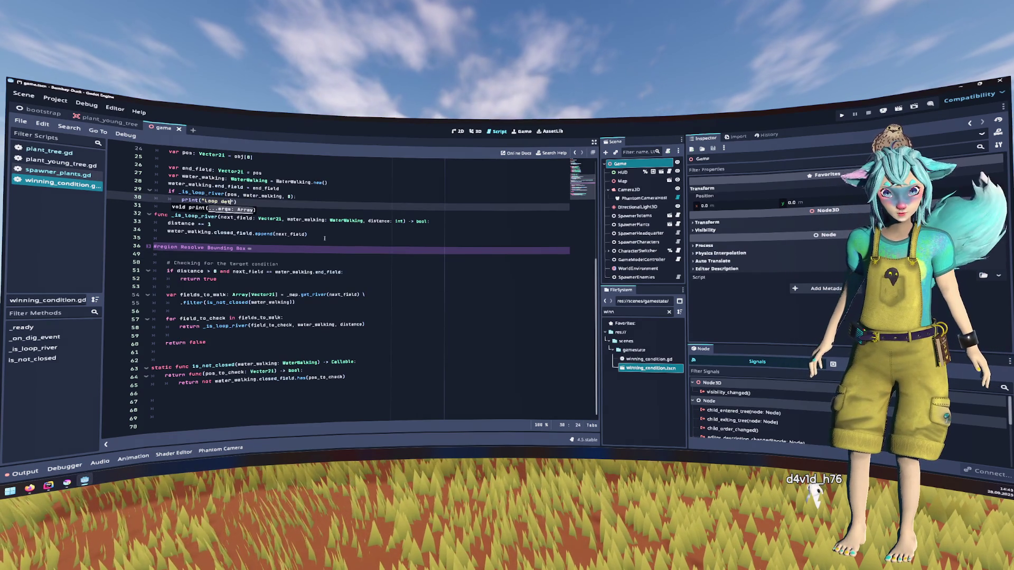
{"action": "type", "text": "\")"}
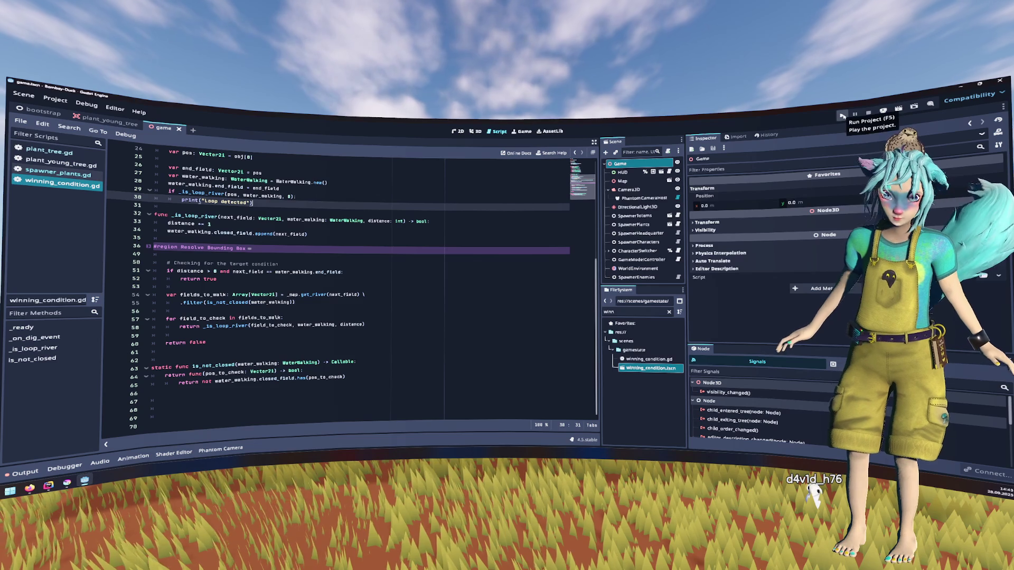
{"action": "scroll", "coordinate": [409, 254], "scroll_direction": "up", "scroll_amount": 5}
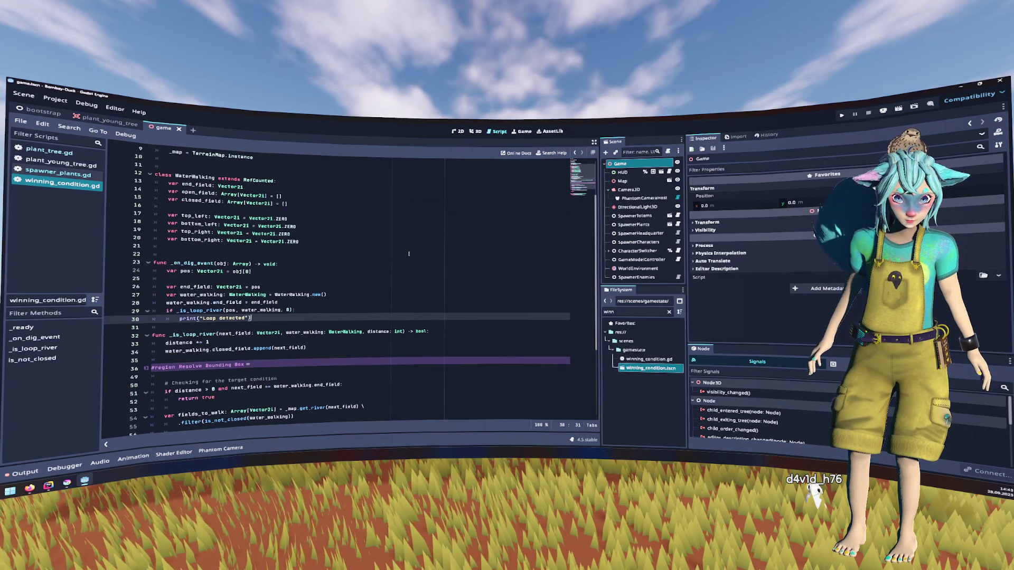
{"action": "double_click", "coordinate": [203, 264]}
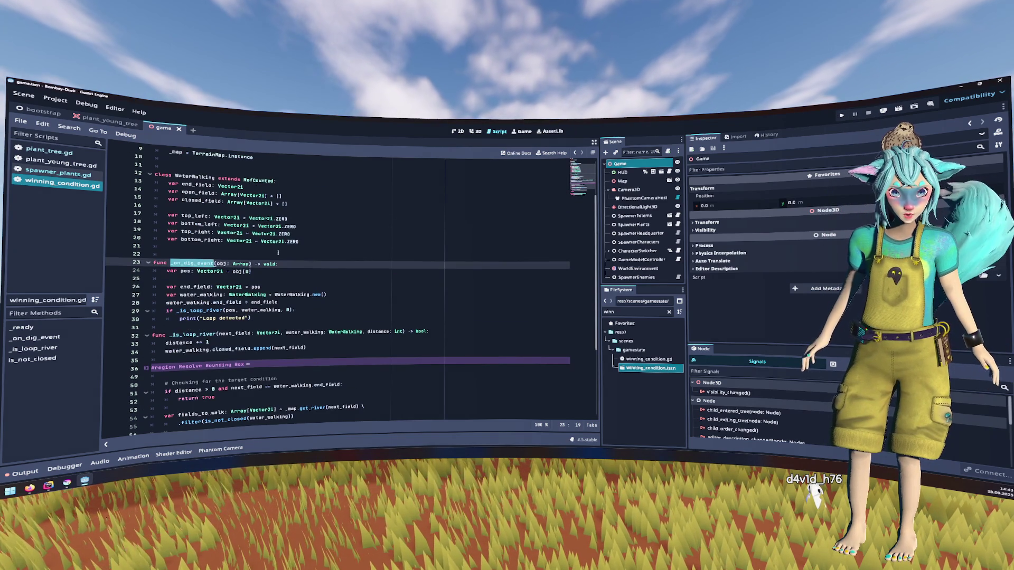
{"action": "key", "text": "ctrl+shift+o"}
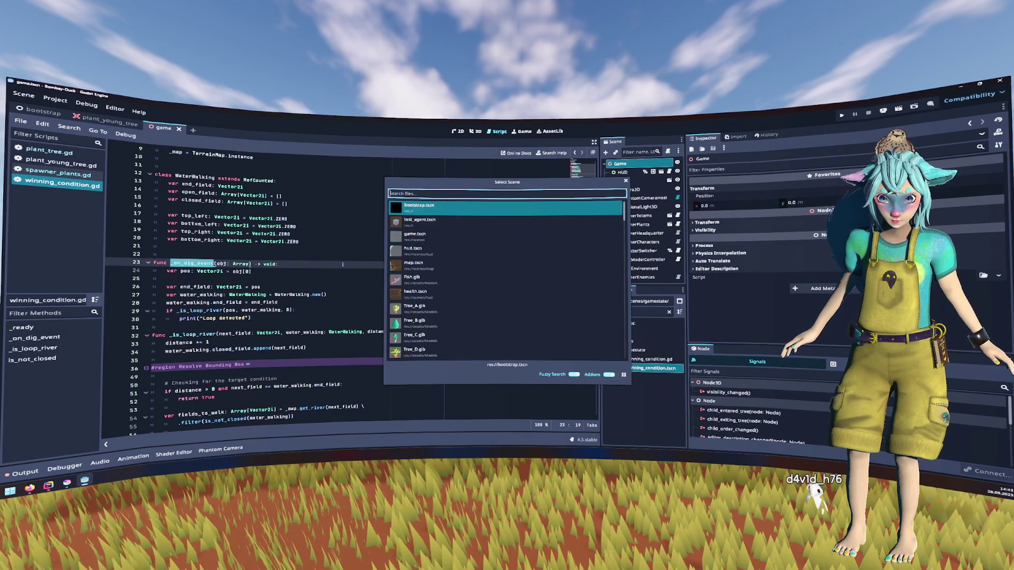
{"action": "key", "text": "Escape"}
{"action": "key", "text": "ctrl+alt+o"}
{"action": "type", "text": "dig"}
{"action": "key", "text": "Return"}
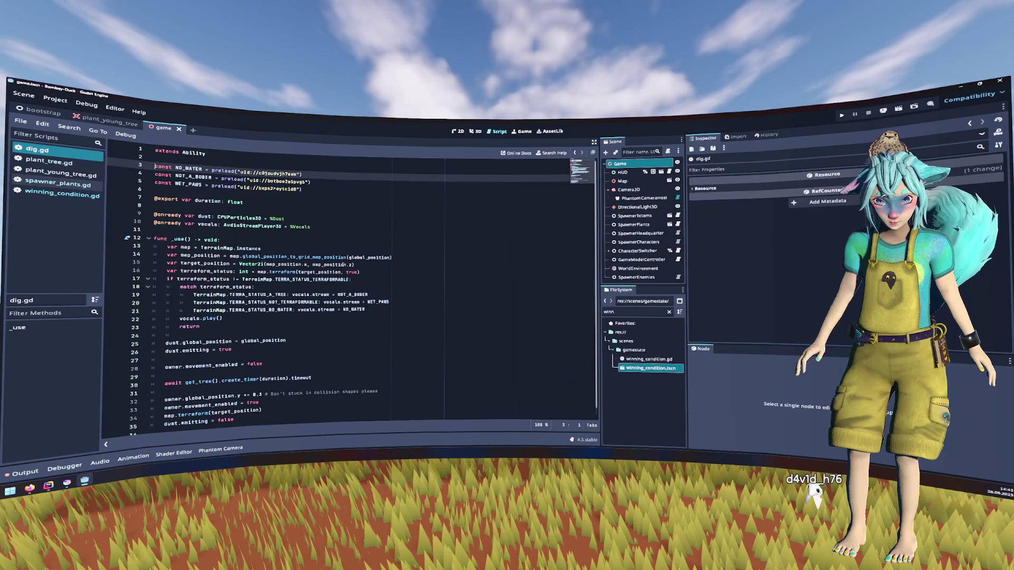
{"action": "left_click", "coordinate": [216, 201]}
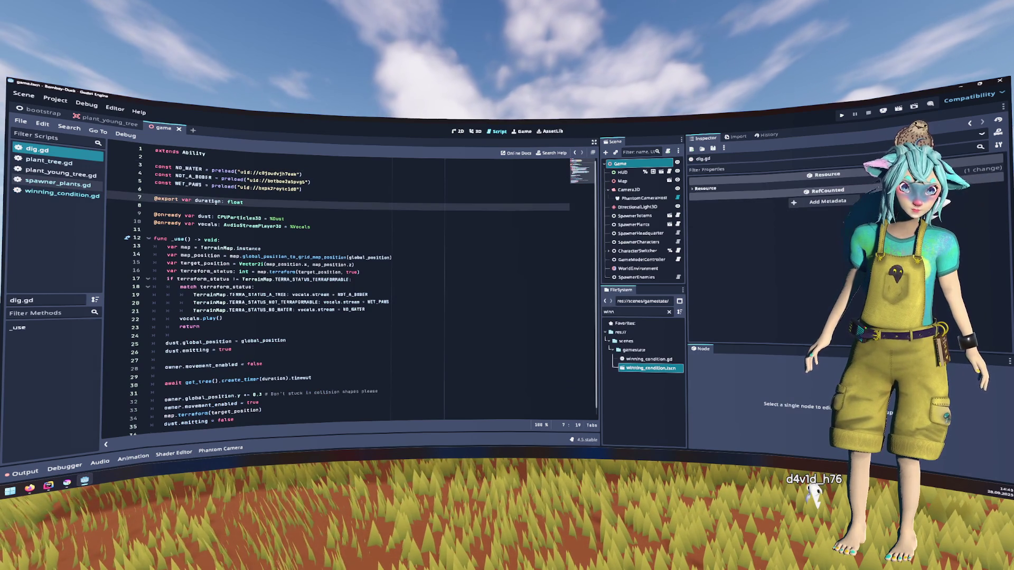
{"action": "key", "text": "End"}
{"action": "key", "text": "Return"}
{"action": "type", "text": "@expor"}
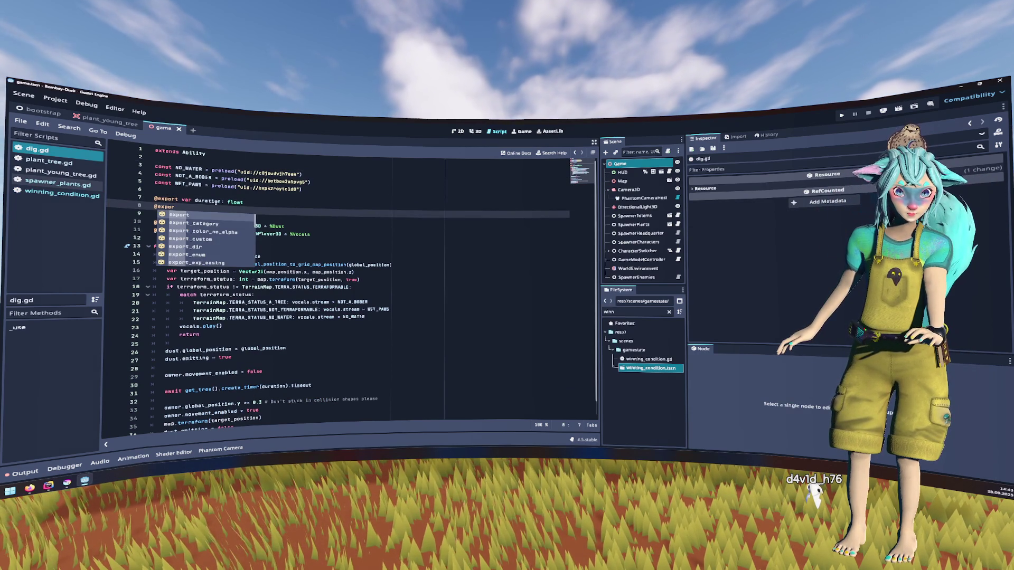
{"action": "type", "text": "t var dig_event"}
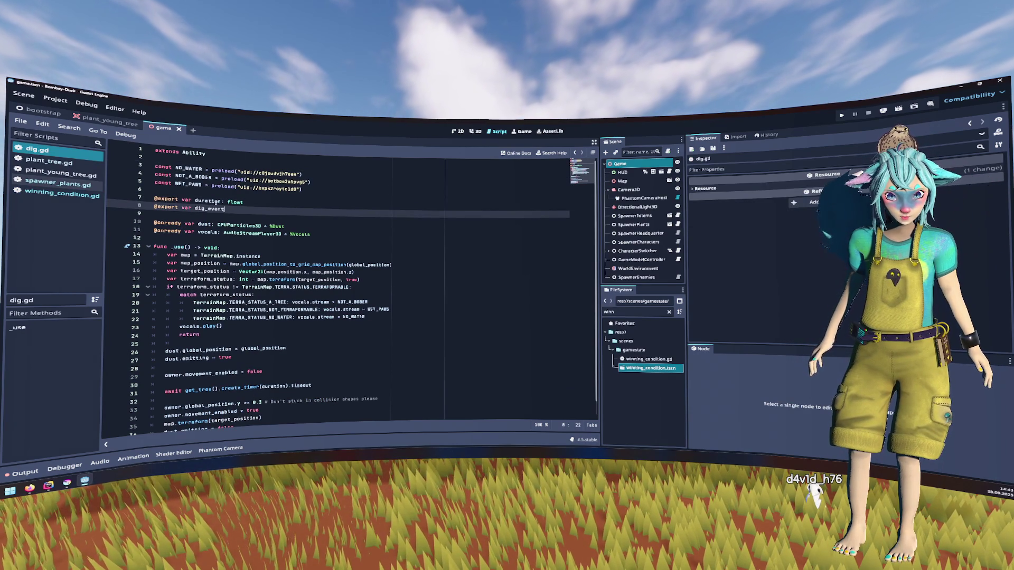
{"action": "key", "text": "Home"}
{"action": "key", "text": "BackSpace"}
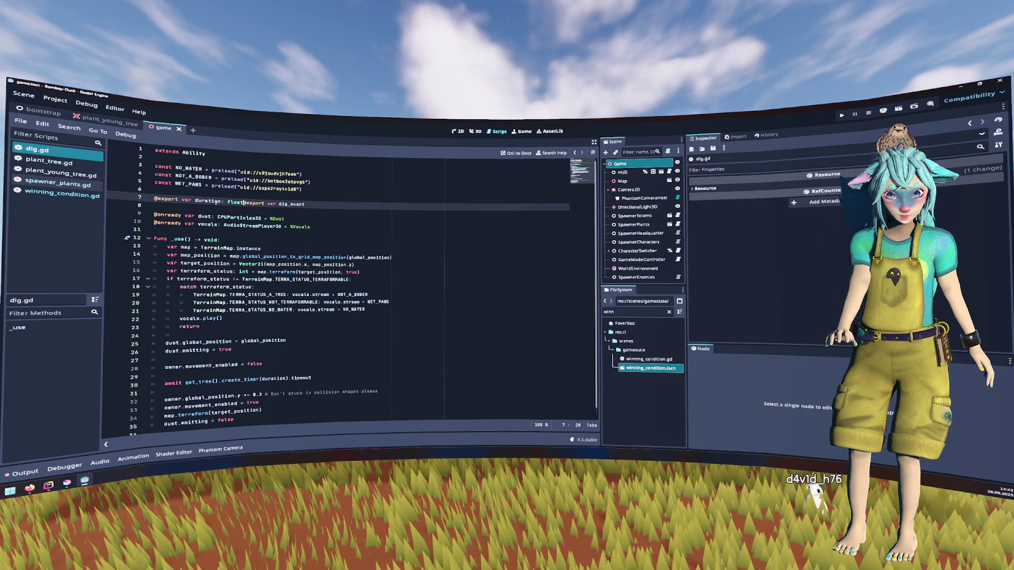
- Filter FileSystem for dig_e and drop dig_event.tres into dig.gd as a DIG_EVENT preload constant
{"action": "left_click", "coordinate": [669, 311]}
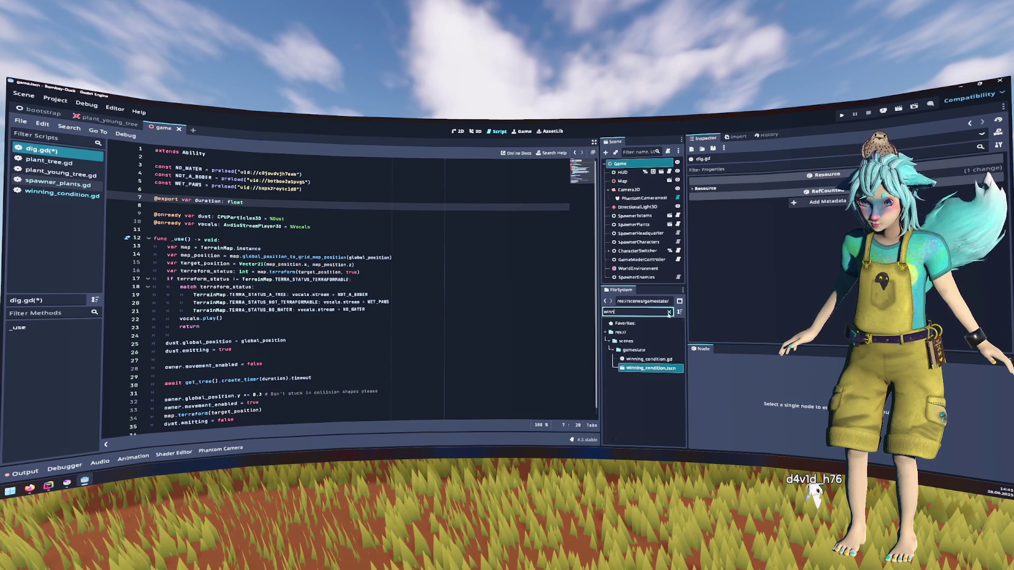
{"action": "scroll", "coordinate": [653, 340], "scroll_direction": "down", "scroll_amount": 3}
{"action": "scroll", "coordinate": [653, 340], "scroll_direction": "up", "scroll_amount": 3}
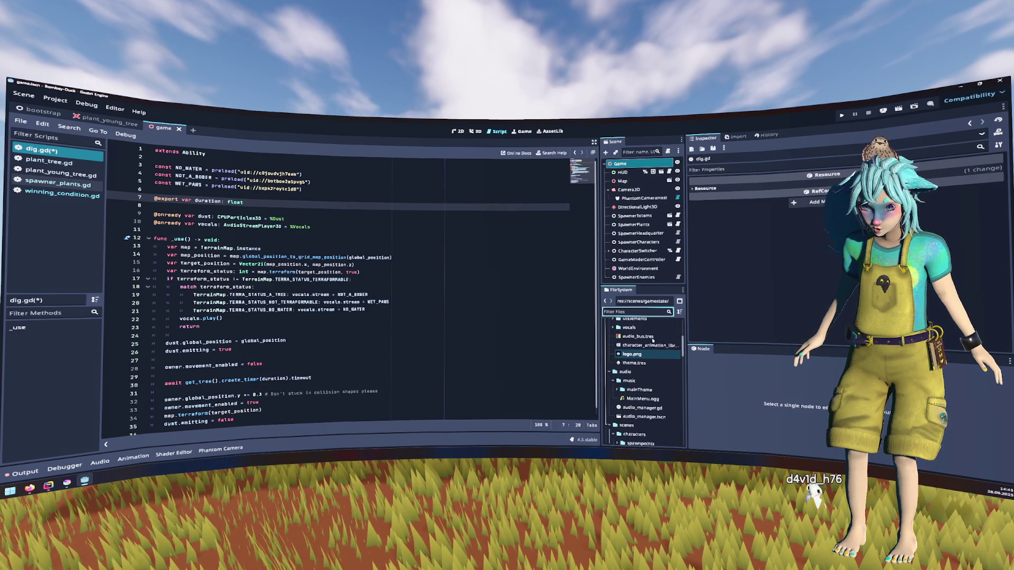
{"action": "type", "text": "dig_e"}
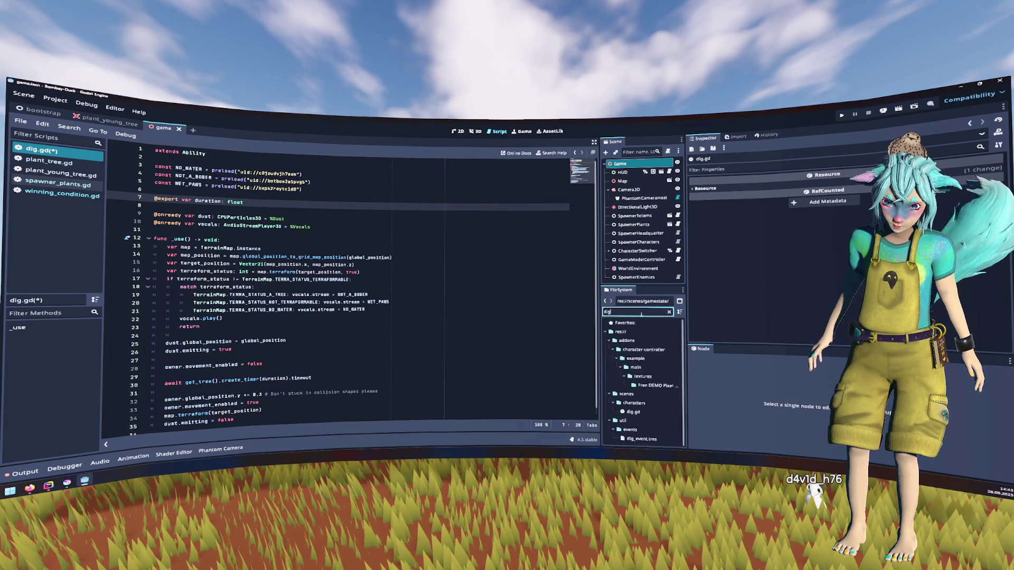
{"action": "left_click", "coordinate": [649, 359]}
{"action": "left_click_drag", "start_coordinate": [650, 360], "coordinate": [200, 196]}
{"action": "left_click", "coordinate": [259, 226]}
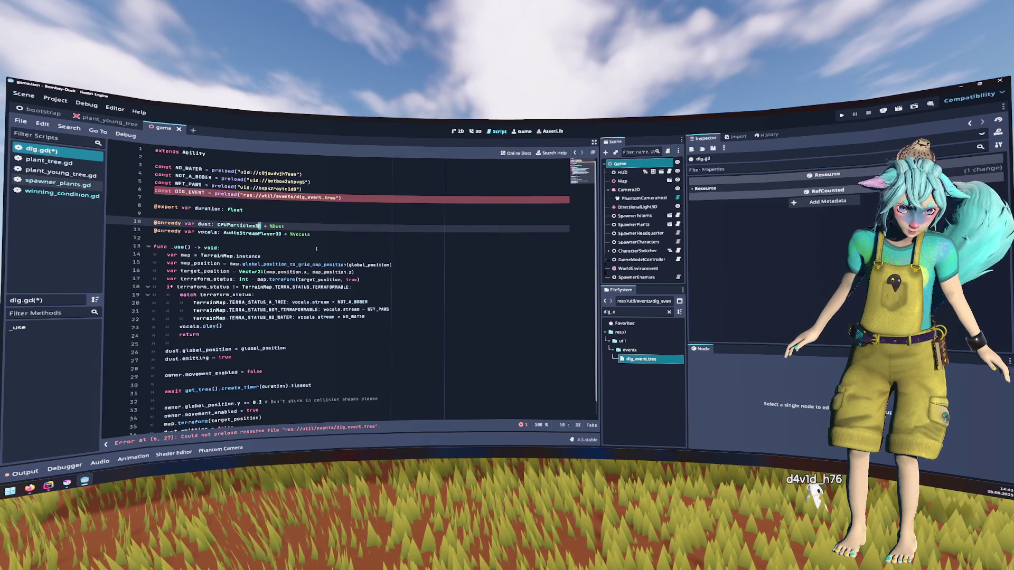
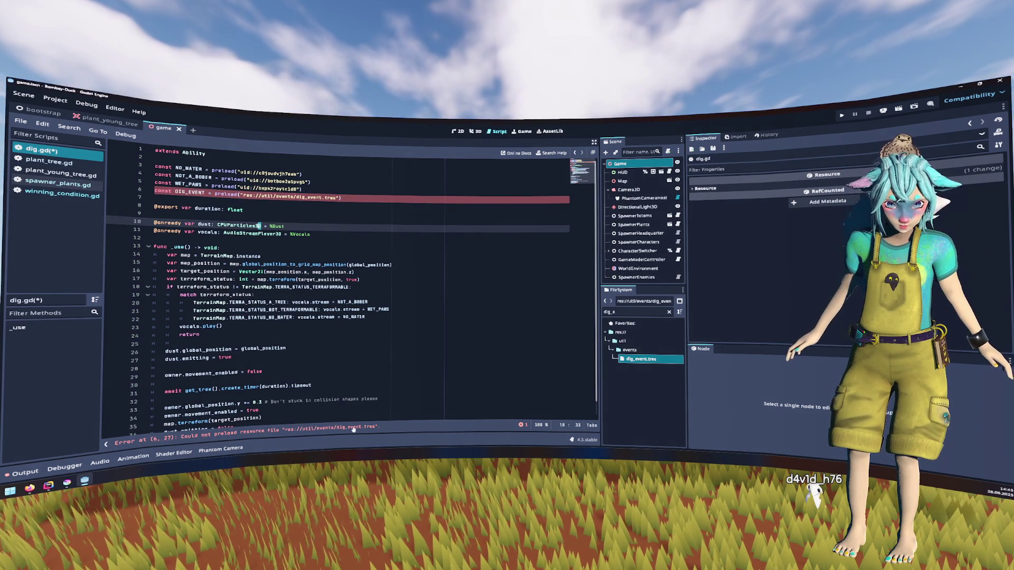
- Inspect dig_event.tres and check its stored Resource path in the Inspector
{"action": "left_click", "coordinate": [633, 360]}
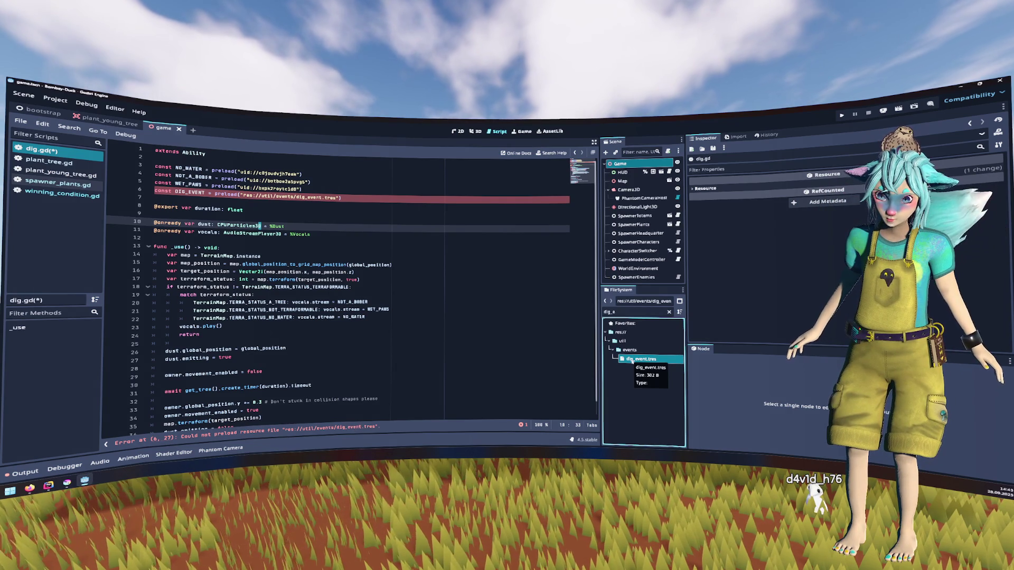
{"action": "left_click", "coordinate": [753, 187]}
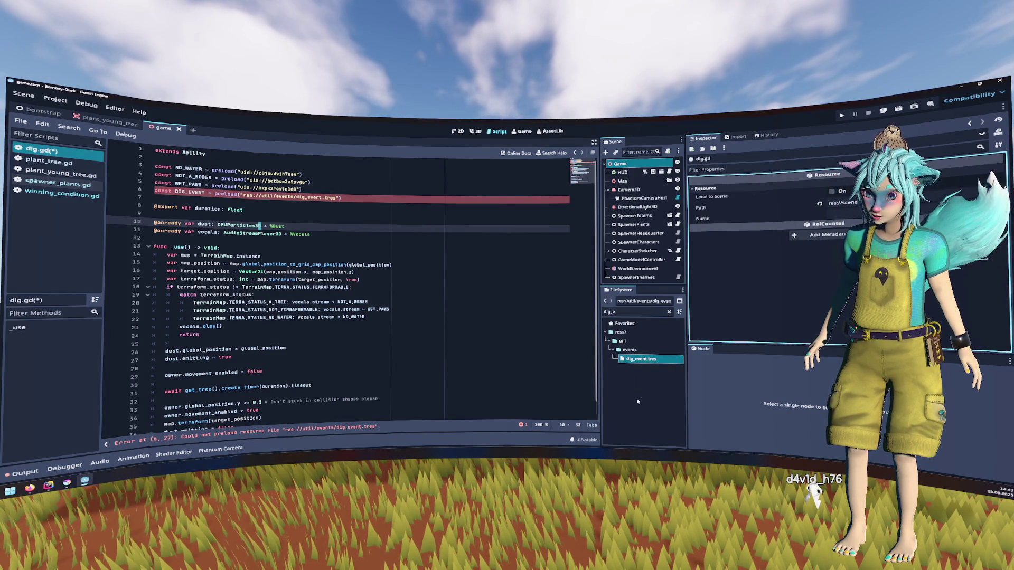
{"action": "left_click", "coordinate": [823, 206]}
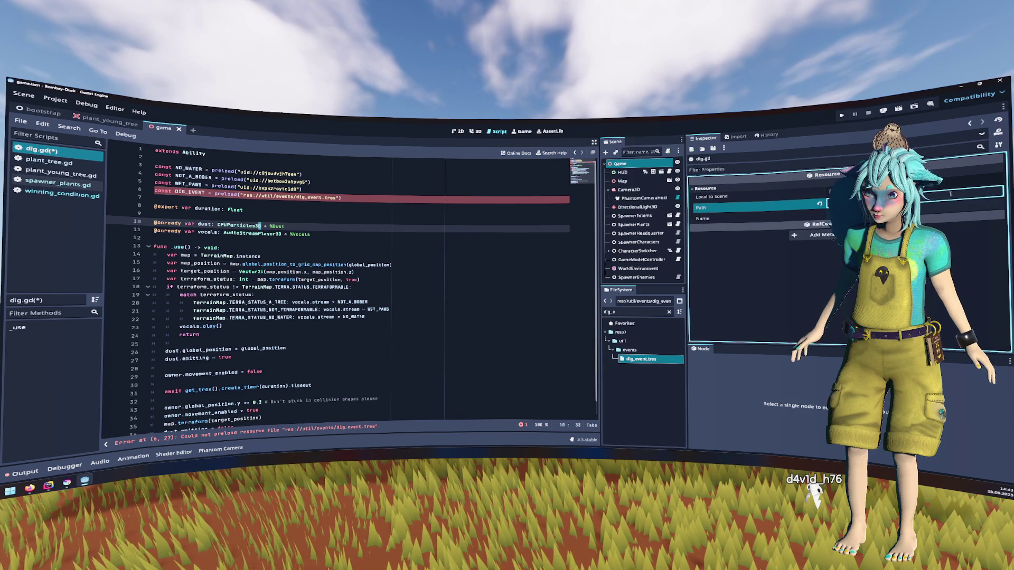
{"action": "key", "text": "BackSpace"}
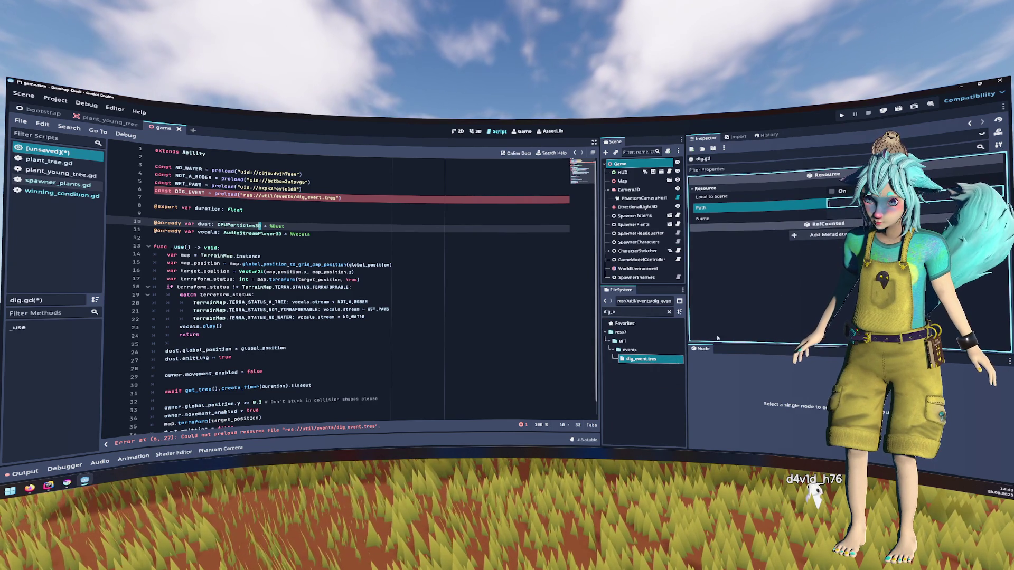
- Clear the FileSystem filter and scroll to the util/events folder
{"action": "left_click", "coordinate": [647, 367]}
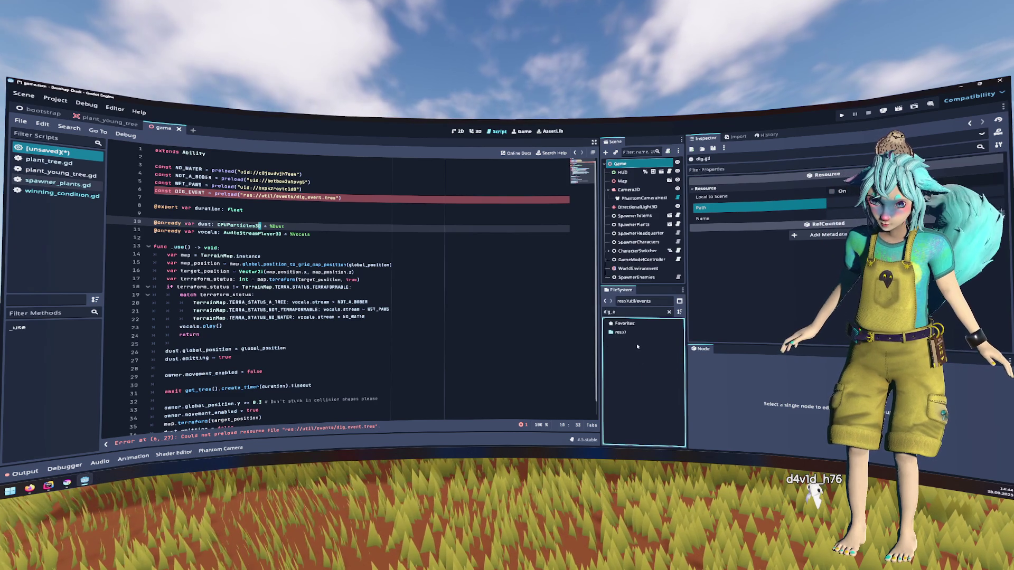
{"action": "left_click", "coordinate": [669, 312]}
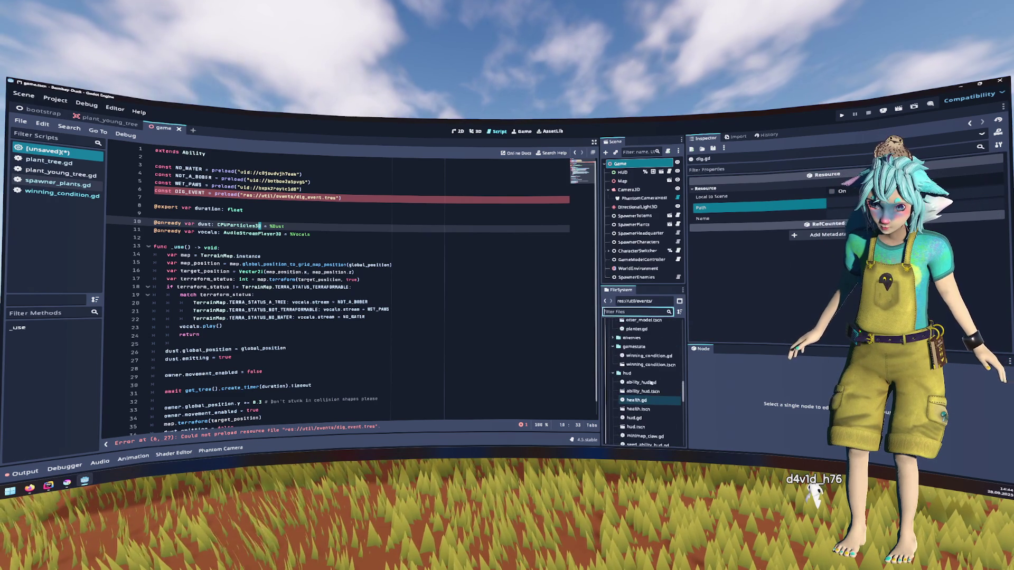
{"action": "scroll", "coordinate": [650, 382], "scroll_direction": "down", "scroll_amount": 3}
{"action": "scroll", "coordinate": [650, 383], "scroll_direction": "up", "scroll_amount": 5}
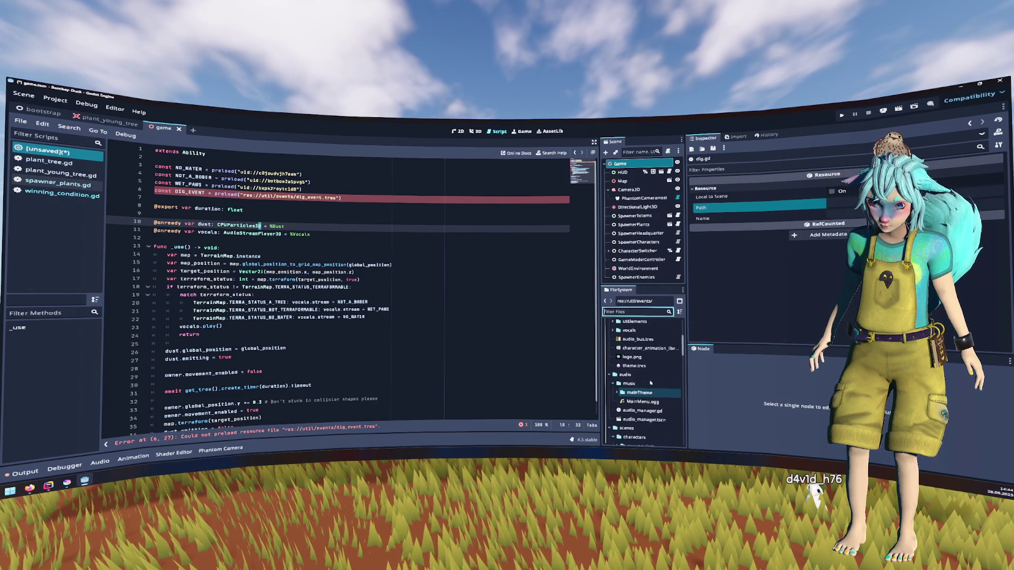
{"action": "scroll", "coordinate": [651, 382], "scroll_direction": "down", "scroll_amount": 8}
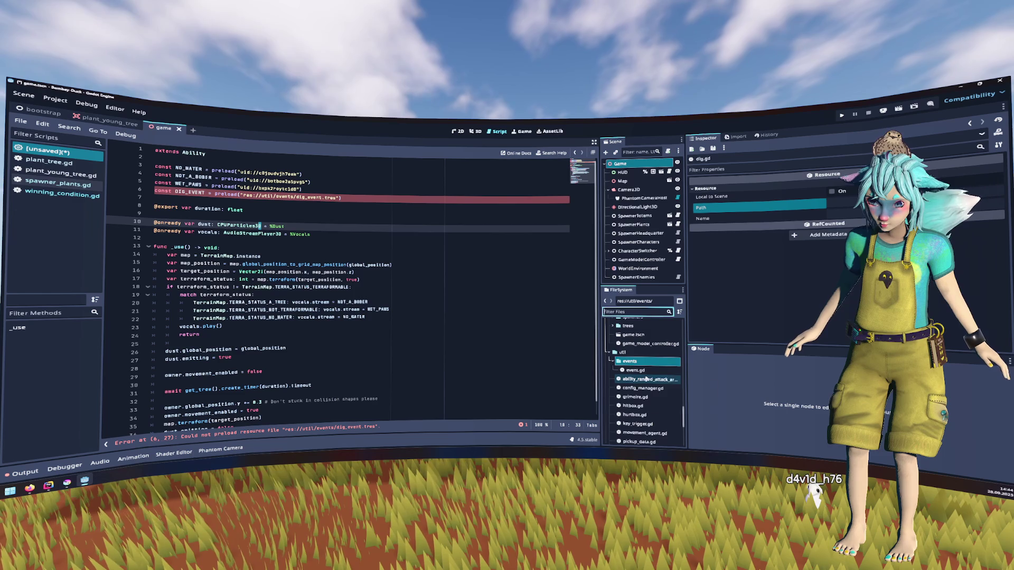
- Create a new Event resource in util/events, saved as dig_event.tres
{"action": "right_click", "coordinate": [641, 361]}
{"action": "mouse_move", "coordinate": [687, 314]}
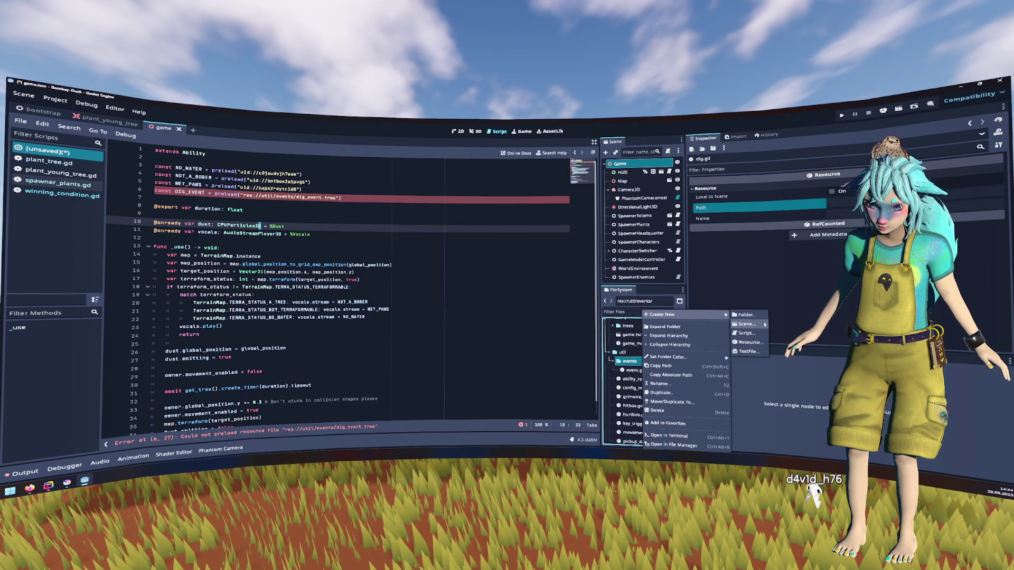
{"action": "left_click", "coordinate": [756, 348]}
{"action": "type", "text": "event"}
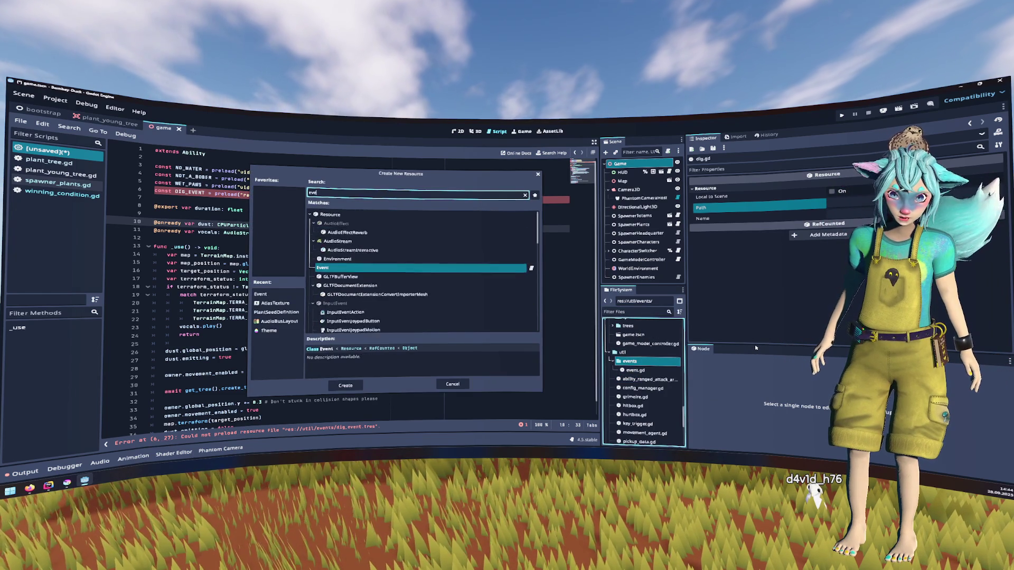
{"action": "key", "text": "Return"}
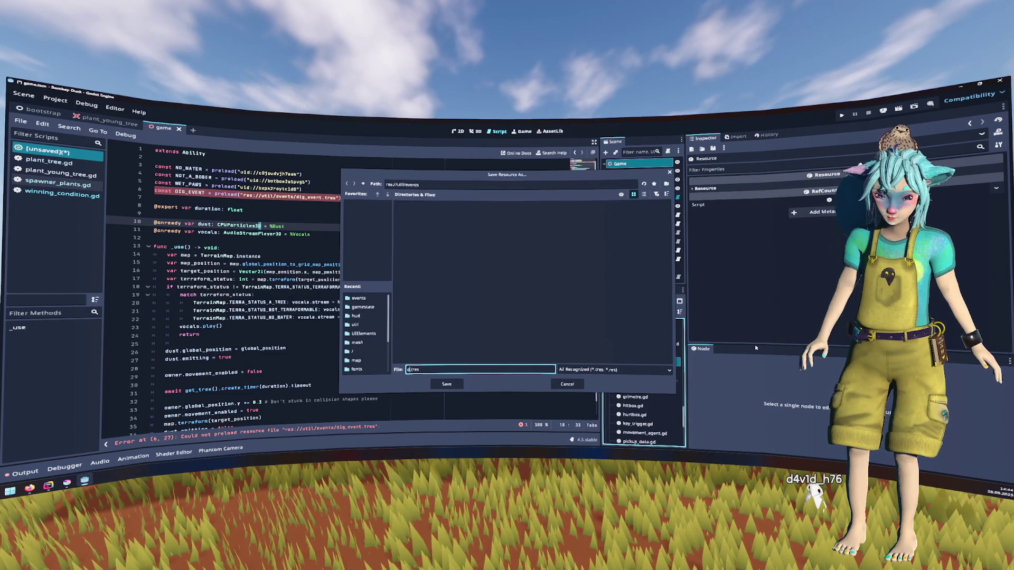
{"action": "key", "text": "Return"}
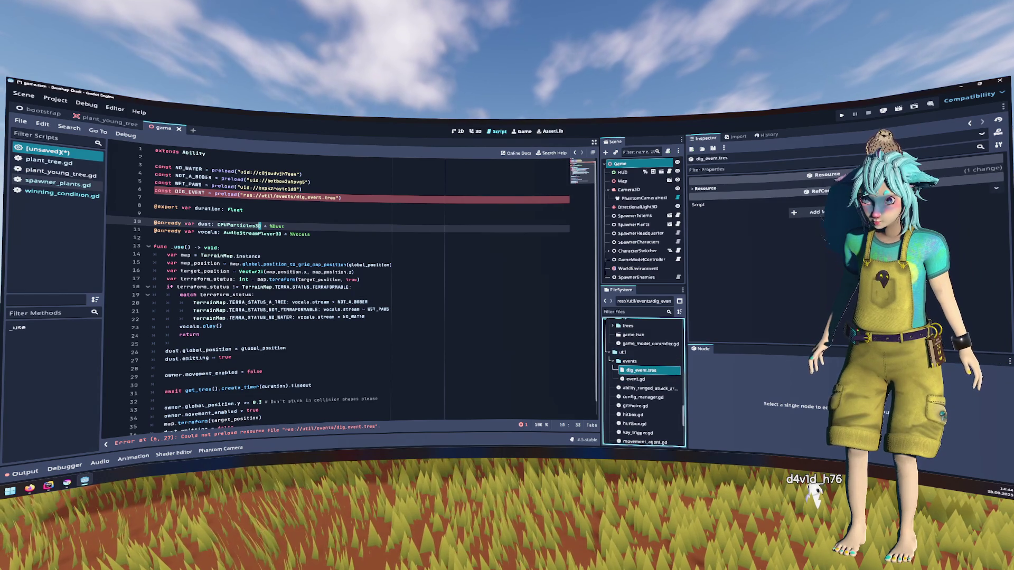
{"action": "left_click", "coordinate": [372, 199]}
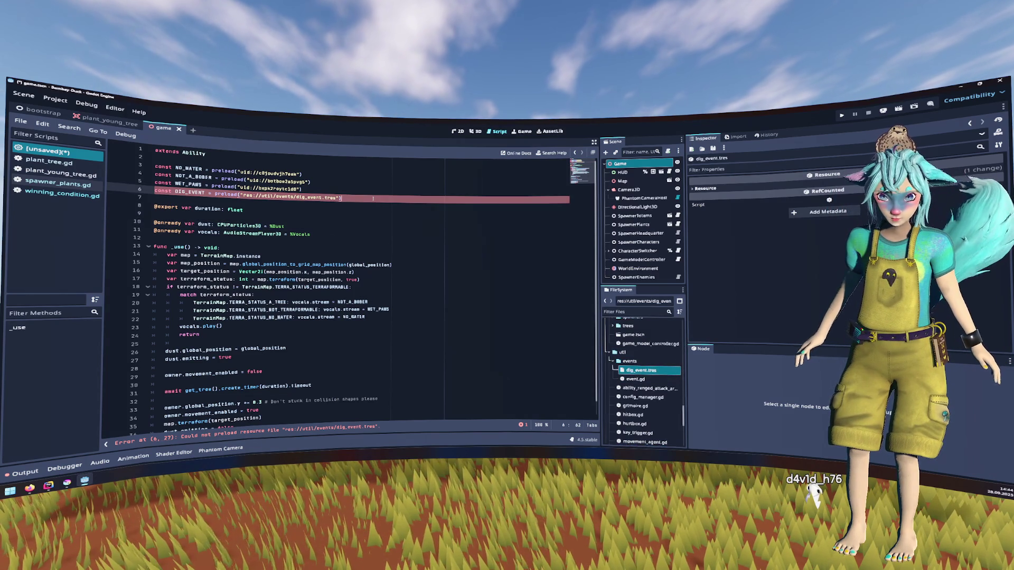
- Cut and re-paste the DIG_EVENT preload constant below WET_PAWS
{"action": "key", "text": "Home"}
{"action": "key", "text": "Return"}
{"action": "key", "text": "End"}
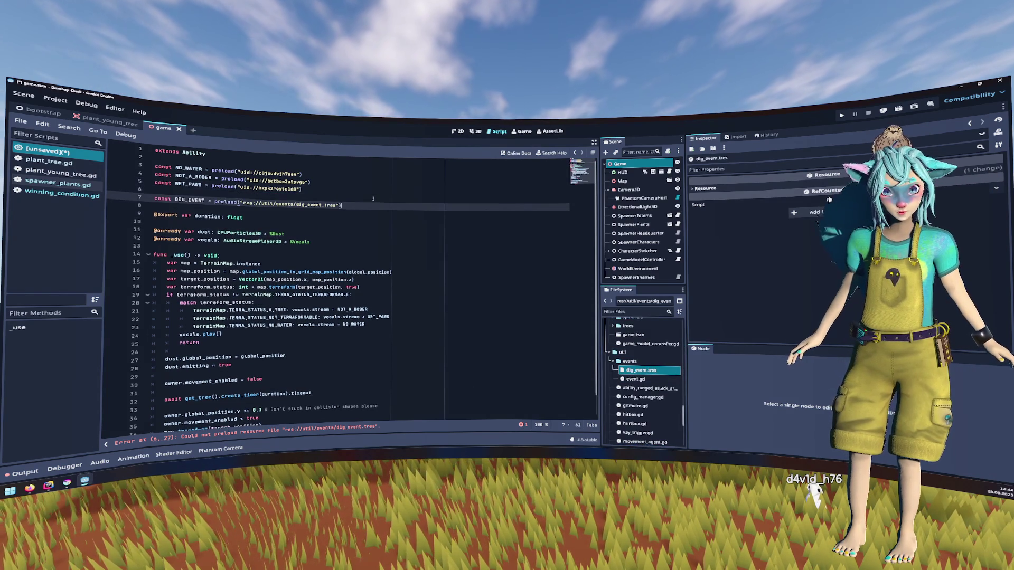
{"action": "key", "text": "ctrl+x"}
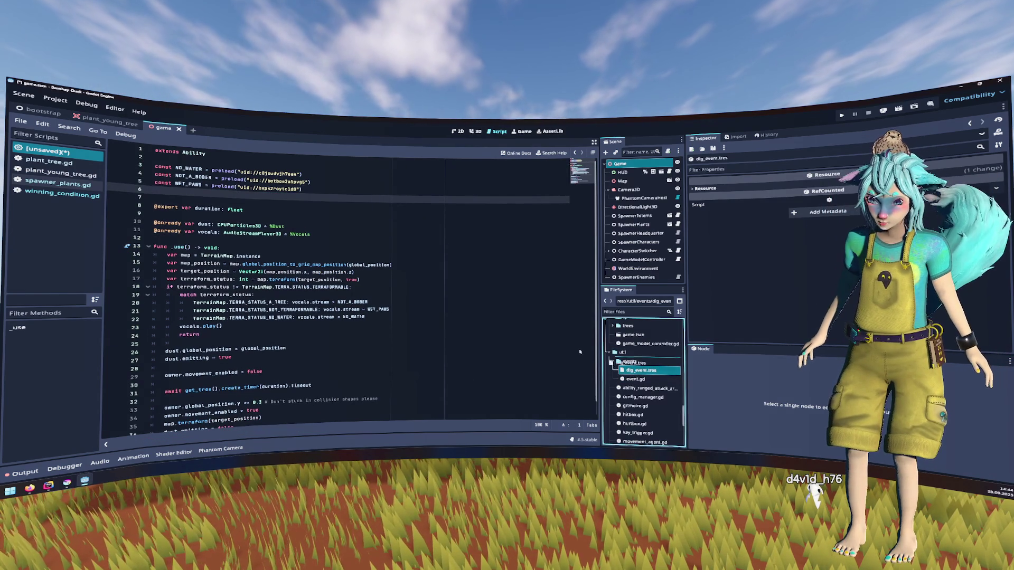
{"action": "key", "text": "ctrl+v"}
{"action": "double_click", "coordinate": [190, 192]}
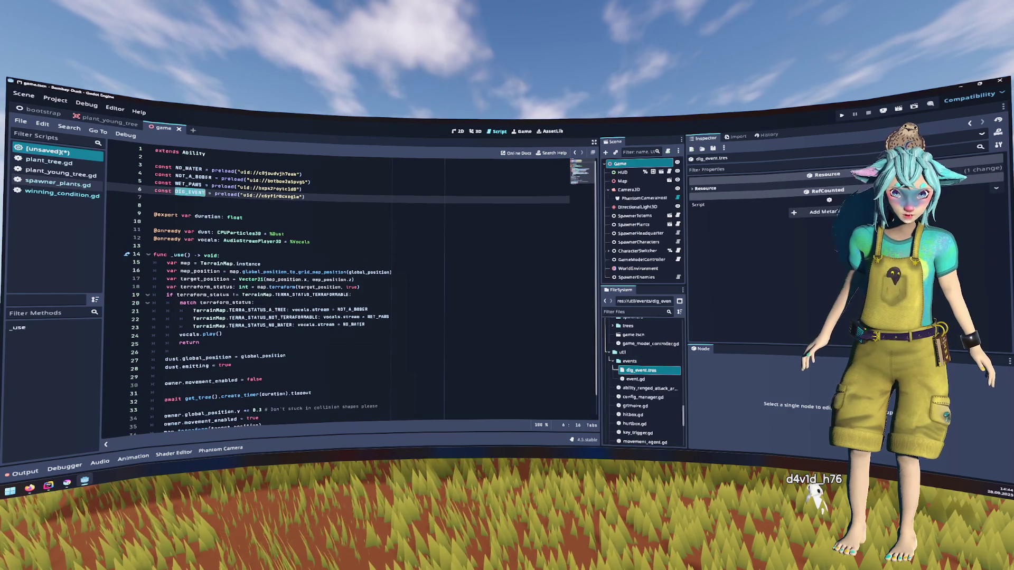
{"action": "scroll", "coordinate": [264, 249], "scroll_direction": "down", "scroll_amount": 1}
- Add a DIG_EVENT.publish() call at the end of _use
{"action": "left_click", "coordinate": [320, 328]}
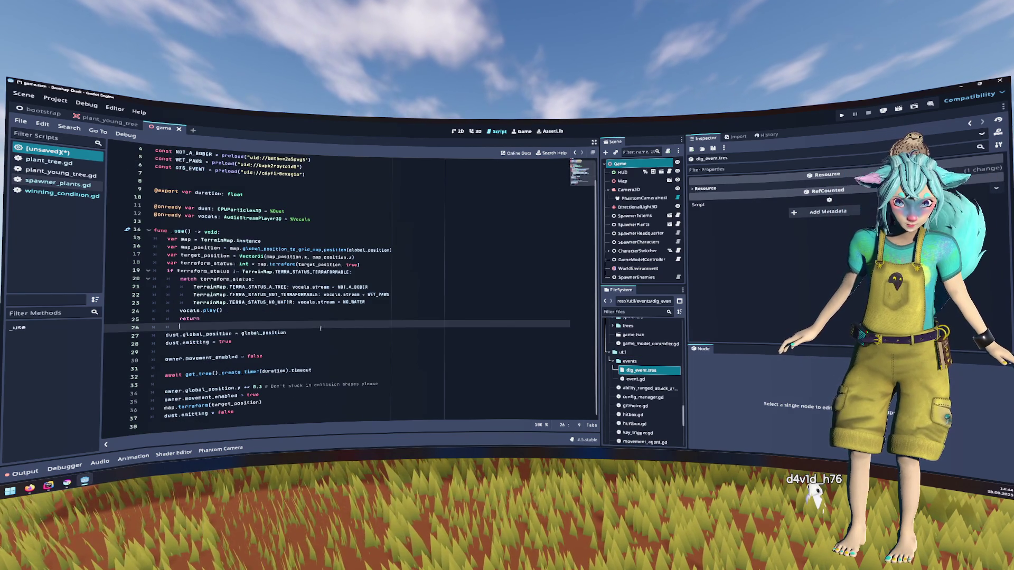
{"action": "left_click", "coordinate": [369, 397]}
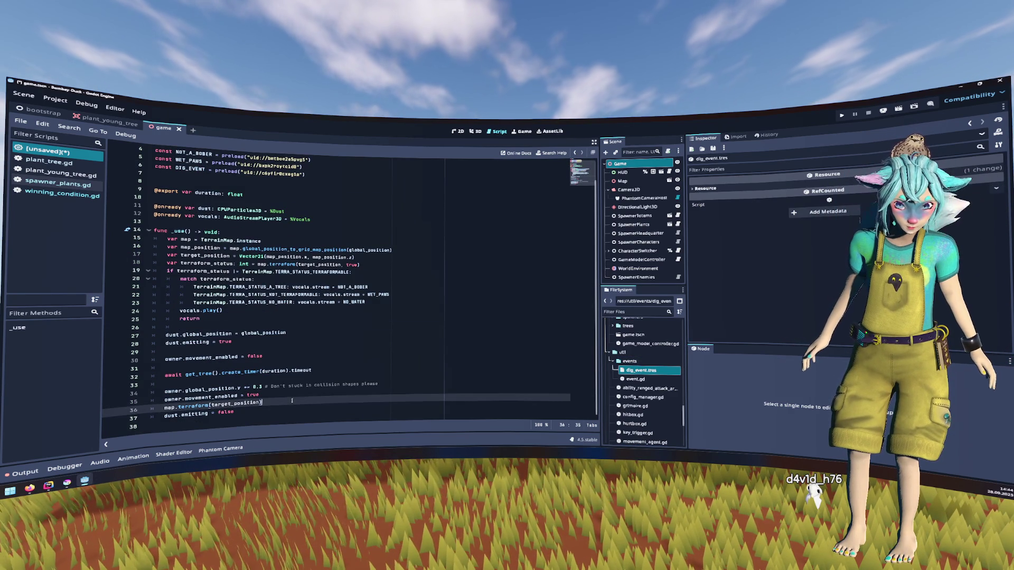
{"action": "key", "text": "Down"}
{"action": "key", "text": "Return"}
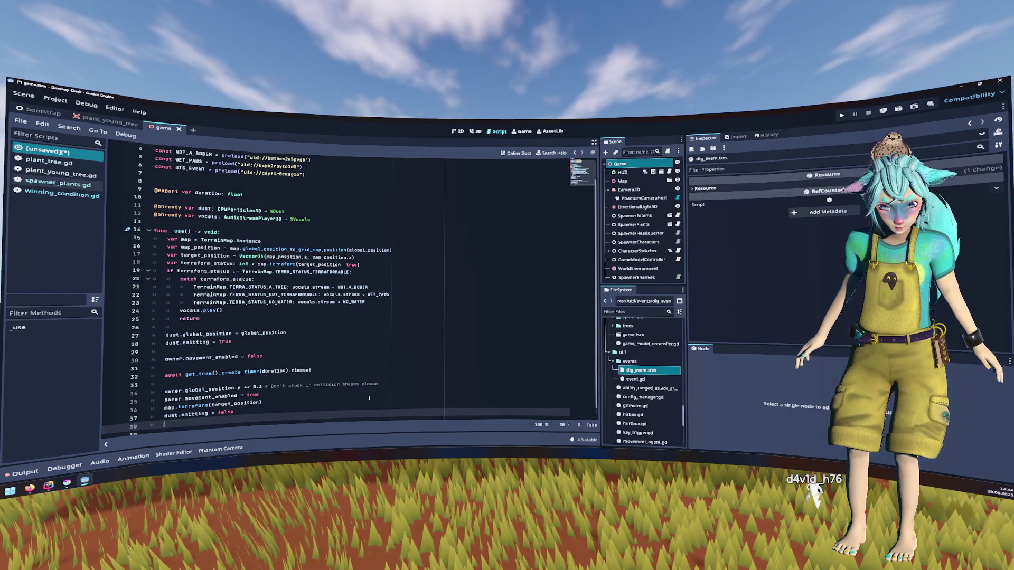
{"action": "type", "text": "DIG_EVENT."}
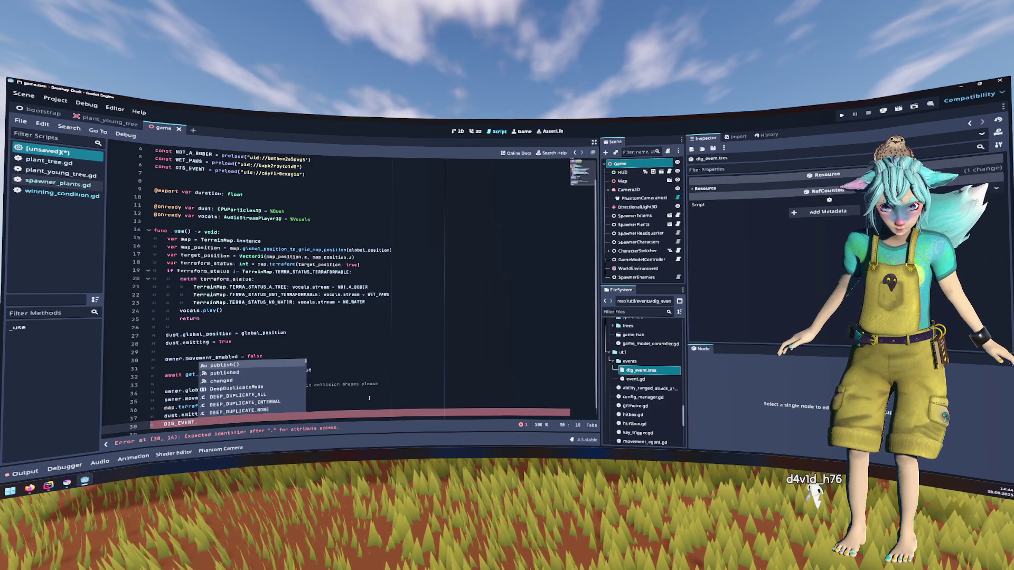
{"action": "key", "text": "Return"}
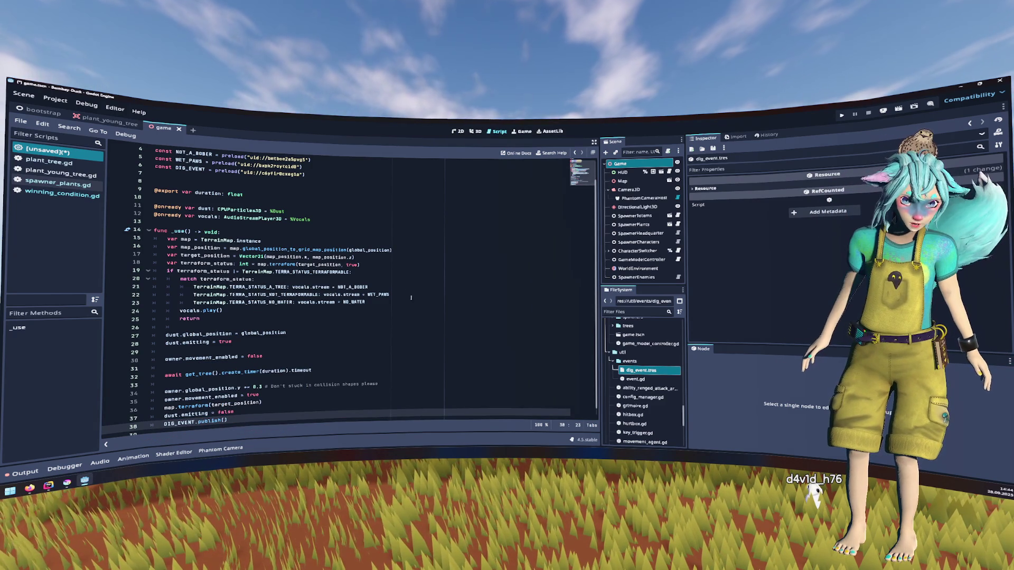
- Pass target_position into publish() and add a blank line before the call
{"action": "left_click", "coordinate": [249, 256]}
{"action": "double_click", "coordinate": [217, 256]}
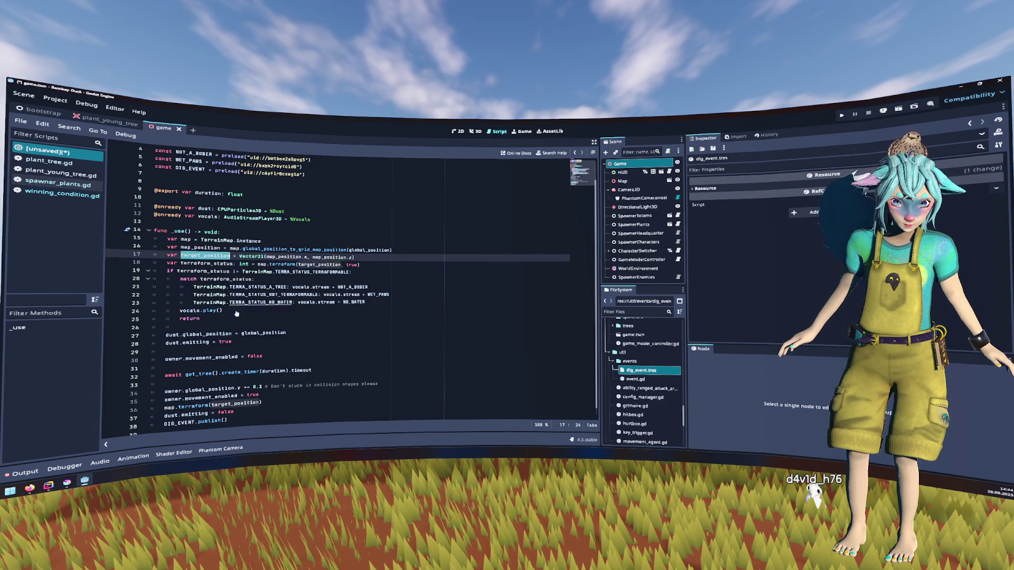
{"action": "left_click", "coordinate": [226, 420]}
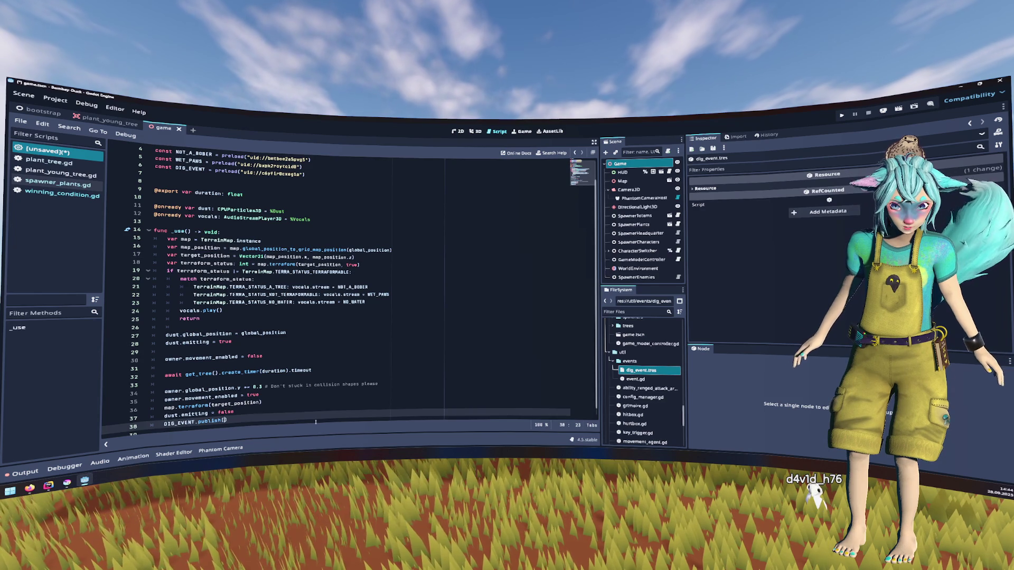
{"action": "key", "text": "ctrl+v"}
{"action": "left_click", "coordinate": [342, 410]}
{"action": "key", "text": "Return"}
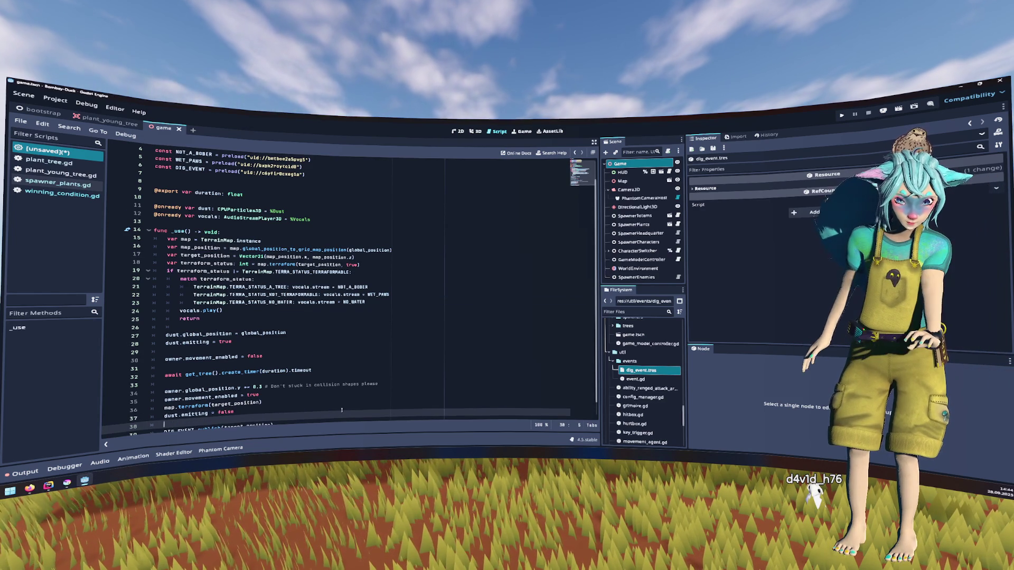
{"action": "scroll", "coordinate": [347, 380], "scroll_direction": "down", "scroll_amount": 1}
{"action": "scroll", "coordinate": [352, 354], "scroll_direction": "up", "scroll_amount": 2}
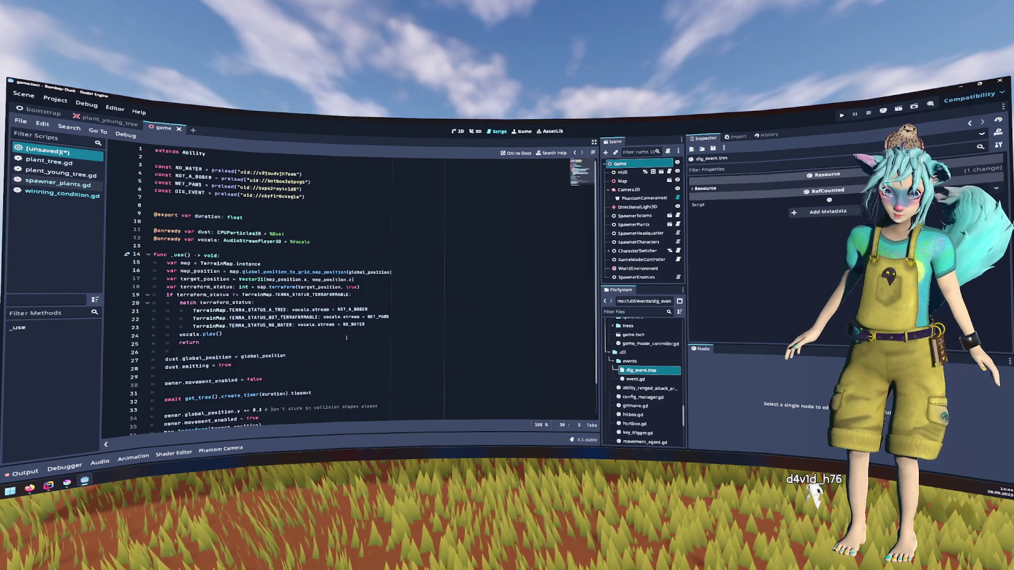
- Close dig.gd, discarding its unsaved changes
{"action": "middle_click", "coordinate": [90, 157]}
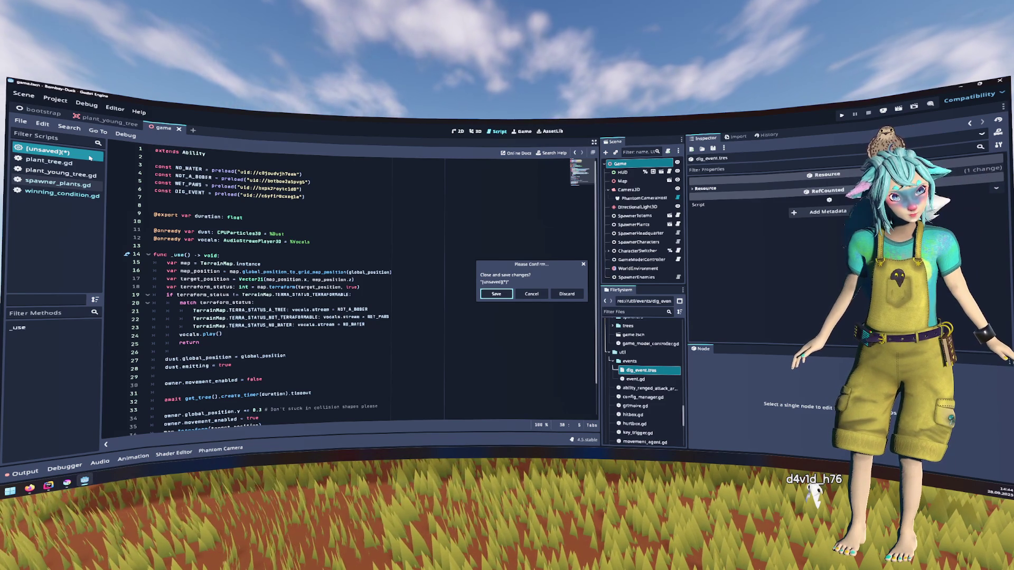
{"action": "left_click", "coordinate": [530, 294]}
{"action": "key", "text": "ctrl+a"}
{"action": "middle_click", "coordinate": [72, 154]}
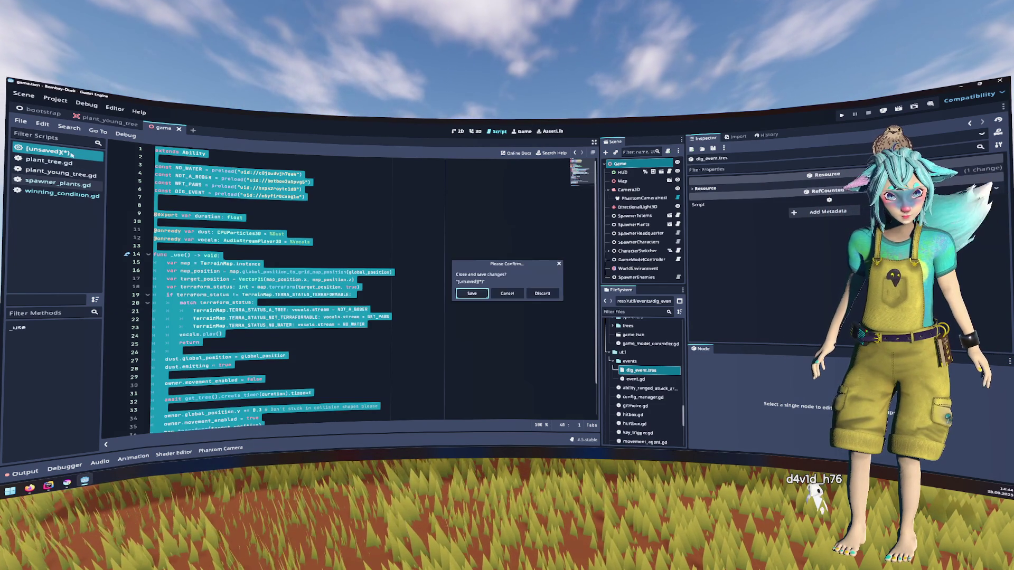
{"action": "key", "text": "Tab"}
{"action": "key", "text": "Tab"}
{"action": "key", "text": "Return"}
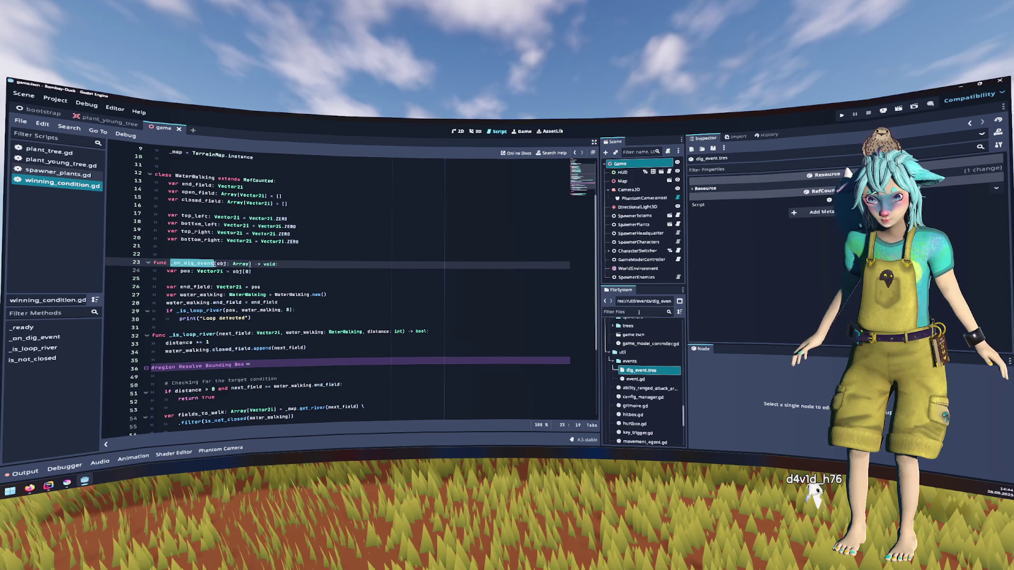
- Reopen dig.gd and add a dig_event.tres preload as line 6
{"action": "left_click", "coordinate": [639, 312]}
{"action": "type", "text": "dig"}
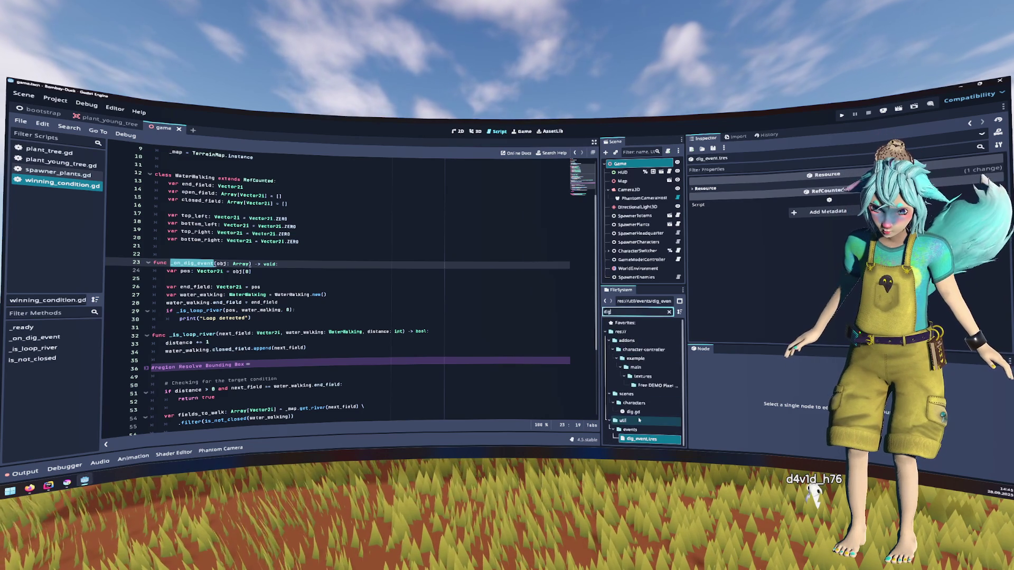
{"action": "double_click", "coordinate": [633, 412]}
{"action": "scroll", "coordinate": [319, 372], "scroll_direction": "up", "scroll_amount": 1}
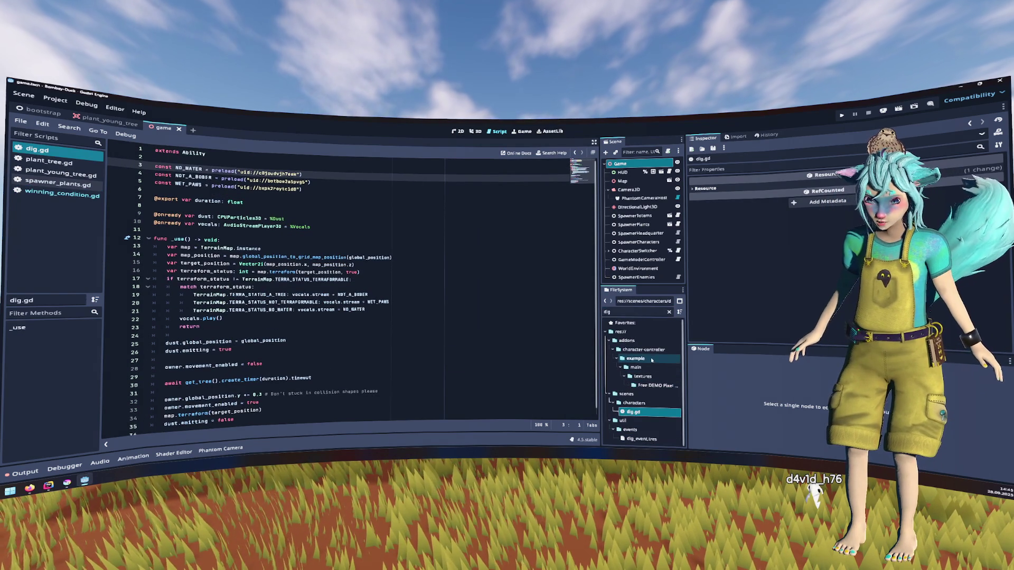
{"action": "mouse_move", "coordinate": [642, 439]}
{"action": "left_mouse_down"}
{"action": "mouse_move", "coordinate": [338, 295]}
{"action": "mouse_move", "coordinate": [187, 191]}
{"action": "left_mouse_up"}
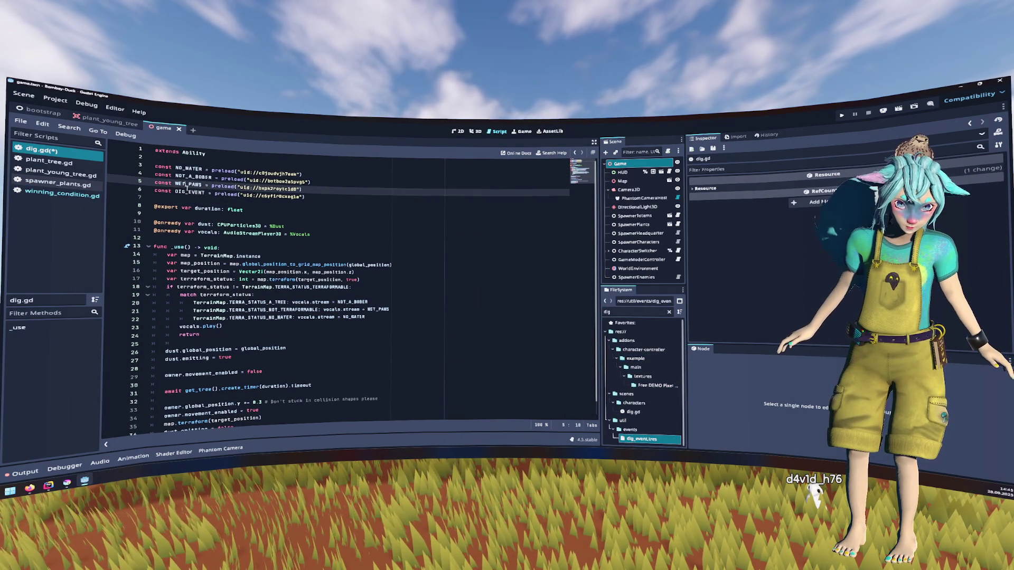
- End _use with DIG_EVENT.publish() and save dig.gd
{"action": "scroll", "coordinate": [238, 316], "scroll_direction": "down", "scroll_amount": 1}
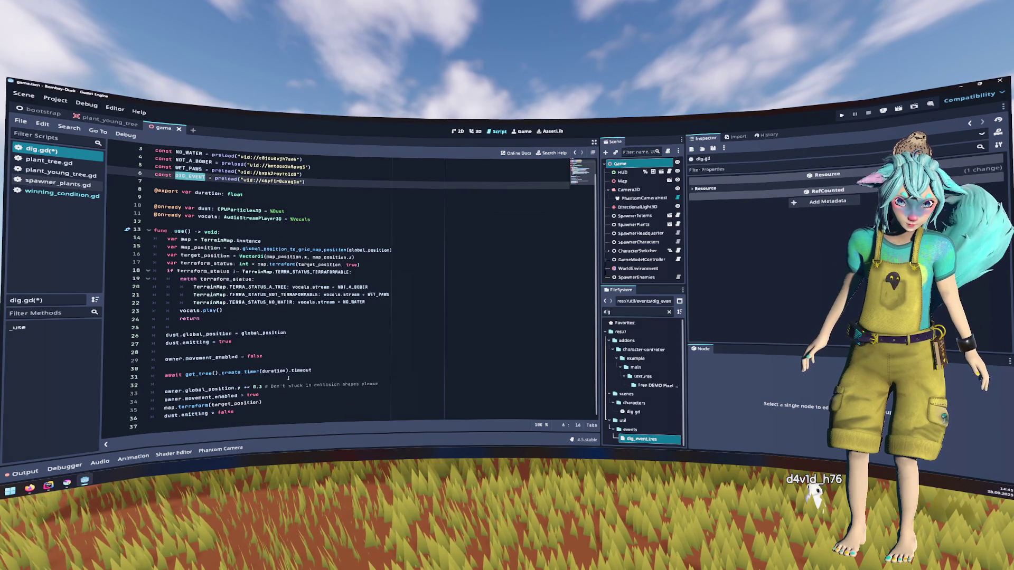
{"action": "left_click", "coordinate": [275, 417]}
{"action": "type", "text": "DIG_EVENT.publish()"}
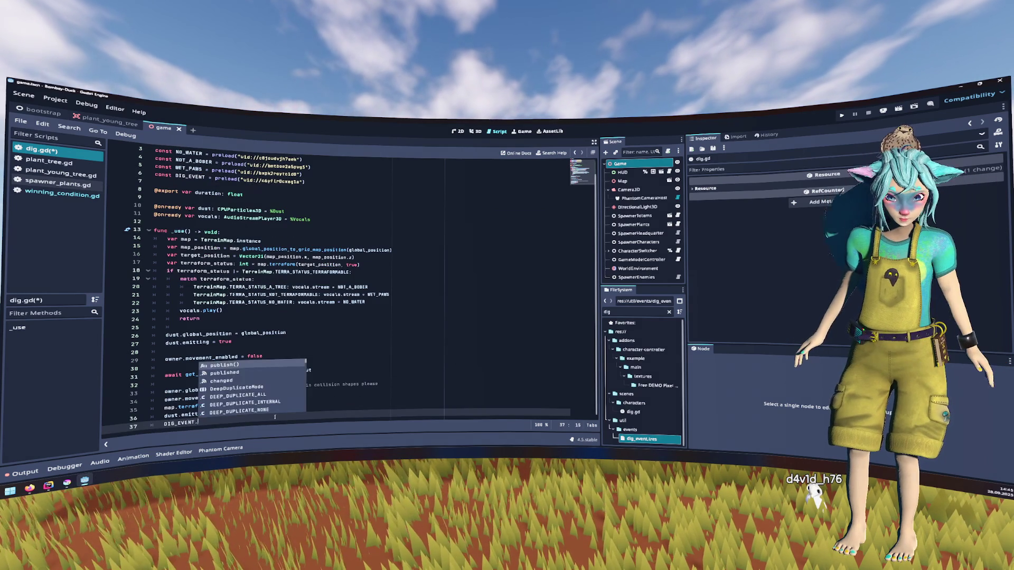
{"action": "left_click", "coordinate": [274, 417]}
{"action": "key", "text": "Return"}
{"action": "key", "text": "ctrl+s"}
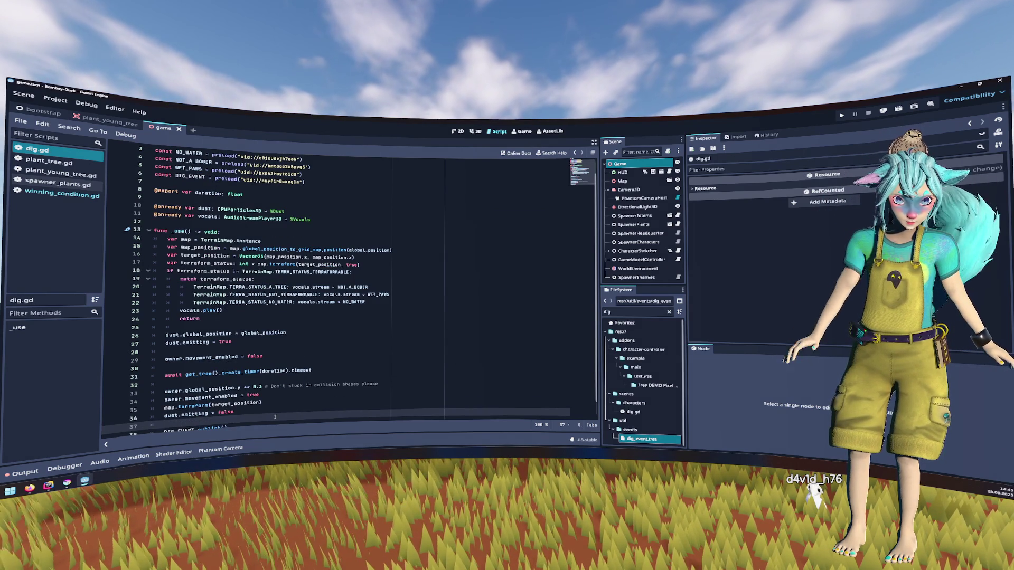
- Close dig.gd, leaving winning_condition.gd showing
{"action": "scroll", "coordinate": [259, 296], "scroll_direction": "down", "scroll_amount": 1}
{"action": "left_click", "coordinate": [349, 326]}
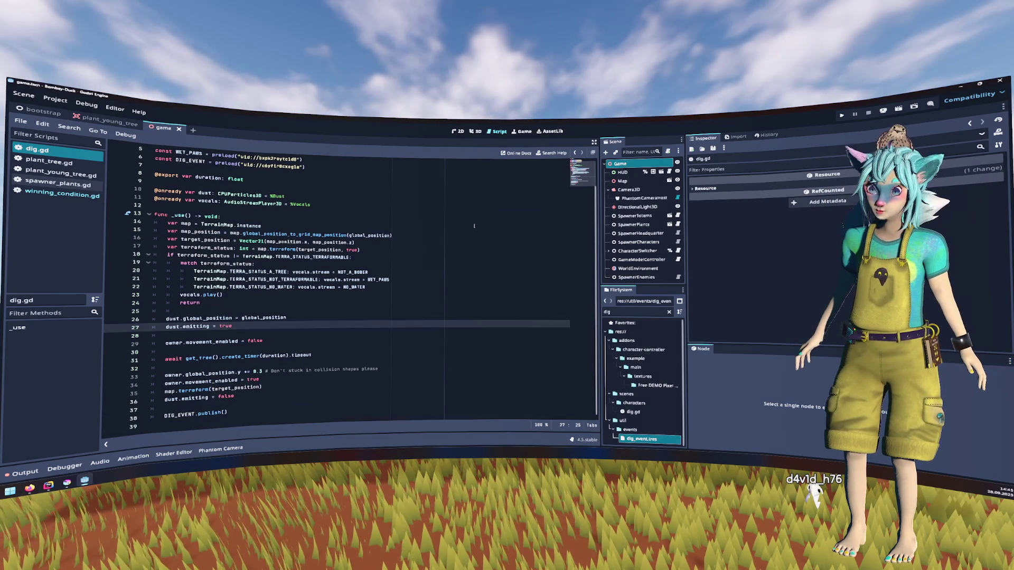
{"action": "middle_click", "coordinate": [38, 151]}
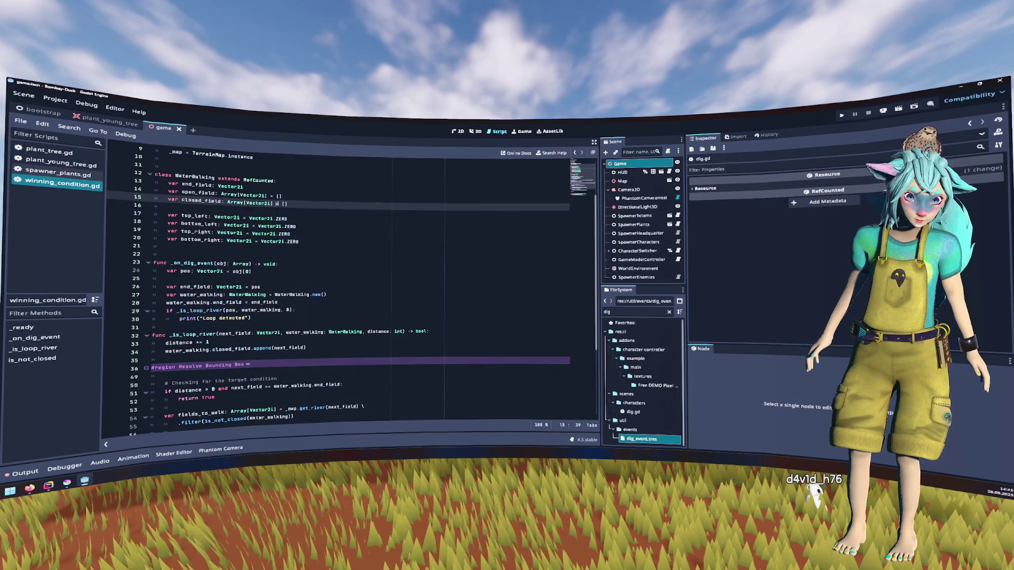
- Filter files by 'winn', try instancing winning_condition.tscn under Game, then open it
{"action": "scroll", "coordinate": [278, 202], "scroll_direction": "down", "scroll_amount": 4}
{"action": "scroll", "coordinate": [278, 203], "scroll_direction": "up", "scroll_amount": 5}
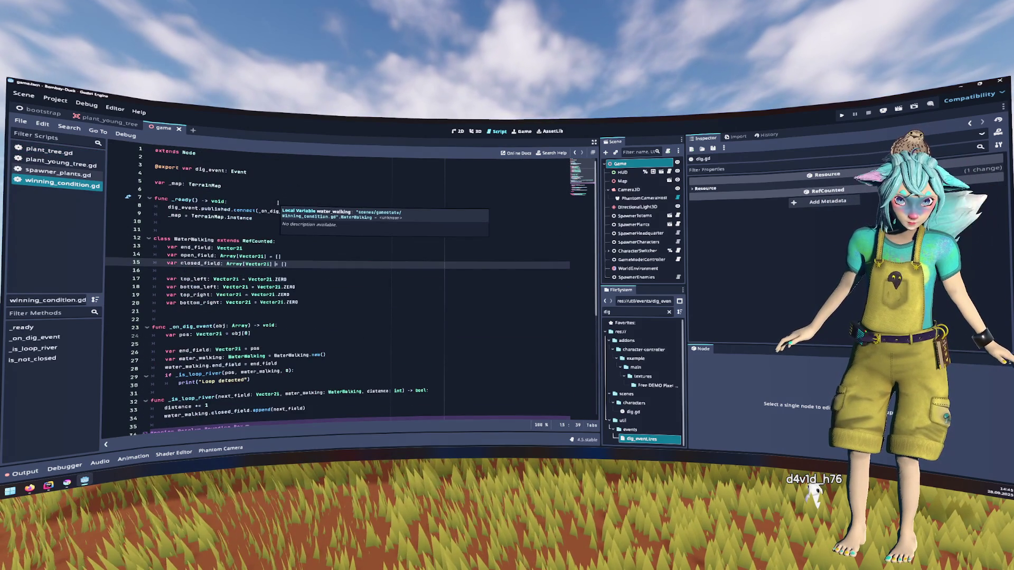
{"action": "left_click", "coordinate": [266, 185]}
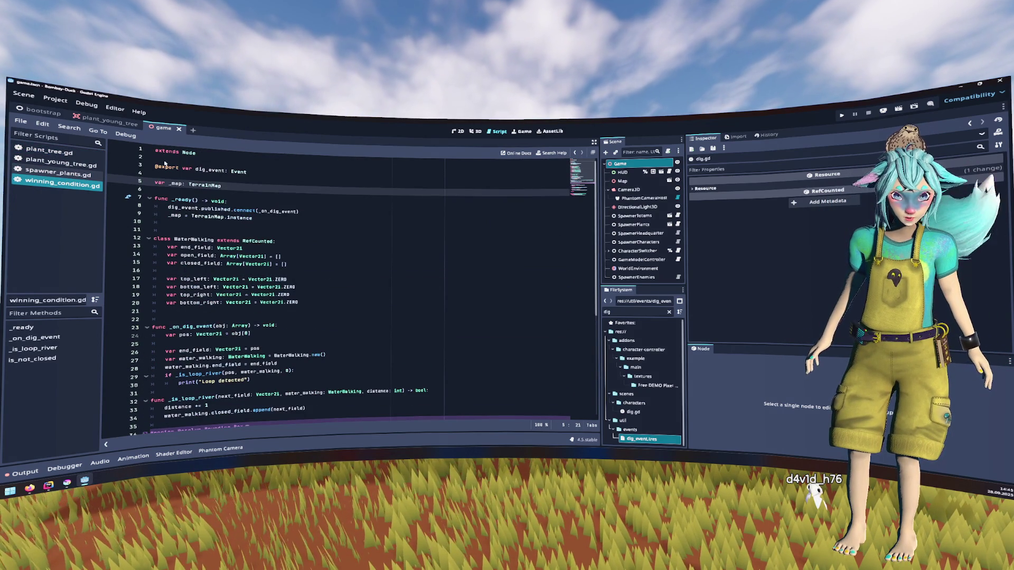
{"action": "double_click", "coordinate": [647, 311]}
{"action": "type", "text": "winn"}
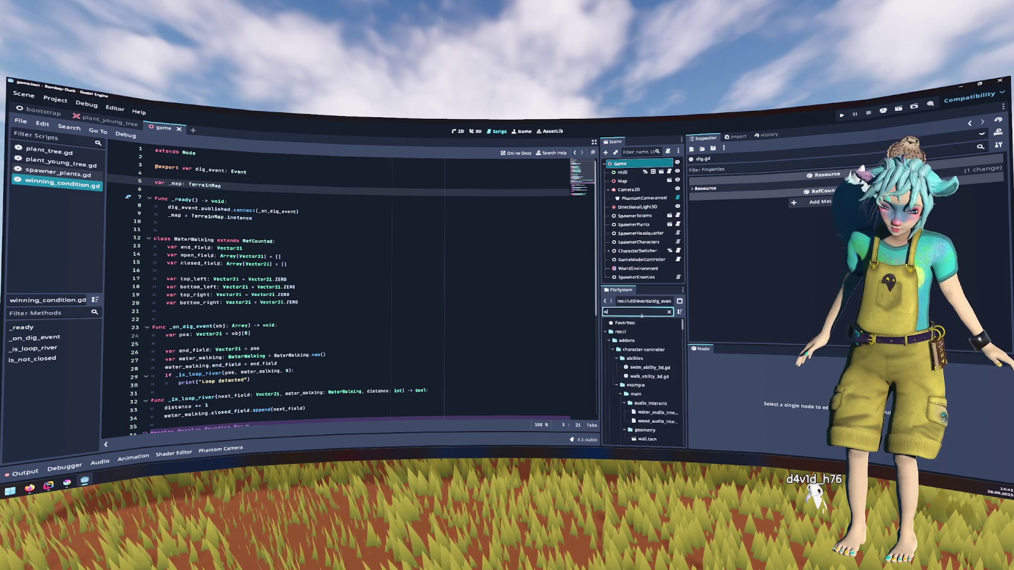
{"action": "left_click_drag", "start_coordinate": [651, 368], "coordinate": [638, 166]}
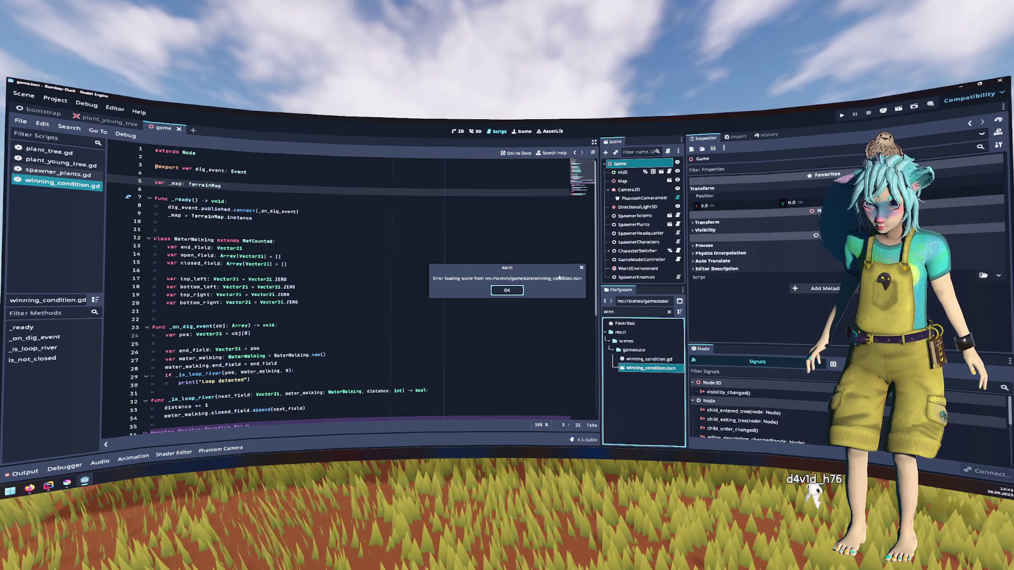
{"action": "left_click", "coordinate": [506, 290]}
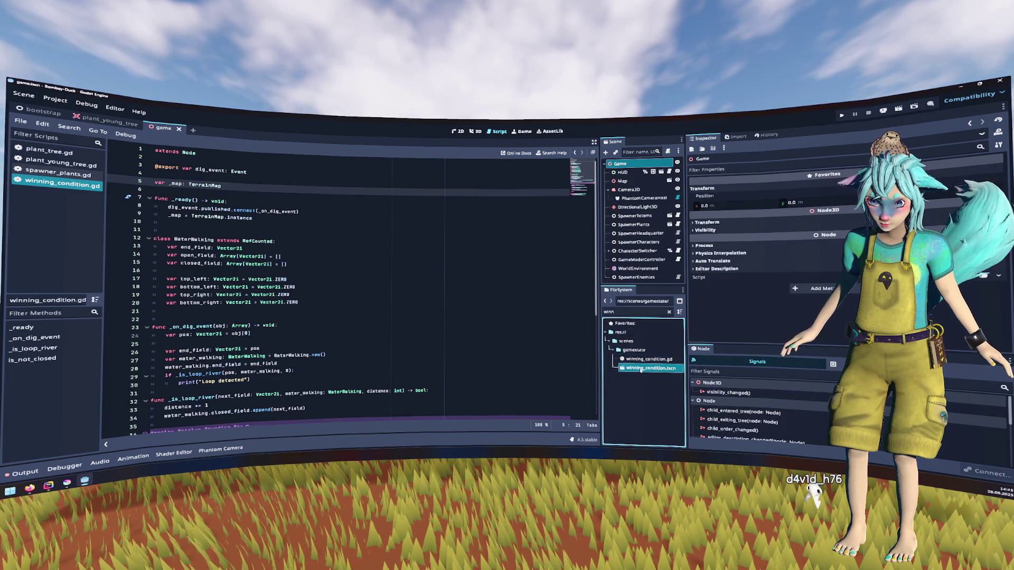
{"action": "double_click", "coordinate": [636, 373]}
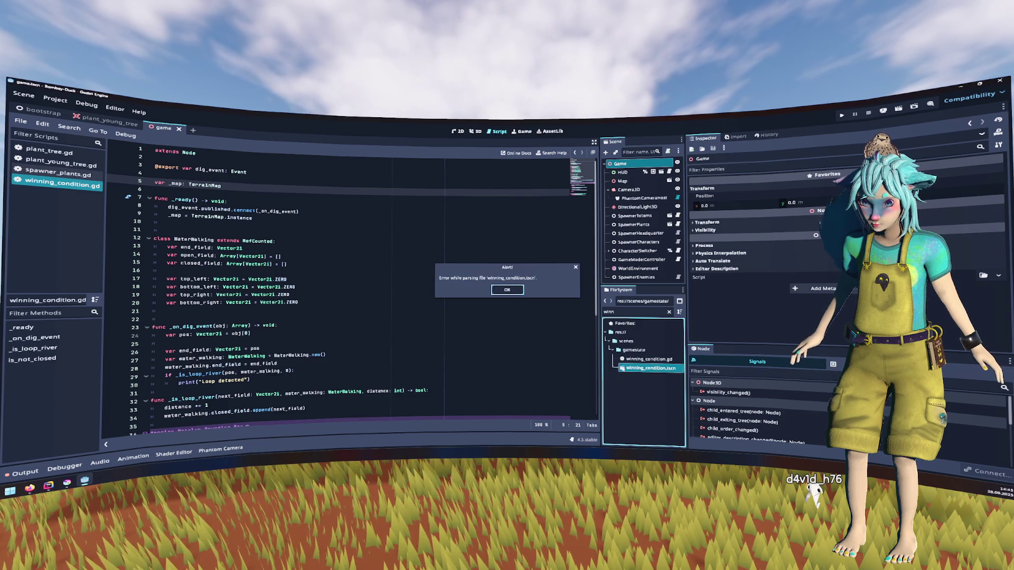
- Delete the broken winning_condition.tscn file
{"action": "left_click", "coordinate": [517, 292]}
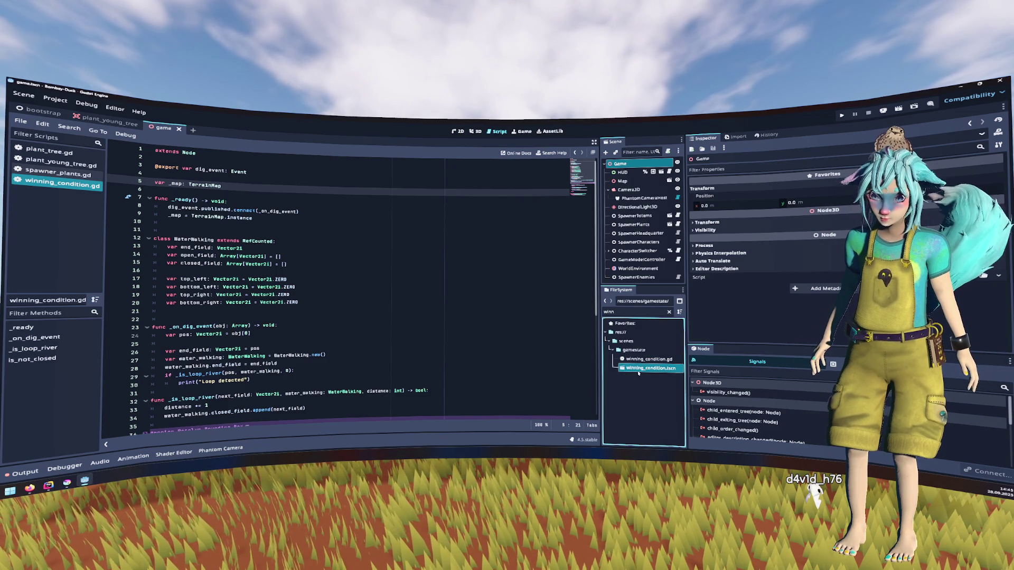
{"action": "key", "text": "Delete"}
{"action": "key", "text": "Return"}
- Add a plain Node under Game with winning_condition.gd, named WinningCondition
{"action": "right_click", "coordinate": [627, 165]}
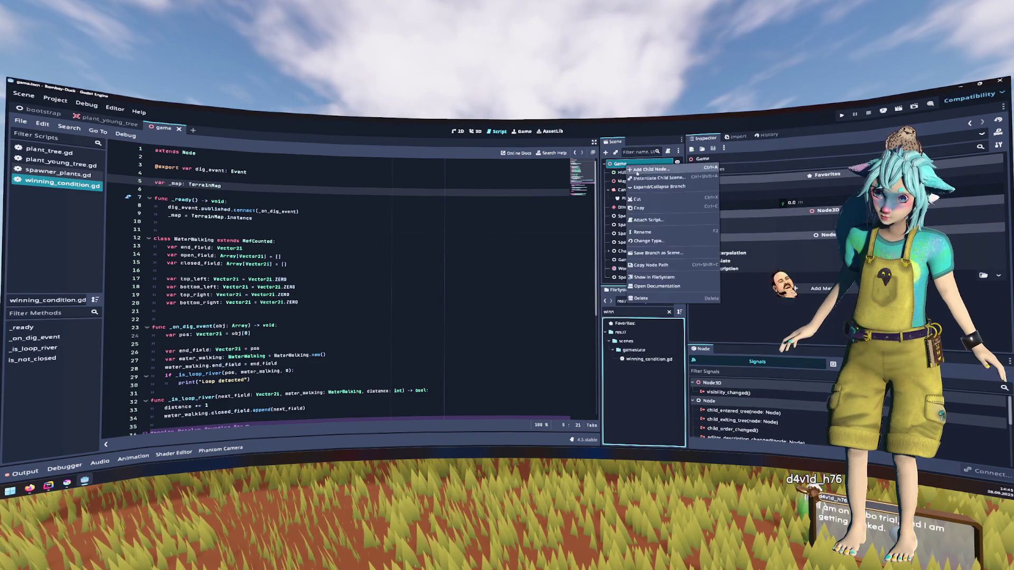
{"action": "left_click", "coordinate": [637, 171]}
{"action": "key", "text": "Return"}
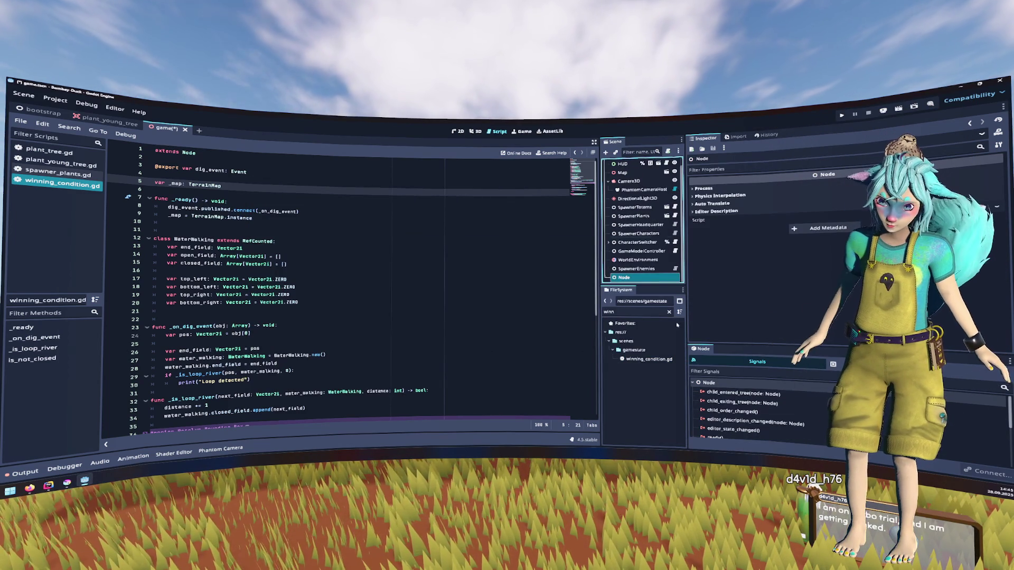
{"action": "mouse_move", "coordinate": [649, 359]}
{"action": "left_mouse_down"}
{"action": "mouse_move", "coordinate": [768, 217]}
{"action": "mouse_move", "coordinate": [749, 221]}
{"action": "left_mouse_up"}
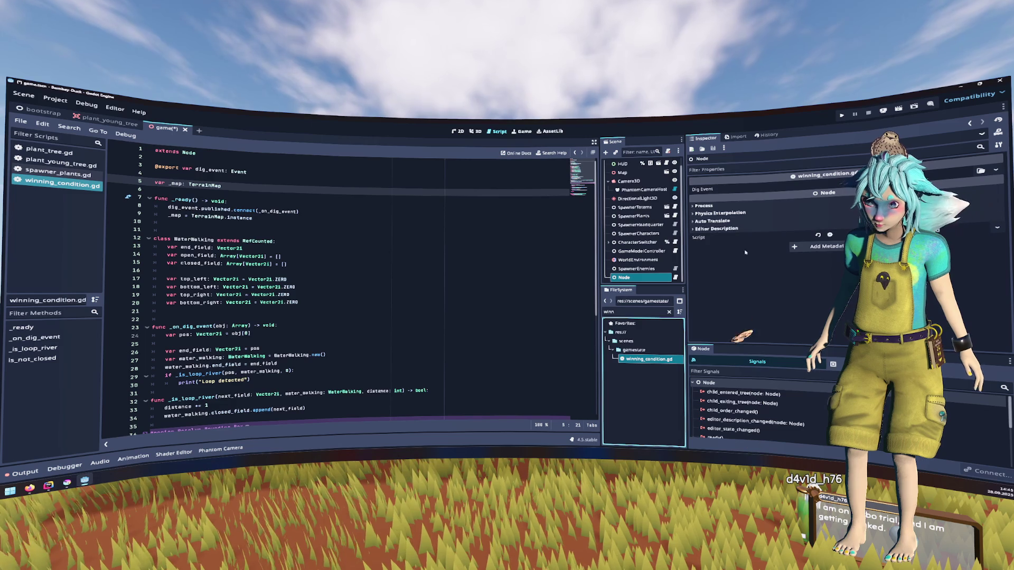
{"action": "double_click", "coordinate": [640, 278]}
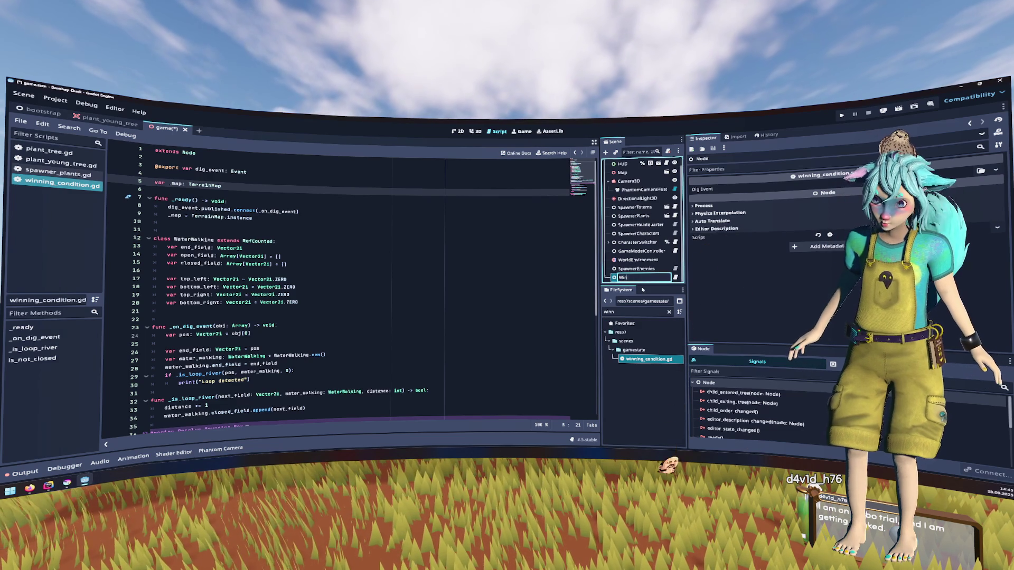
{"action": "type", "text": "Conditio"}
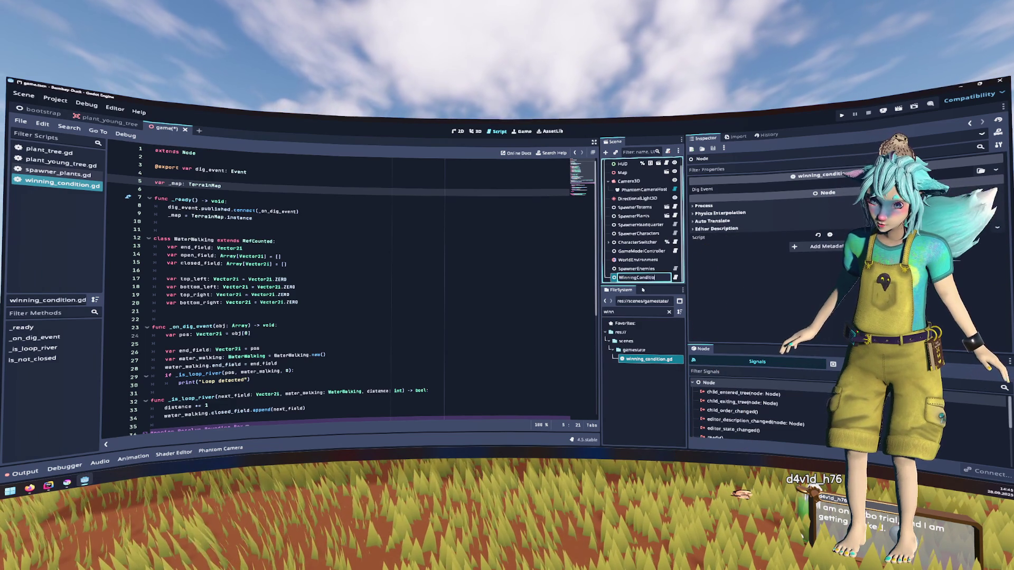
{"action": "type", "text": "n"}
{"action": "key", "text": "Return"}
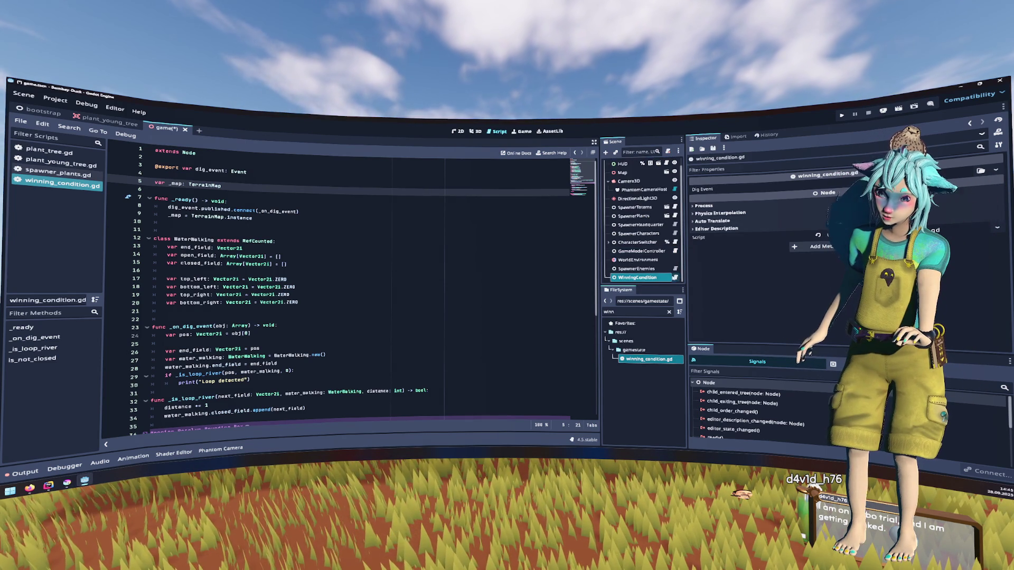
- Quick-load dig_event.tres into the WinningCondition node's Dig Event property
{"action": "left_click", "coordinate": [669, 312]}
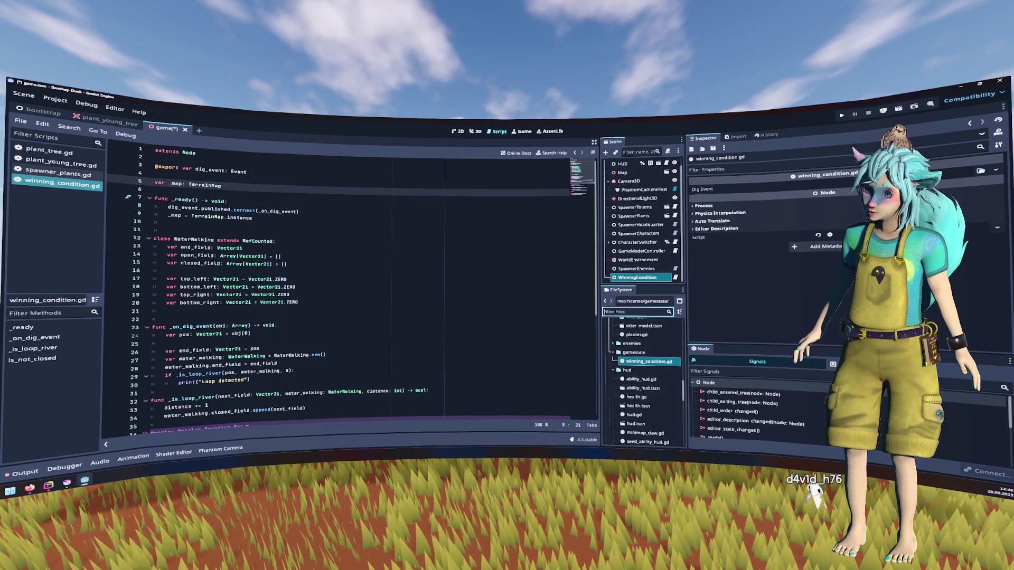
{"action": "left_click", "coordinate": [940, 190]}
{"action": "left_click", "coordinate": [955, 210]}
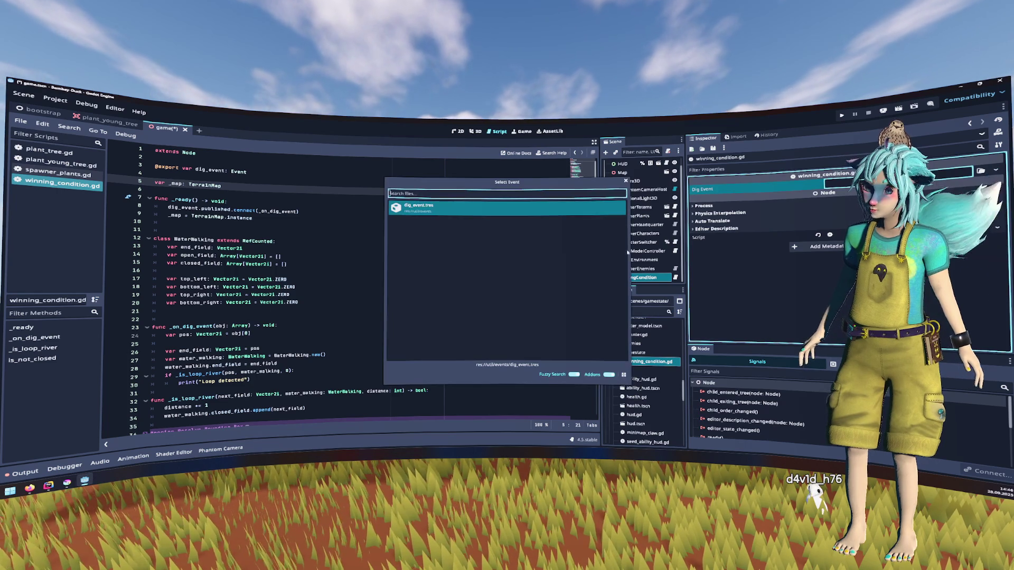
{"action": "key", "text": "Return"}
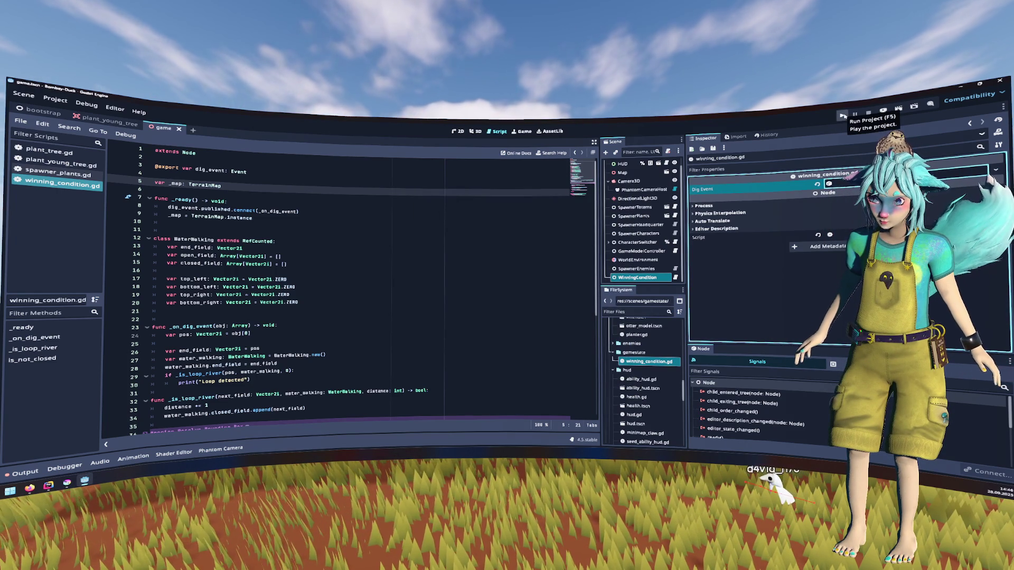
{"action": "left_click", "coordinate": [843, 116]}
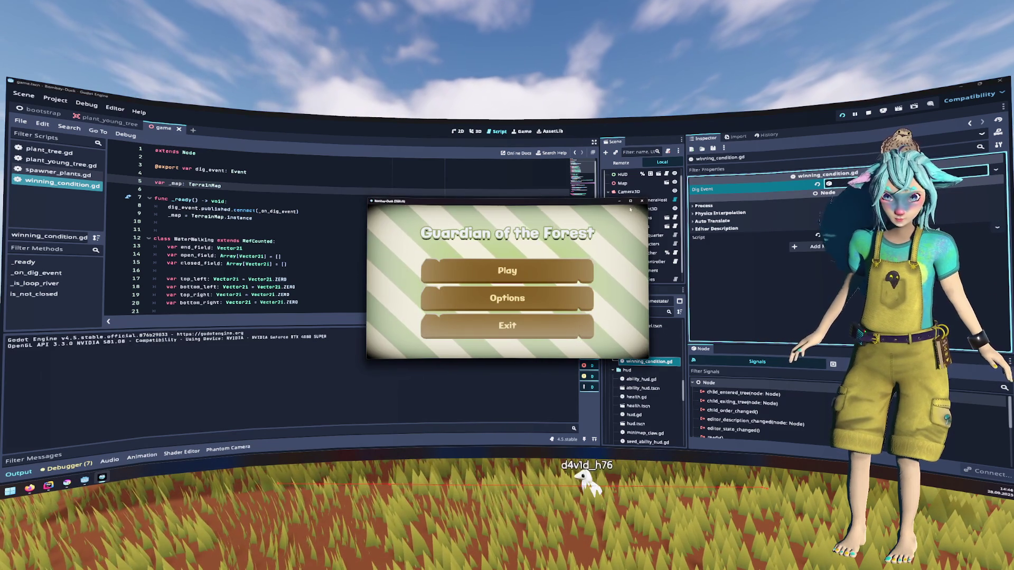
- Restart the game in the Game workspace, press Play, and switch to the overhead camera
{"action": "key", "text": "F8"}
{"action": "left_click", "coordinate": [522, 131]}
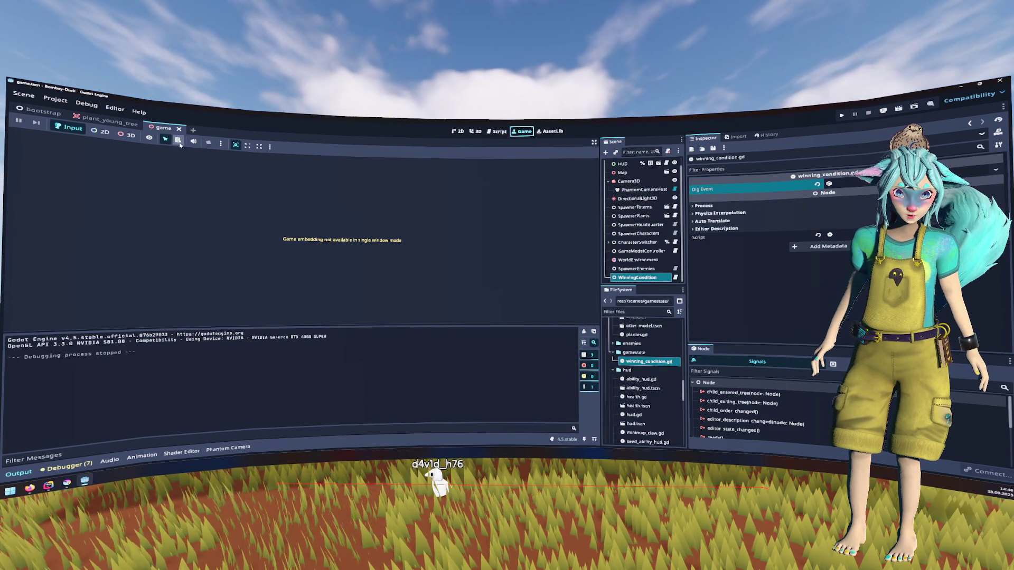
{"action": "key", "text": "F5"}
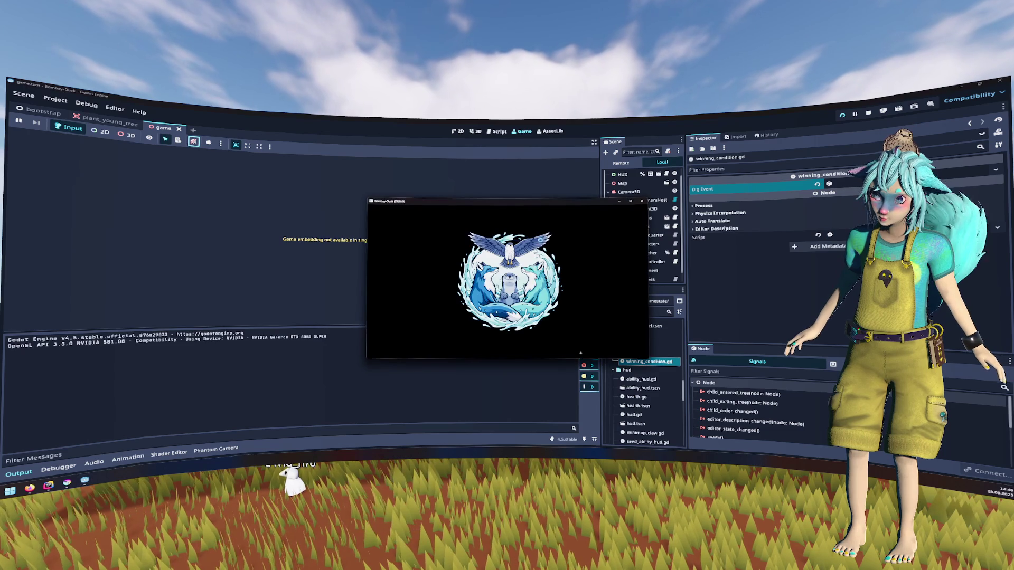
{"action": "left_click", "coordinate": [475, 274]}
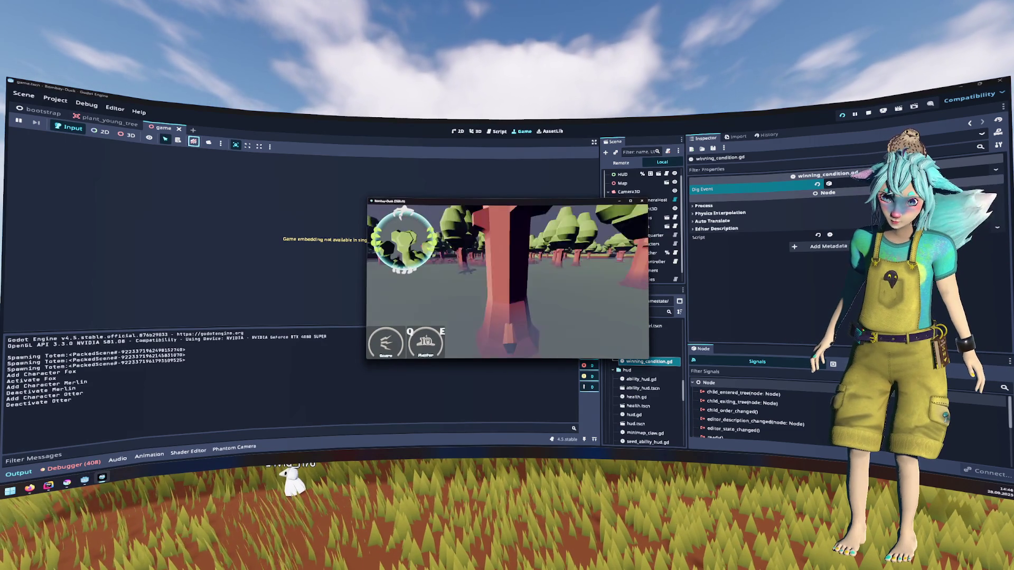
{"action": "key", "text": "Tab"}
{"action": "key", "text": "Tab"}
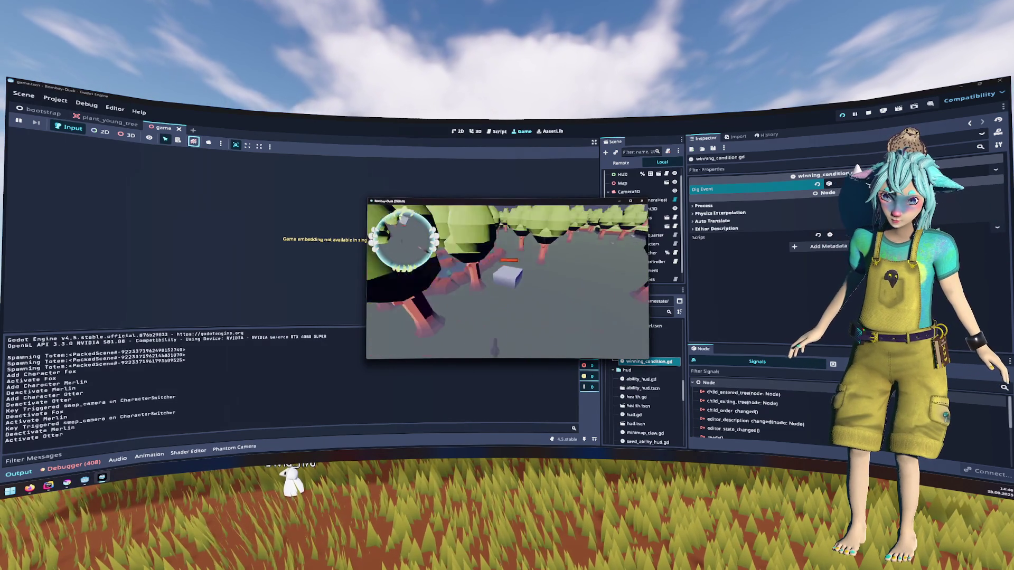
- Walk the otter and dig, hitting the null-instance error at dig.gd line 26
{"action": "key", "text": "w"}
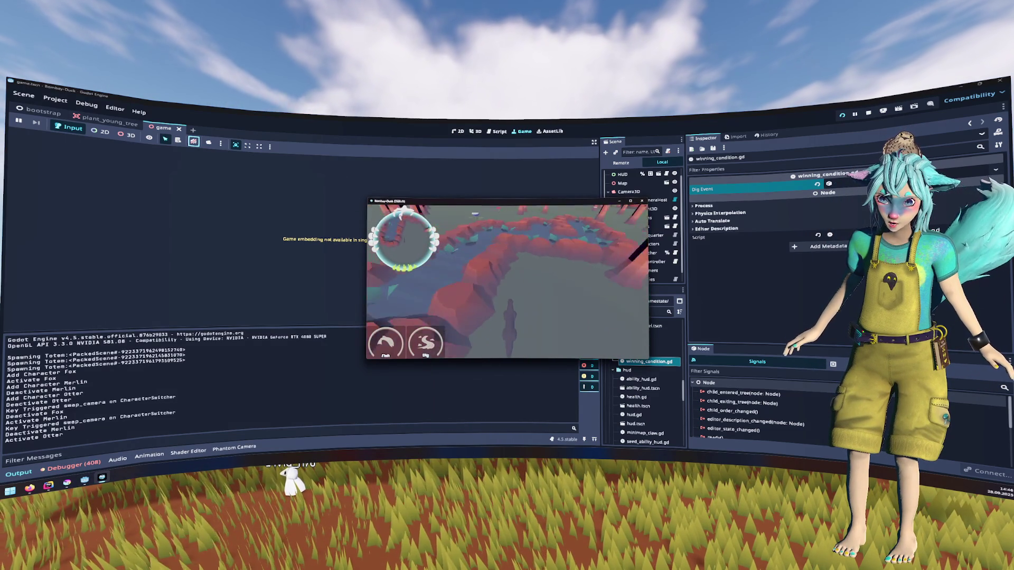
{"action": "key", "text": "e"}
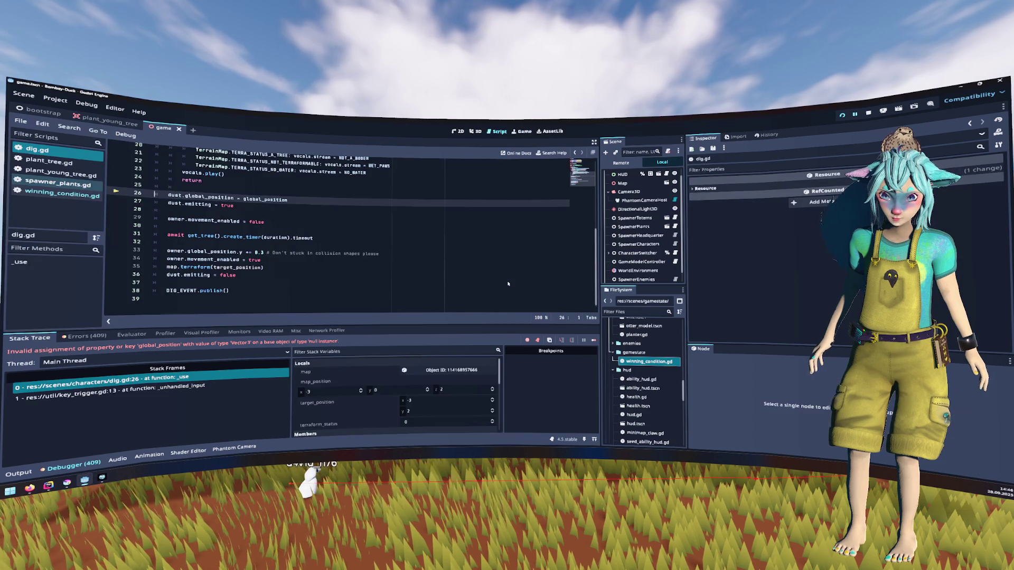
{"action": "left_click", "coordinate": [415, 254]}
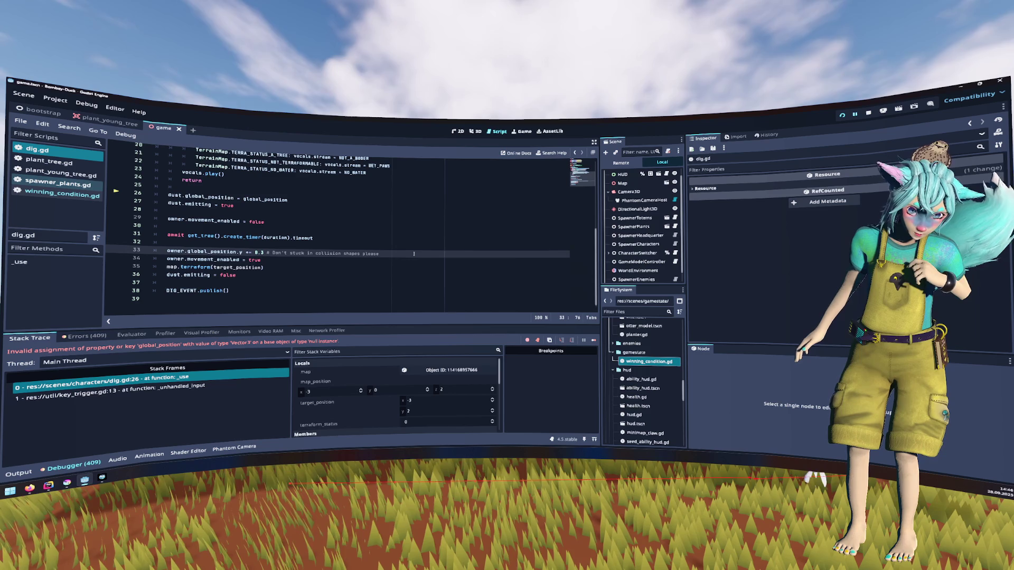
- Inspect dust on line 26 and stop the debug session
{"action": "double_click", "coordinate": [179, 195]}
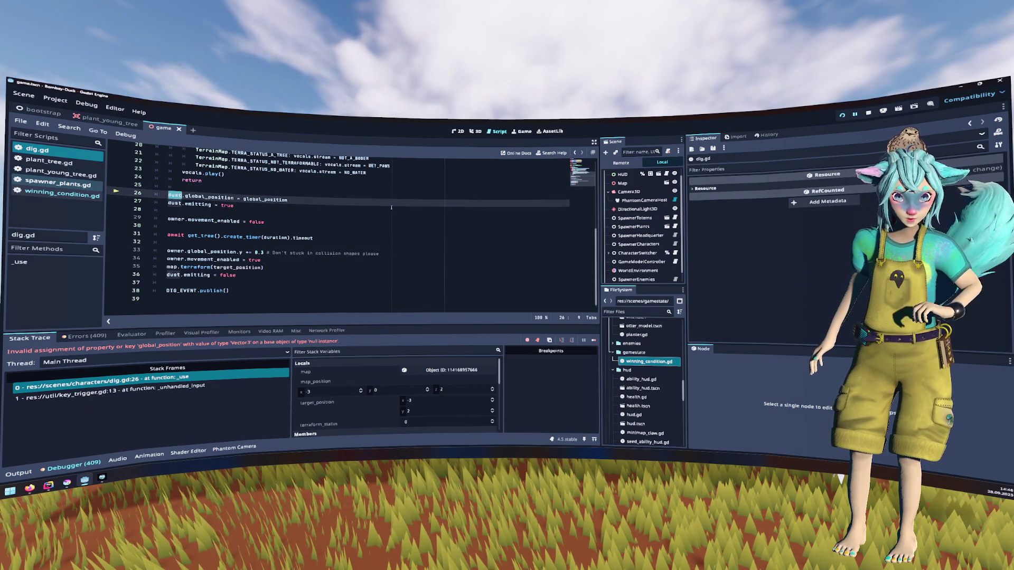
{"action": "key", "text": "F8"}
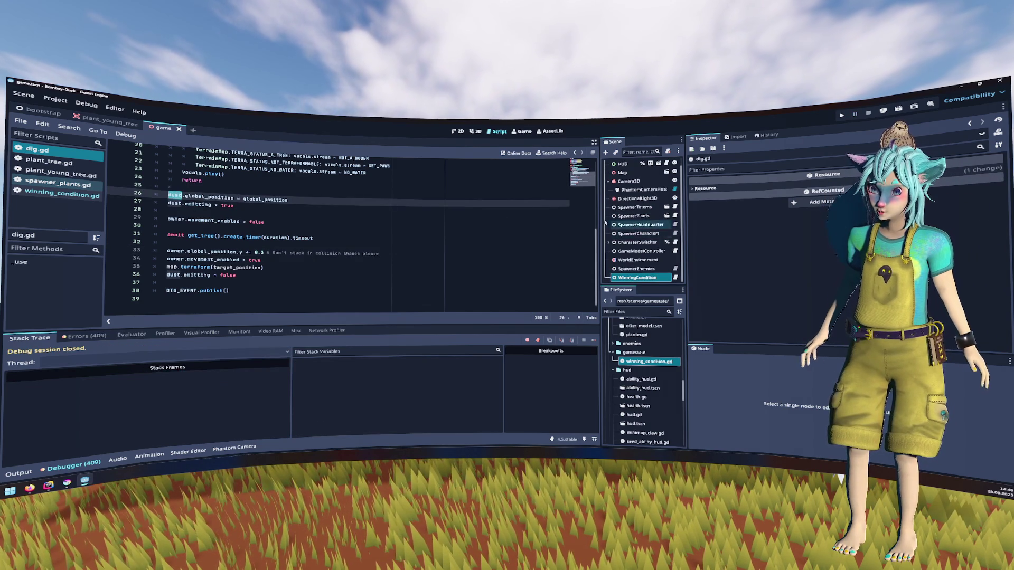
{"action": "left_click", "coordinate": [291, 205]}
{"action": "key", "text": "ctrl+shift+o"}
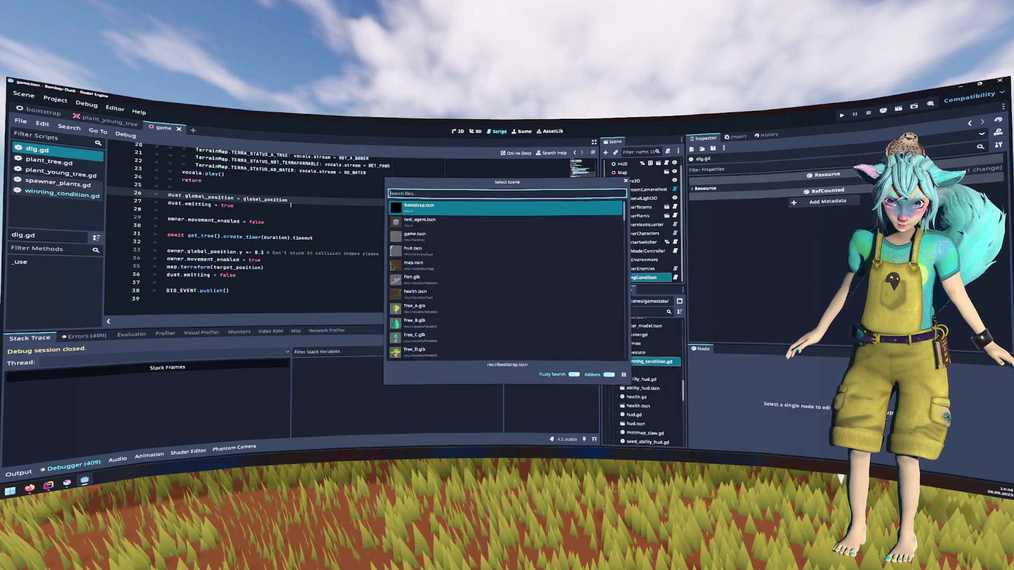
- In the otter scene, make Dust accessible as a unique name, save, and run the project
{"action": "type", "text": "otter"}
{"action": "key", "text": "Return"}
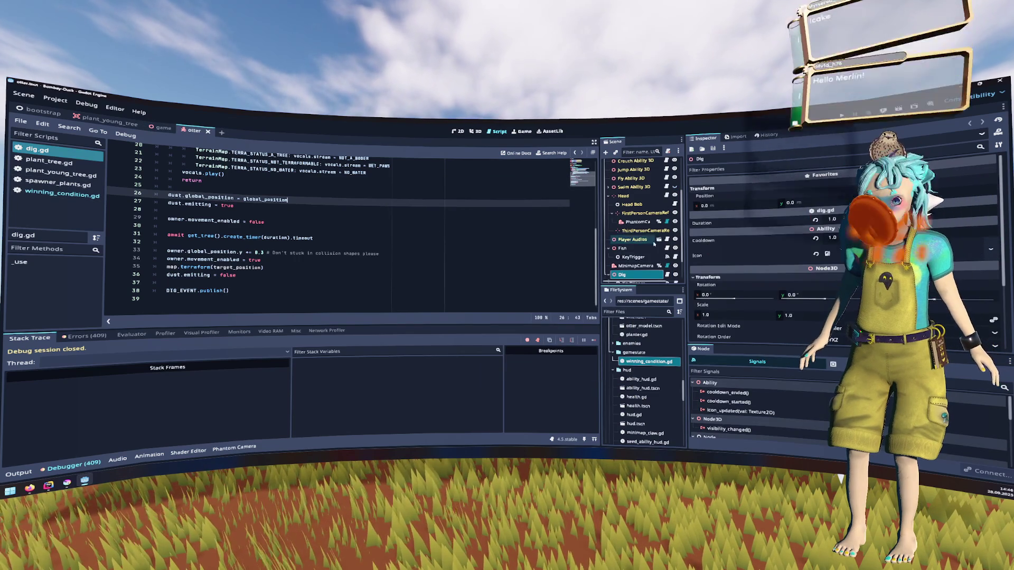
{"action": "scroll", "coordinate": [639, 237], "scroll_direction": "down", "scroll_amount": 2}
{"action": "right_click", "coordinate": [640, 264]}
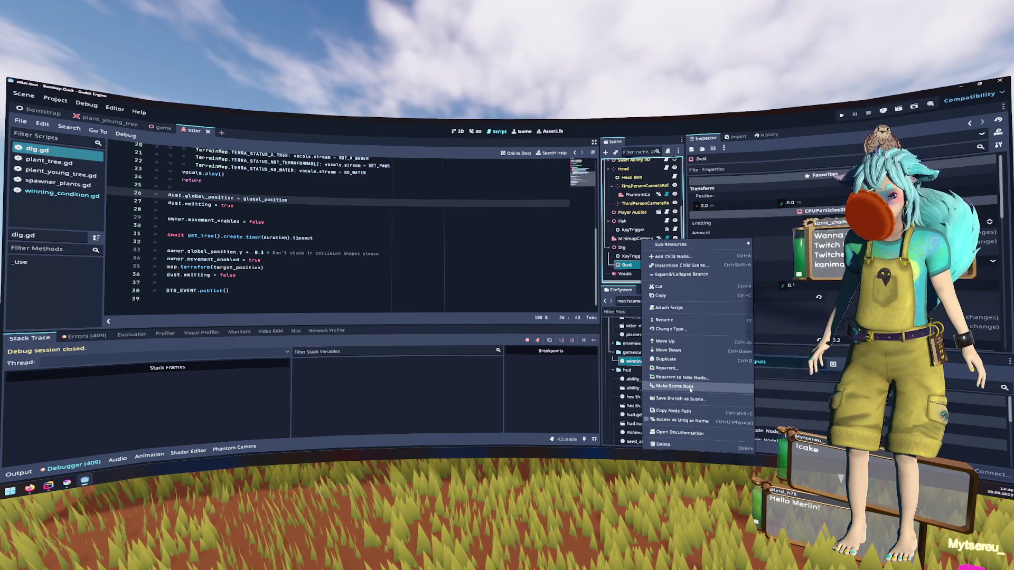
{"action": "left_click", "coordinate": [681, 421]}
{"action": "left_click", "coordinate": [433, 258]}
{"action": "key", "text": "ctrl+s"}
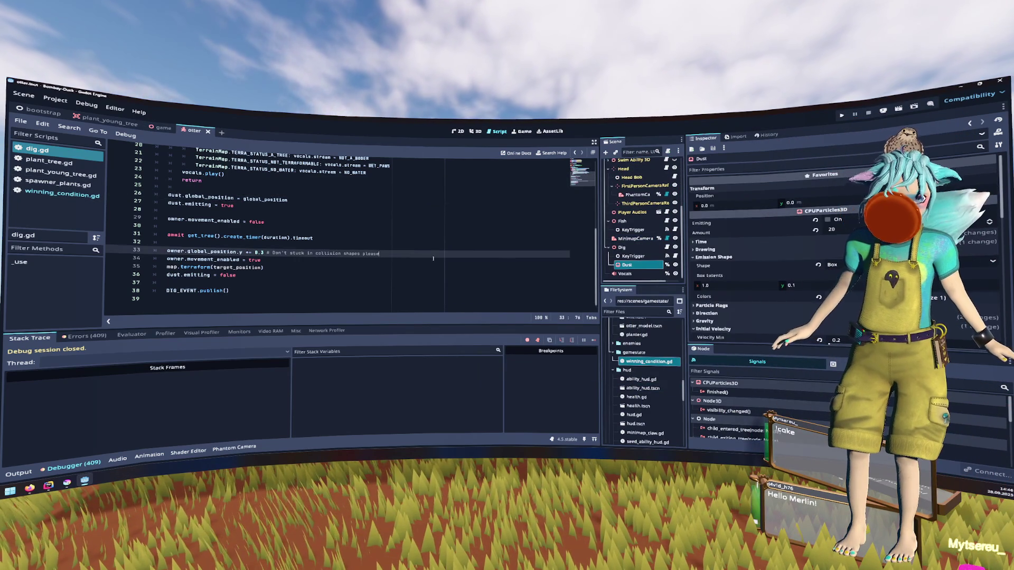
{"action": "scroll", "coordinate": [433, 259], "scroll_direction": "up", "scroll_amount": 6}
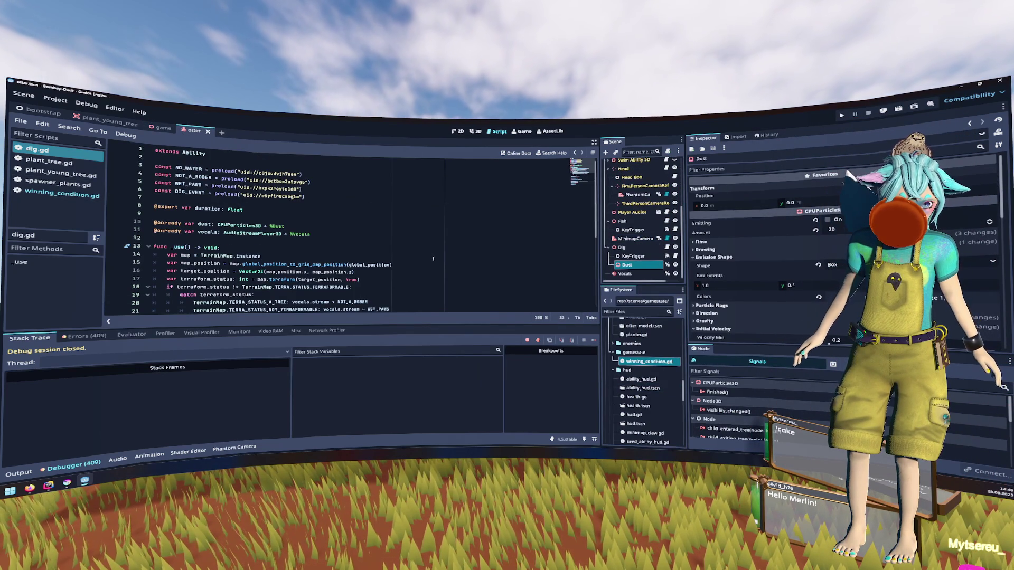
{"action": "key", "text": "F5"}
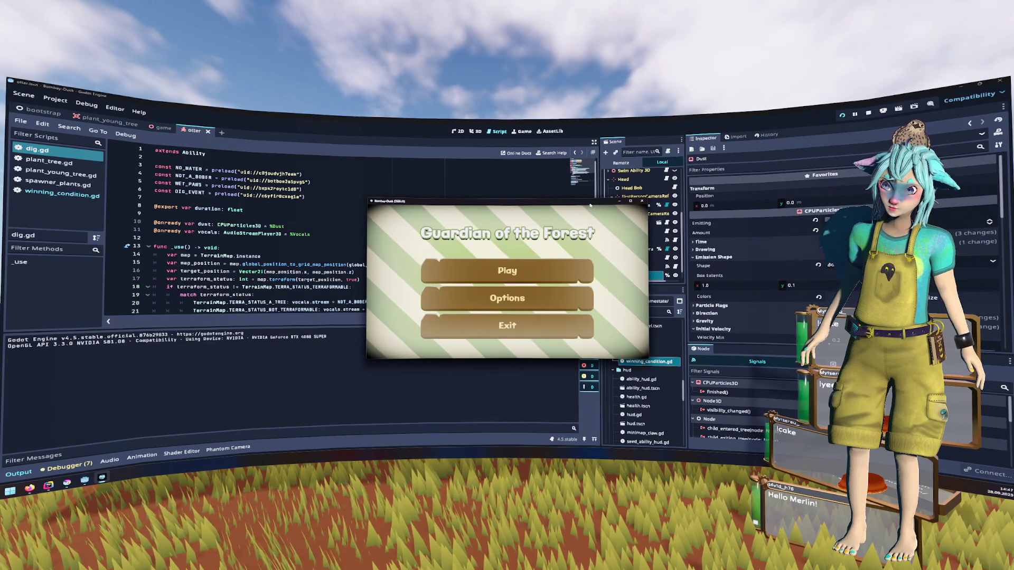
- Play as the otter and dig, then inspect the out-of-bounds error at winning_condition.gd line 24
{"action": "left_click", "coordinate": [507, 270]}
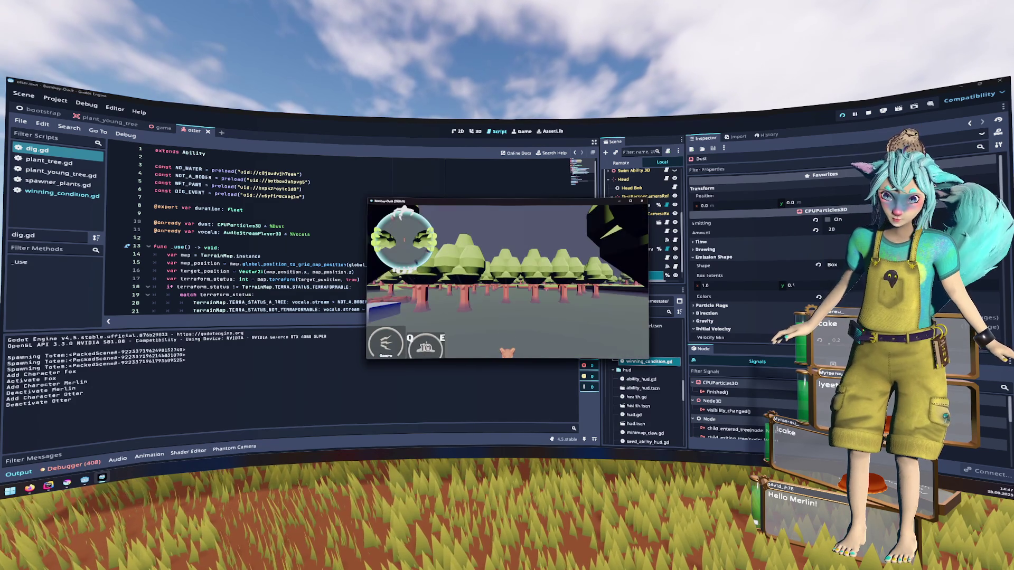
{"action": "key", "text": "Tab"}
{"action": "key", "text": "Tab"}
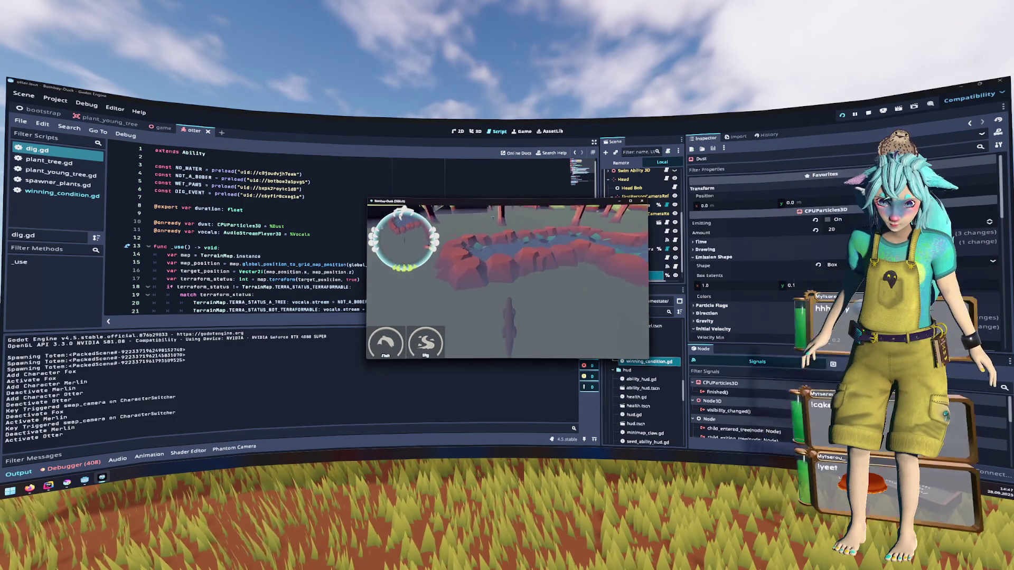
{"action": "key", "text": "e"}
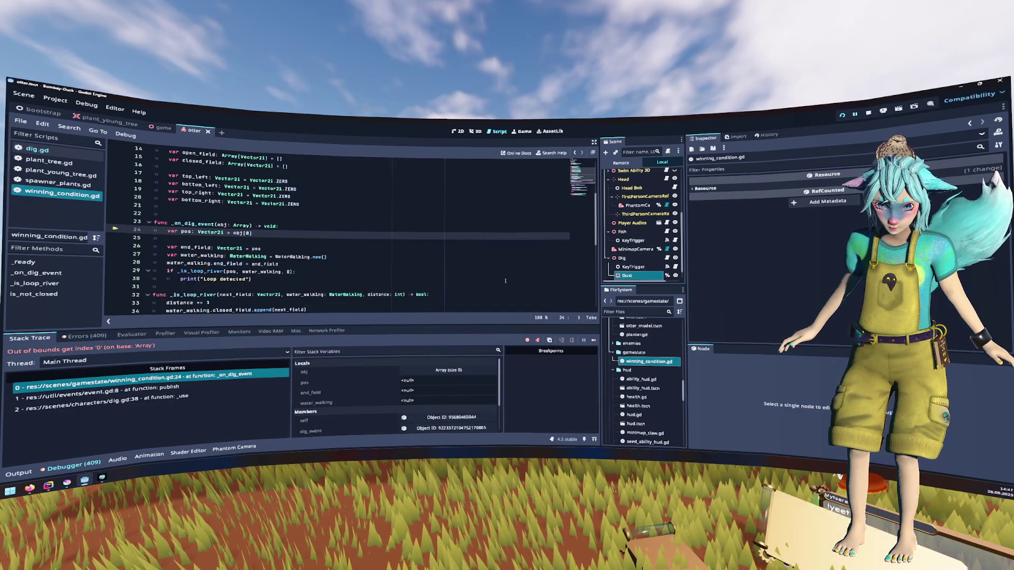
{"action": "double_click", "coordinate": [238, 233]}
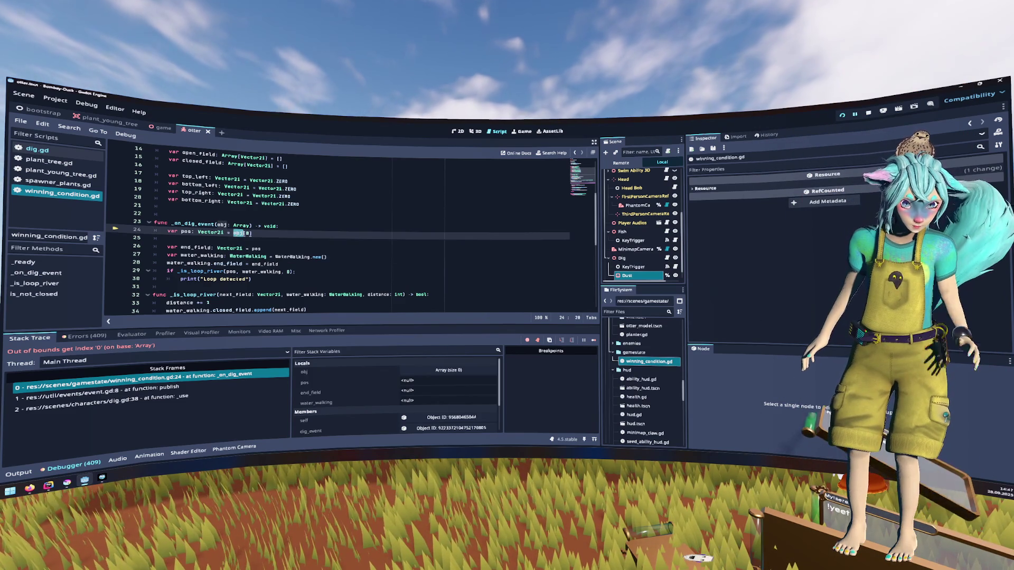
{"action": "key", "text": "alt+Left"}
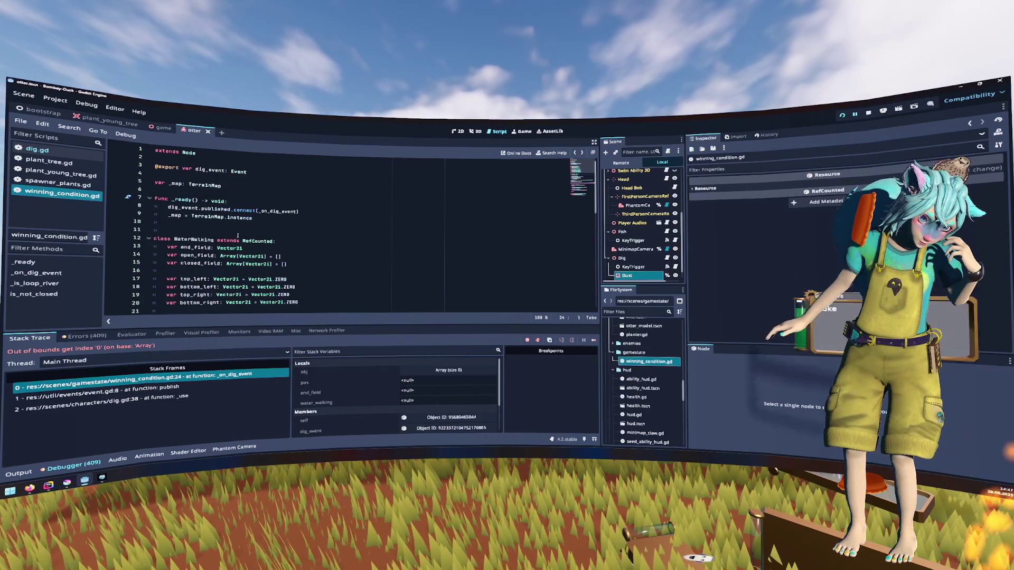
{"action": "key", "text": "alt+Right"}
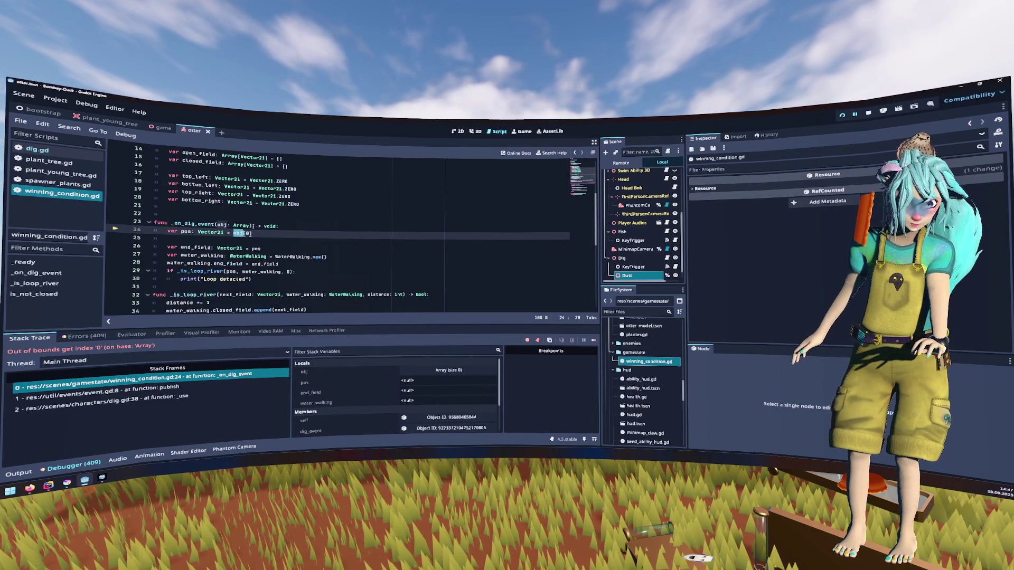
{"action": "left_click", "coordinate": [252, 226]}
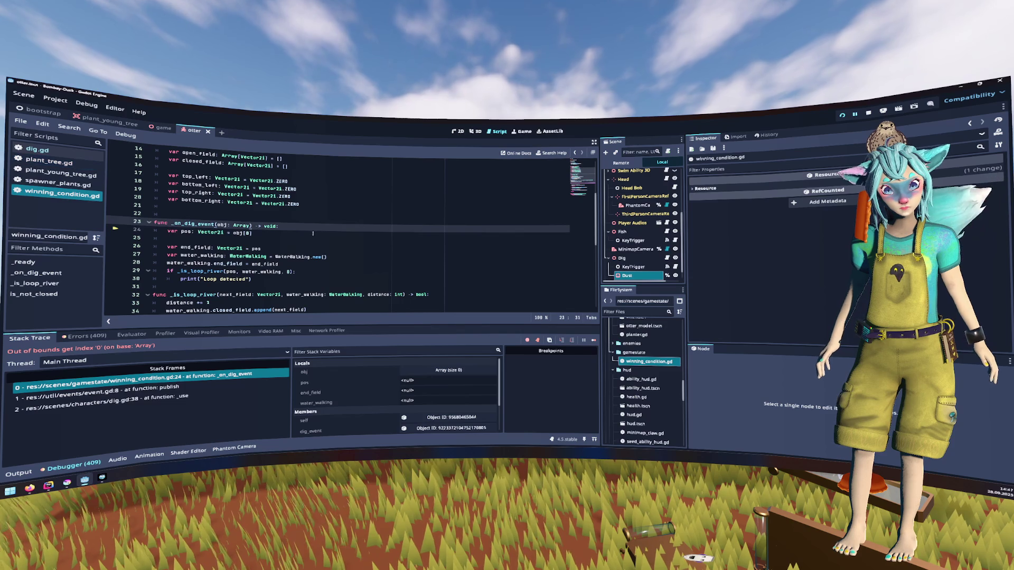
{"action": "key", "text": "Down"}
- Open event.gd through the script quick-open search
{"action": "key", "text": "ctrl+shift+o"}
{"action": "type", "text": "nt"}
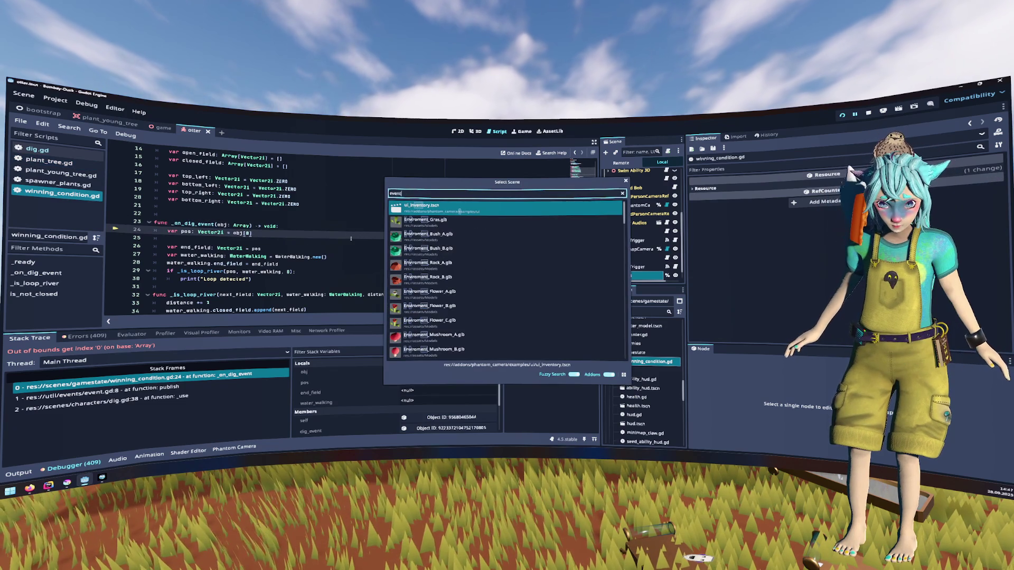
{"action": "key", "text": "Escape"}
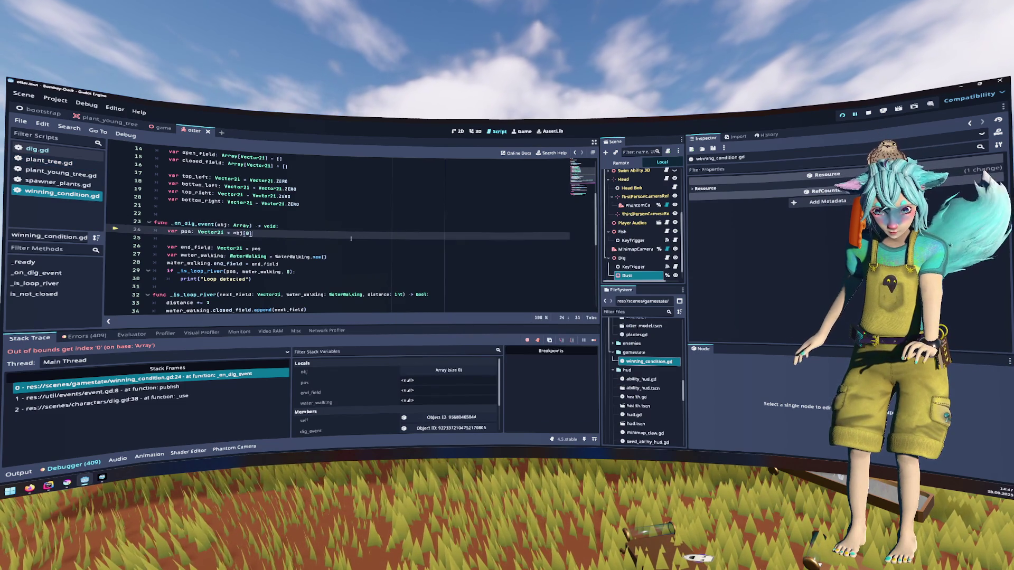
{"action": "key", "text": "ctrl+alt+o"}
{"action": "type", "text": "event"}
{"action": "key", "text": "Return"}
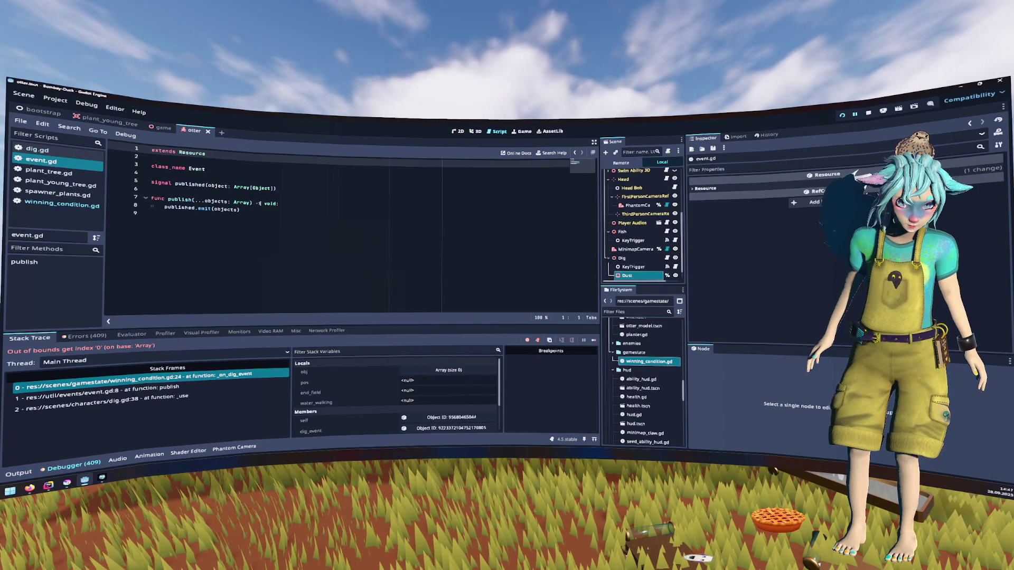
- Delete [Object] from the published signal's Array type in event.gd
{"action": "left_click", "coordinate": [226, 209]}
{"action": "double_click", "coordinate": [226, 210]}
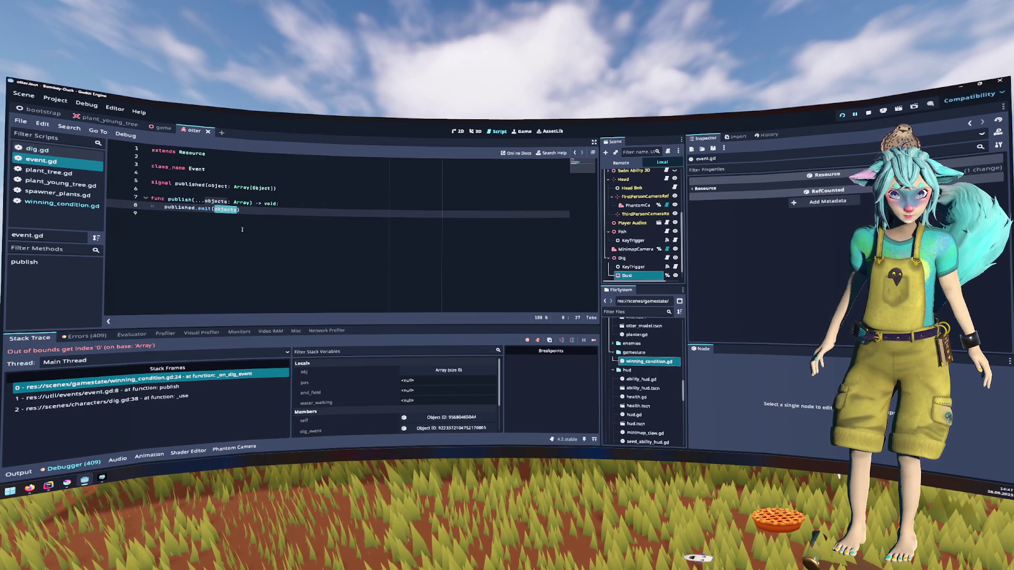
{"action": "left_click", "coordinate": [251, 188]}
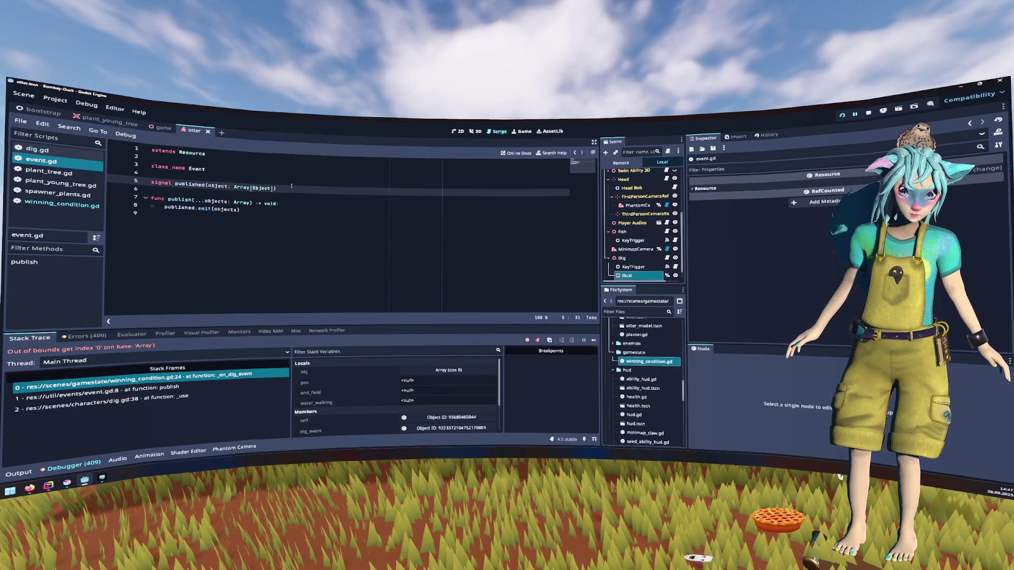
{"action": "key", "text": "BackSpace"}
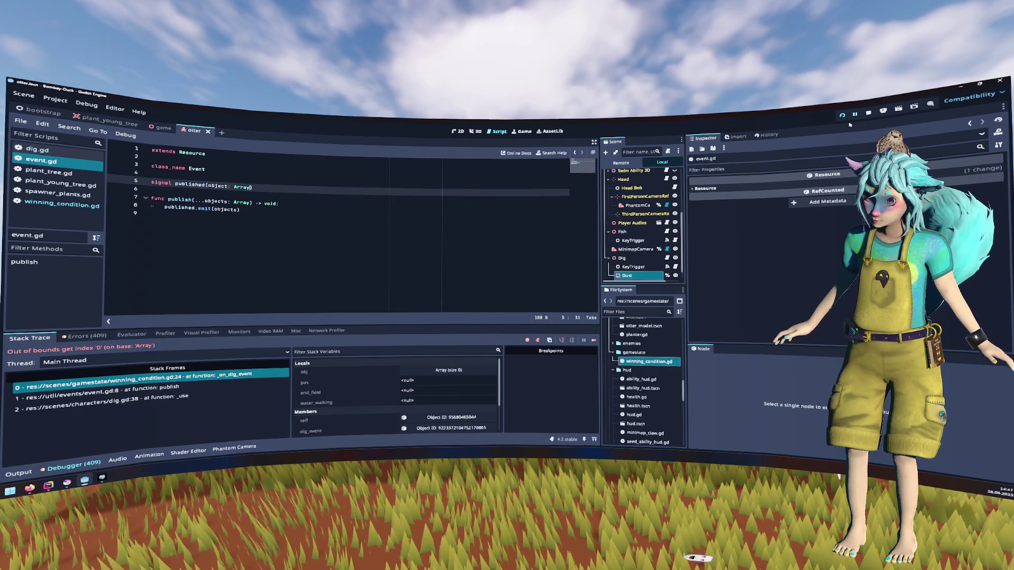
- Rerun the game, switch to the otter and dig, reproducing the out-of-bounds error
{"action": "key", "text": "F5"}
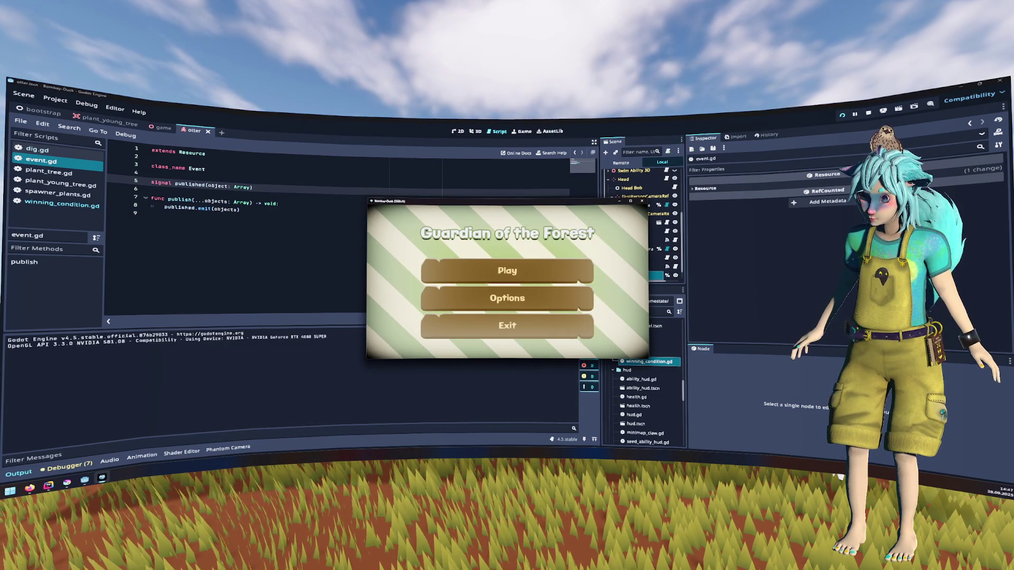
{"action": "key", "text": "Return"}
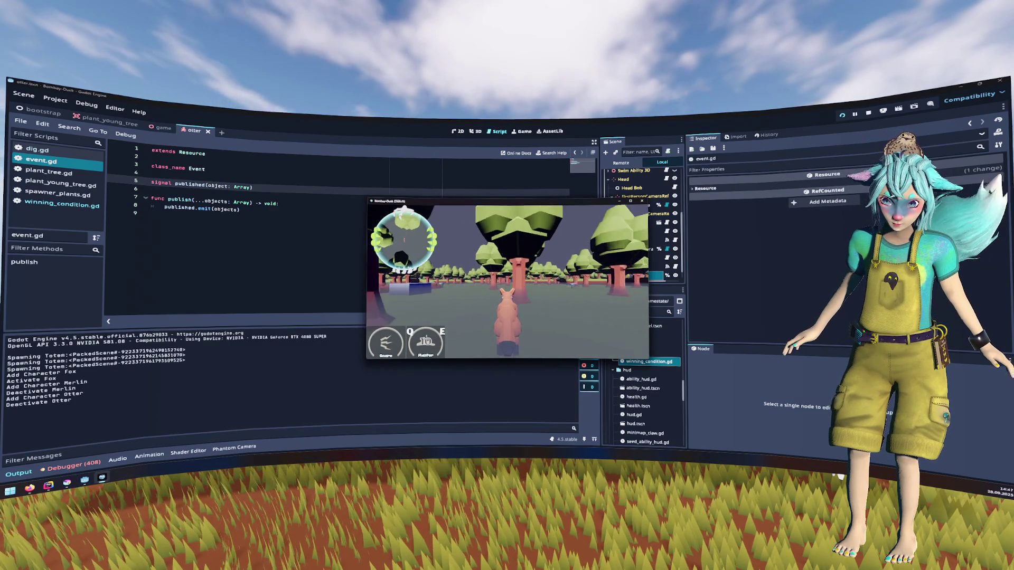
{"action": "key", "text": "Tab"}
{"action": "key", "text": "Tab"}
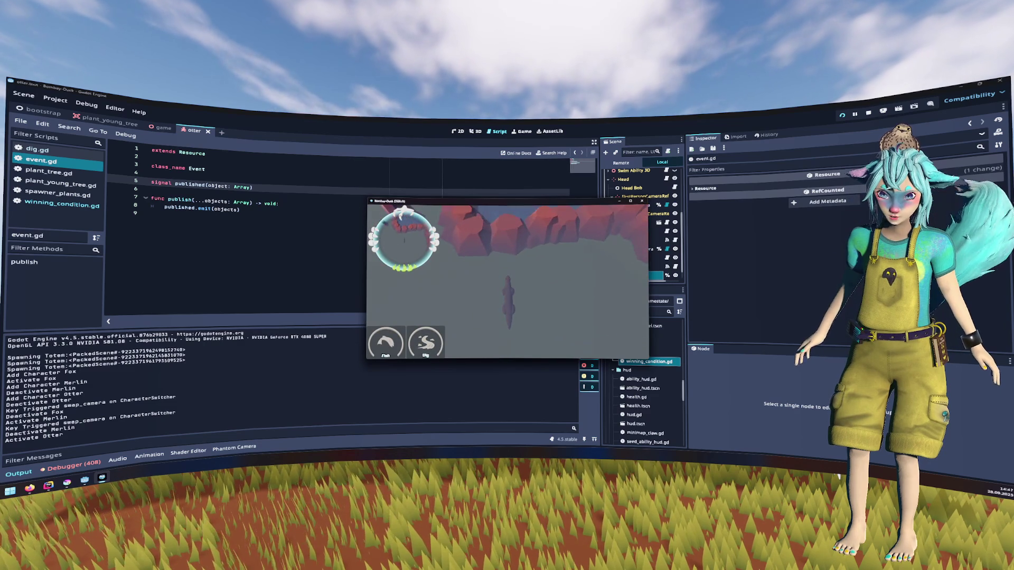
{"action": "key", "text": "e"}
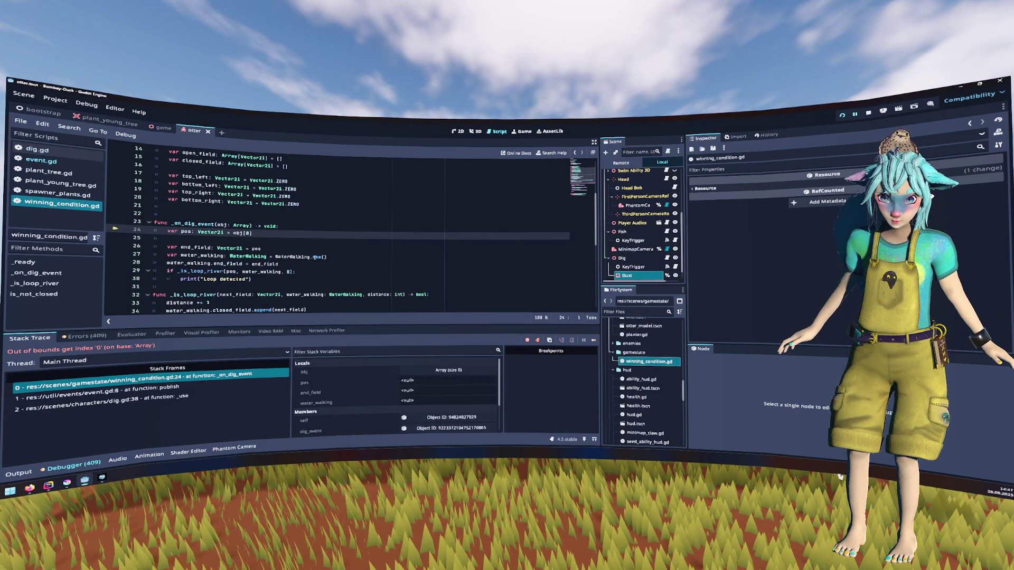
- Inspect obj on winning_condition.gd line 24, then return to event.gd
{"action": "double_click", "coordinate": [239, 233]}
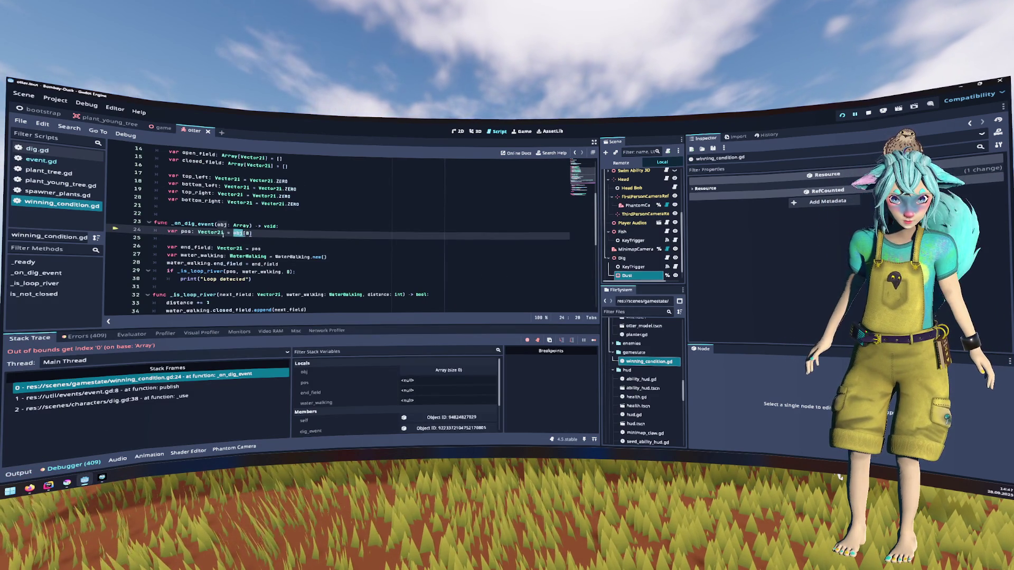
{"action": "left_click", "coordinate": [217, 226]}
{"action": "scroll", "coordinate": [322, 218], "scroll_direction": "up", "scroll_amount": 5}
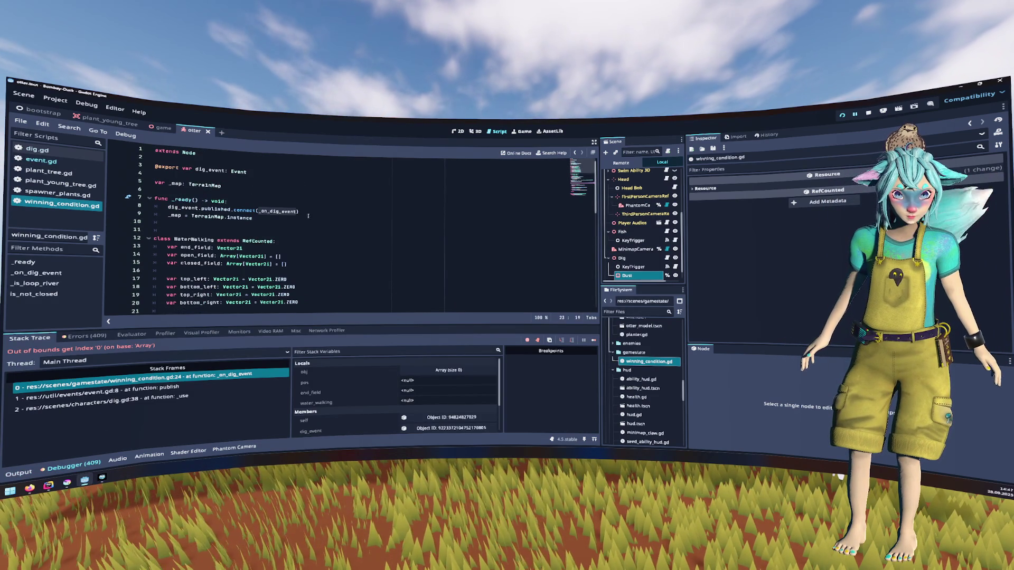
{"action": "left_click", "coordinate": [229, 210], "text": "ctrl"}
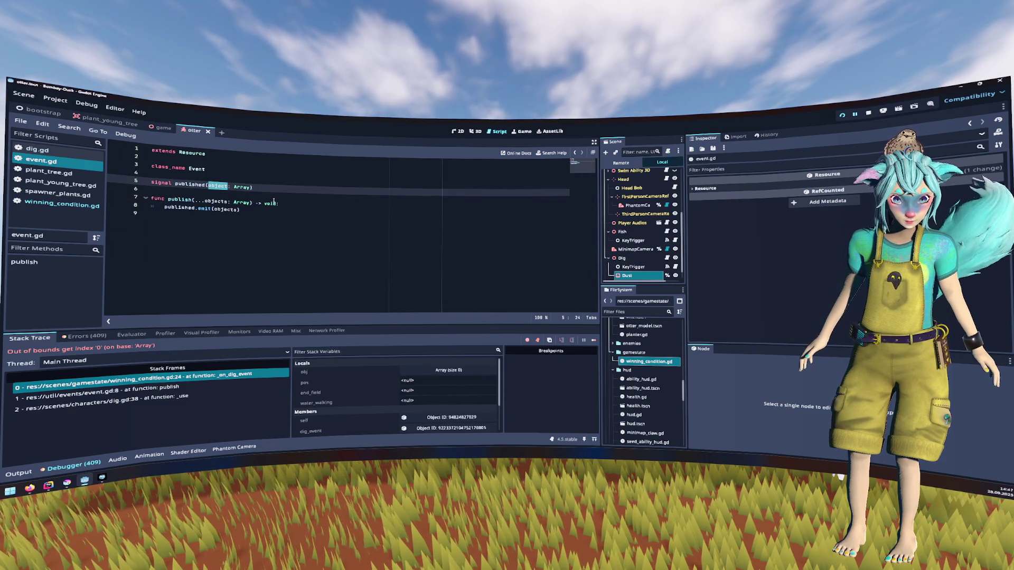
- Add a breakpoint on event.gd line 8, restart the game and dig until it pauses there
{"action": "left_click", "coordinate": [116, 204]}
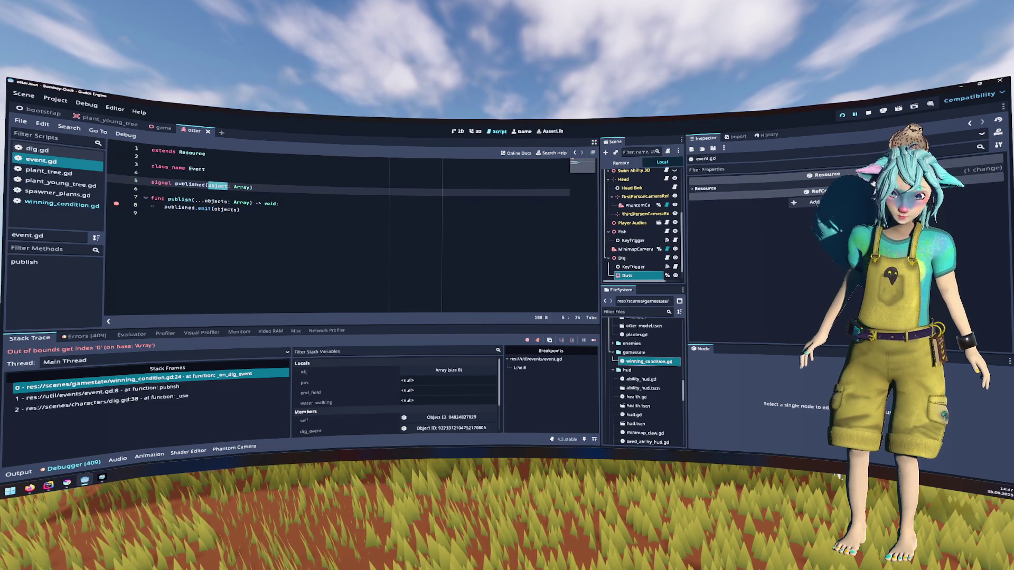
{"action": "key", "text": "F8"}
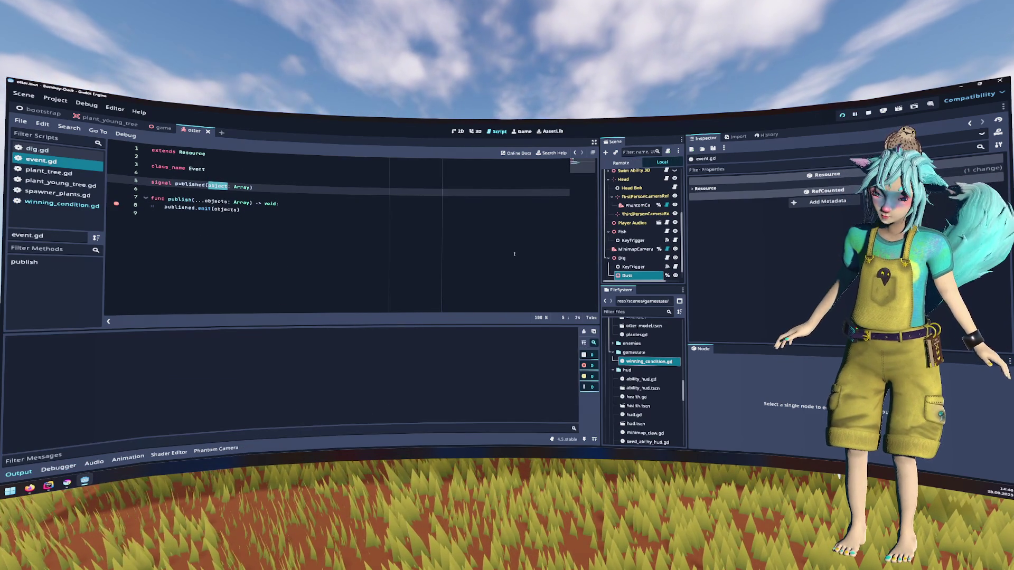
{"action": "key", "text": "F5"}
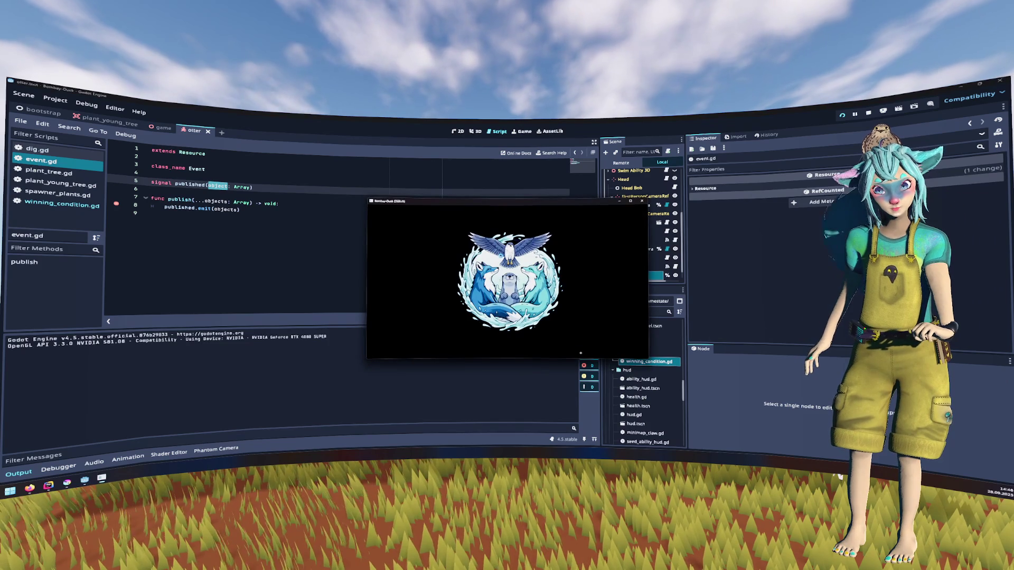
{"action": "left_click", "coordinate": [502, 272]}
{"action": "key", "text": "e"}
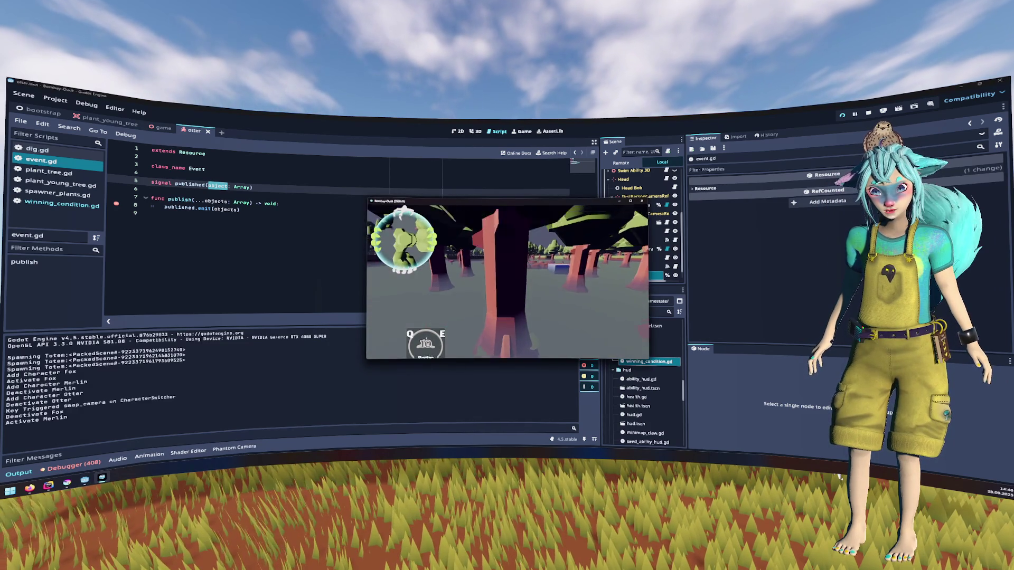
{"action": "key", "text": "e"}
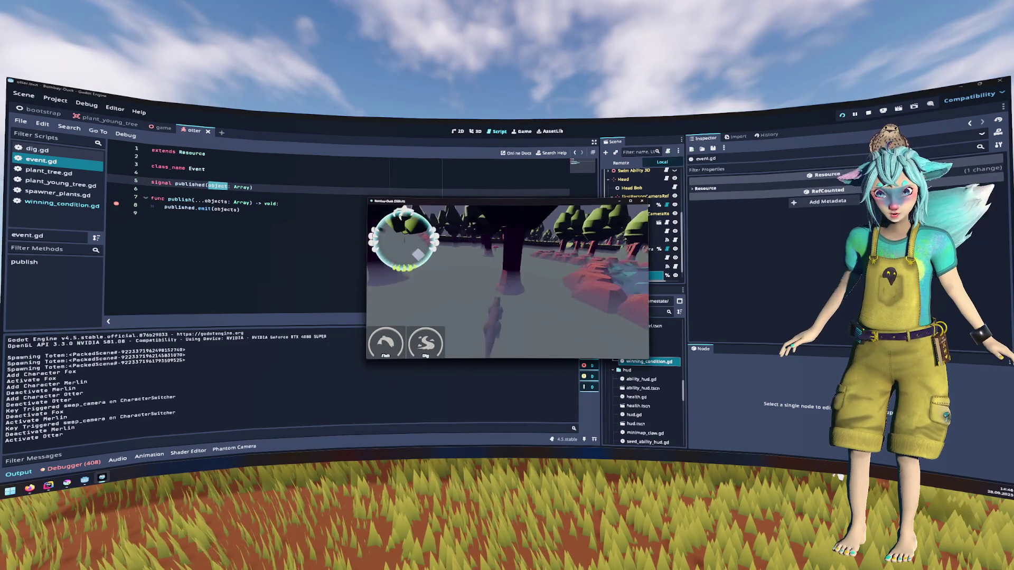
{"action": "key", "text": "2"}
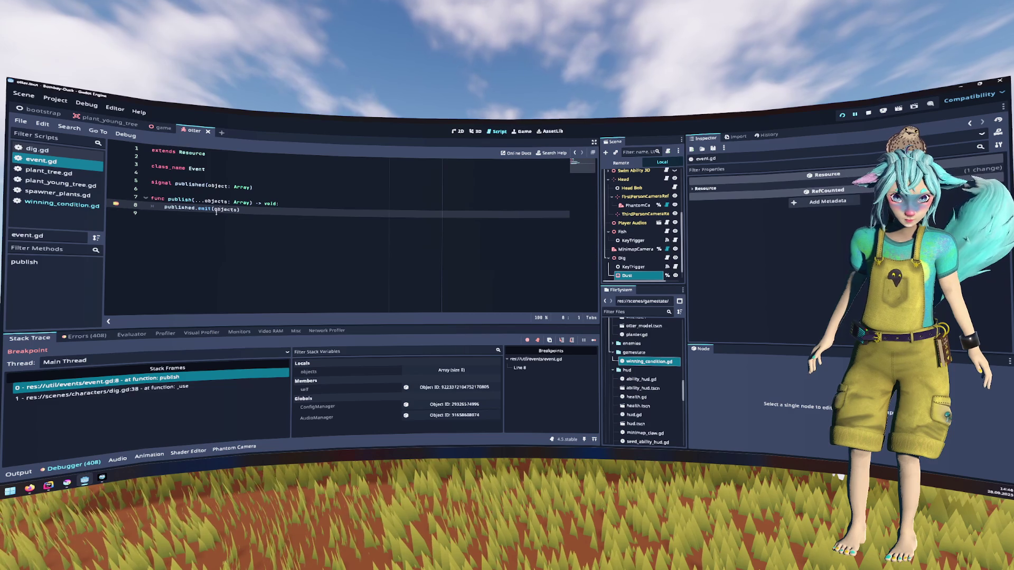
- Paste target_position from line 16 into DIG_EVENT.publish() on dig.gd line 38, then relaunch
{"action": "mouse_move", "coordinate": [222, 210]}
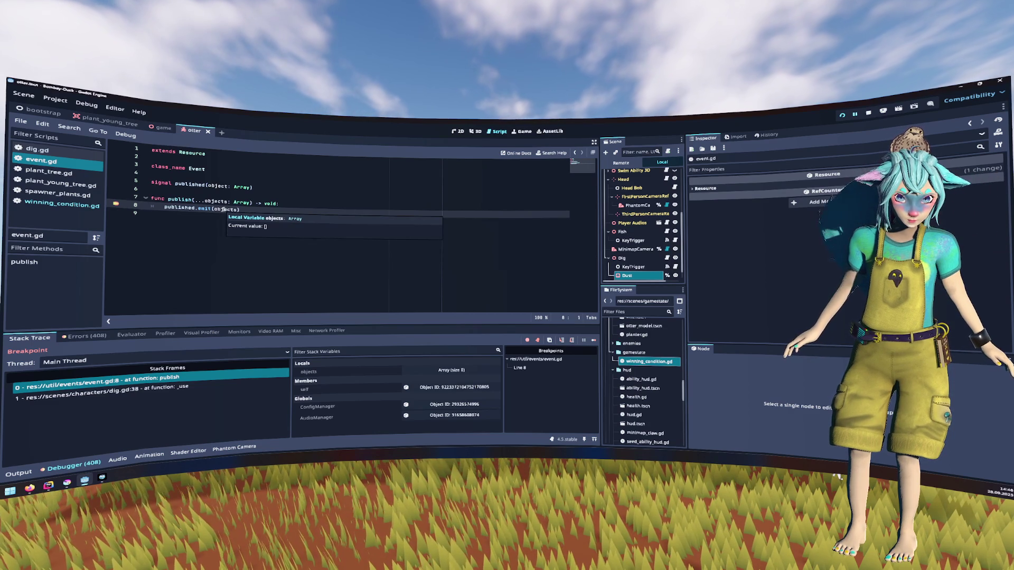
{"action": "left_click", "coordinate": [101, 396]}
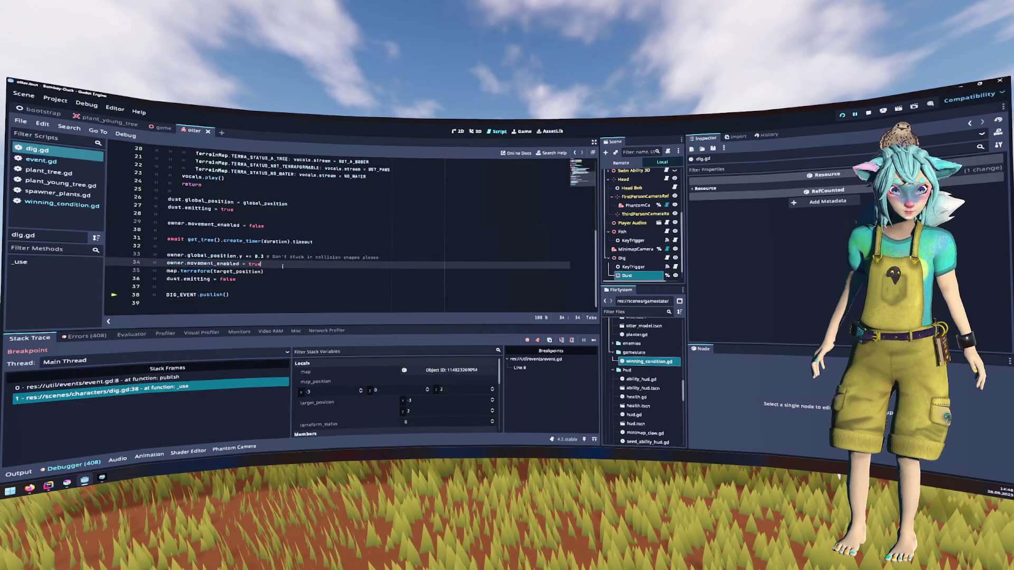
{"action": "scroll", "coordinate": [282, 266], "scroll_direction": "up", "scroll_amount": 5}
{"action": "double_click", "coordinate": [201, 232]}
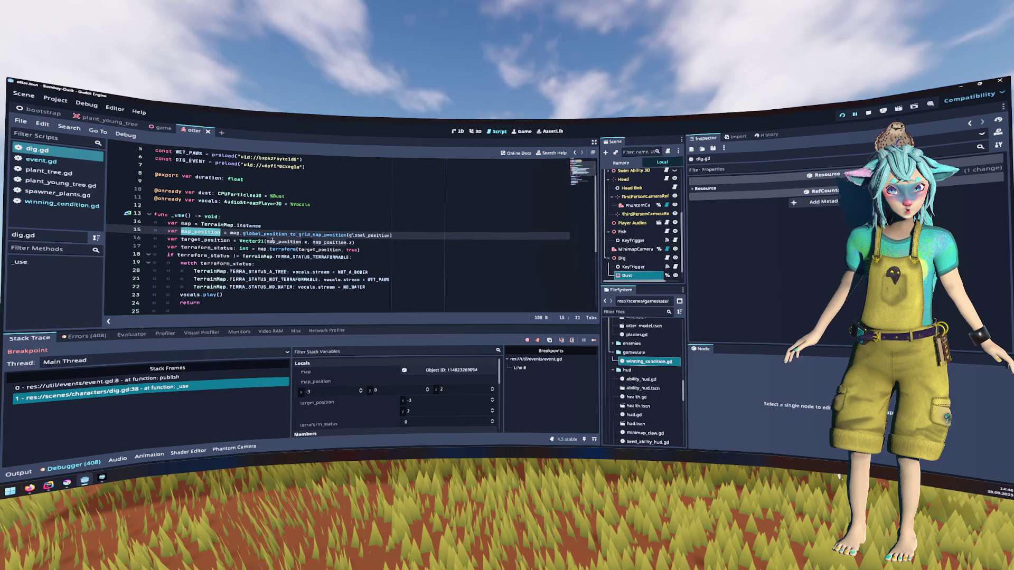
{"action": "double_click", "coordinate": [217, 241]}
{"action": "key", "text": "ctrl+c"}
{"action": "scroll", "coordinate": [262, 271], "scroll_direction": "down", "scroll_amount": 5}
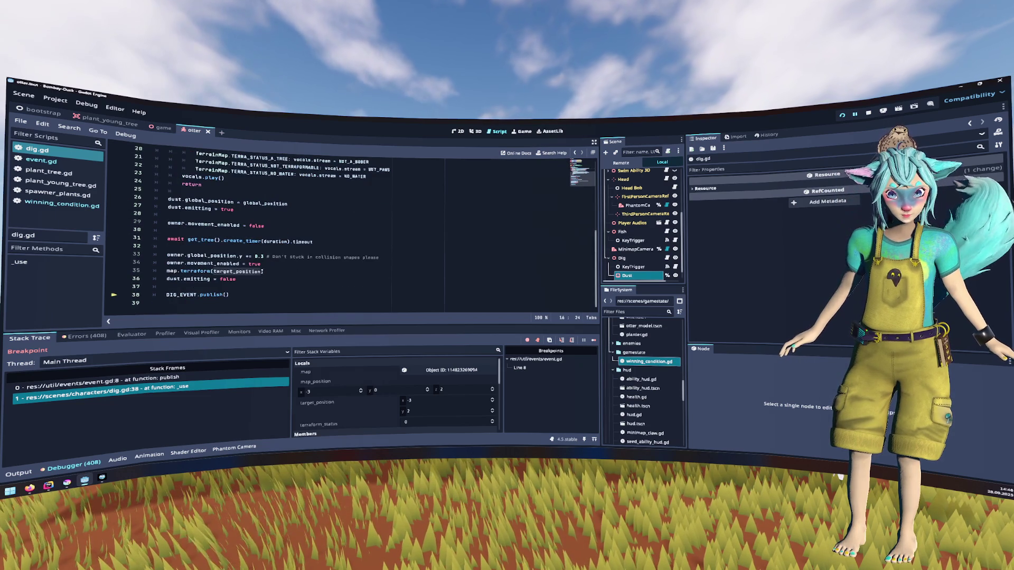
{"action": "left_click", "coordinate": [230, 294]}
{"action": "key", "text": "ctrl+v"}
{"action": "left_click", "coordinate": [841, 117]}
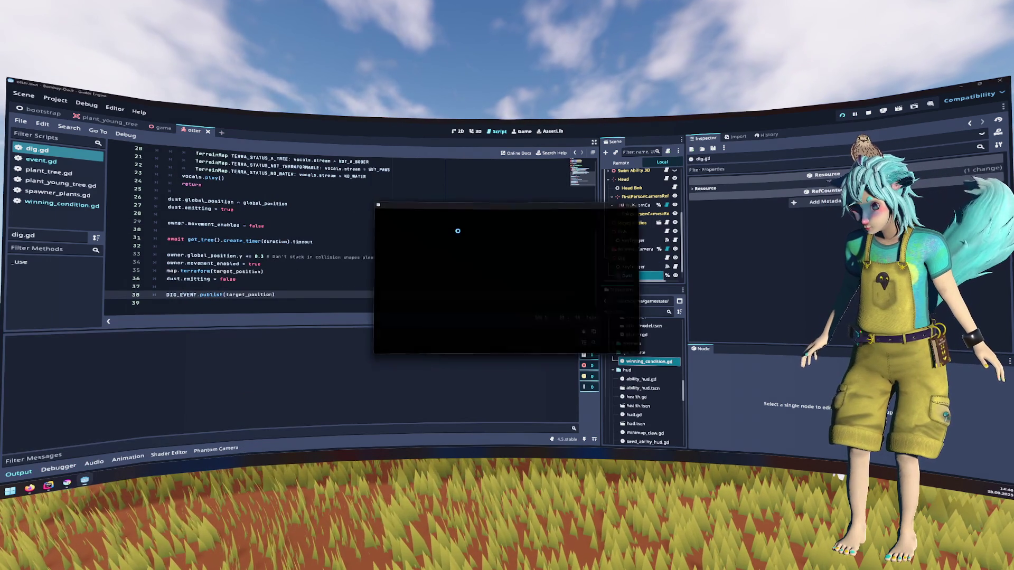
- Dig to hit the breakpoint, remove the line 8 breakpoint and resume the game
{"action": "key", "text": "Return"}
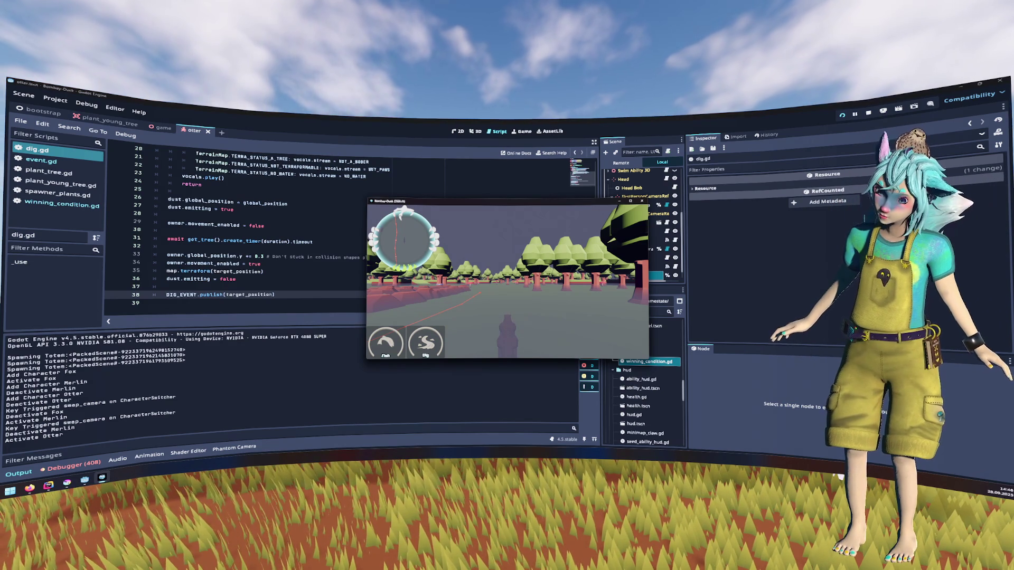
{"action": "key", "text": "e"}
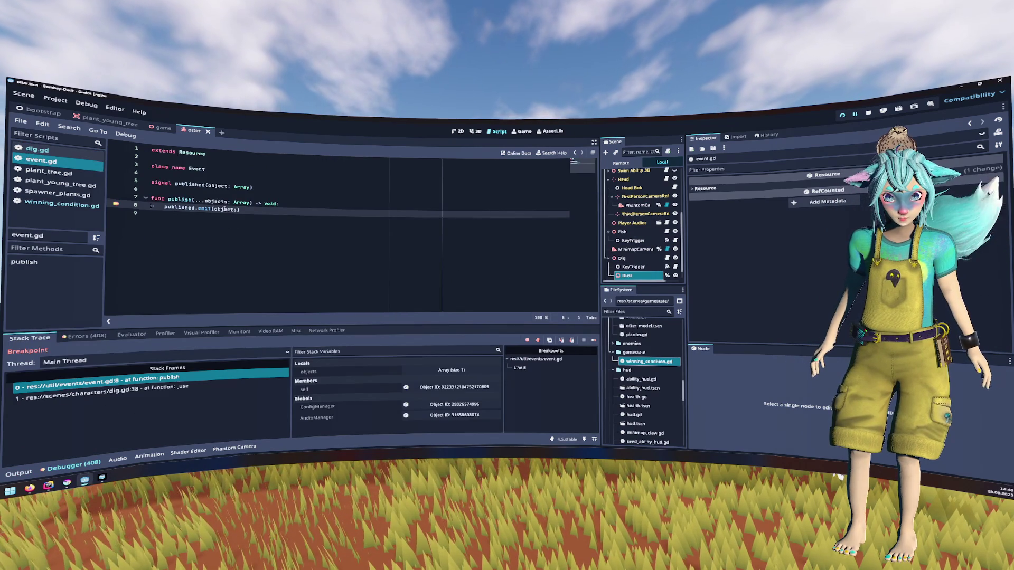
{"action": "key", "text": "F9"}
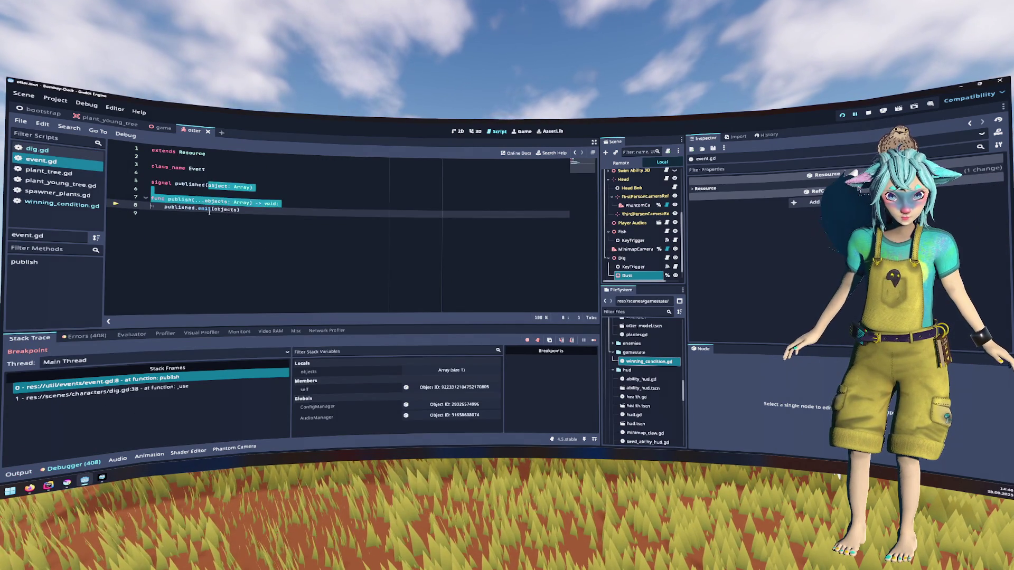
{"action": "left_click", "coordinate": [279, 217]}
{"action": "key", "text": "F12"}
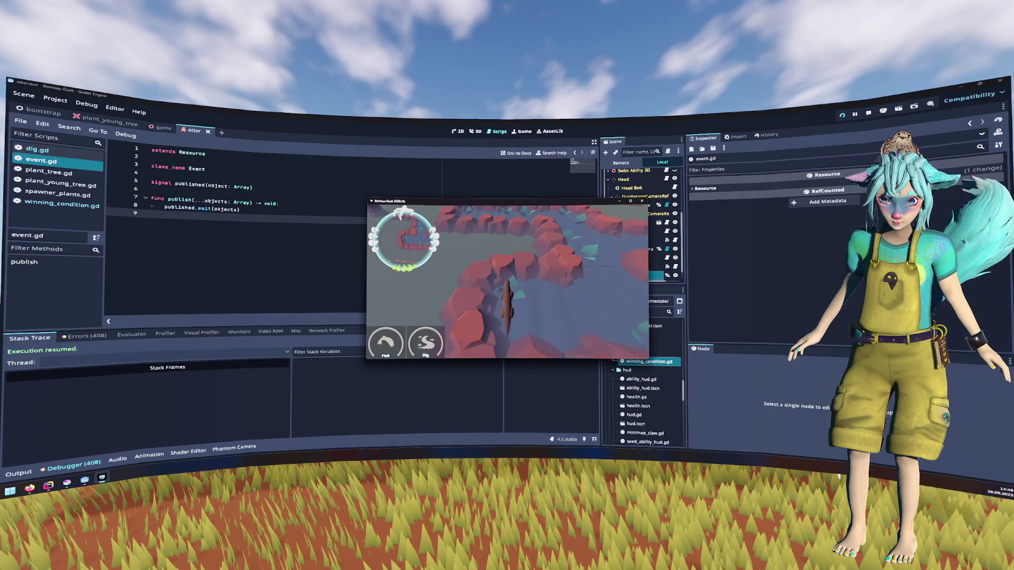
- Restart the game, dig at a new spot, then stop the run
{"action": "key", "text": "F8"}
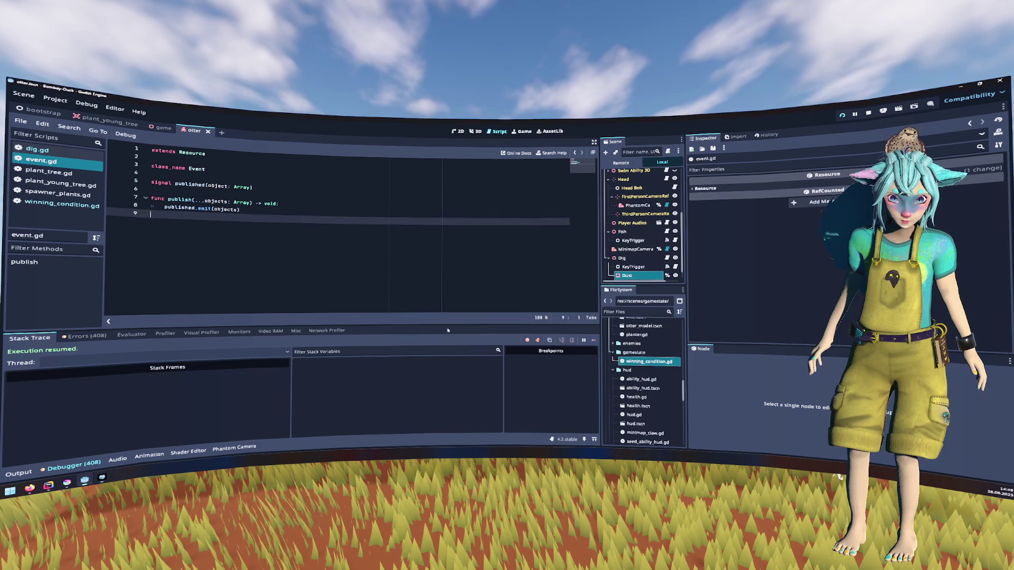
{"action": "key", "text": "F5"}
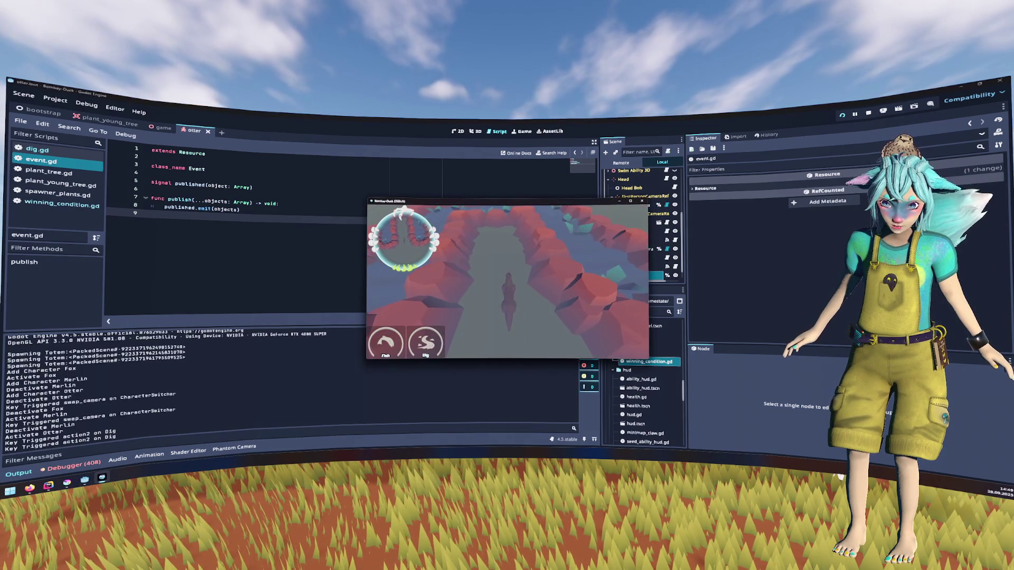
{"action": "key", "text": "e"}
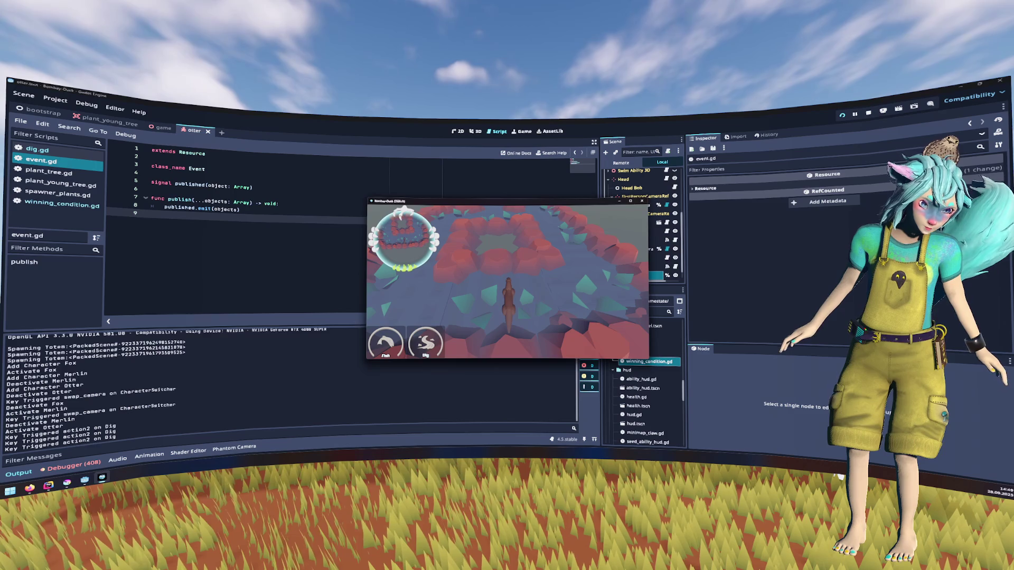
{"action": "key", "text": "F8"}
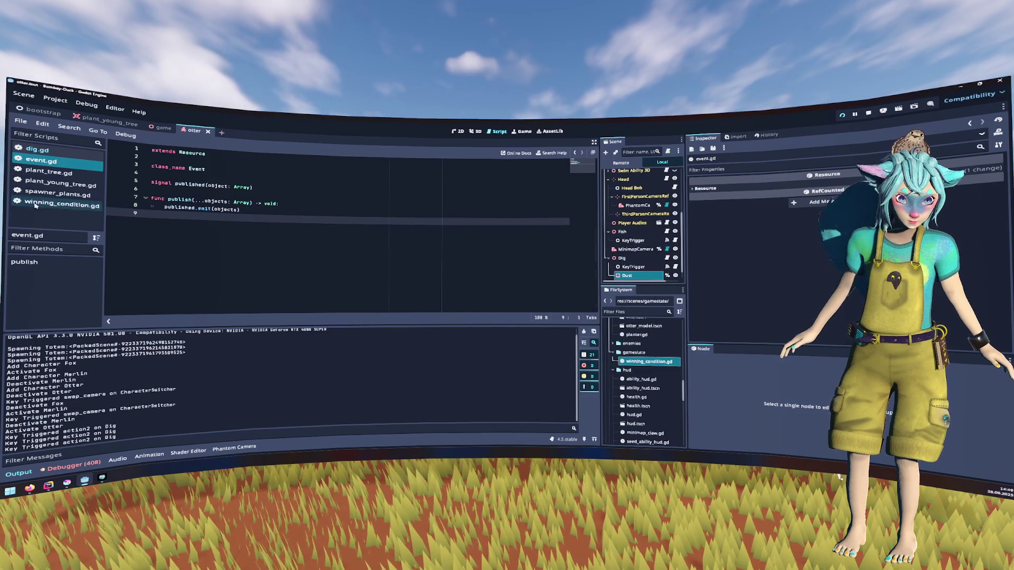
- Add print(next_field, distance) as the first line of _is_loop_river in winning_condition.gd
{"action": "left_click", "coordinate": [36, 204]}
{"action": "left_click", "coordinate": [284, 249]}
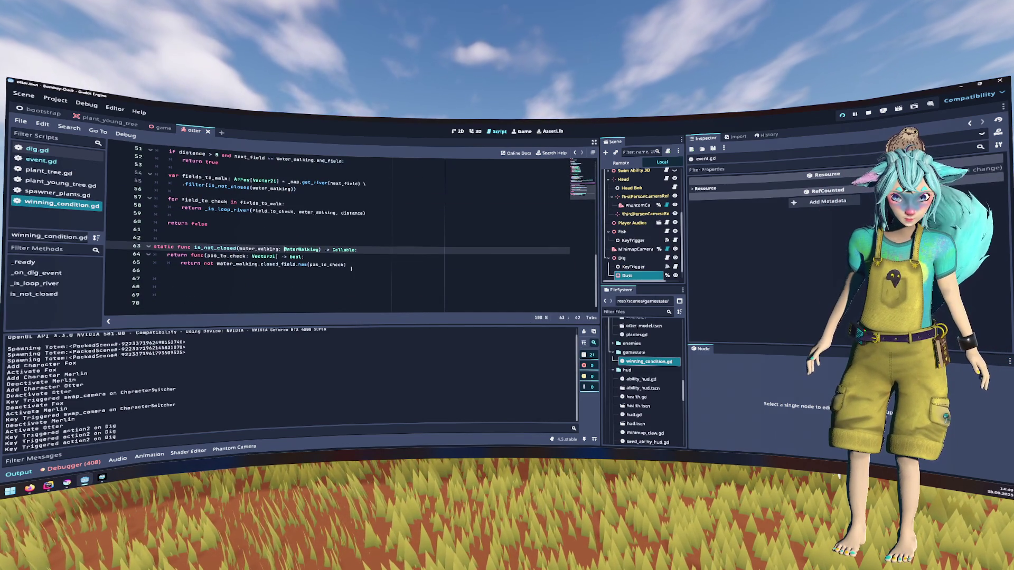
{"action": "scroll", "coordinate": [351, 270], "scroll_direction": "up", "scroll_amount": 1}
{"action": "scroll", "coordinate": [351, 269], "scroll_direction": "up", "scroll_amount": 1}
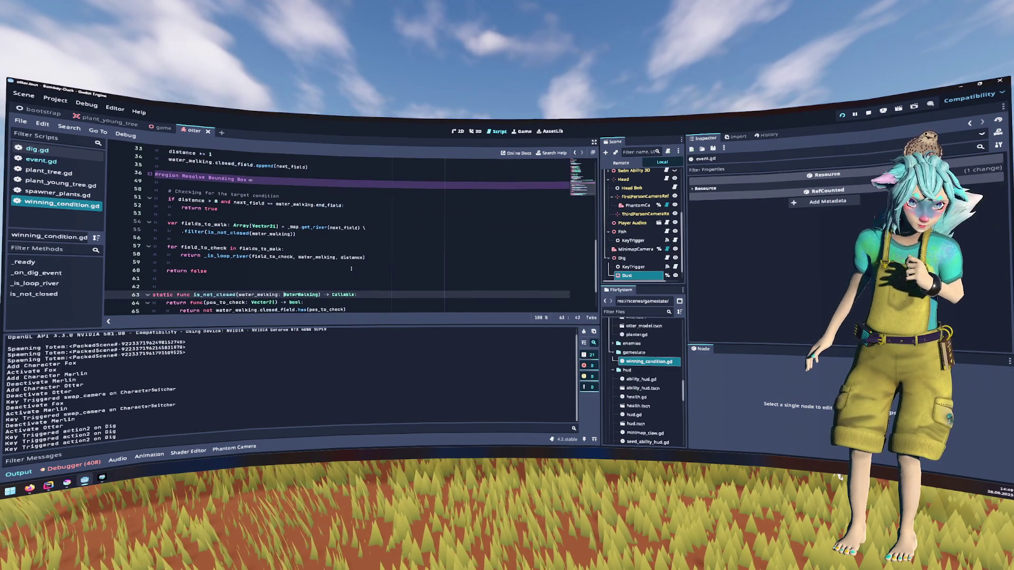
{"action": "scroll", "coordinate": [338, 221], "scroll_direction": "up", "scroll_amount": 1}
{"action": "left_click", "coordinate": [330, 188]}
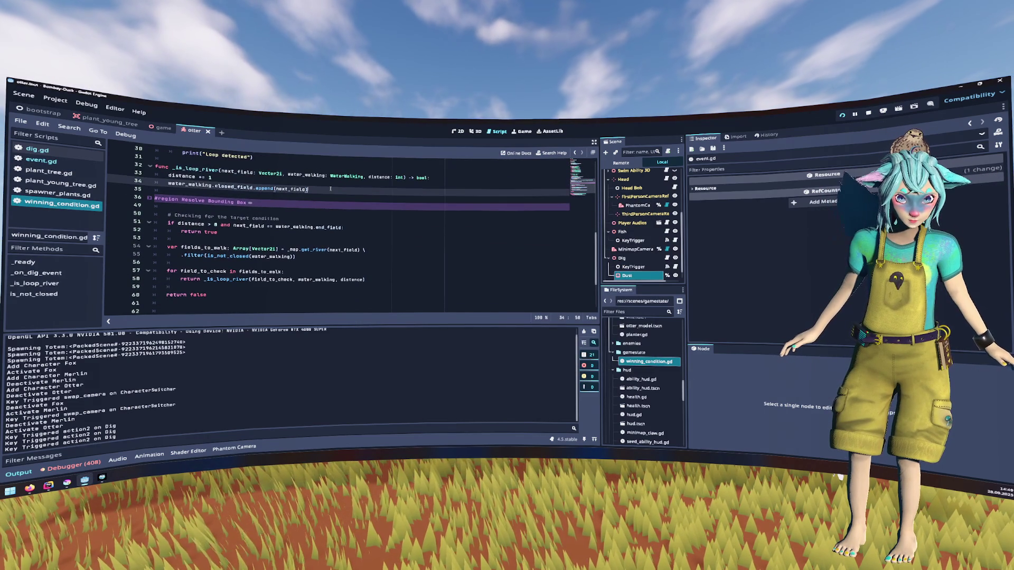
{"action": "left_click", "coordinate": [247, 169]}
{"action": "key", "text": "End"}
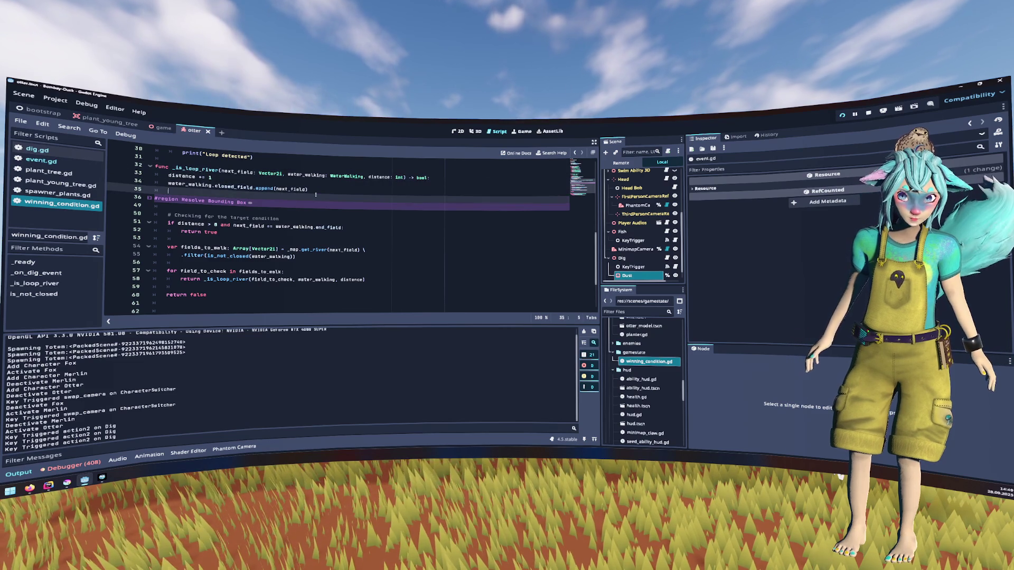
{"action": "key", "text": "Return"}
{"action": "type", "text": "print"}
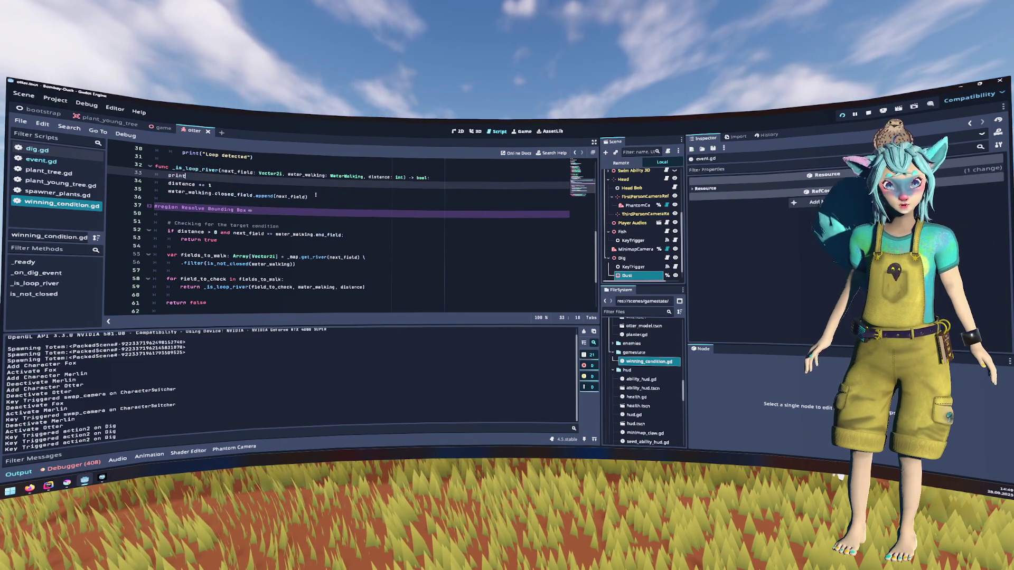
{"action": "type", "text": "()"}
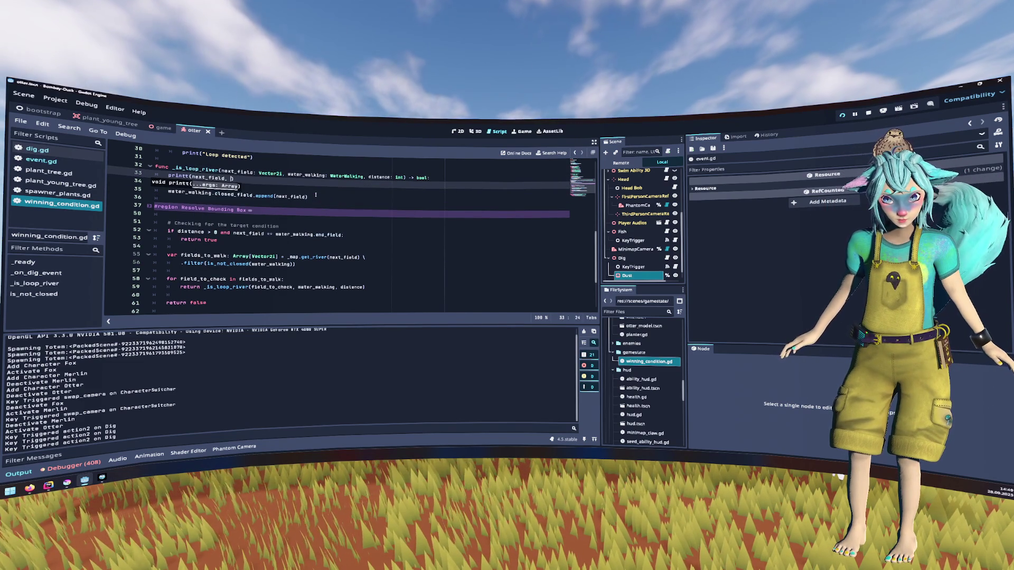
{"action": "type", "text": "istance"}
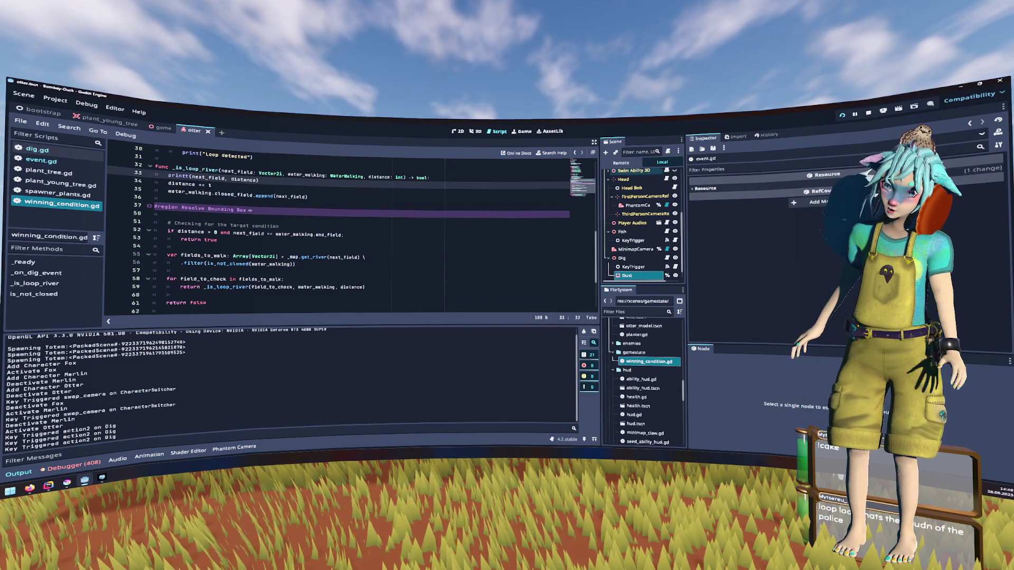
{"action": "left_click", "coordinate": [841, 116]}
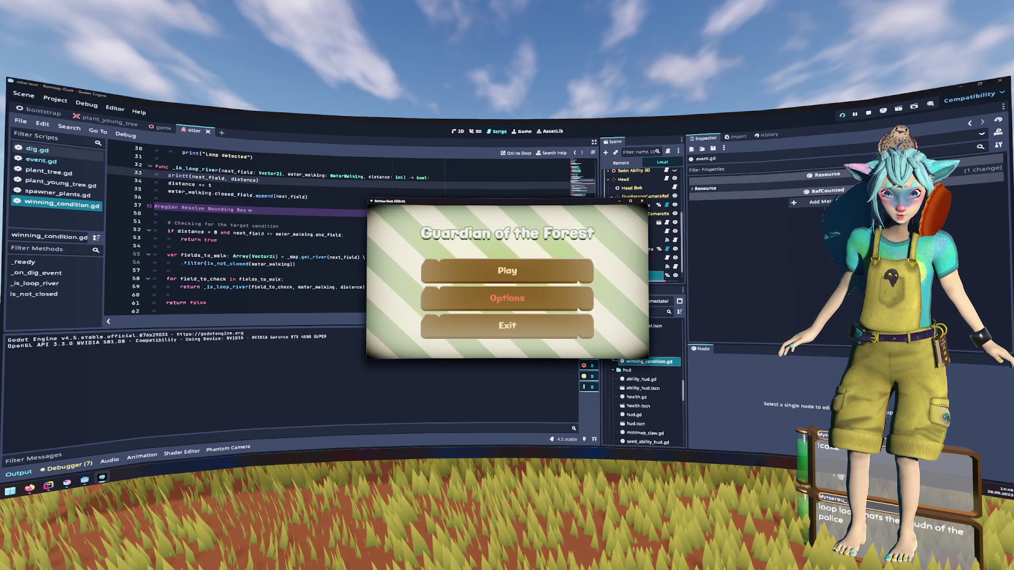
- Start a game, dig twice, stop it and select the printed positions like (-3, 2) 0
{"action": "left_click", "coordinate": [531, 268]}
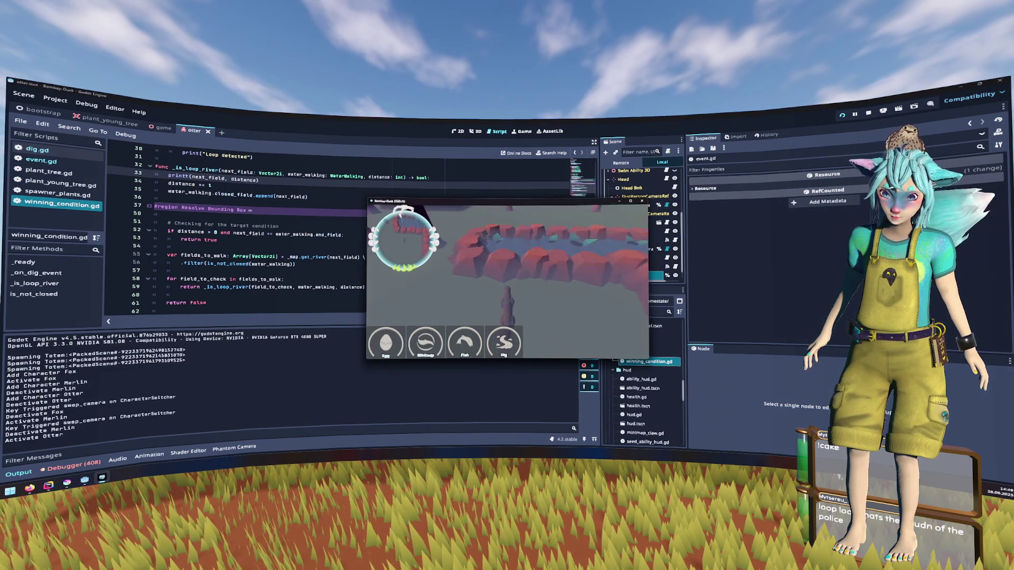
{"action": "key", "text": "e"}
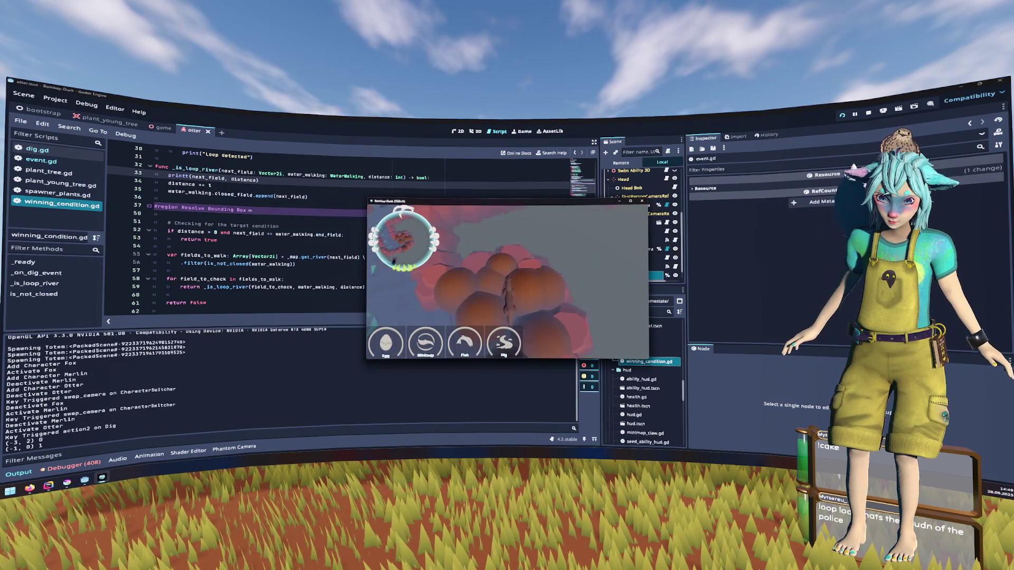
{"action": "key", "text": "e"}
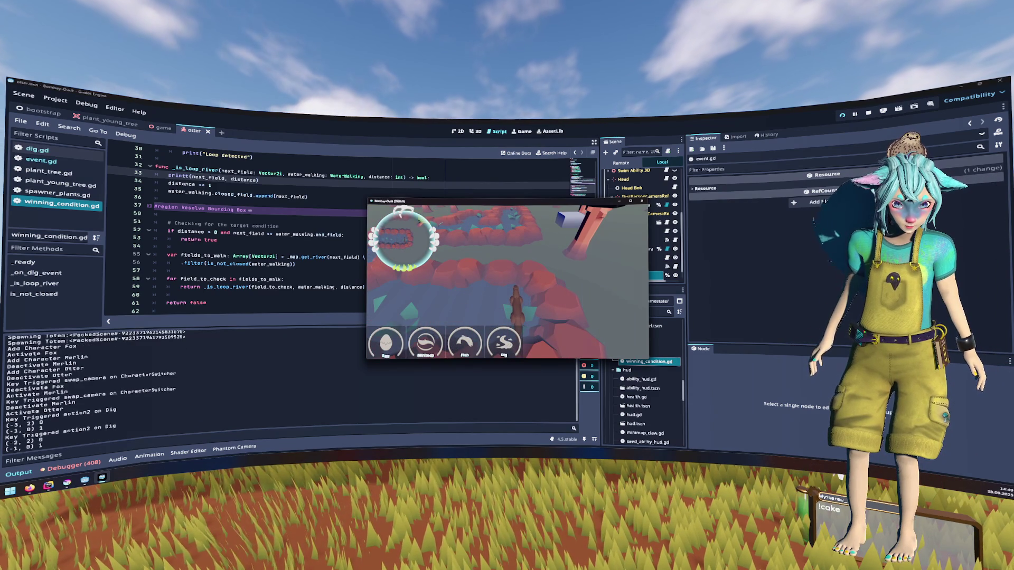
{"action": "key", "text": "F8"}
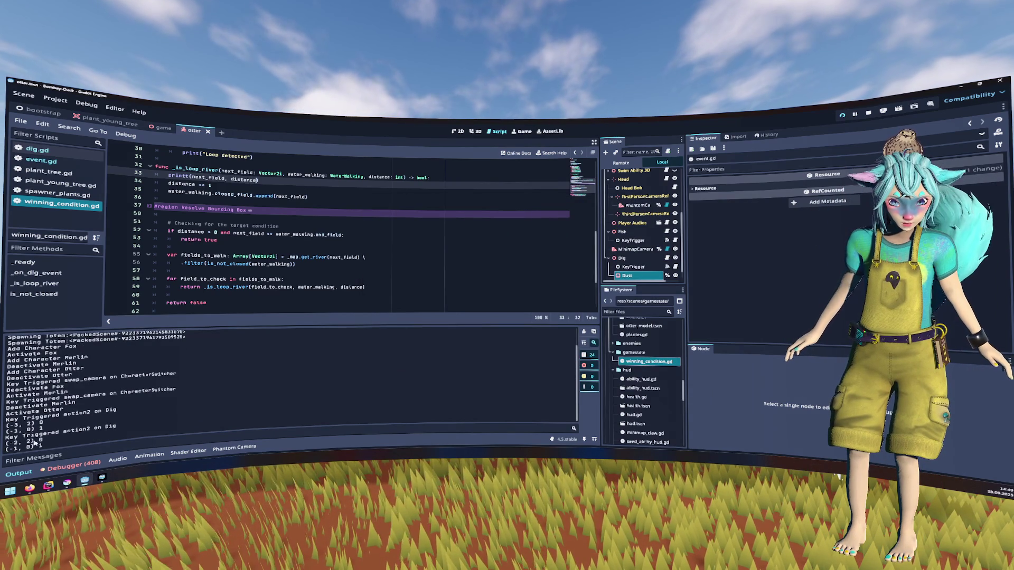
{"action": "left_click_drag", "start_coordinate": [6, 418], "coordinate": [42, 429]}
- Review winning_condition.gd and type a "Check Pos: " label into the _is_loop_river print call
{"action": "left_click", "coordinate": [281, 234]}
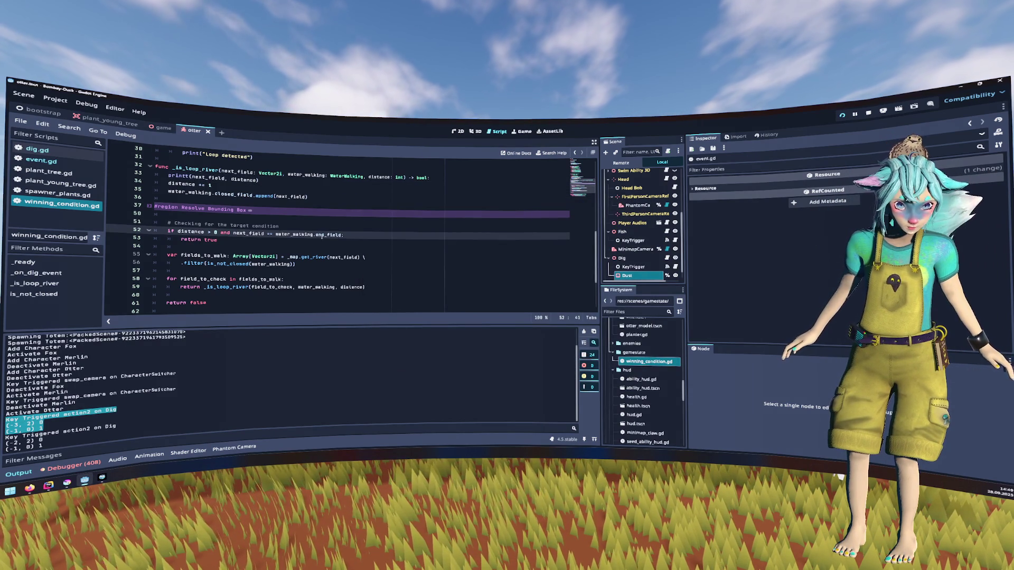
{"action": "scroll", "coordinate": [322, 236], "scroll_direction": "down", "scroll_amount": 1}
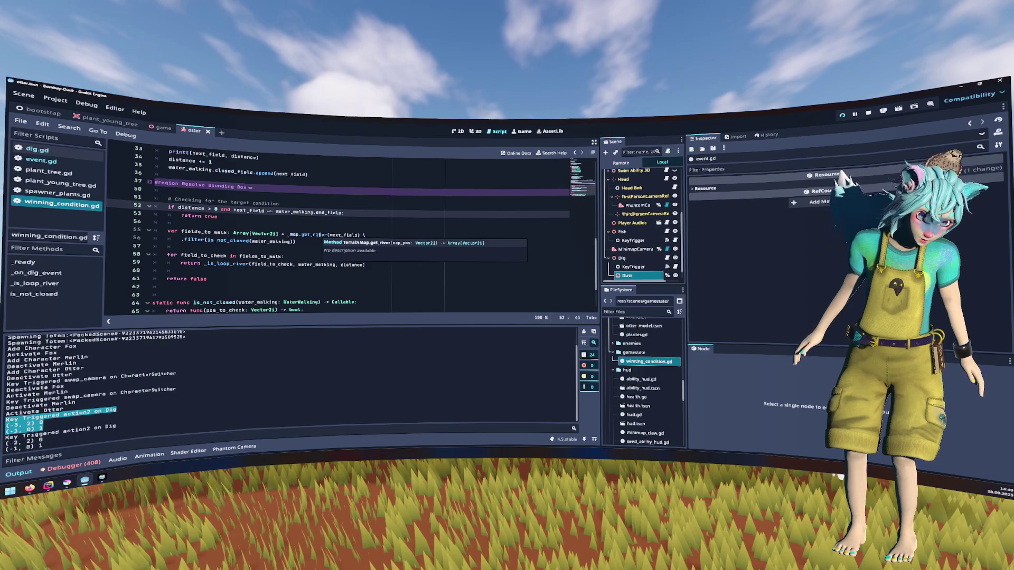
{"action": "left_click", "coordinate": [422, 287]}
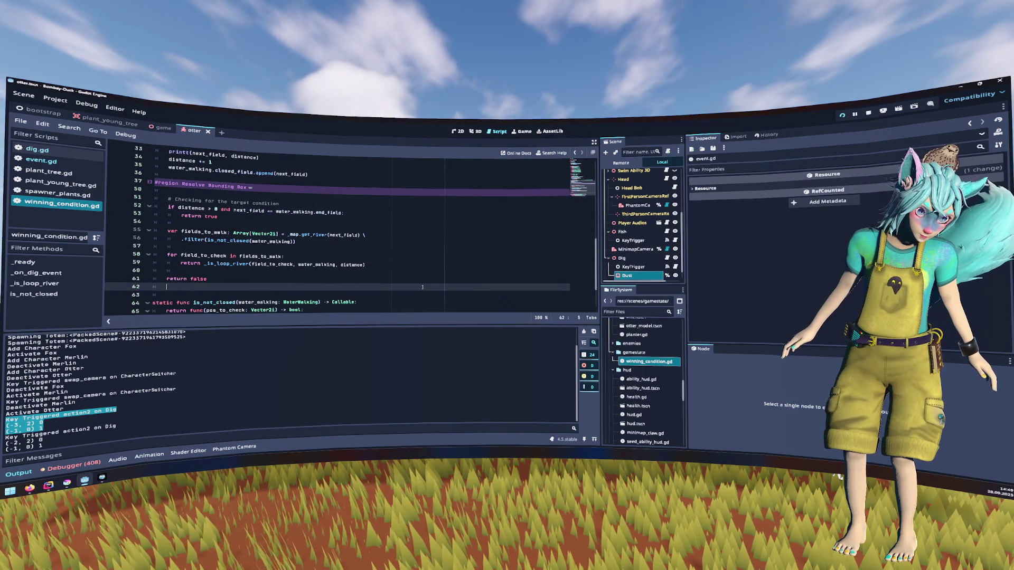
{"action": "scroll", "coordinate": [276, 235], "scroll_direction": "up", "scroll_amount": 2}
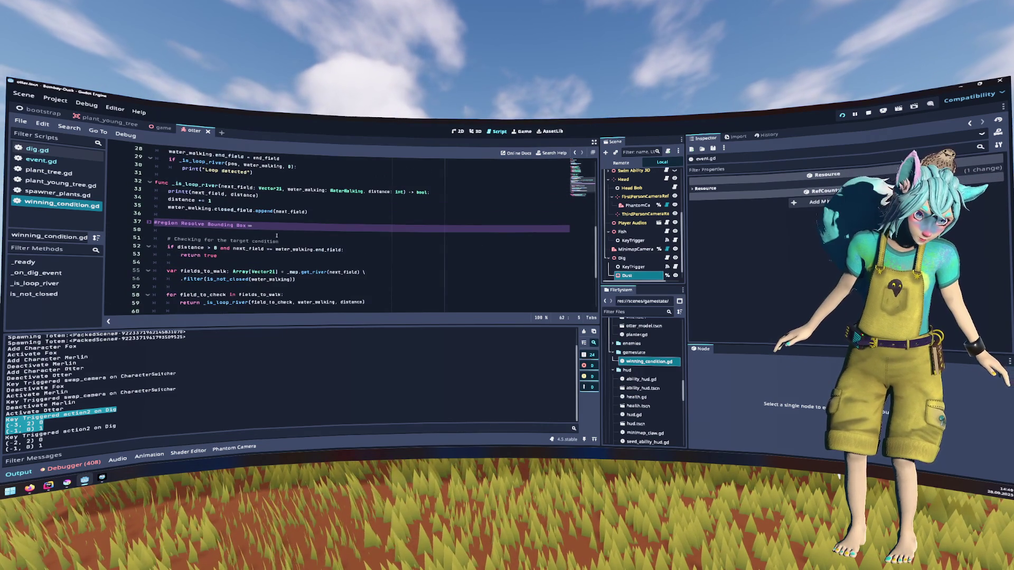
{"action": "left_click", "coordinate": [233, 164]}
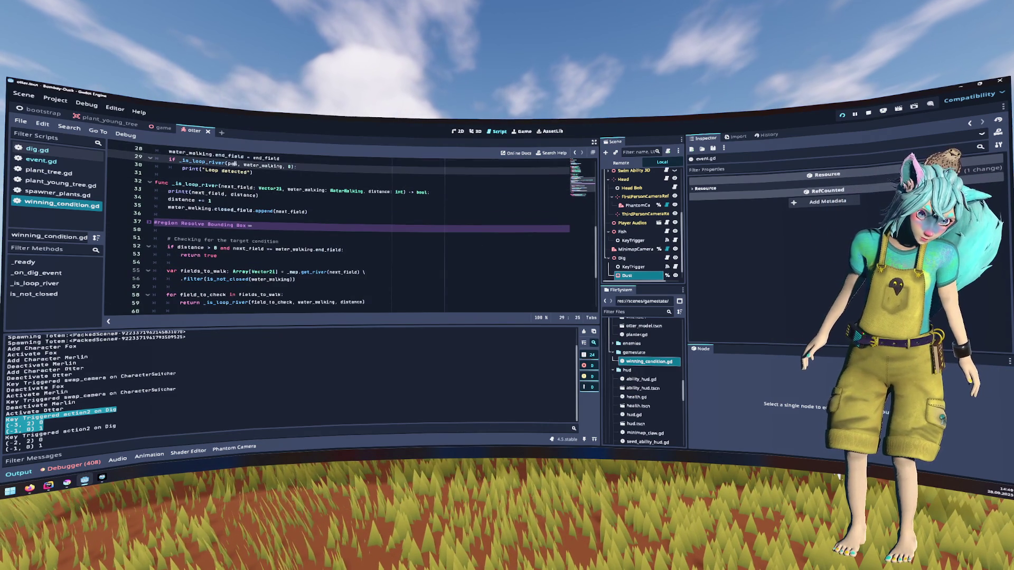
{"action": "left_click", "coordinate": [279, 188]}
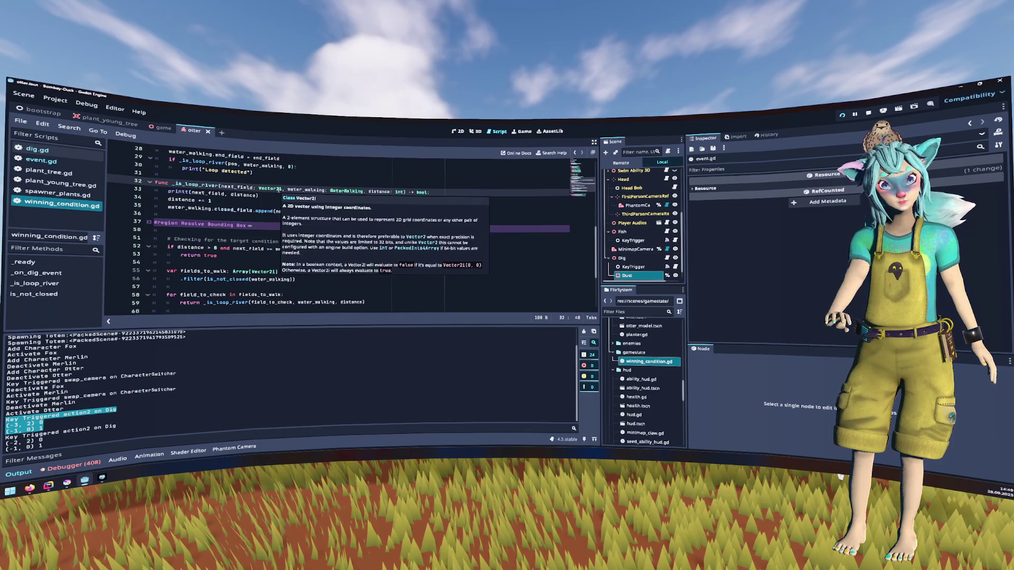
{"action": "left_click", "coordinate": [194, 193]}
{"action": "type", "text": "\""}
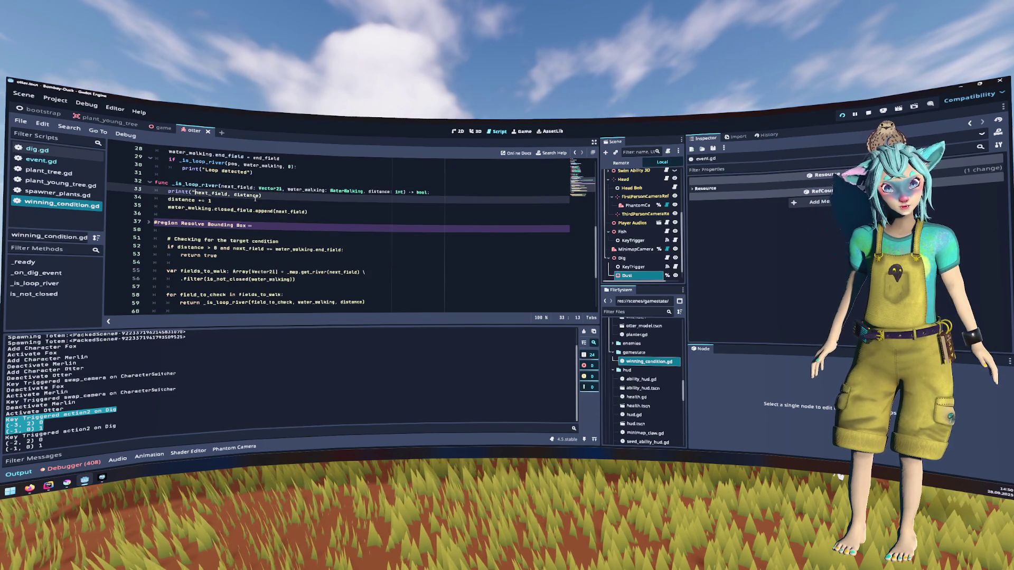
{"action": "type", "text": "Check Pos: "}
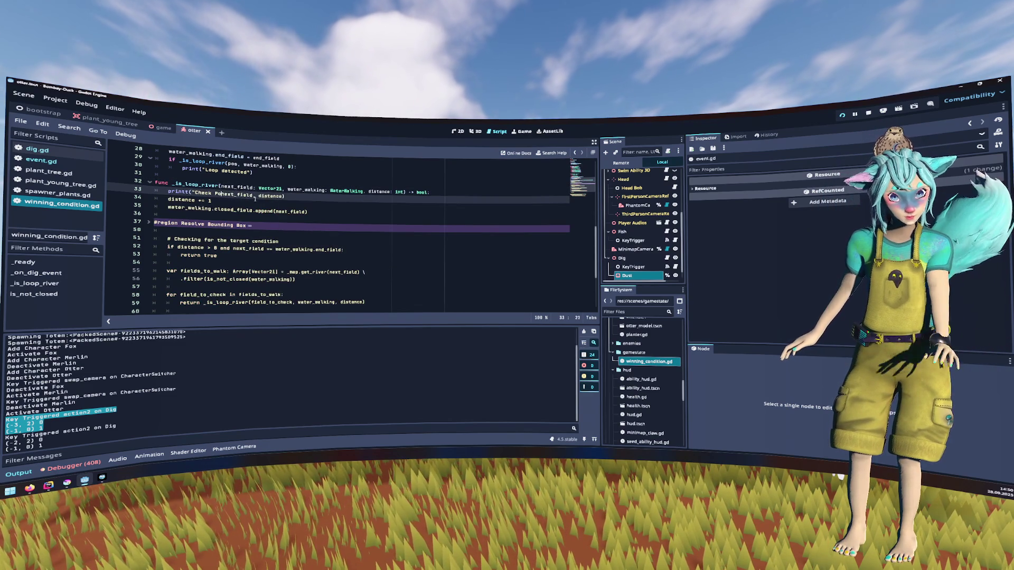
{"action": "type", "text": "\","}
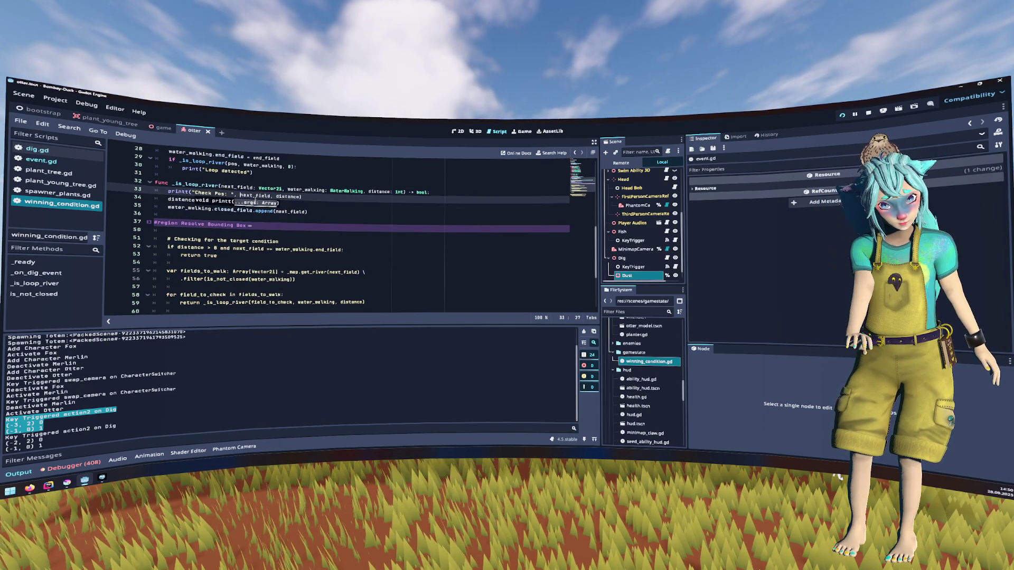
- Rewrite line 33's print as "Check Pos: %s" % next_field with distance
{"action": "key", "text": "ctrl+Right"}
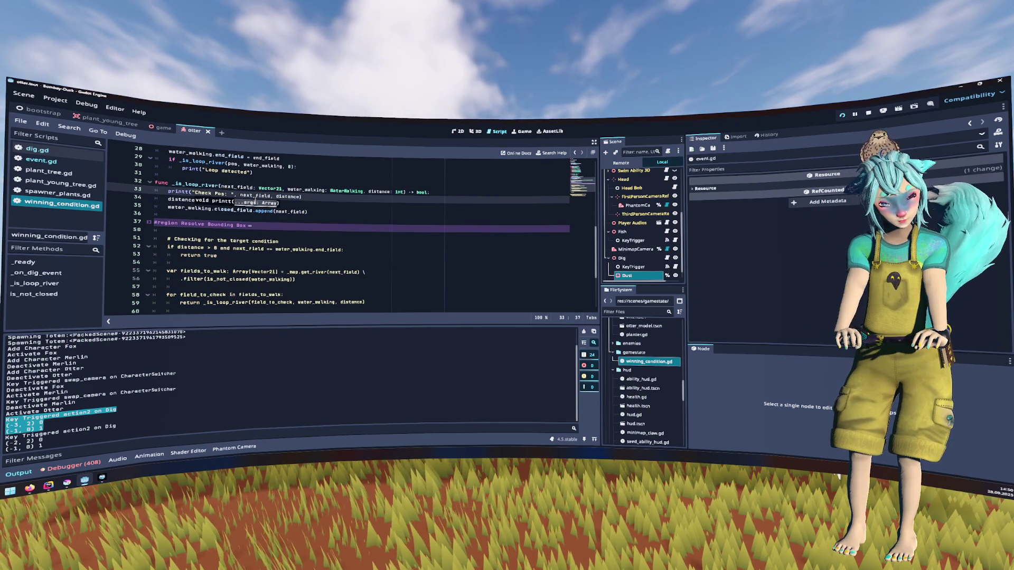
{"action": "key", "text": "shift+Home"}
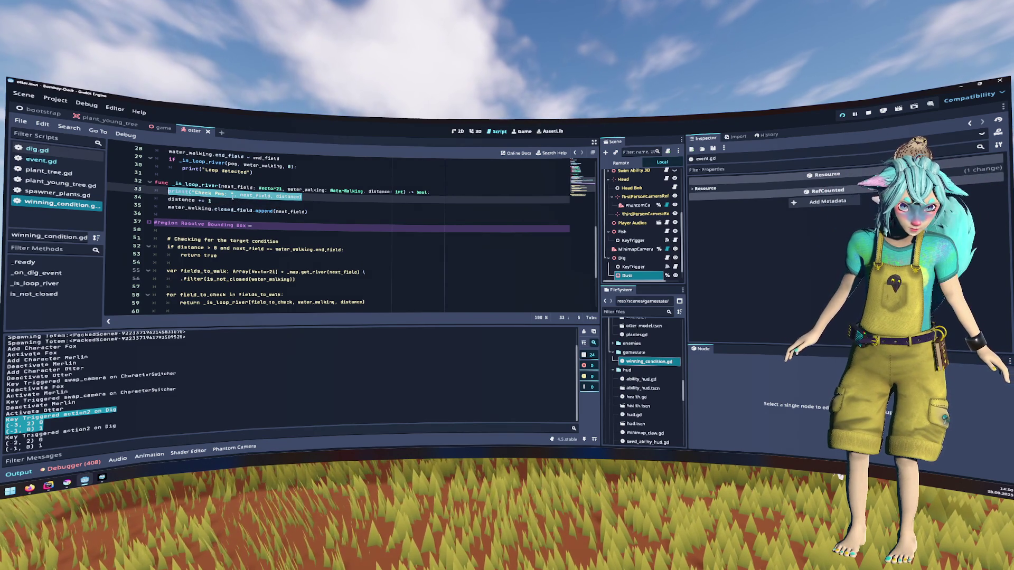
{"action": "type", "text": "print(\"Check Pos: %s\" % next_field, distance)"}
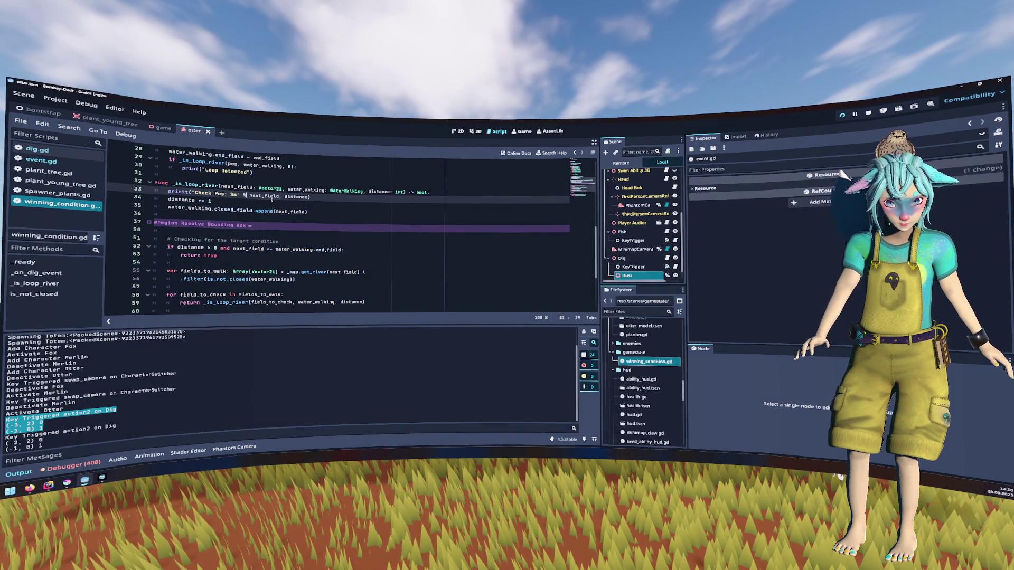
{"action": "key", "text": "shift+End"}
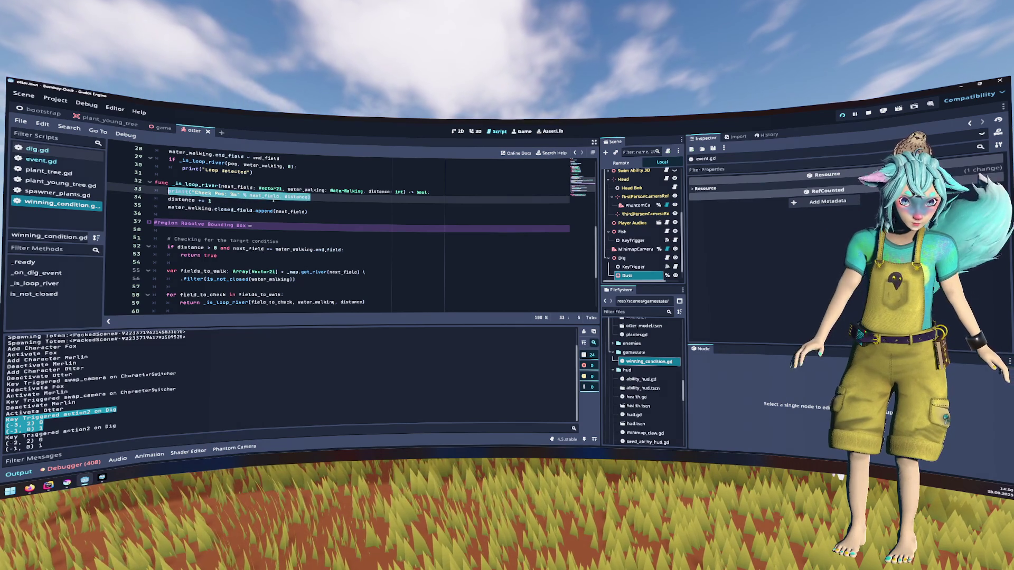
- Duplicate the Check Pos print on a new line after the fields_to_walk assignment
{"action": "scroll", "coordinate": [271, 200], "scroll_direction": "down", "scroll_amount": 1}
{"action": "left_click", "coordinate": [269, 269]}
{"action": "left_click", "coordinate": [366, 253]}
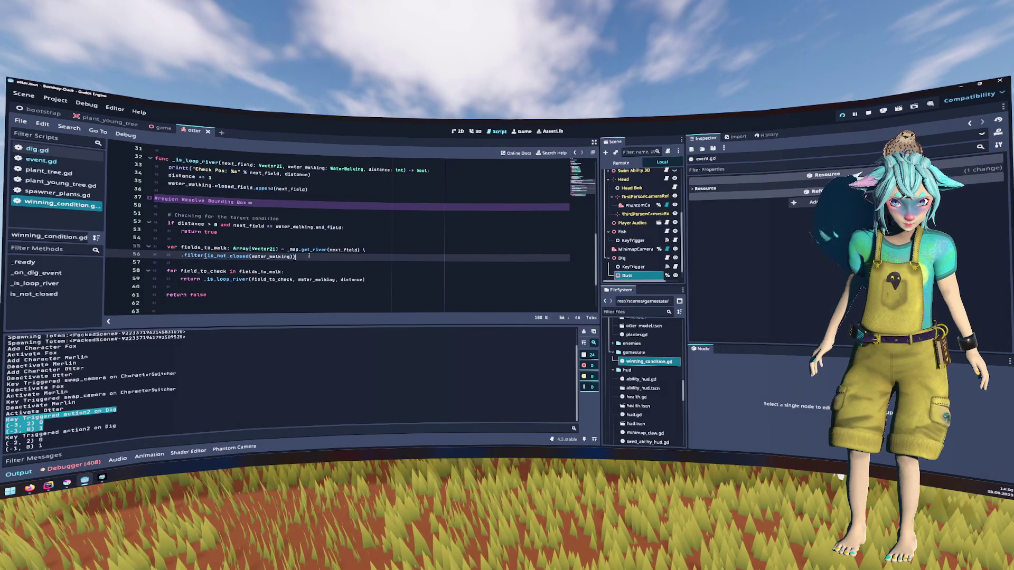
{"action": "key", "text": "Return"}
{"action": "key", "text": "Return"}
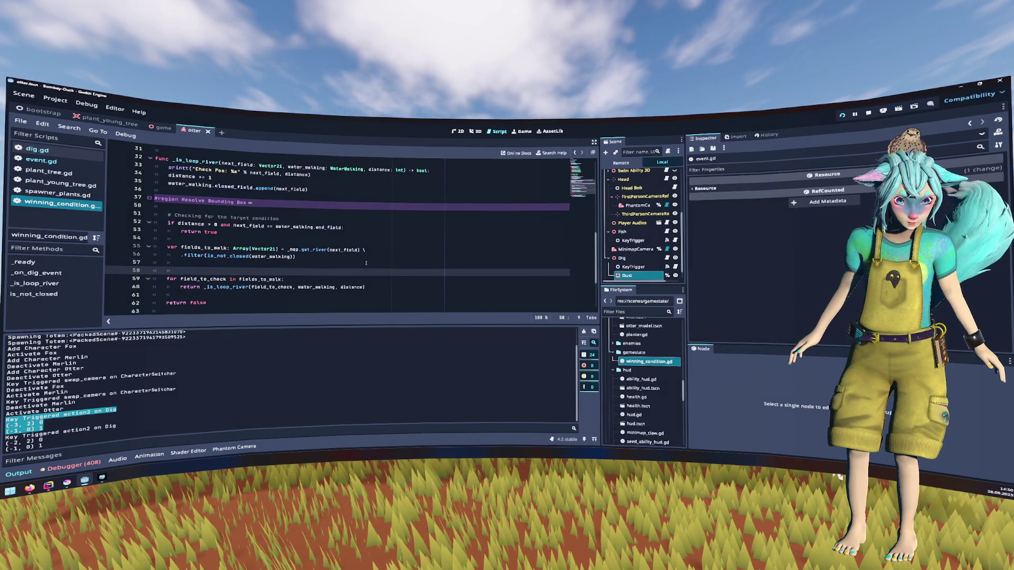
{"action": "key", "text": "ctrl+v"}
{"action": "key", "text": "Down"}
{"action": "key", "text": "Up"}
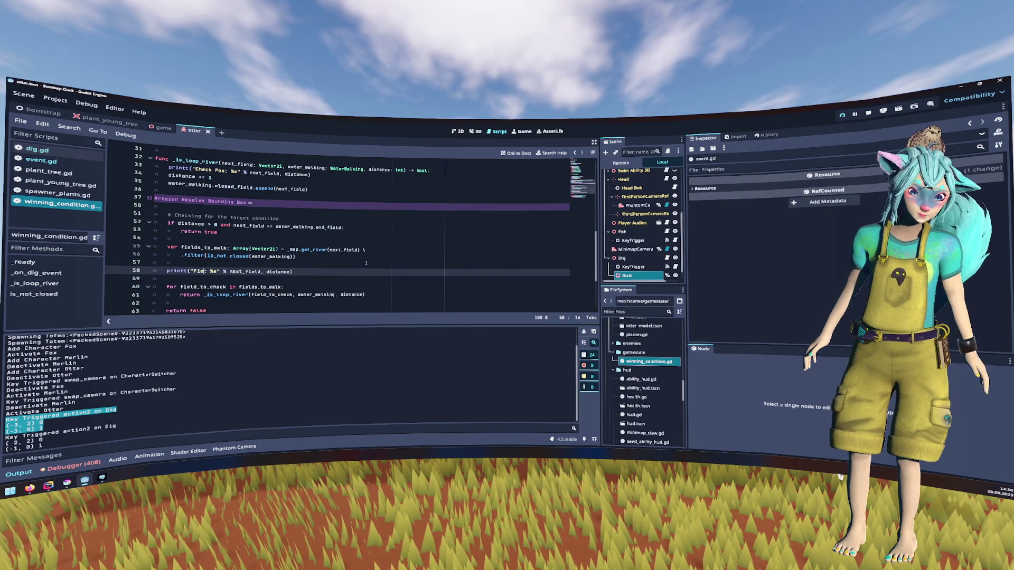
- Turn the copy into printt("Fields next to it: ", fields_to_walk) and run the project
{"action": "type", "text": "t to it:"}
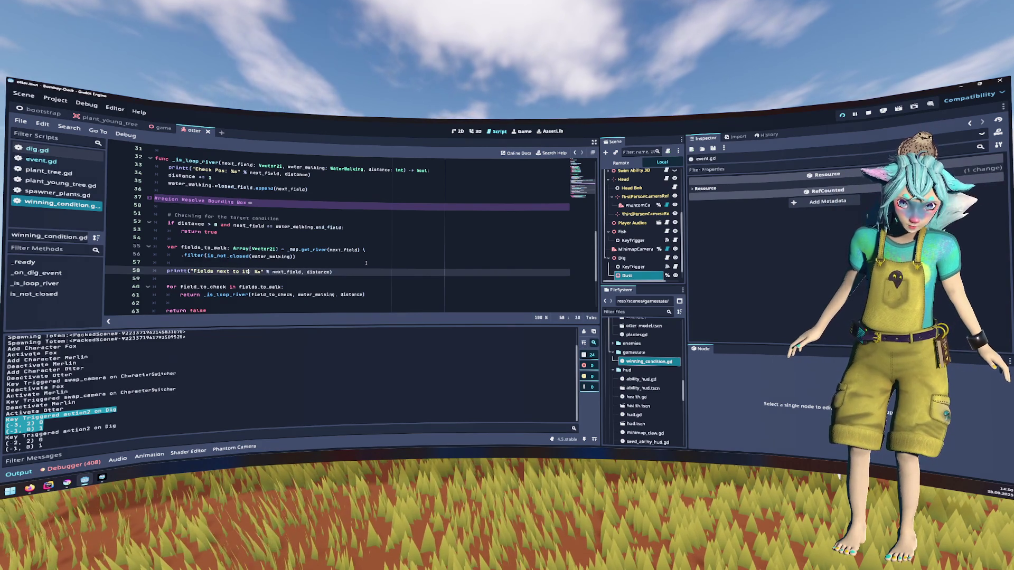
{"action": "key", "text": "Delete"}
{"action": "key", "text": "Delete"}
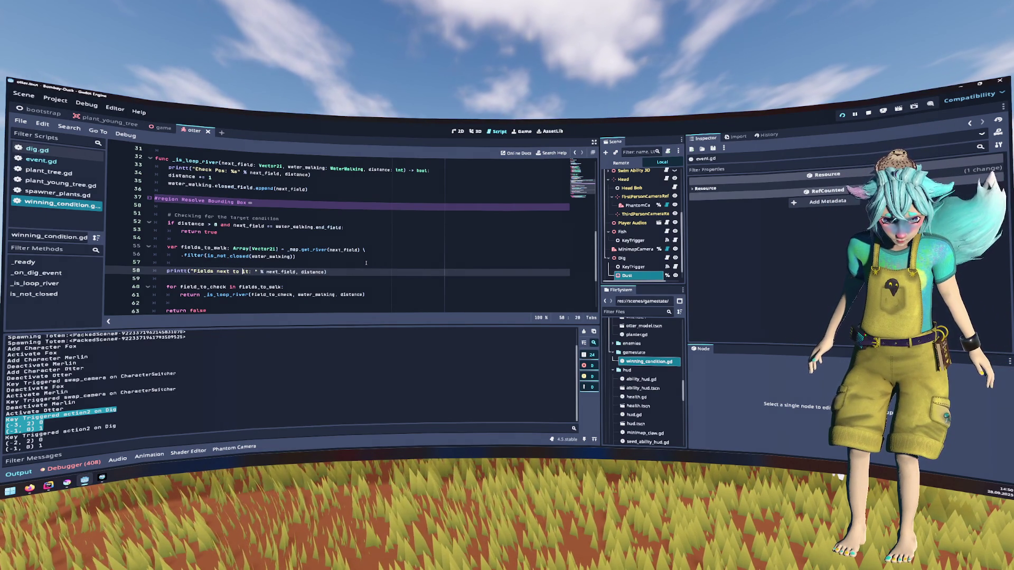
{"action": "key", "text": "shift+End"}
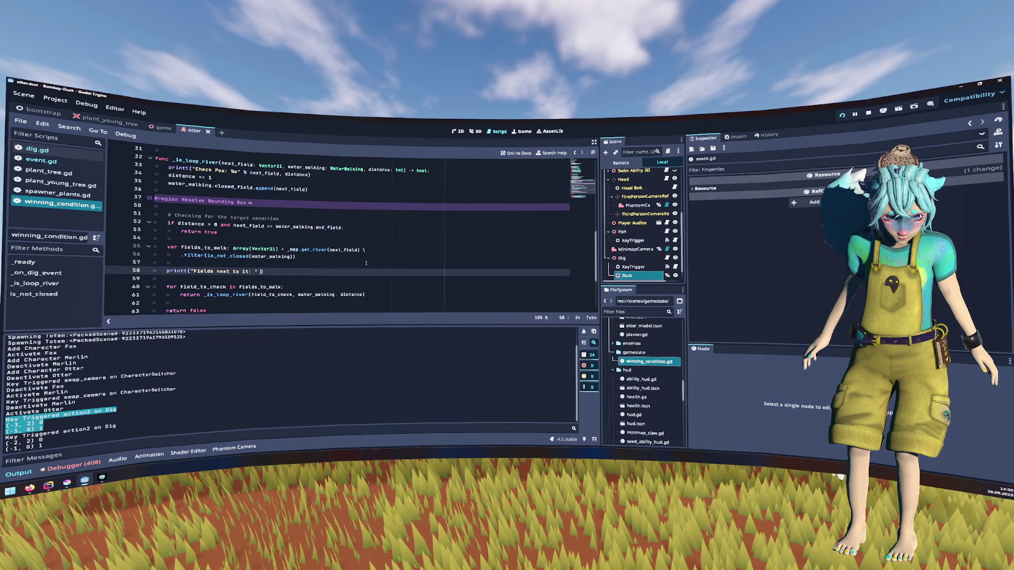
{"action": "type", "text": "("}
{"action": "type", "text": "fie"}
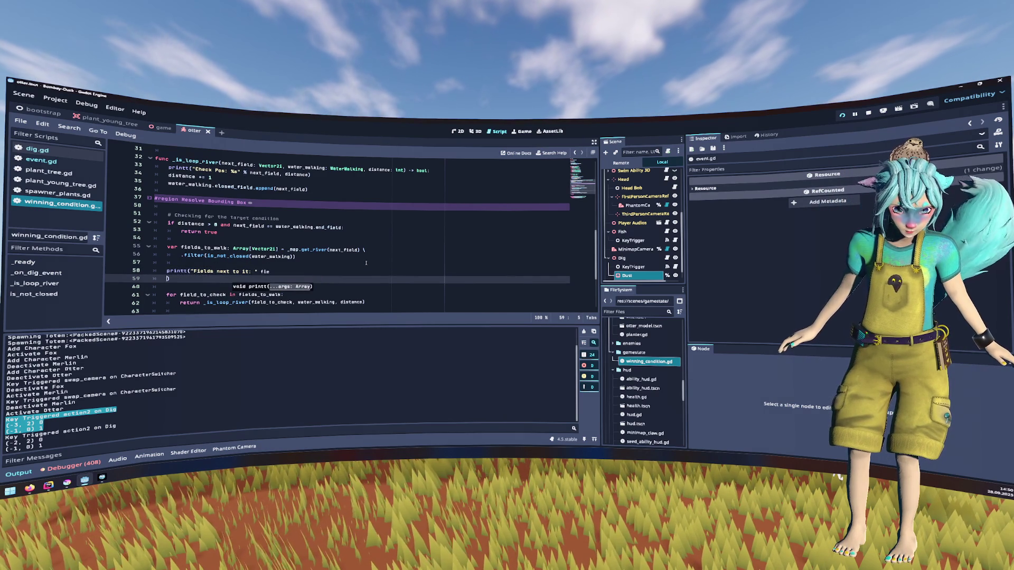
{"action": "key", "text": "BackSpace"}
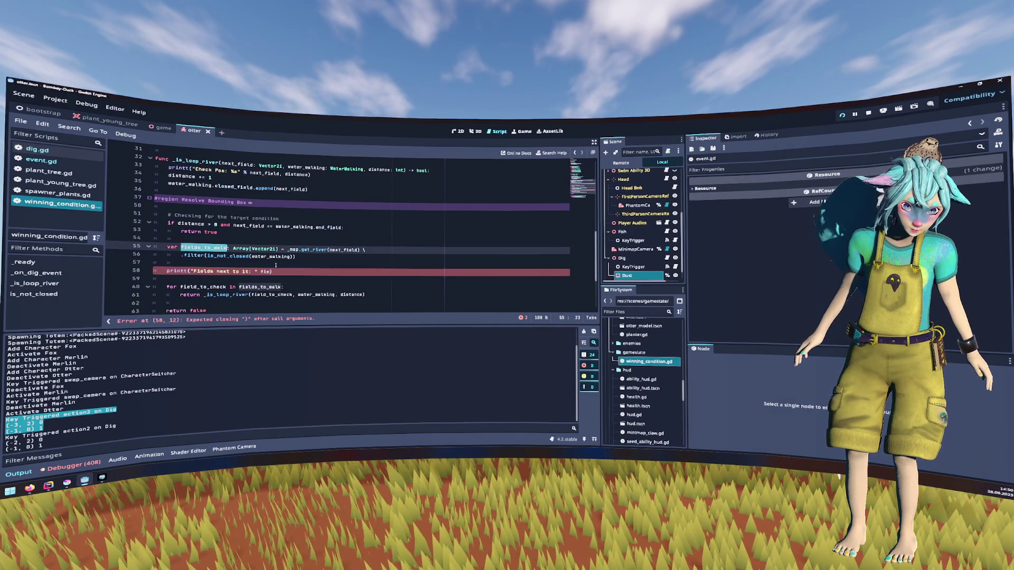
{"action": "key", "text": "Return"}
{"action": "left_click", "coordinate": [256, 271]}
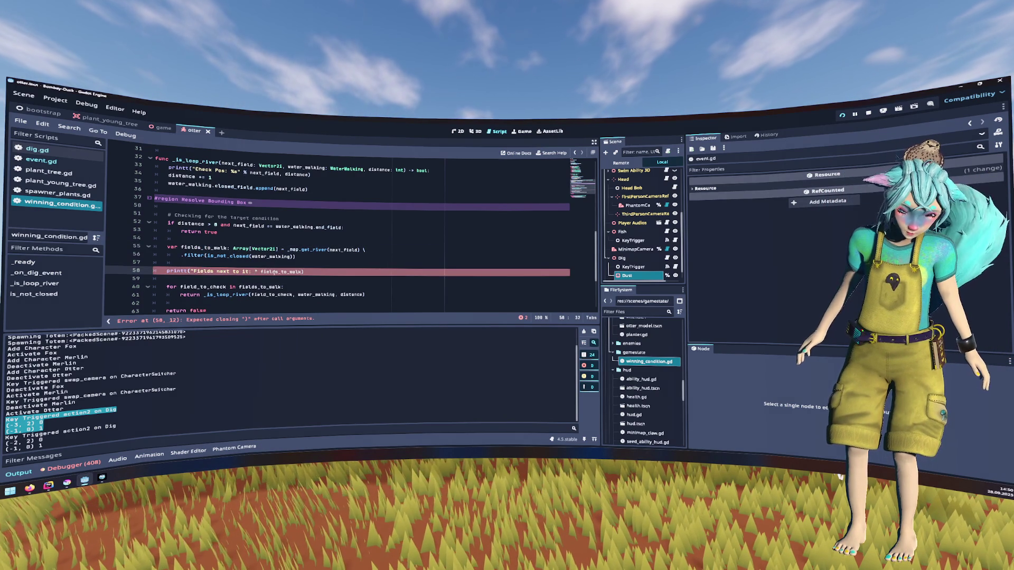
{"action": "type", "text": ","}
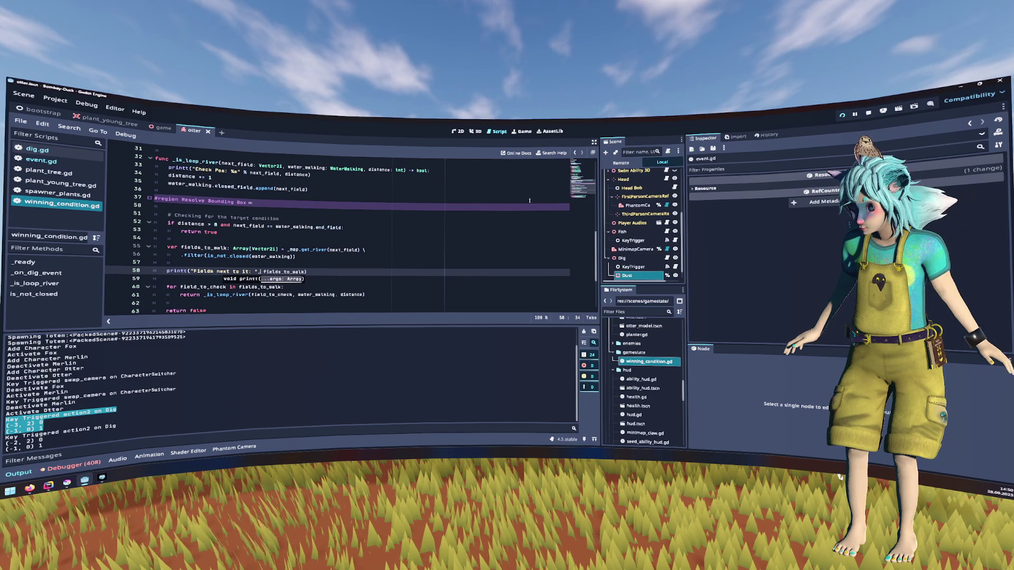
{"action": "left_click", "coordinate": [840, 116]}
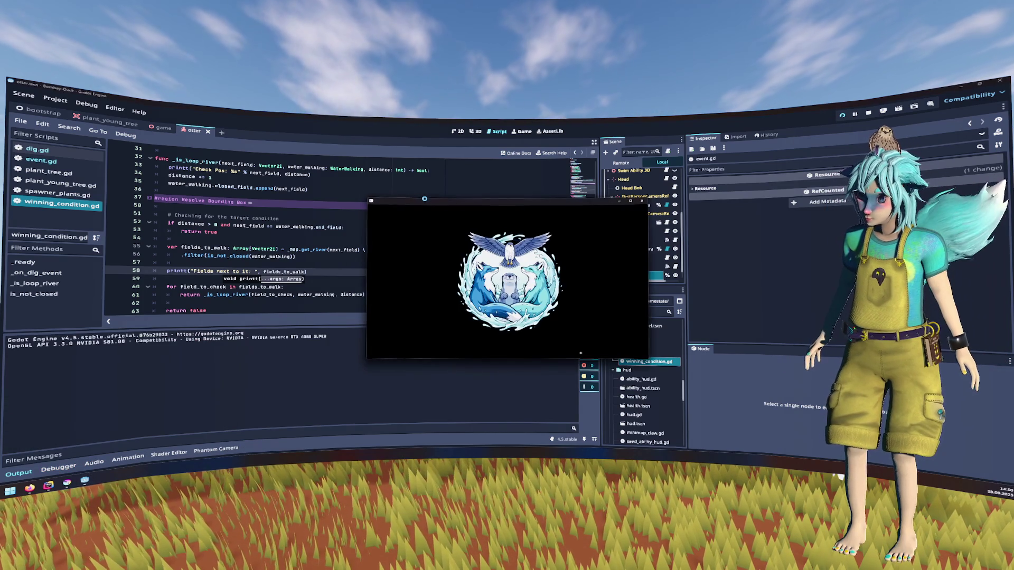
- Dig with the otter, compare the Check Pos and Fields next to it output, then stop the game
{"action": "key", "text": "Return"}
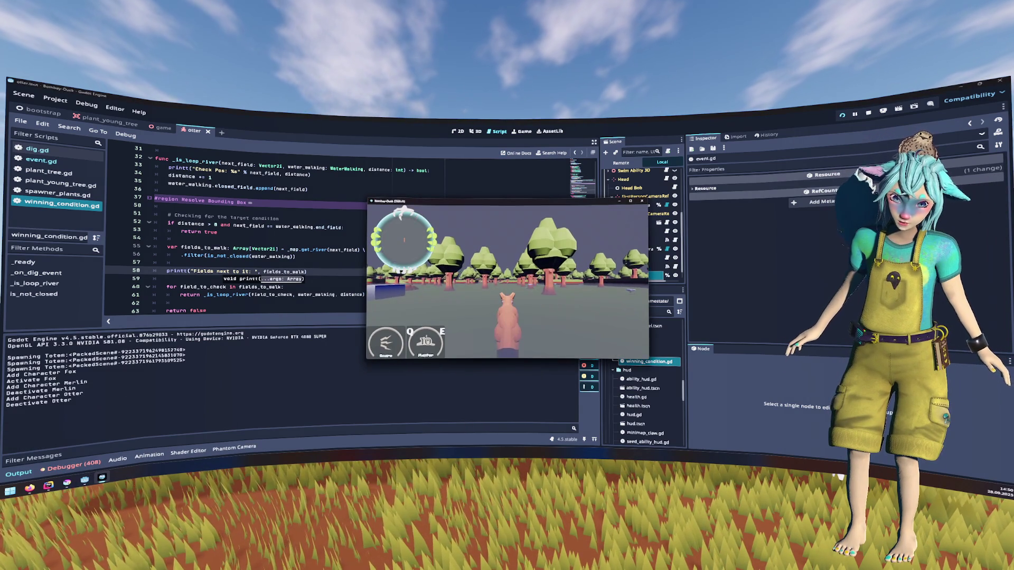
{"action": "key", "text": "Tab"}
{"action": "key", "text": "Tab"}
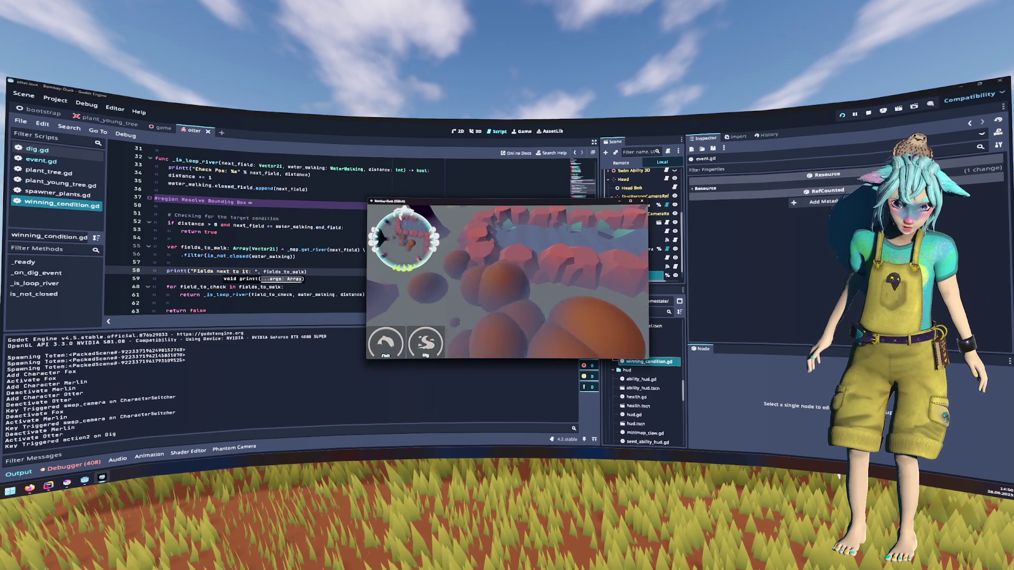
{"action": "key", "text": "e"}
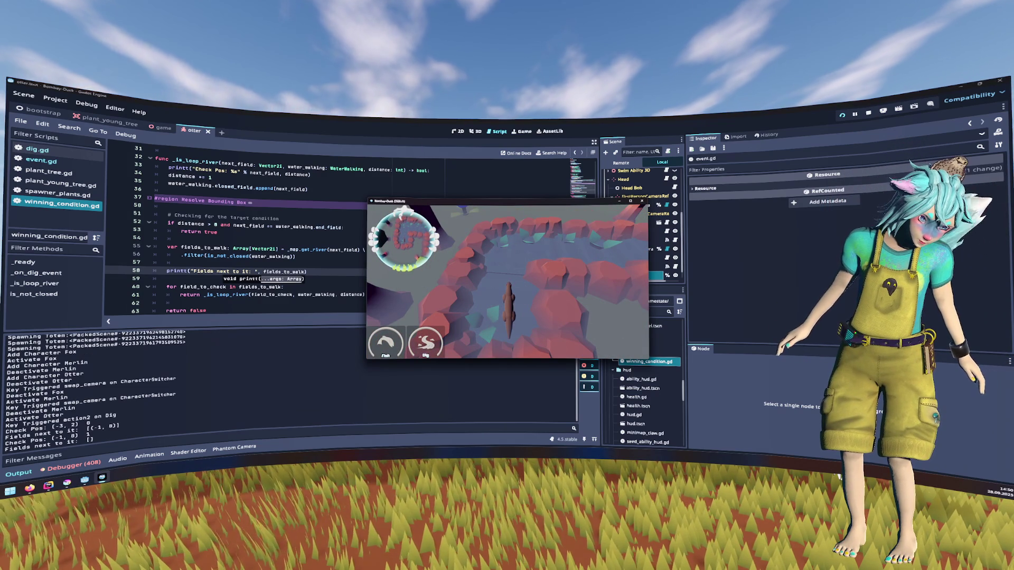
{"action": "key", "text": "alt+Tab"}
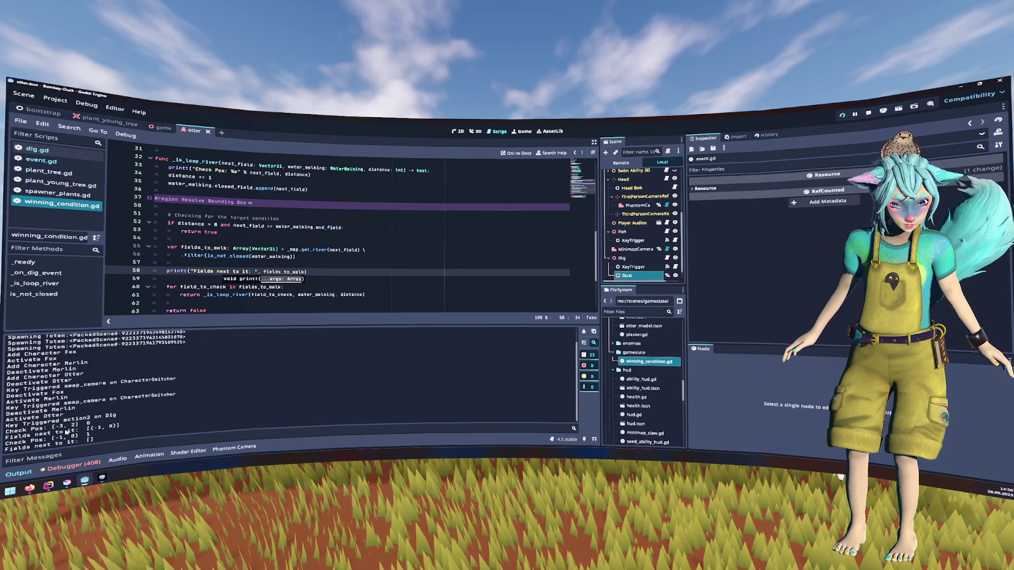
{"action": "key", "text": "alt+Tab"}
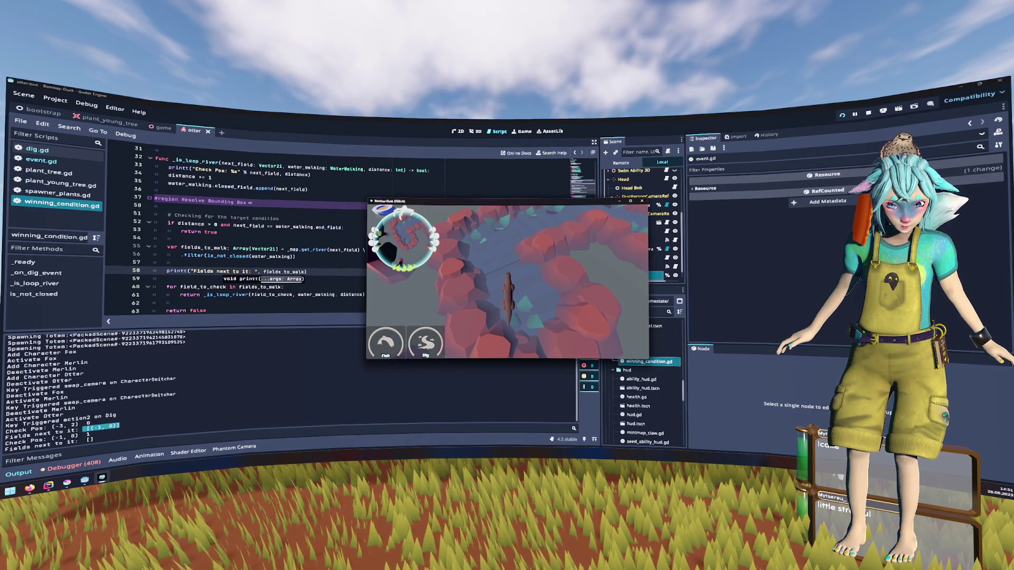
{"action": "key", "text": "alt+Tab"}
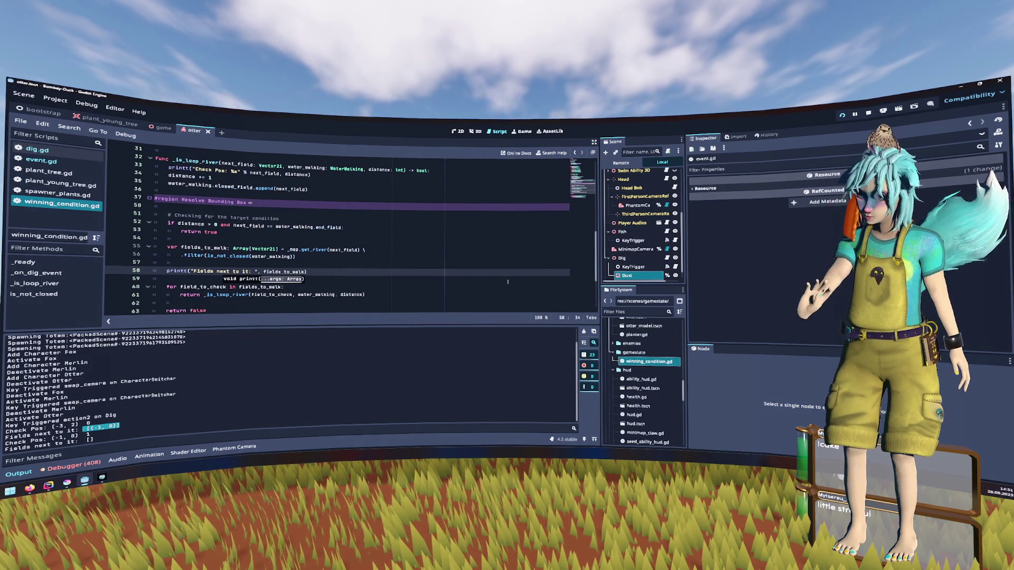
{"action": "key", "text": "alt+Tab"}
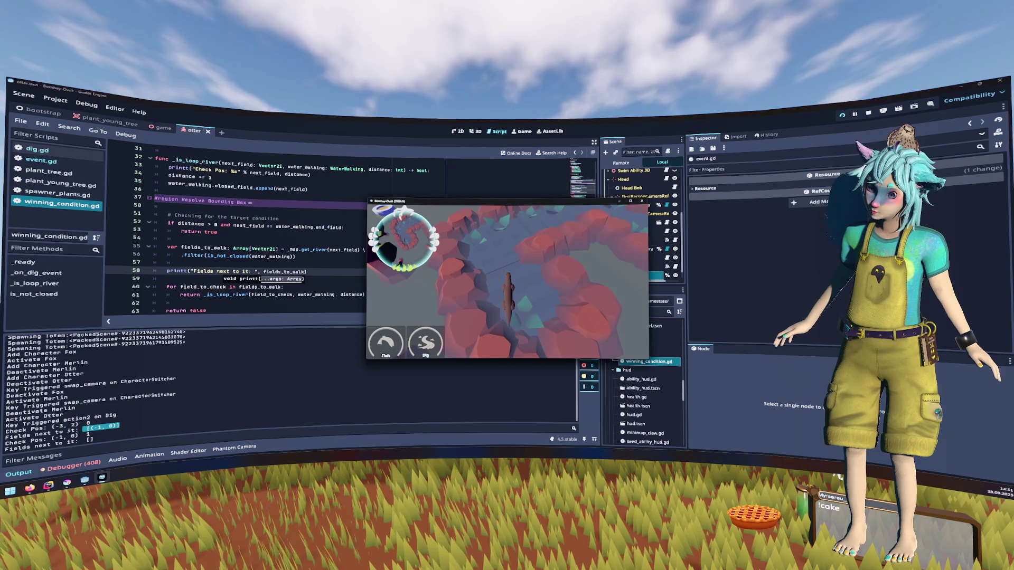
{"action": "key", "text": "alt+Tab"}
{"action": "left_click", "coordinate": [349, 239]}
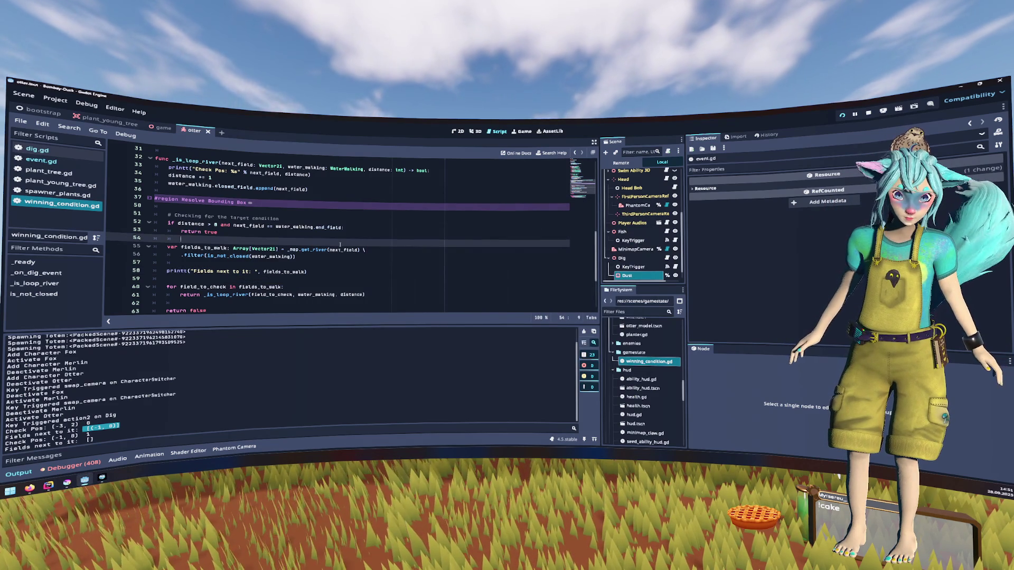
{"action": "left_click", "coordinate": [349, 261]}
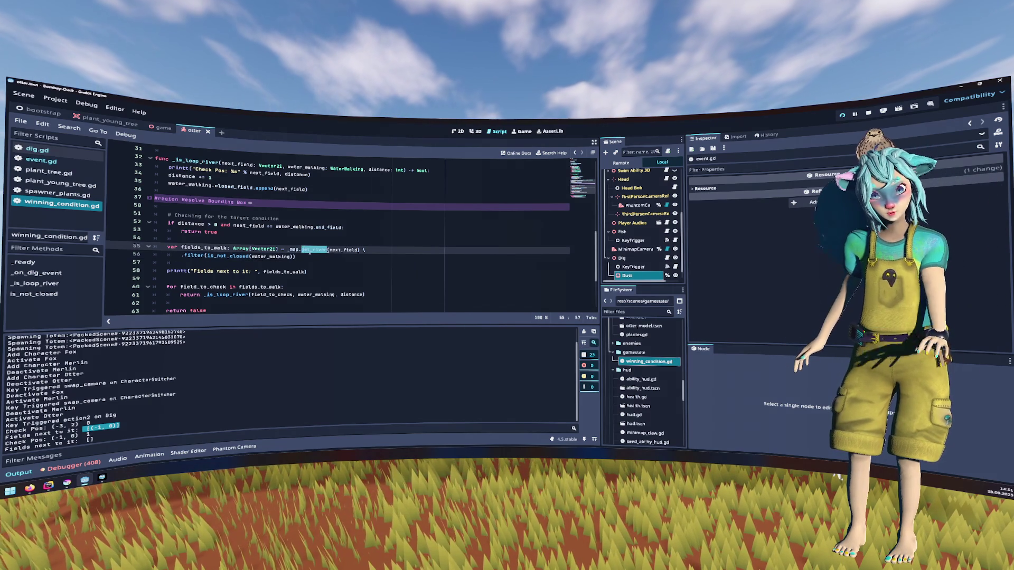
- Drop the backslash and .filter(is_not_closed(water_walking)) line from fields_to_walk, then rerun
{"action": "key", "text": "Up"}
{"action": "key", "text": "End"}
{"action": "key", "text": "BackSpace"}
{"action": "key", "text": "BackSpace"}
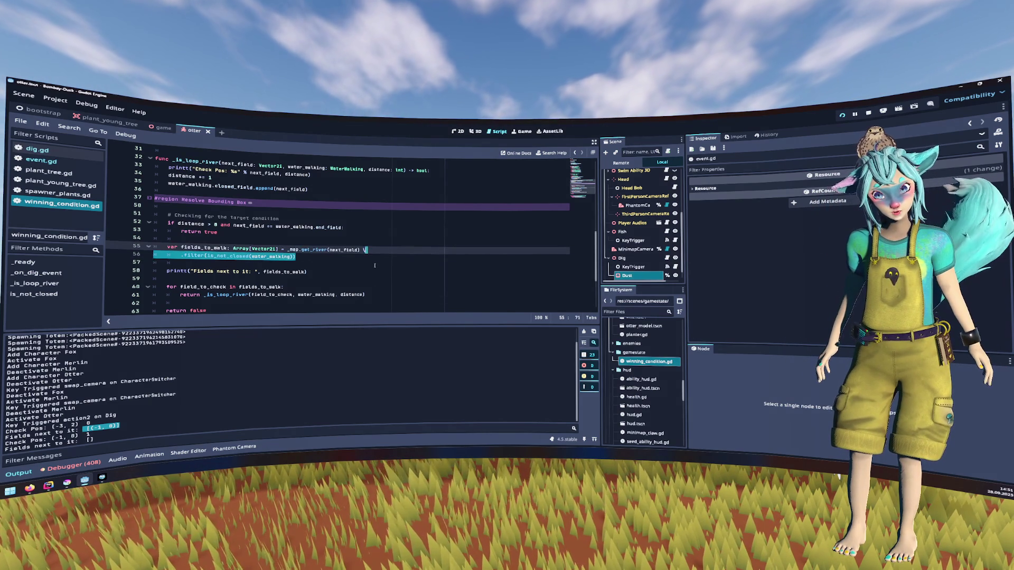
{"action": "key", "text": "shift+Down"}
{"action": "key", "text": "shift+End"}
{"action": "key", "text": "Delete"}
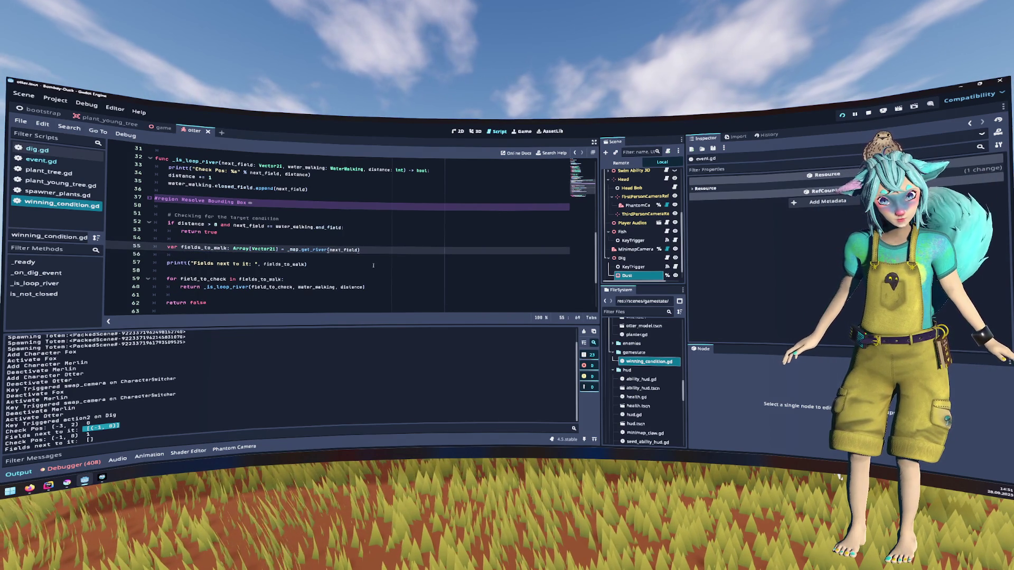
{"action": "key", "text": "F5"}
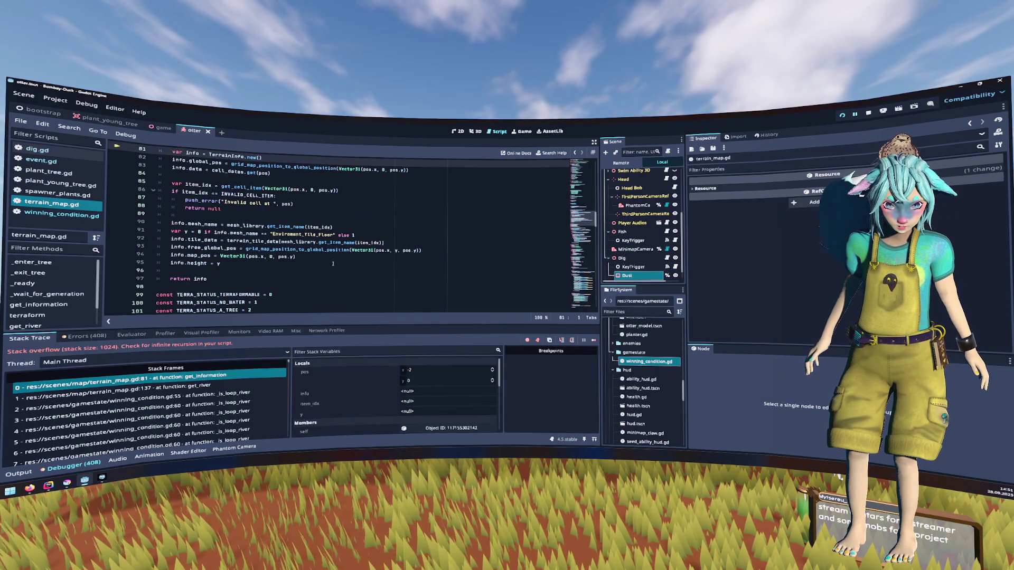
- Show the printed Check Pos output and select the repeating check lines in the log
{"action": "left_click", "coordinate": [19, 473]}
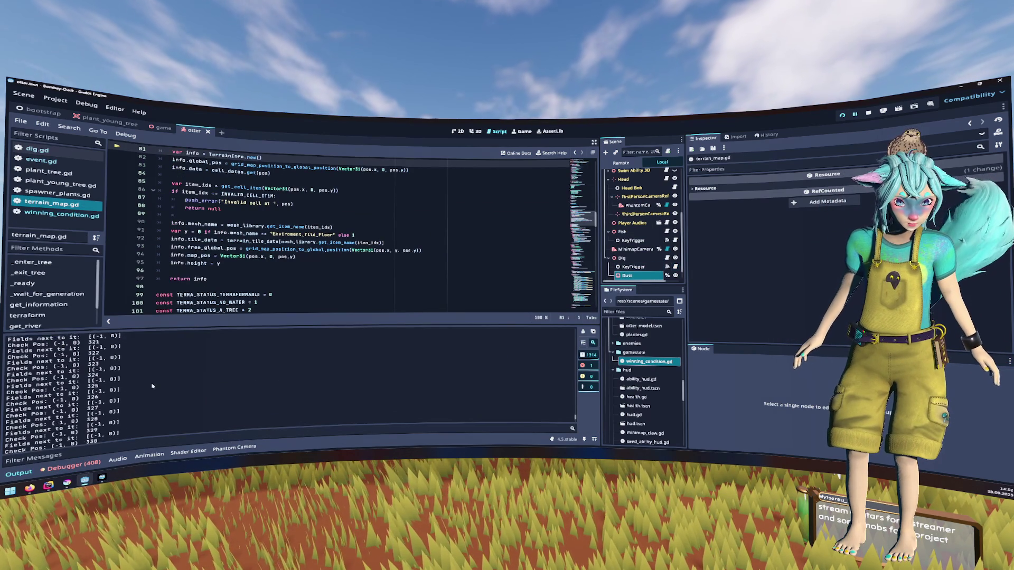
{"action": "scroll", "coordinate": [152, 387], "scroll_direction": "up", "scroll_amount": 20}
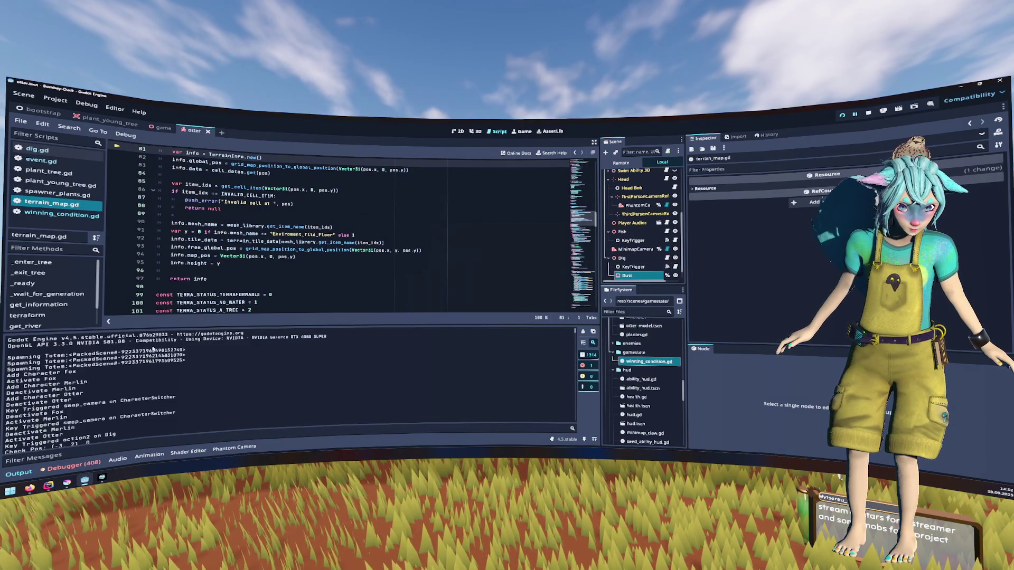
{"action": "scroll", "coordinate": [154, 348], "scroll_direction": "down", "scroll_amount": 2}
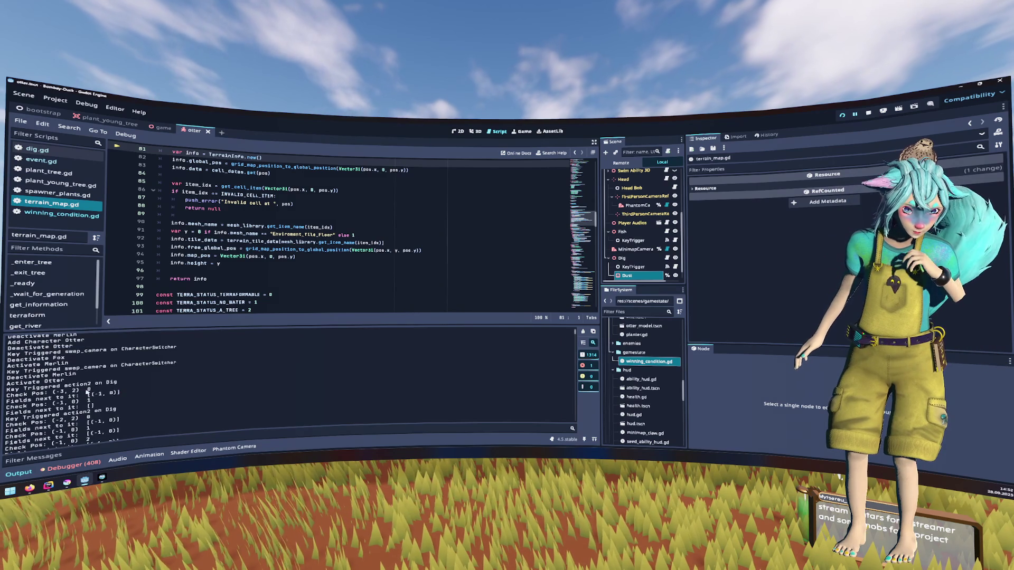
{"action": "scroll", "coordinate": [87, 392], "scroll_direction": "down", "scroll_amount": 3}
{"action": "left_click_drag", "start_coordinate": [94, 379], "coordinate": [19, 381]}
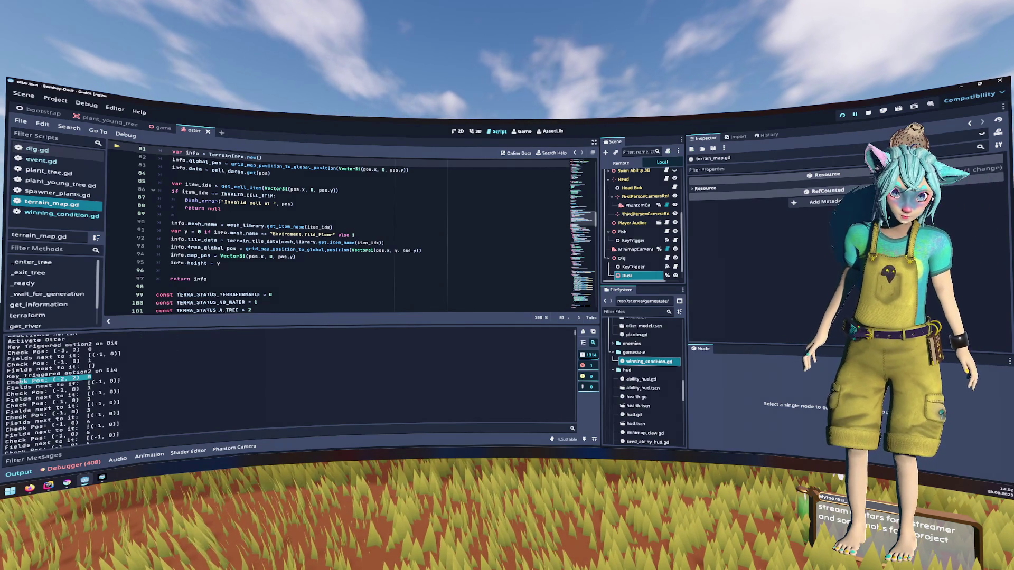
{"action": "scroll", "coordinate": [105, 416], "scroll_direction": "down", "scroll_amount": 2}
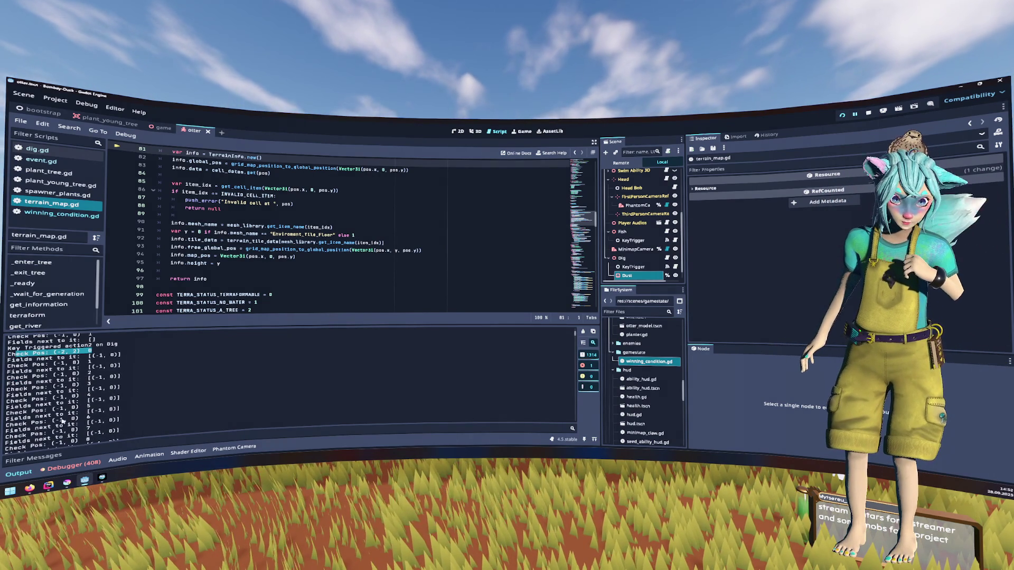
{"action": "left_click_drag", "start_coordinate": [55, 358], "coordinate": [89, 397]}
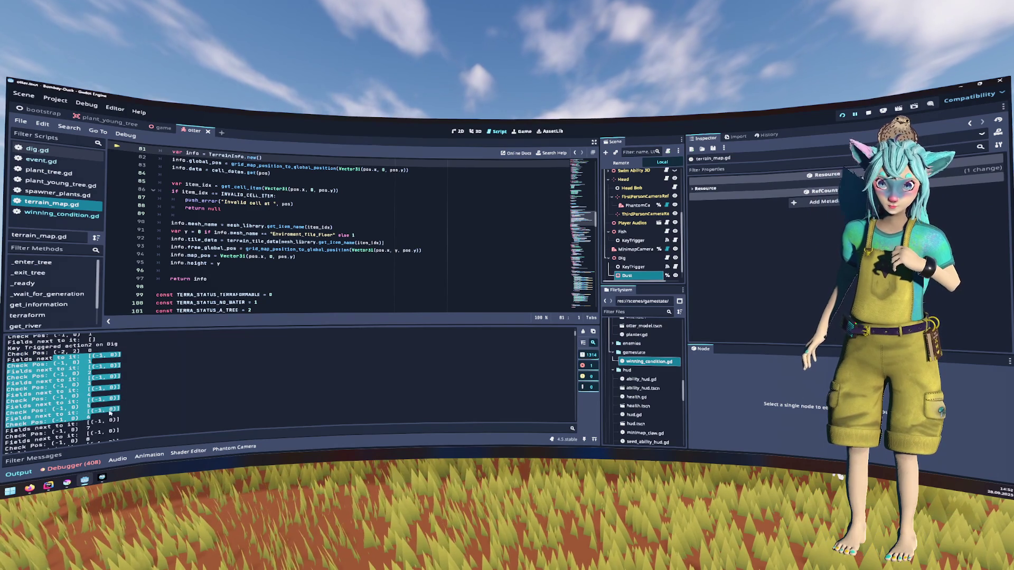
- Stop the running game with F8 and return to _is_loop_river in winning_condition.gd
{"action": "left_click", "coordinate": [257, 262]}
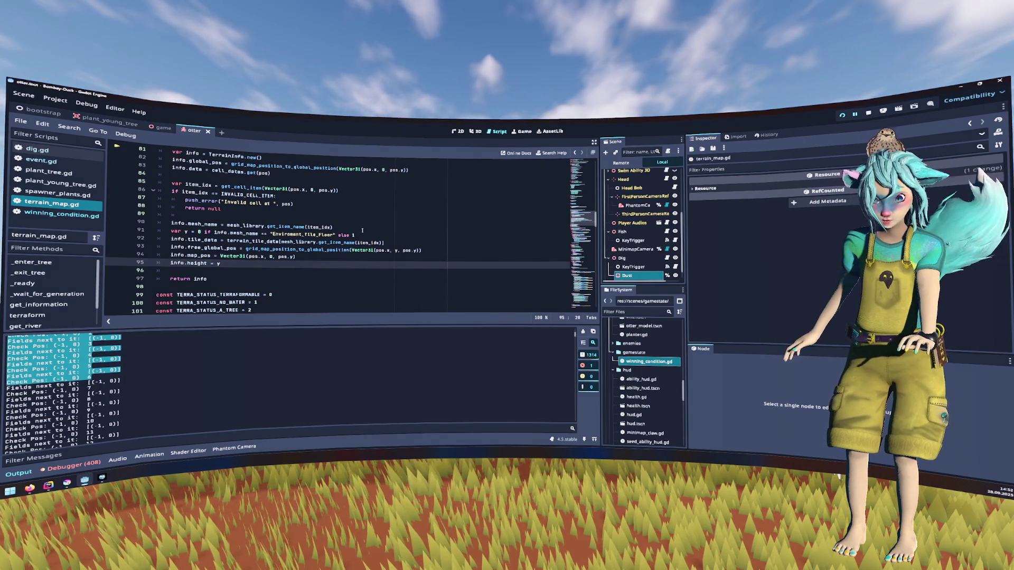
{"action": "key", "text": "F8"}
{"action": "key", "text": "Up"}
{"action": "key", "text": "Up"}
{"action": "key", "text": "Up"}
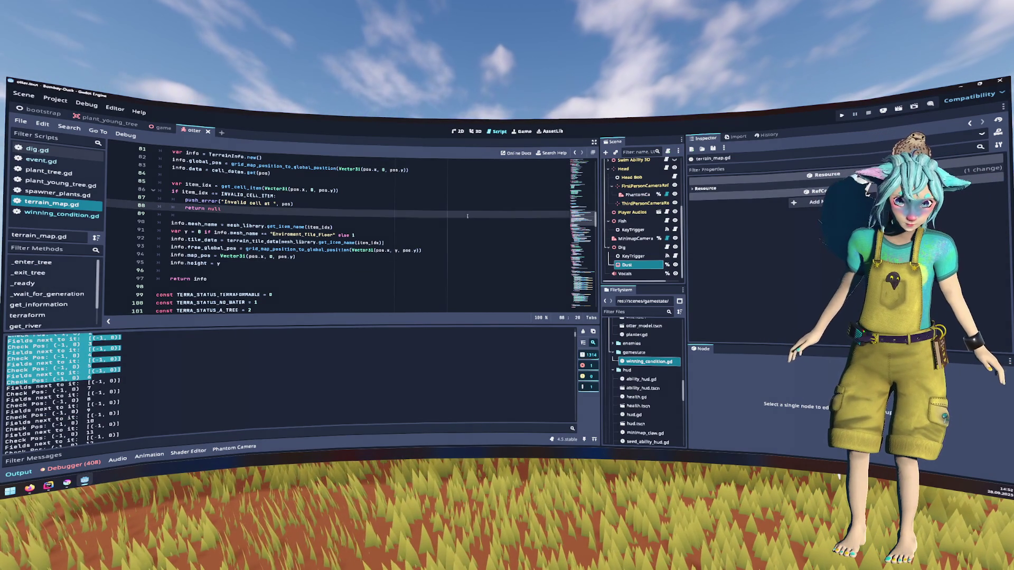
{"action": "key", "text": "alt+Left"}
{"action": "key", "text": "alt+Left"}
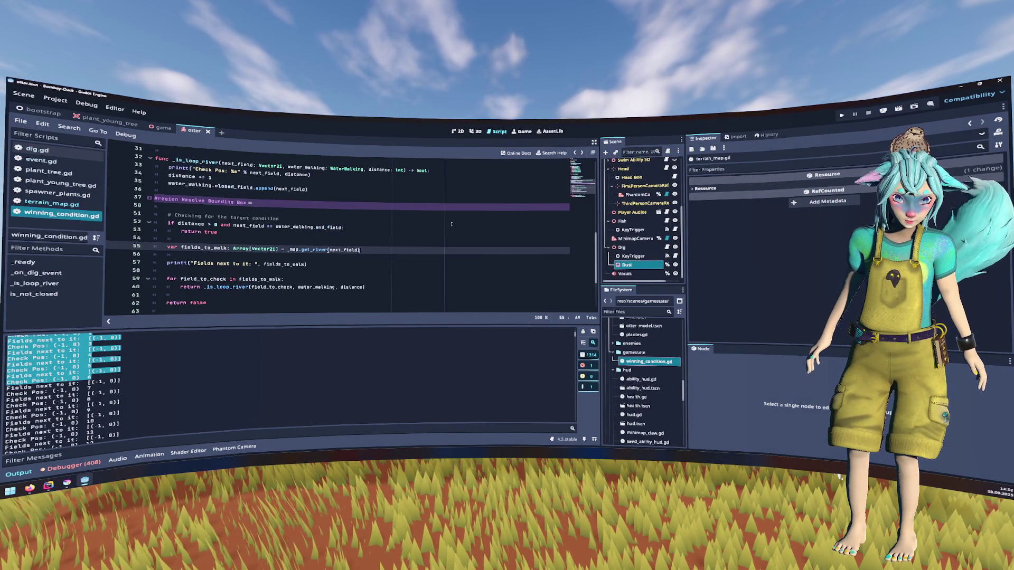
- Jump from the loop check code to the get_river definition in terrain_map.gd
{"action": "left_click", "coordinate": [447, 221]}
{"action": "scroll", "coordinate": [349, 237], "scroll_direction": "down", "scroll_amount": 4}
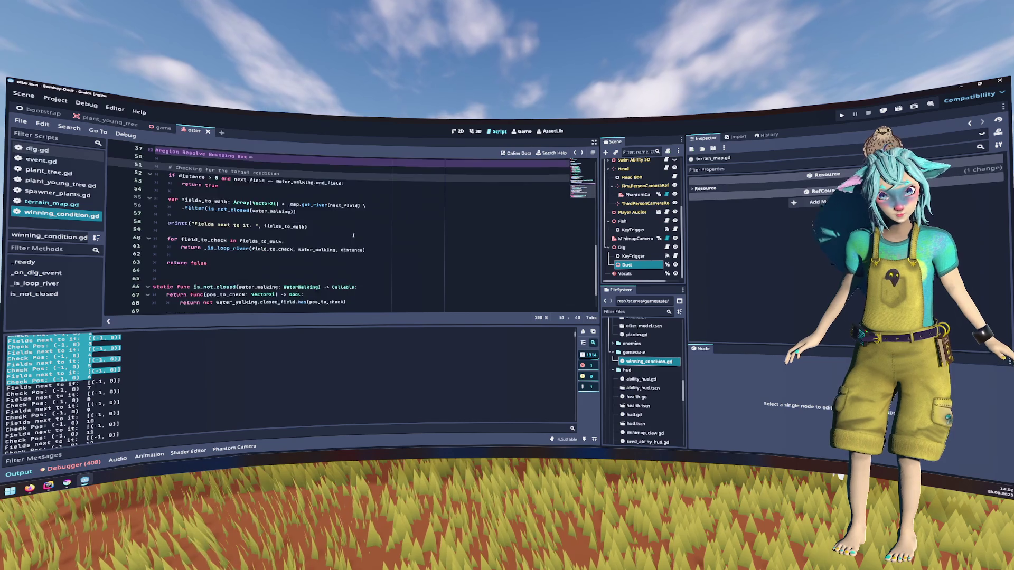
{"action": "left_click", "coordinate": [281, 264]}
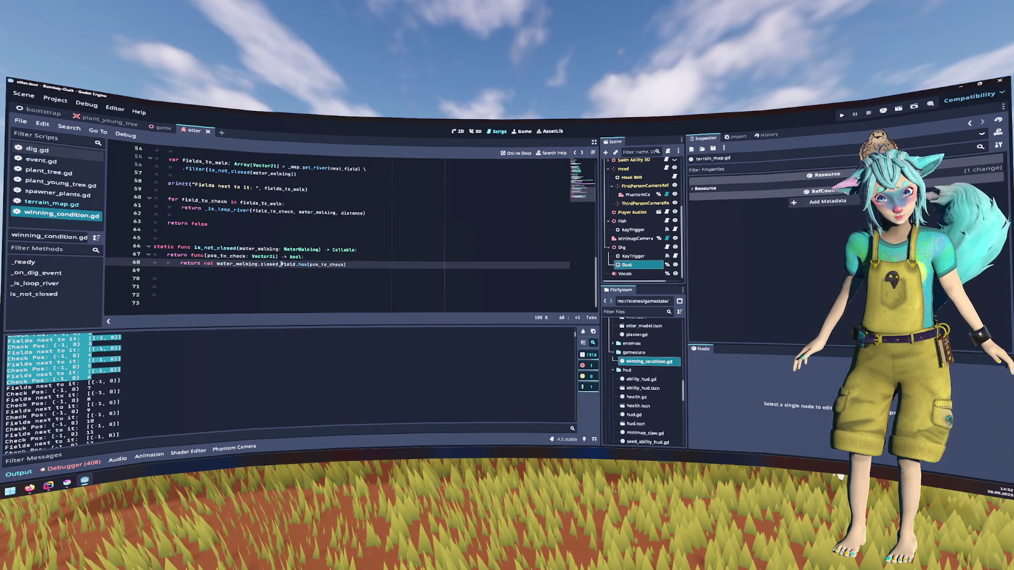
{"action": "scroll", "coordinate": [211, 257], "scroll_direction": "up", "scroll_amount": 5}
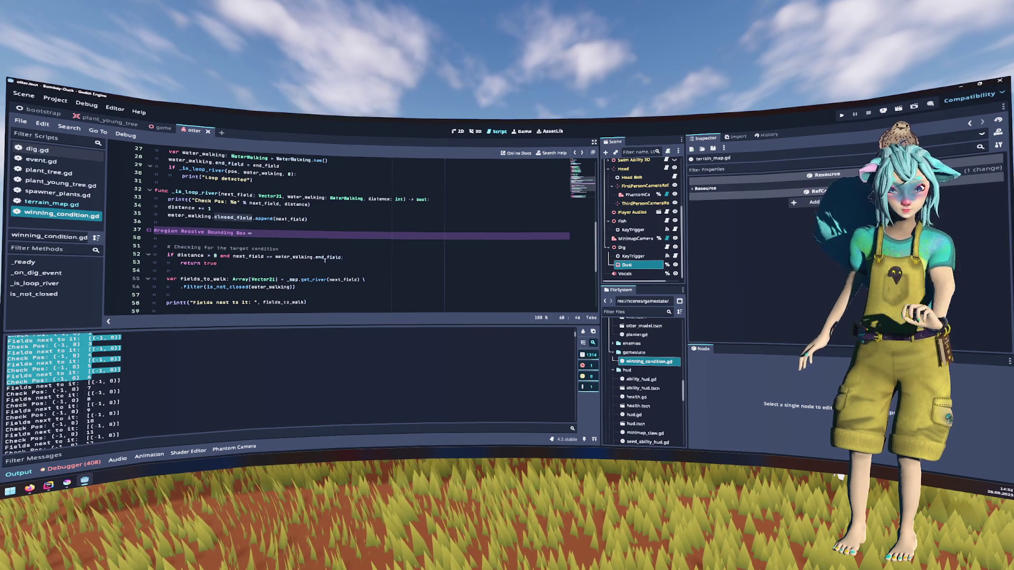
{"action": "left_click", "coordinate": [312, 279], "text": "ctrl"}
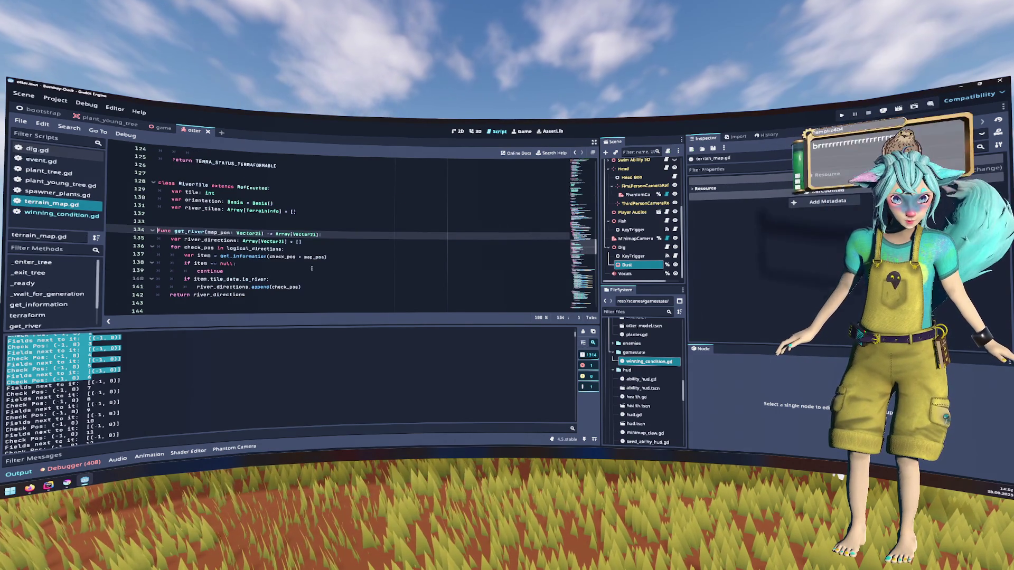
- Review get_river's logical_directions and check_pos logic, then save and run the project
{"action": "double_click", "coordinate": [254, 248]}
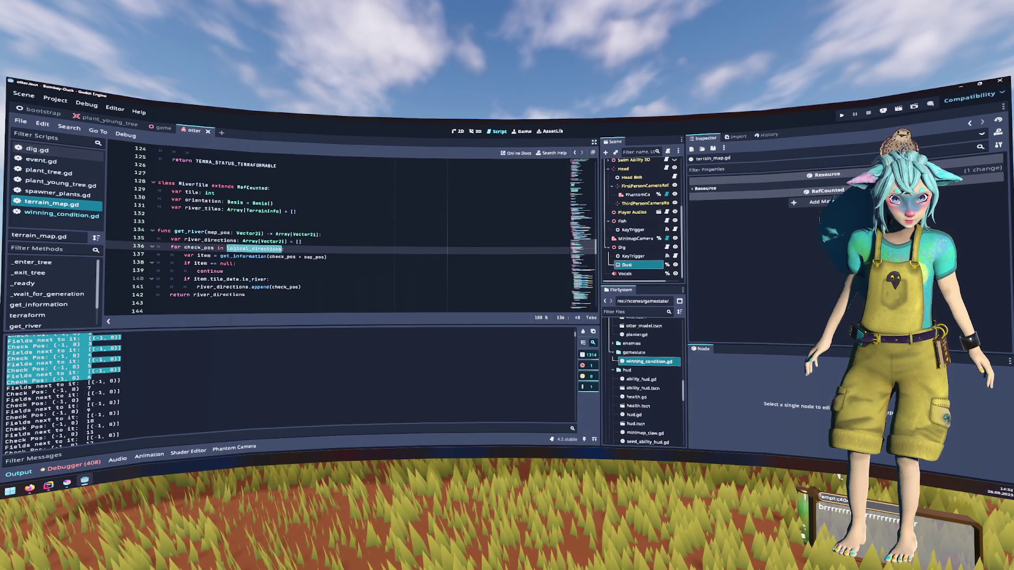
{"action": "double_click", "coordinate": [283, 257]}
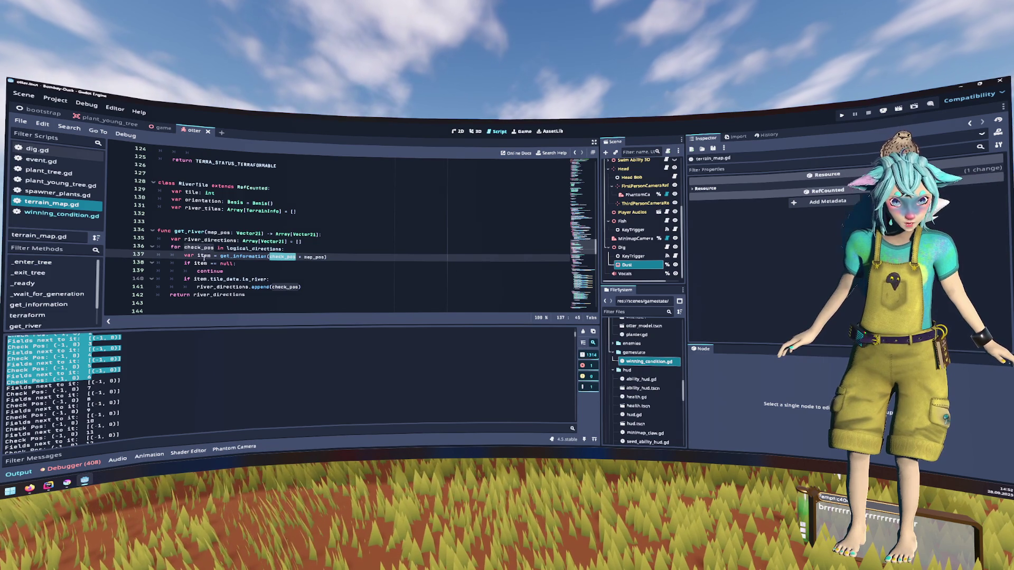
{"action": "left_click", "coordinate": [197, 271]}
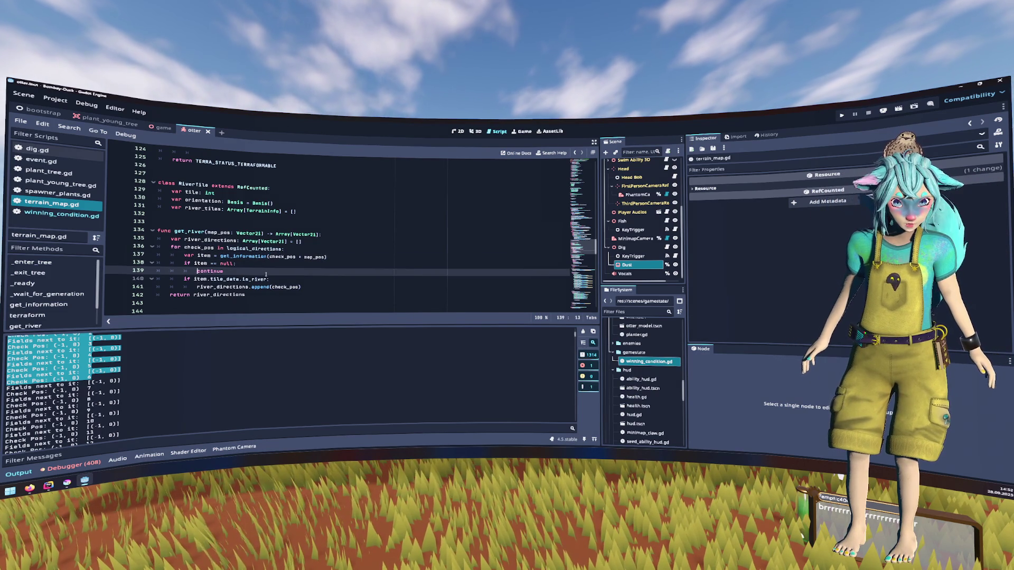
{"action": "key", "text": "Down"}
{"action": "key", "text": "Down"}
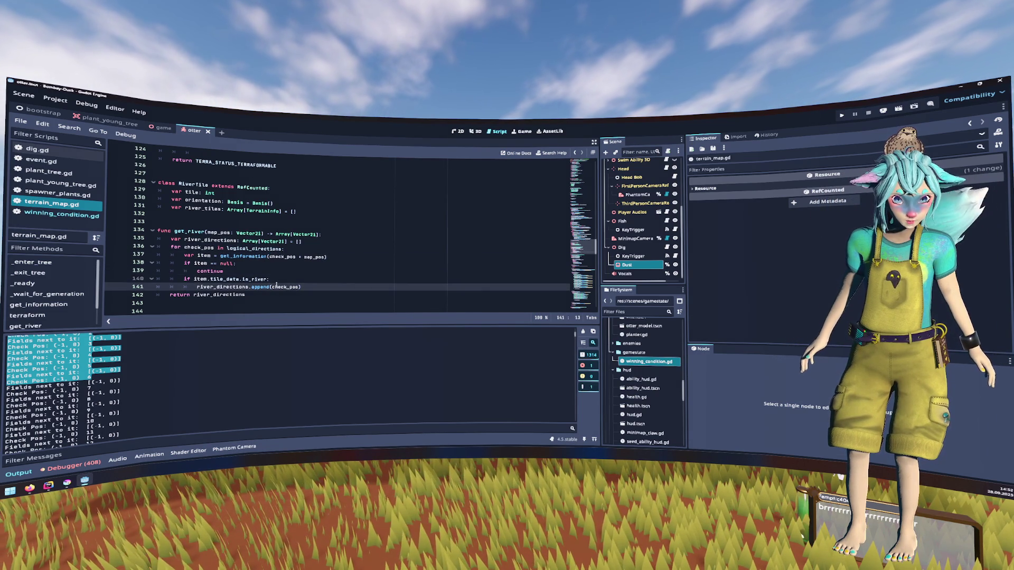
{"action": "left_click_drag", "start_coordinate": [268, 286], "coordinate": [367, 242]}
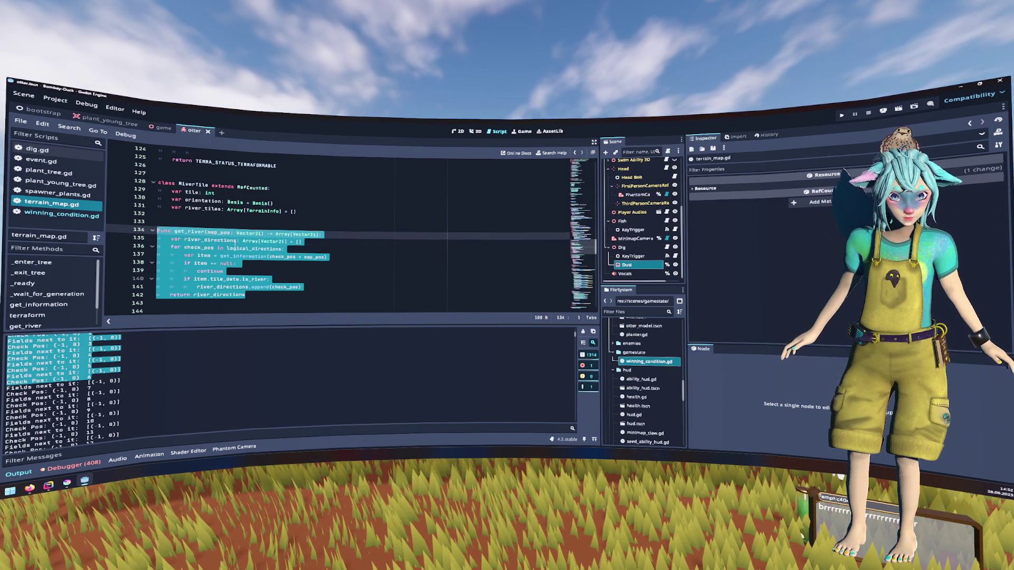
{"action": "left_click", "coordinate": [367, 242]}
{"action": "key", "text": "ctrl+s"}
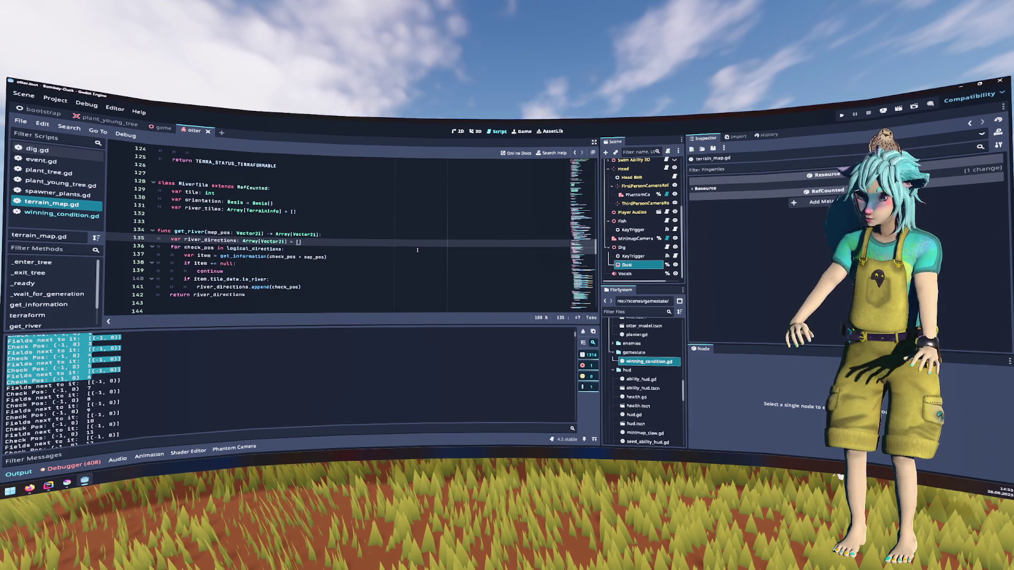
{"action": "left_click", "coordinate": [842, 116]}
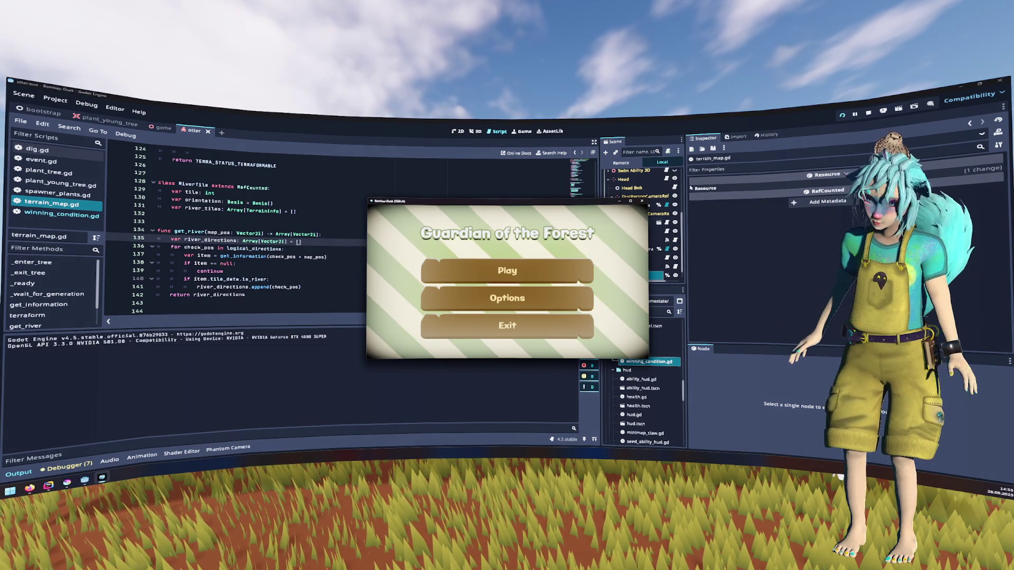
- Start the game, switch to the otter with Tab, and dig a river channel with it
{"action": "left_click", "coordinate": [507, 270]}
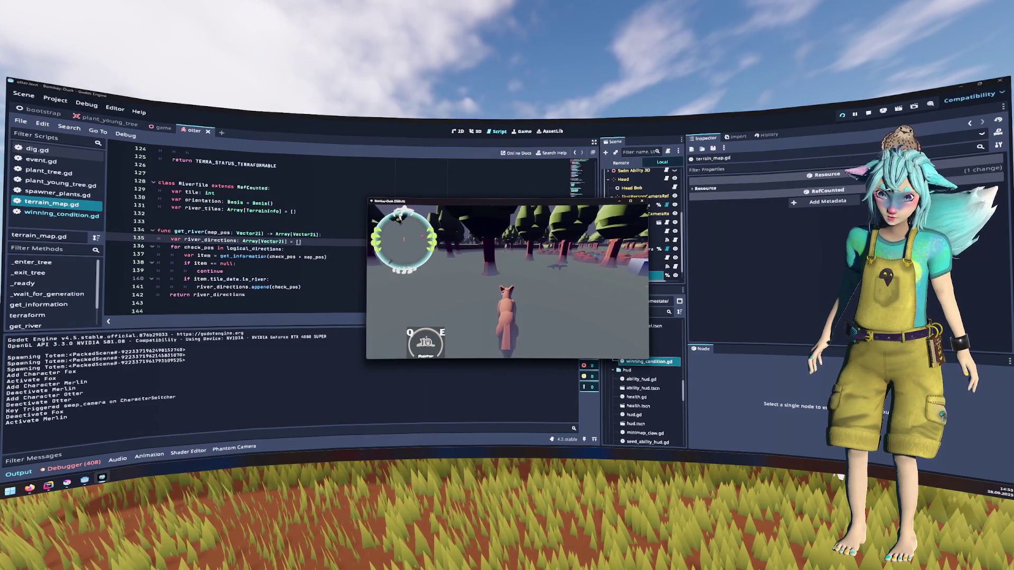
{"action": "key", "text": "Tab"}
{"action": "key", "text": "Tab"}
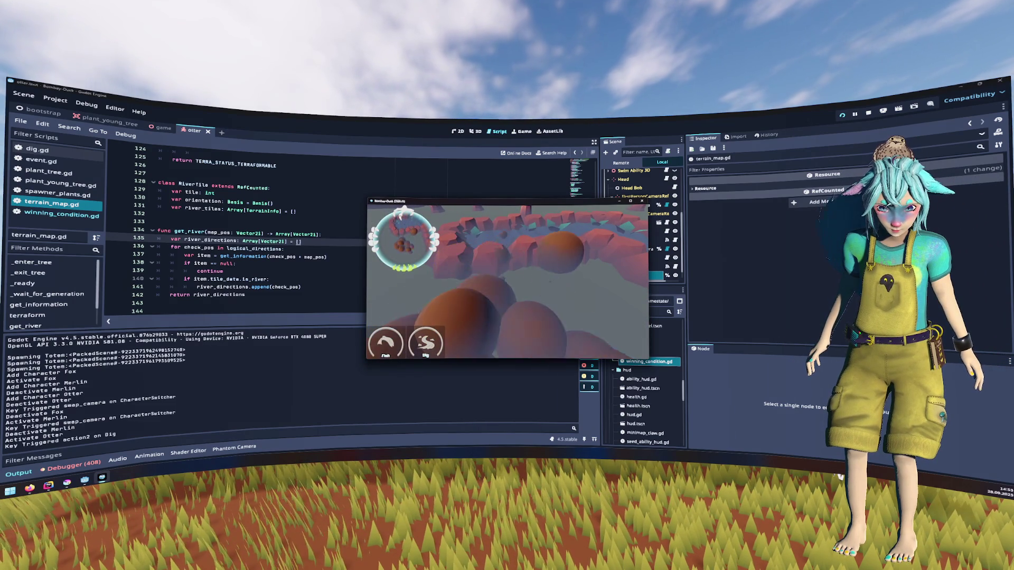
{"action": "key", "text": "2"}
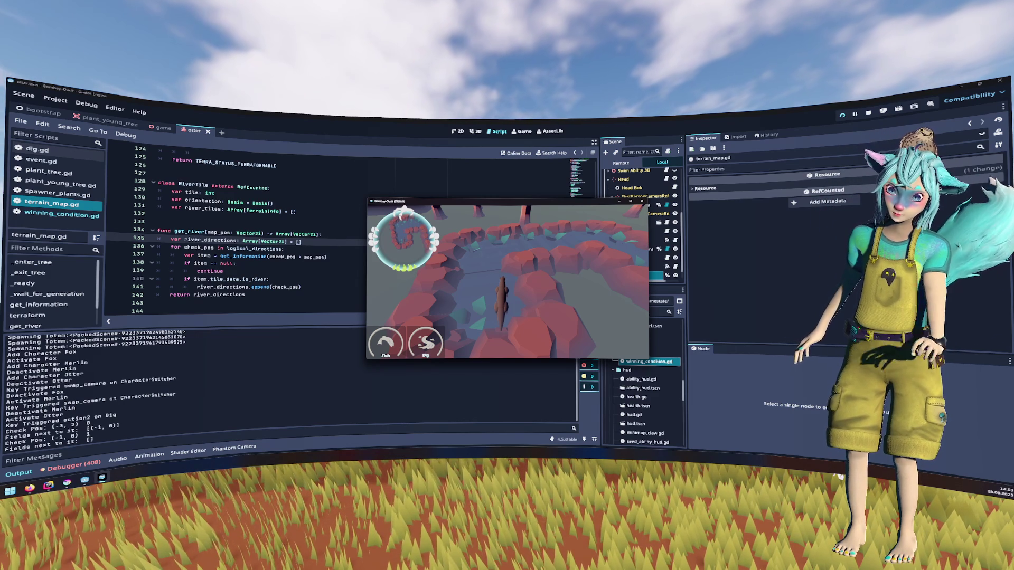
{"action": "key", "text": "alt+Tab"}
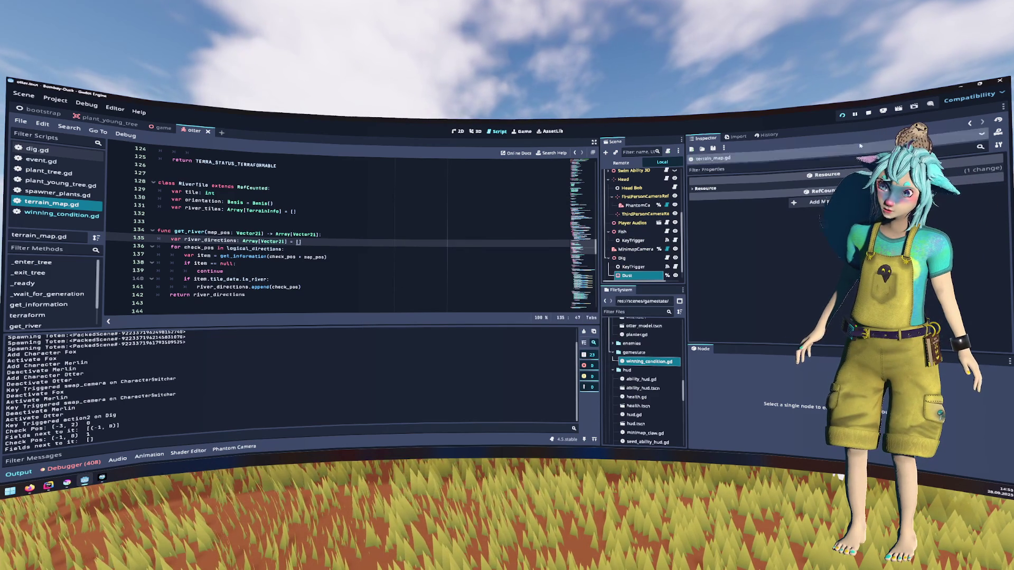
- Stop the game, save, and open the hud scene with its Minimap node selected
{"action": "key", "text": "F8"}
{"action": "key", "text": "ctrl+s"}
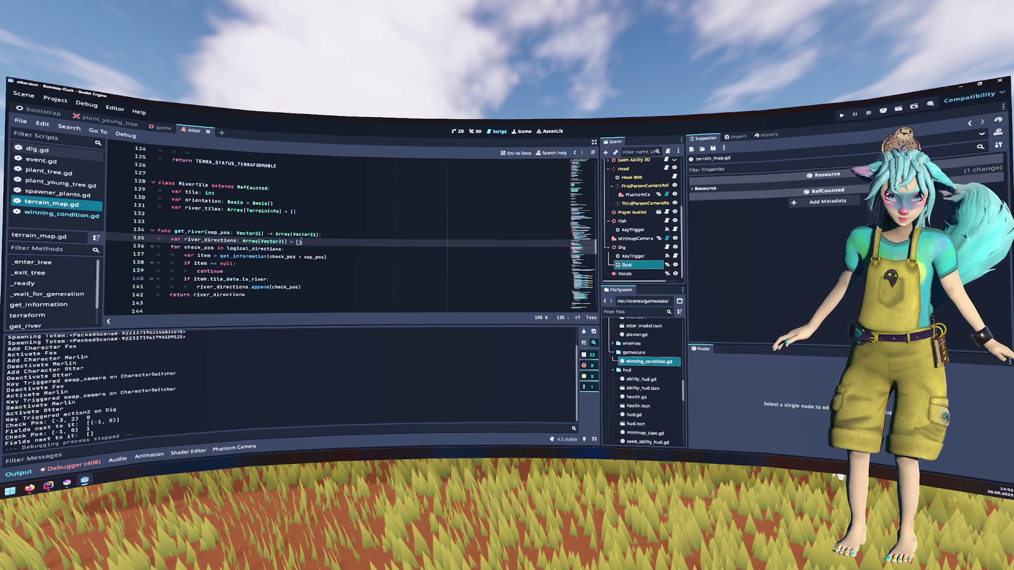
{"action": "left_click", "coordinate": [635, 238]}
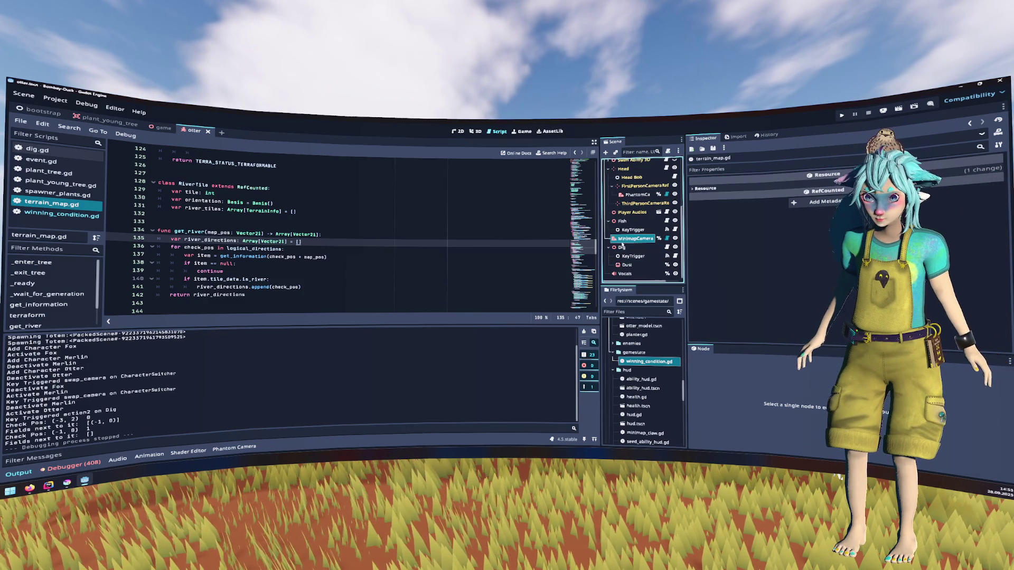
{"action": "left_click", "coordinate": [343, 234]}
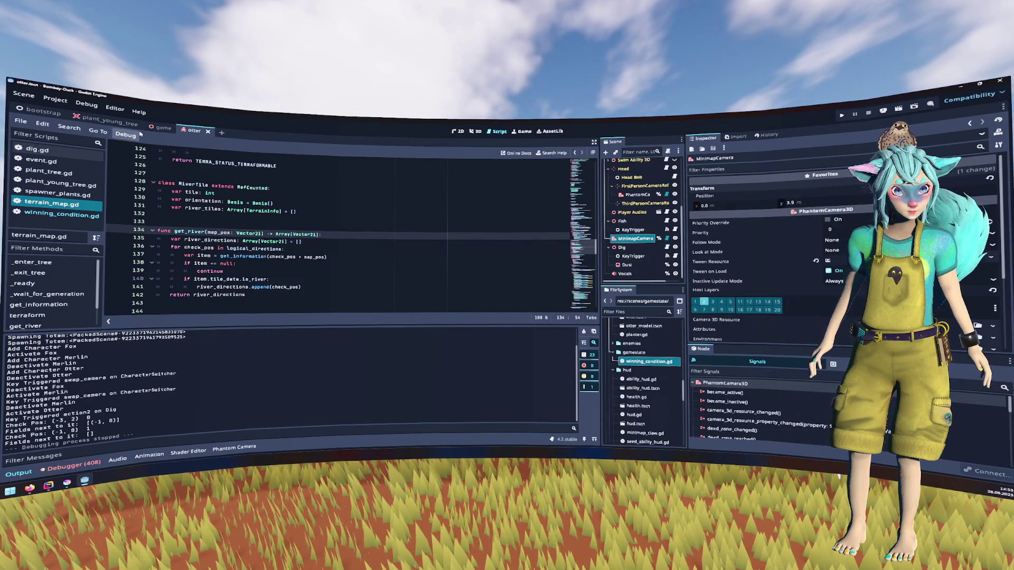
{"action": "left_click", "coordinate": [161, 128]}
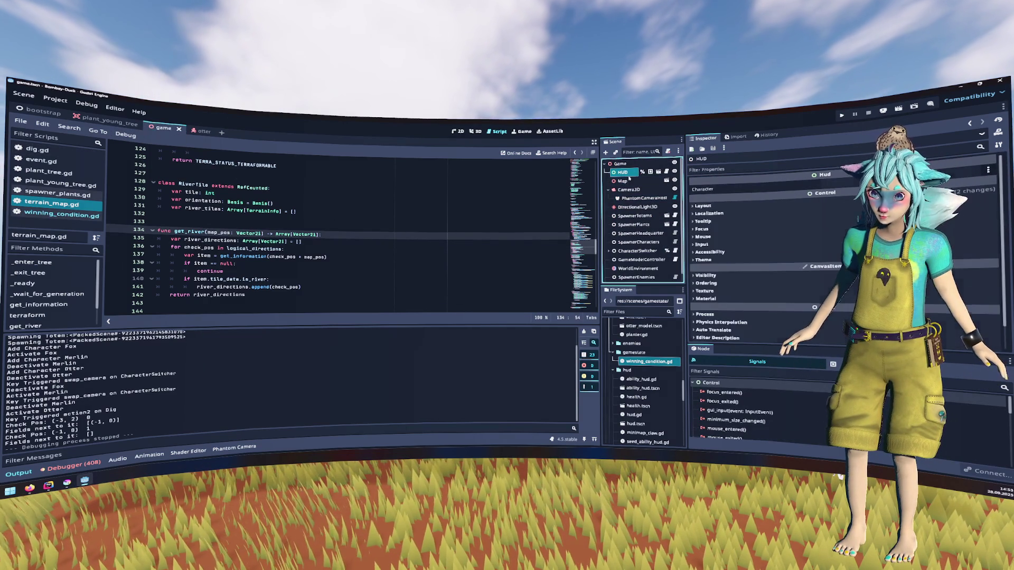
{"action": "left_click", "coordinate": [627, 182]}
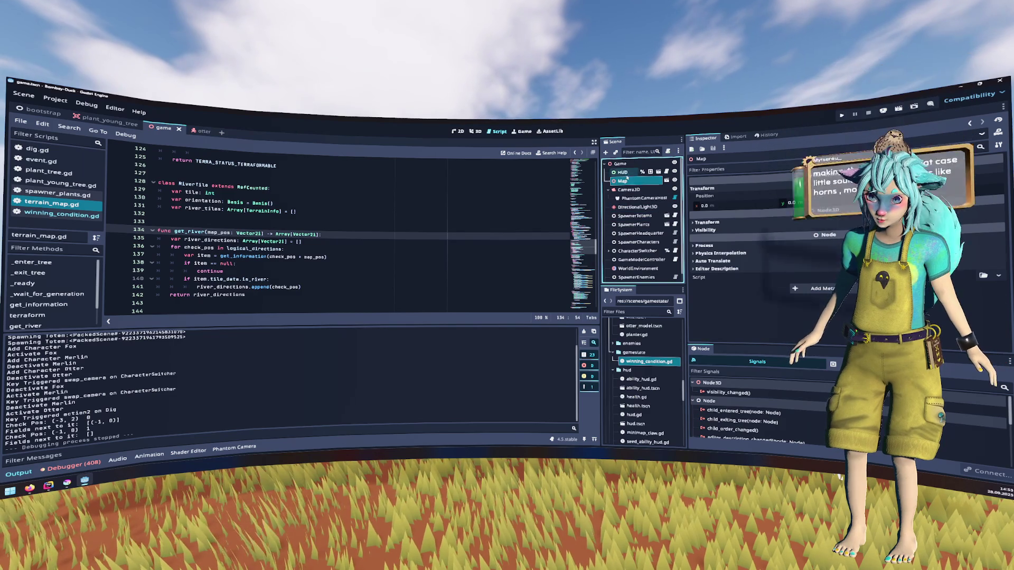
{"action": "left_click", "coordinate": [650, 172]}
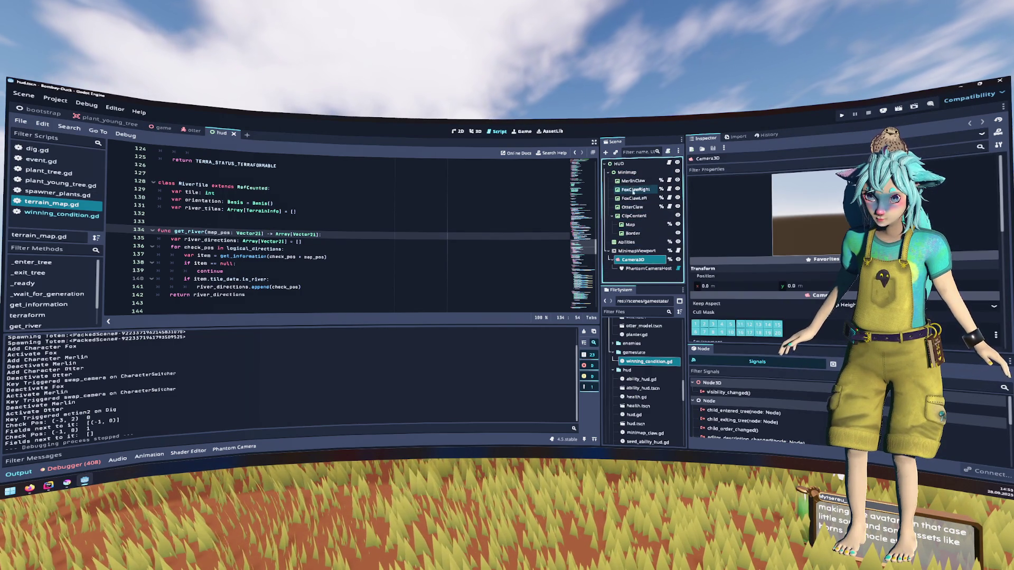
{"action": "left_click", "coordinate": [628, 173]}
- Add a Label child under Minimap and anchor it across the bottom edge
{"action": "right_click", "coordinate": [627, 172]}
{"action": "left_click", "coordinate": [643, 181]}
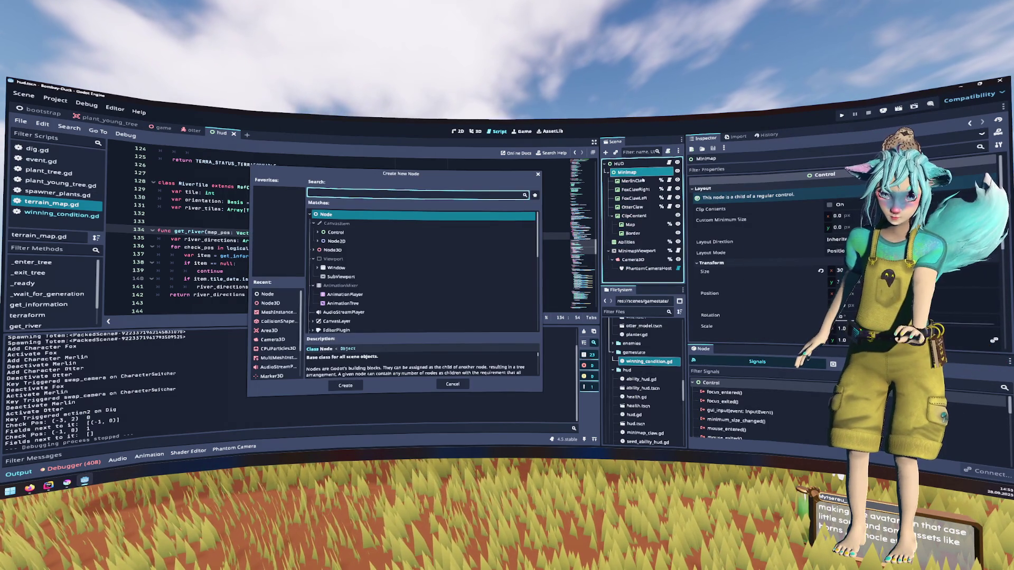
{"action": "type", "text": "label"}
{"action": "key", "text": "Return"}
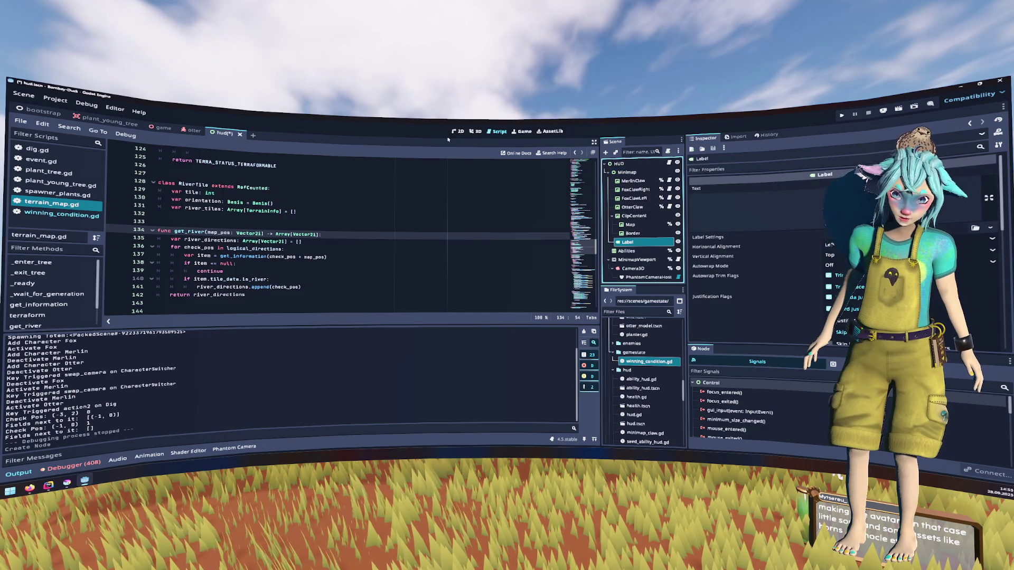
{"action": "left_click", "coordinate": [475, 131]}
{"action": "left_click", "coordinate": [457, 131]}
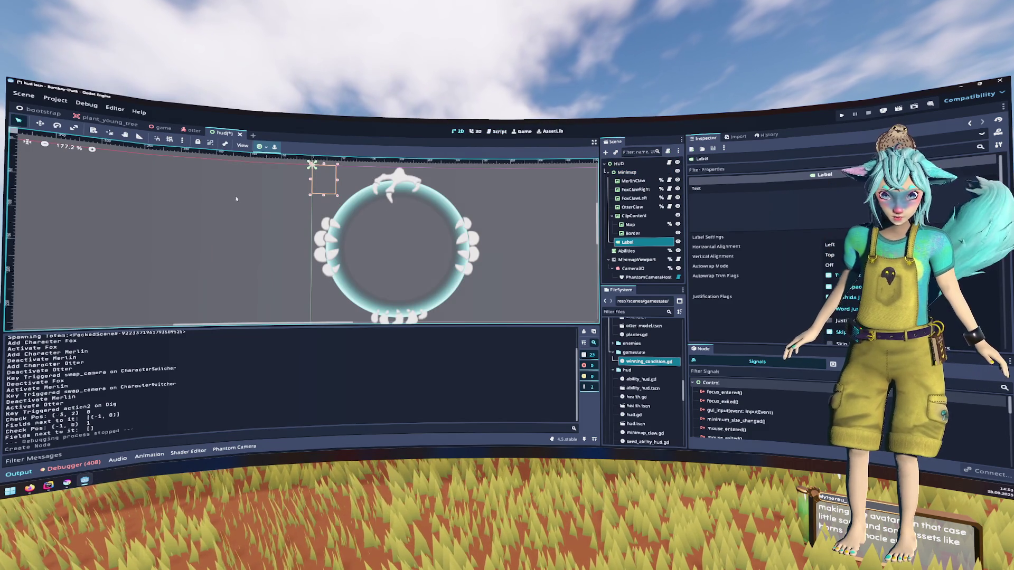
{"action": "left_click", "coordinate": [260, 147]}
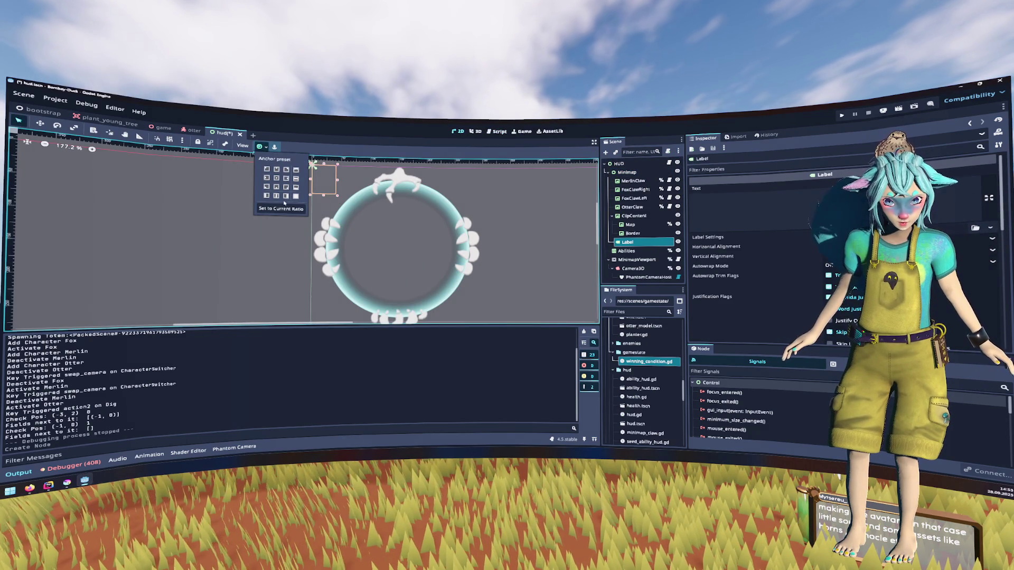
{"action": "left_click", "coordinate": [295, 187]}
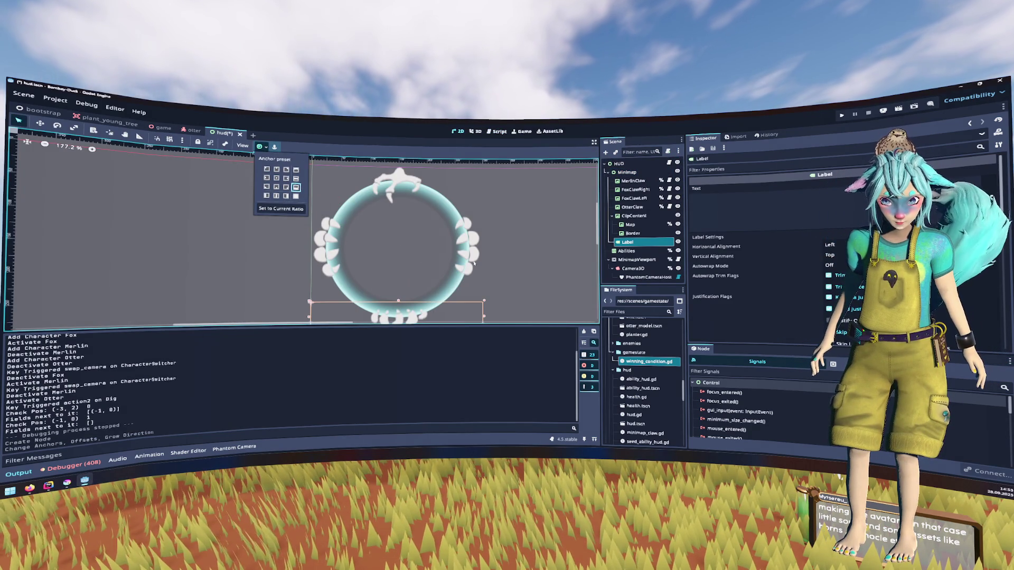
- Set the new Label's text to '20 /20'
{"action": "left_click", "coordinate": [618, 164]}
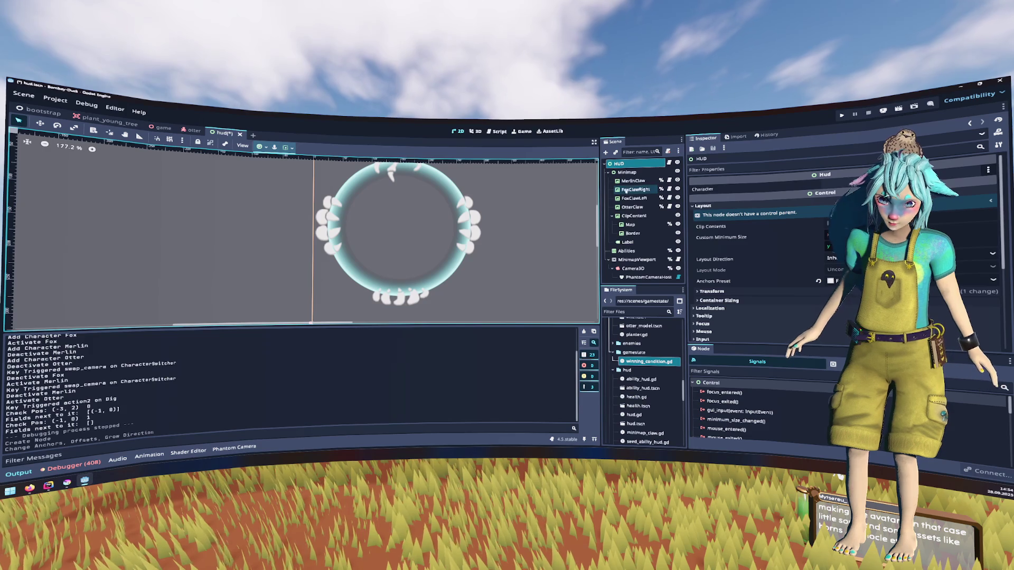
{"action": "left_click", "coordinate": [638, 243]}
{"action": "left_click", "coordinate": [751, 218]}
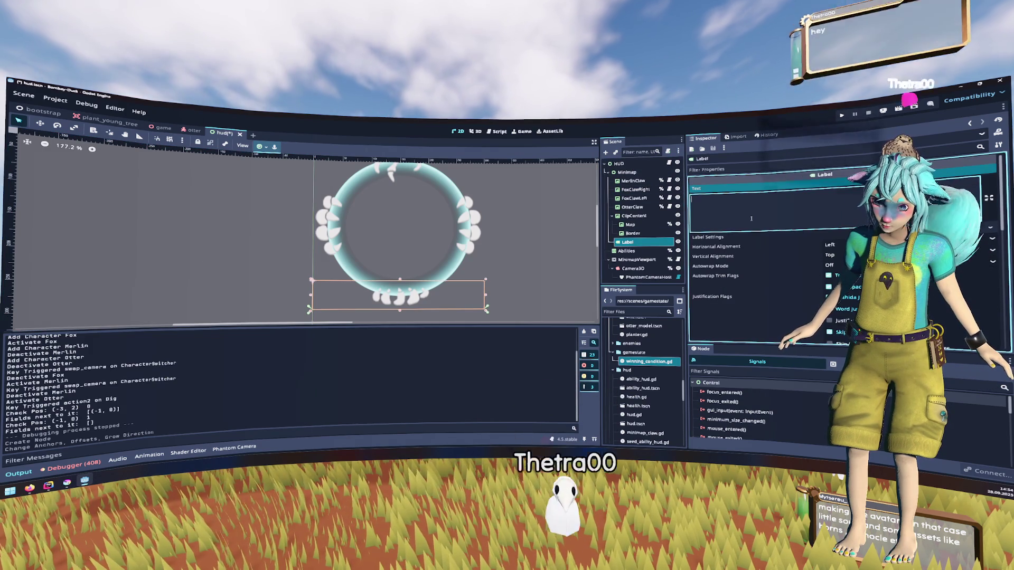
{"action": "type", "text": "20 /20"}
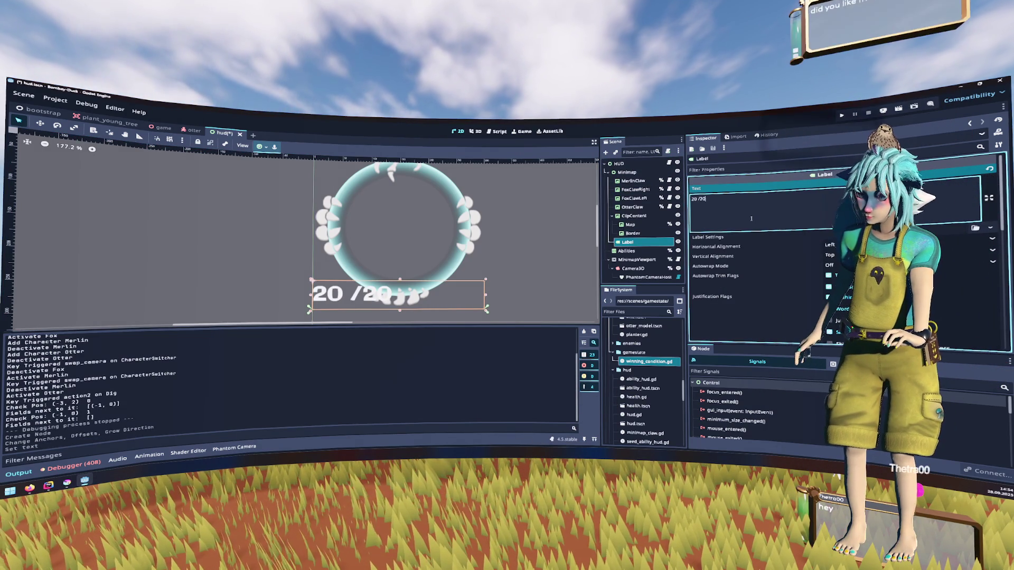
{"action": "scroll", "coordinate": [756, 261], "scroll_direction": "down", "scroll_amount": 2}
{"action": "key", "text": "Tab"}
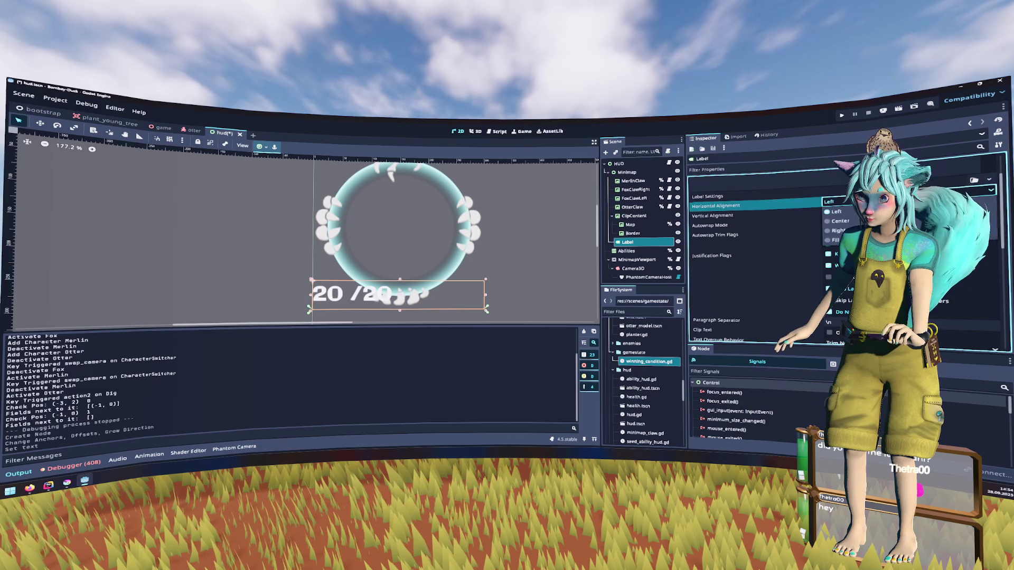
- Give the Label new LabelSettings with outline size 5 and centre its horizontal alignment
{"action": "left_click", "coordinate": [948, 204]}
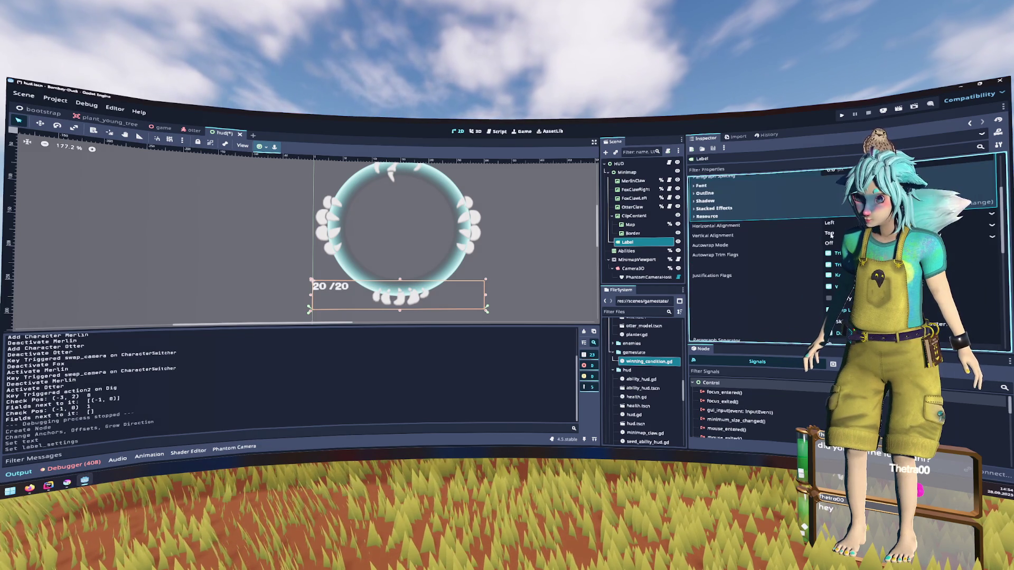
{"action": "left_click", "coordinate": [704, 193]}
{"action": "left_click", "coordinate": [840, 197]}
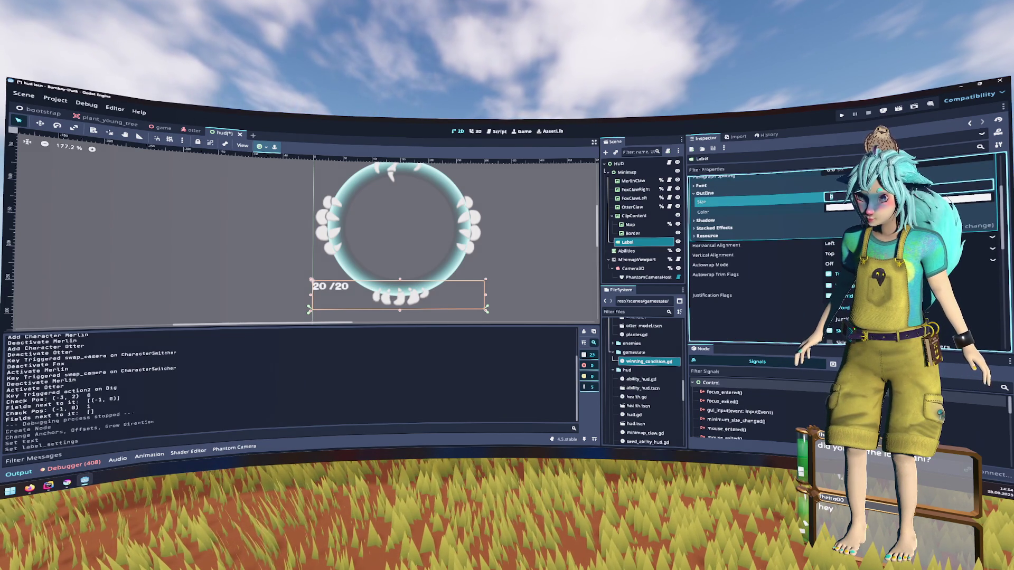
{"action": "type", "text": "5"}
{"action": "key", "text": "Return"}
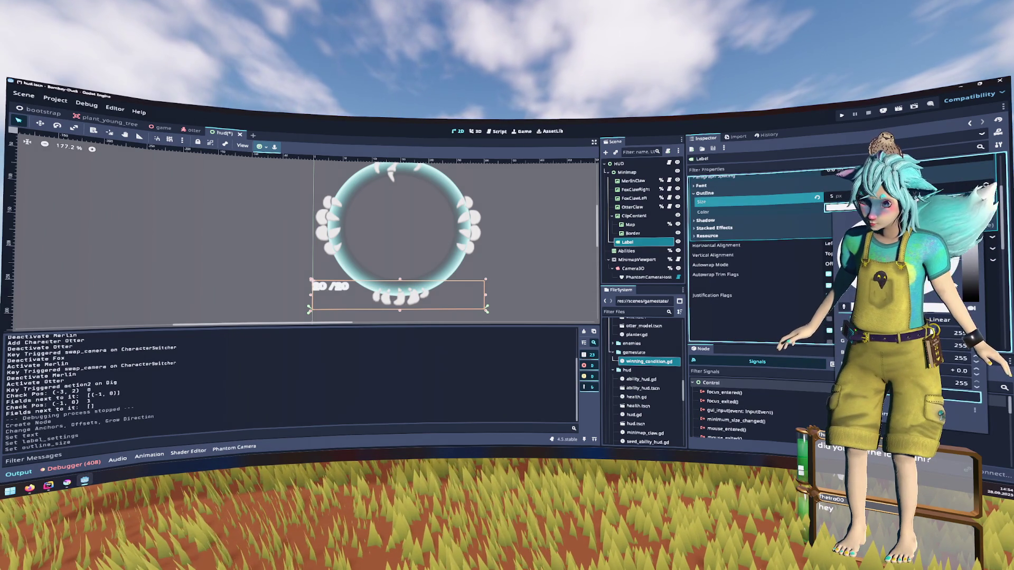
{"action": "scroll", "coordinate": [758, 207], "scroll_direction": "up", "scroll_amount": 3}
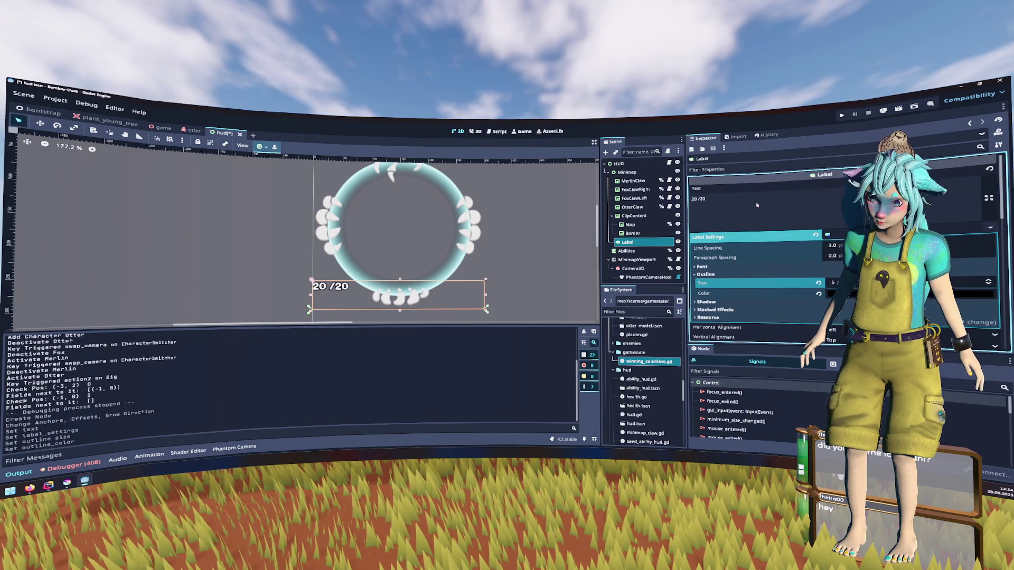
{"action": "left_click", "coordinate": [708, 237]}
{"action": "left_click", "coordinate": [835, 244]}
{"action": "left_click", "coordinate": [839, 259]}
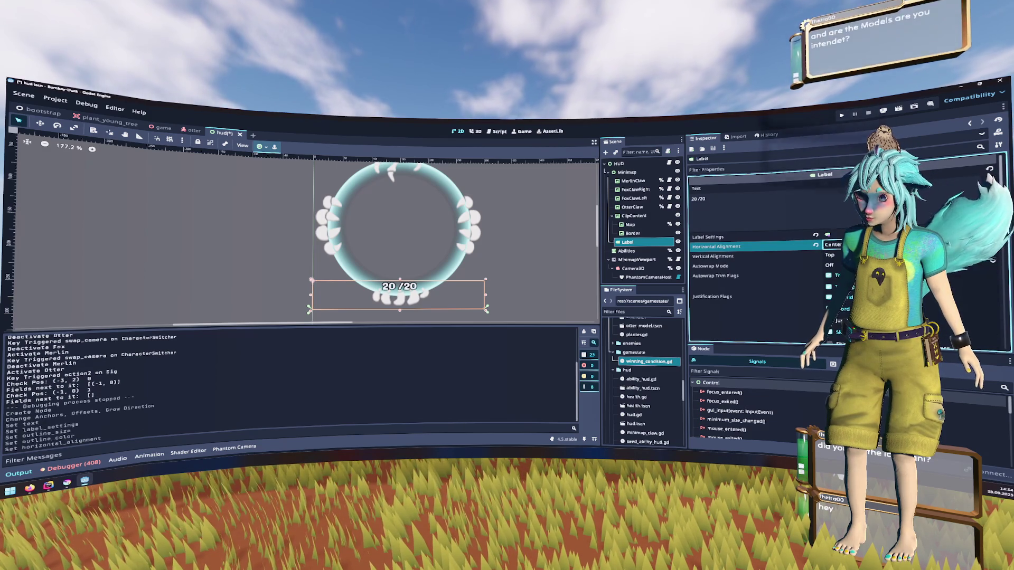
{"action": "left_click", "coordinate": [739, 199]}
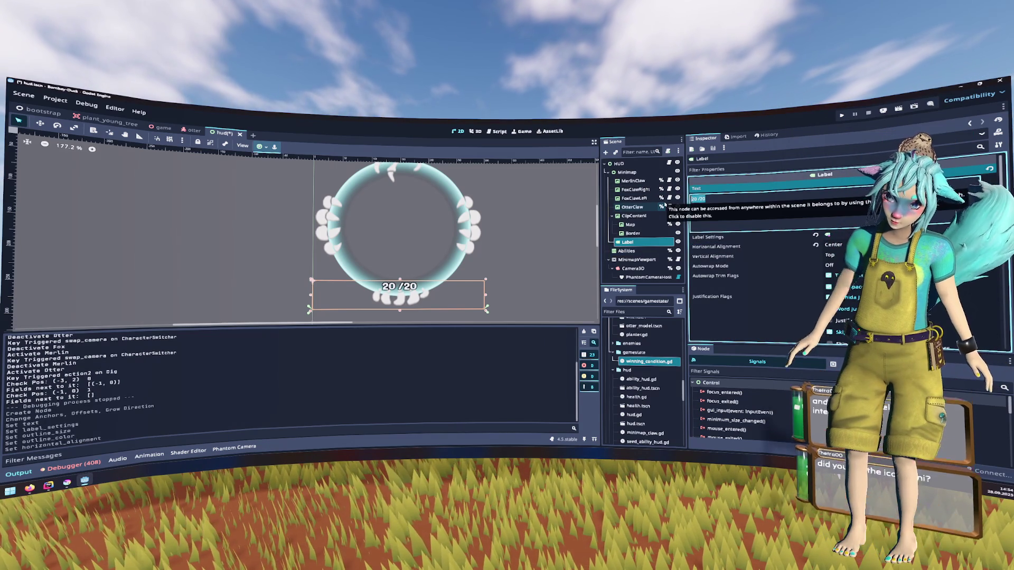
- Rename the Label node to Position and open hud.gd in the script editor
{"action": "double_click", "coordinate": [633, 243]}
{"action": "type", "text": "Positio"}
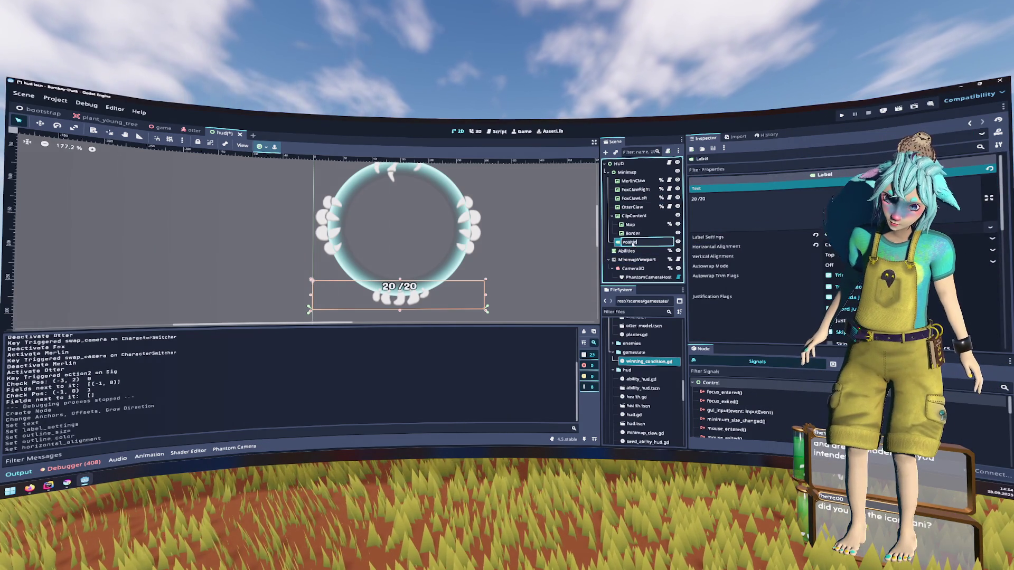
{"action": "type", "text": "n"}
{"action": "key", "text": "Return"}
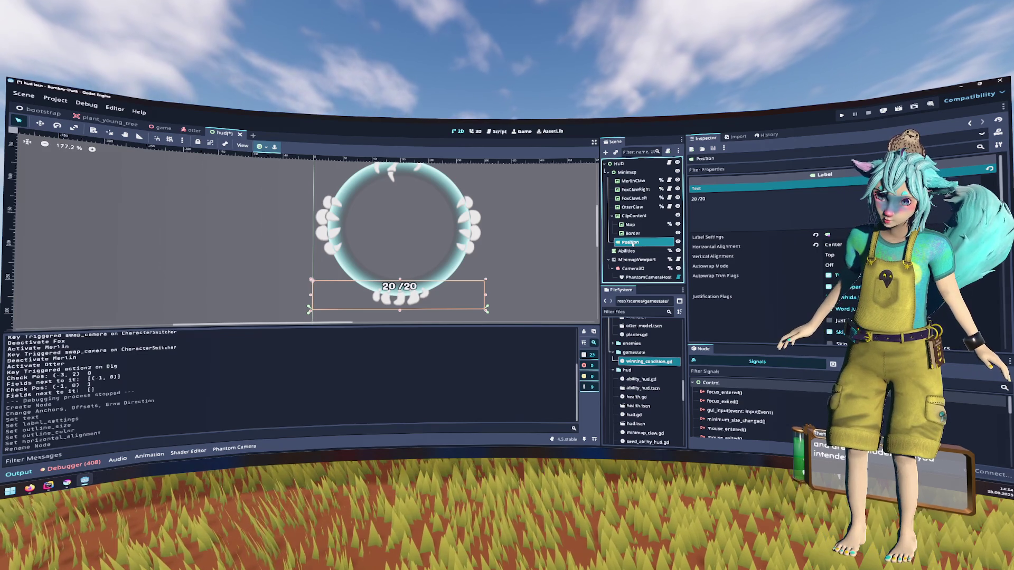
{"action": "left_click", "coordinate": [669, 163]}
{"action": "left_click", "coordinate": [377, 243]}
{"action": "scroll", "coordinate": [377, 243], "scroll_direction": "down", "scroll_amount": 3}
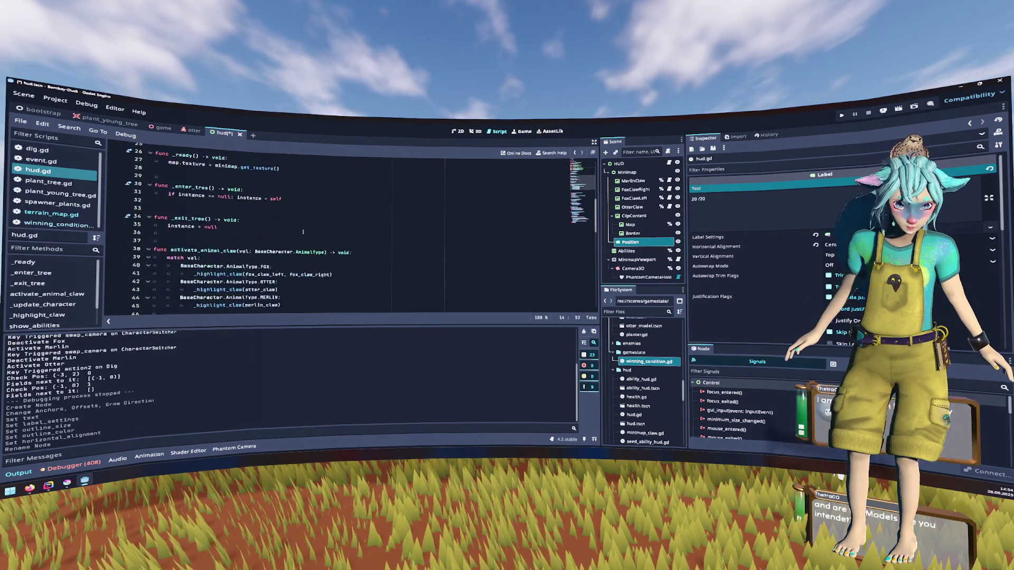
- Look through hud.gd and place the caret after the activate_animal_claw function
{"action": "scroll", "coordinate": [377, 243], "scroll_direction": "up", "scroll_amount": 3}
{"action": "left_click", "coordinate": [247, 248]}
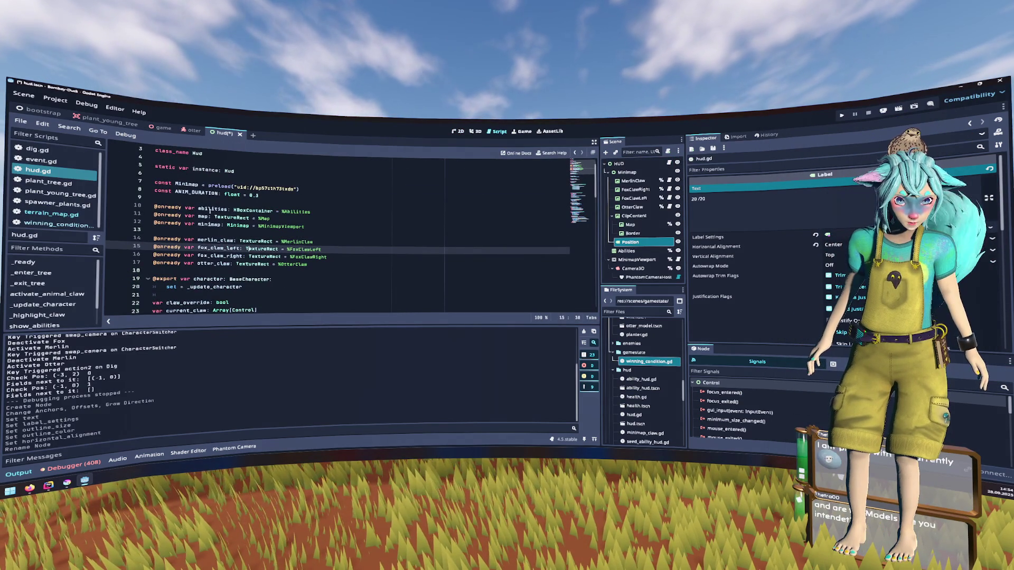
{"action": "left_click", "coordinate": [209, 279]}
{"action": "scroll", "coordinate": [234, 228], "scroll_direction": "down", "scroll_amount": 8}
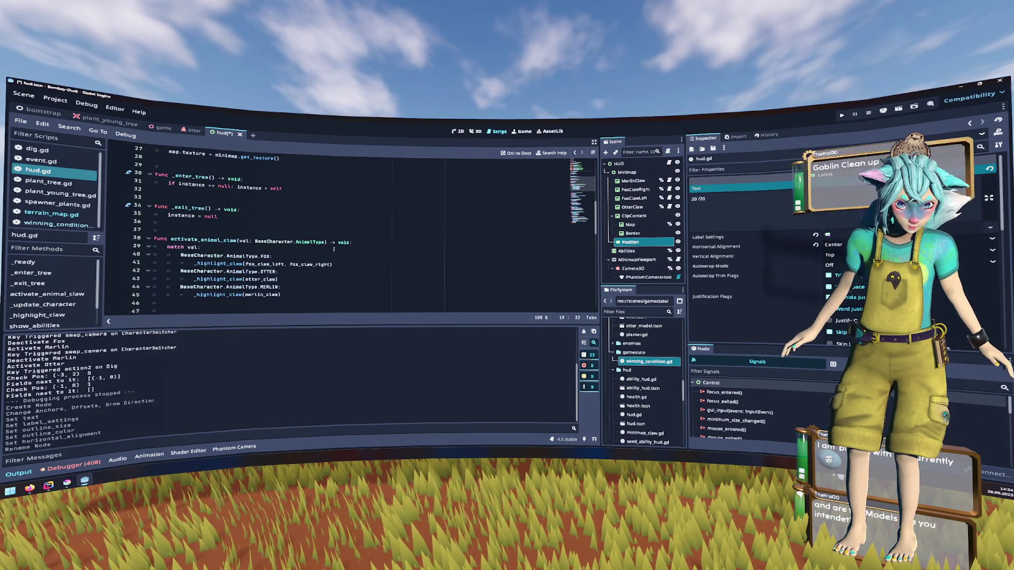
{"action": "scroll", "coordinate": [233, 227], "scroll_direction": "down", "scroll_amount": 12}
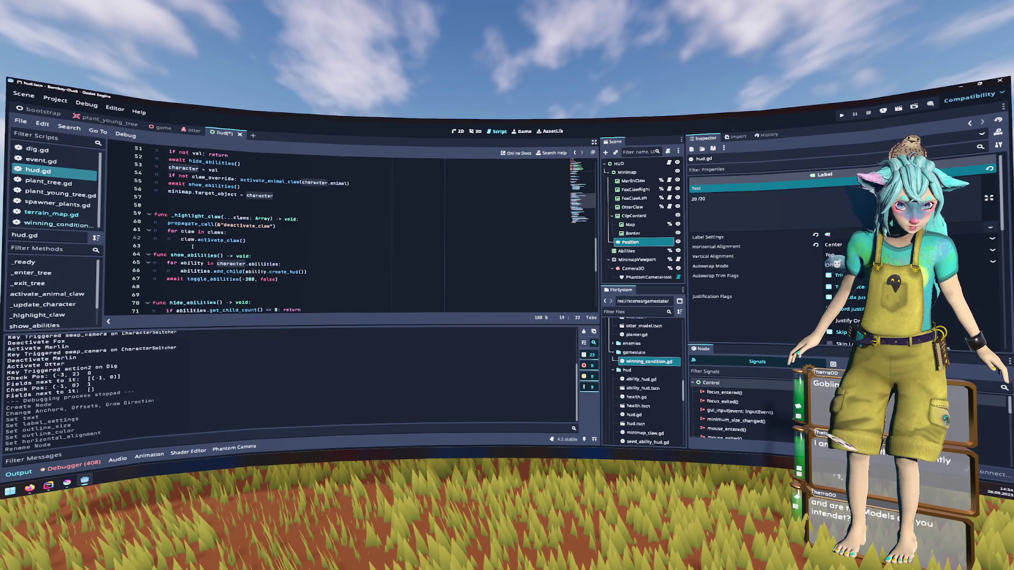
{"action": "left_click", "coordinate": [153, 158]}
{"action": "scroll", "coordinate": [272, 246], "scroll_direction": "down", "scroll_amount": 2}
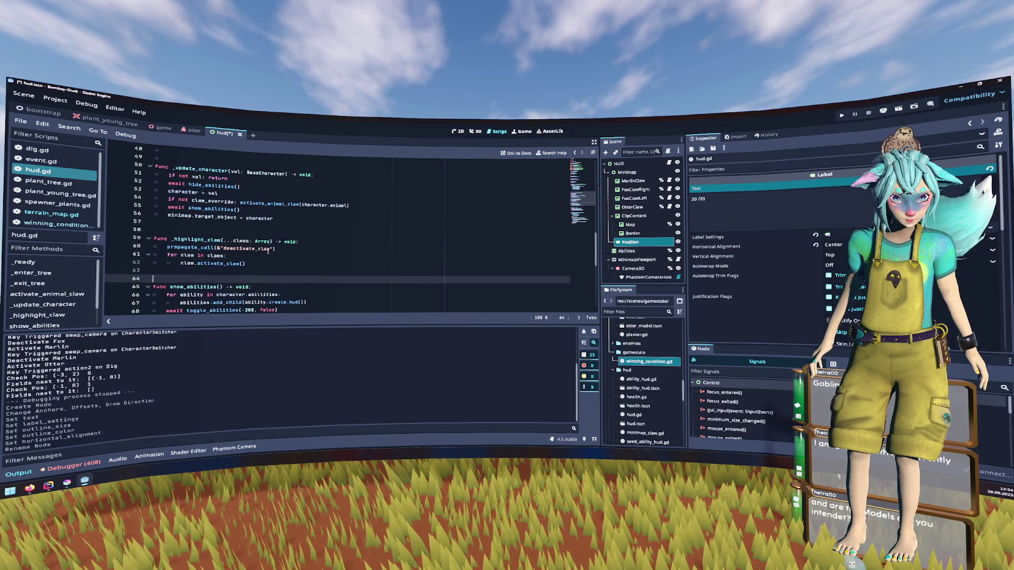
{"action": "scroll", "coordinate": [272, 247], "scroll_direction": "up", "scroll_amount": 12}
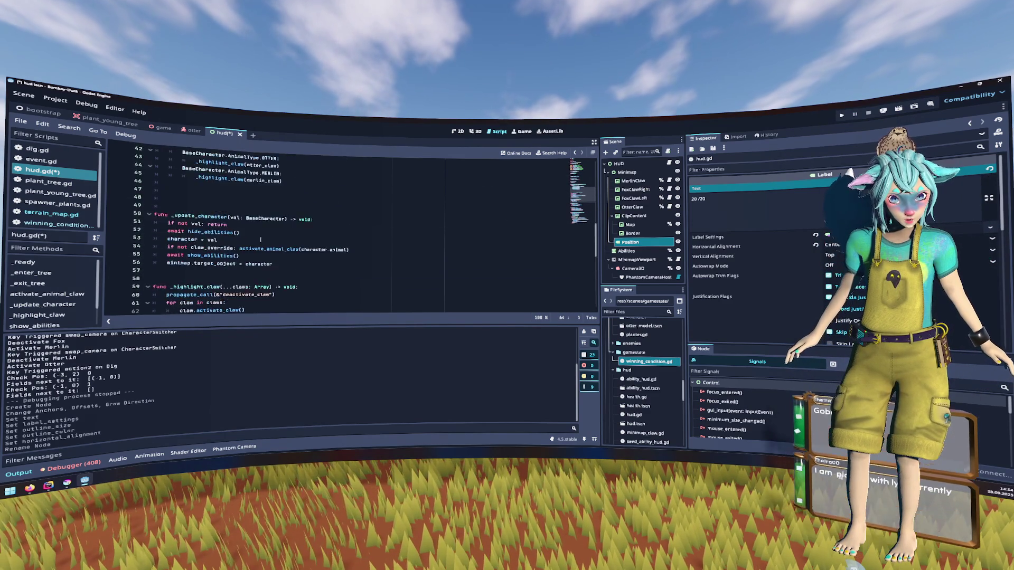
{"action": "left_click", "coordinate": [218, 262]}
- Add func _process with character.global_position and a TerrainMap.instance.global_position_to_grid_map_position call
{"action": "key", "text": "Return"}
{"action": "type", "text": "func _"}
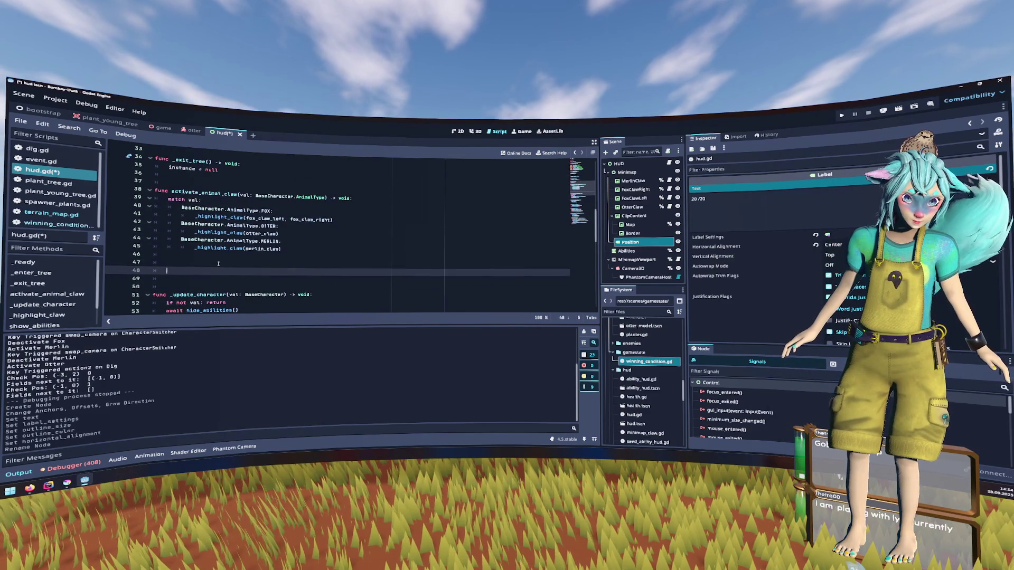
{"action": "type", "text": "process"}
{"action": "key", "text": "Return"}
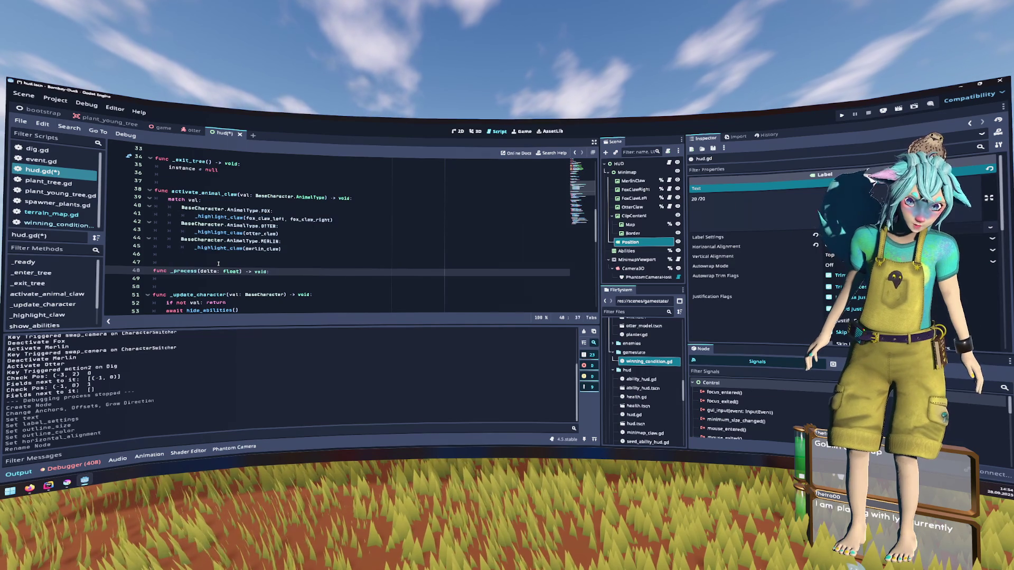
{"action": "key", "text": "Return"}
{"action": "type", "text": "character.global"}
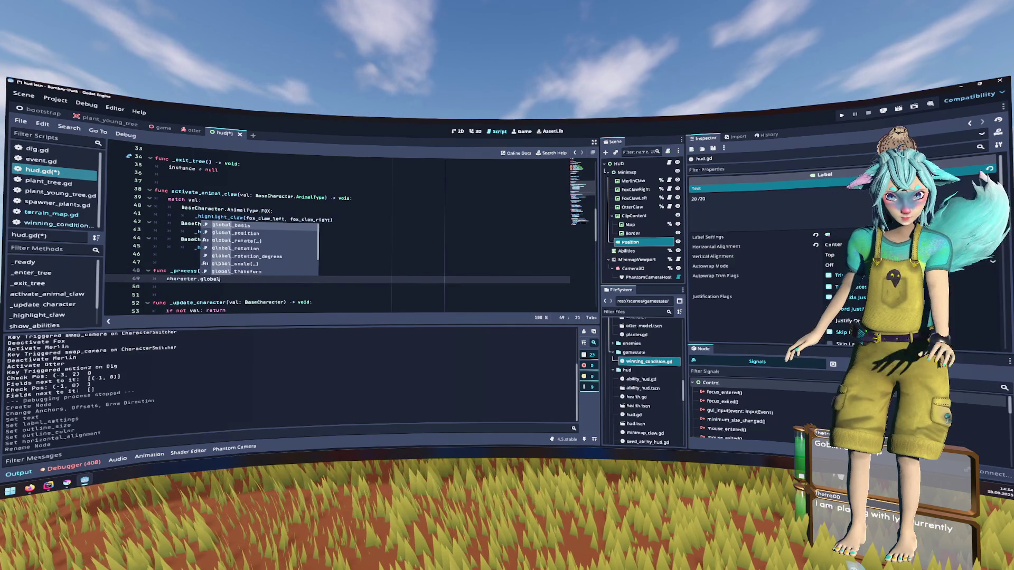
{"action": "key", "text": "Return"}
{"action": "key", "text": "ctrl+shift+Return"}
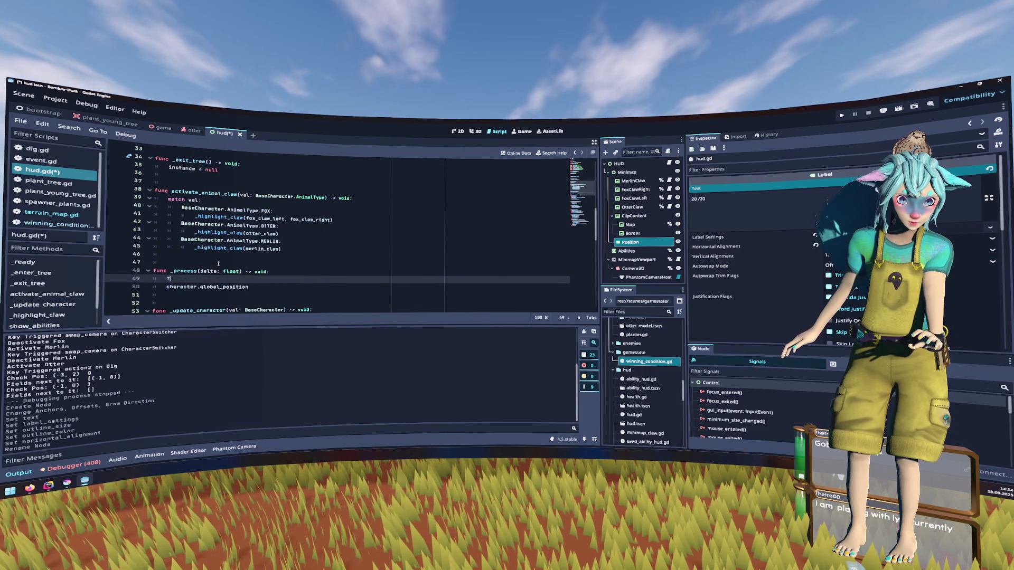
{"action": "type", "text": "Ti"}
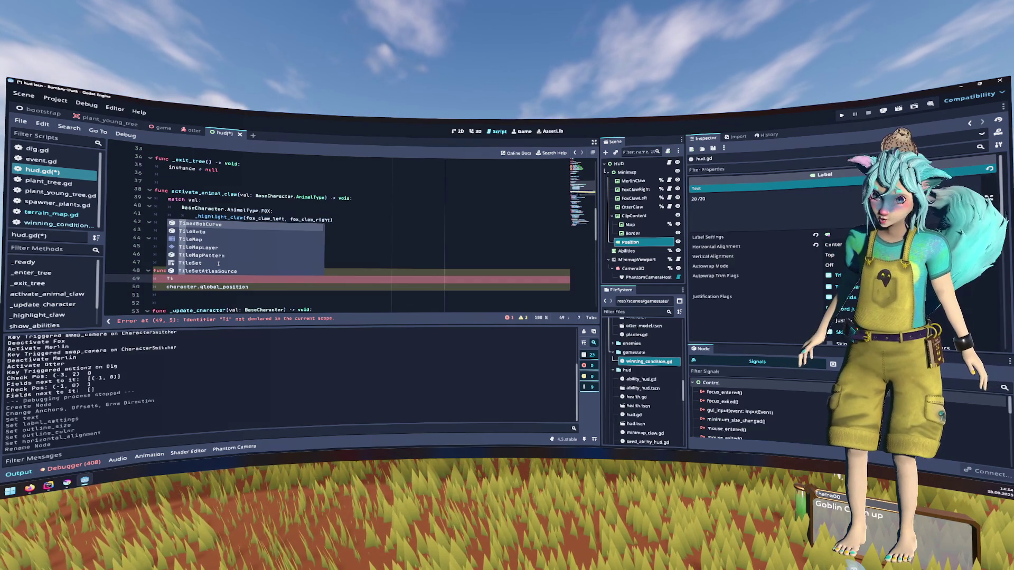
{"action": "type", "text": "rrainMap."}
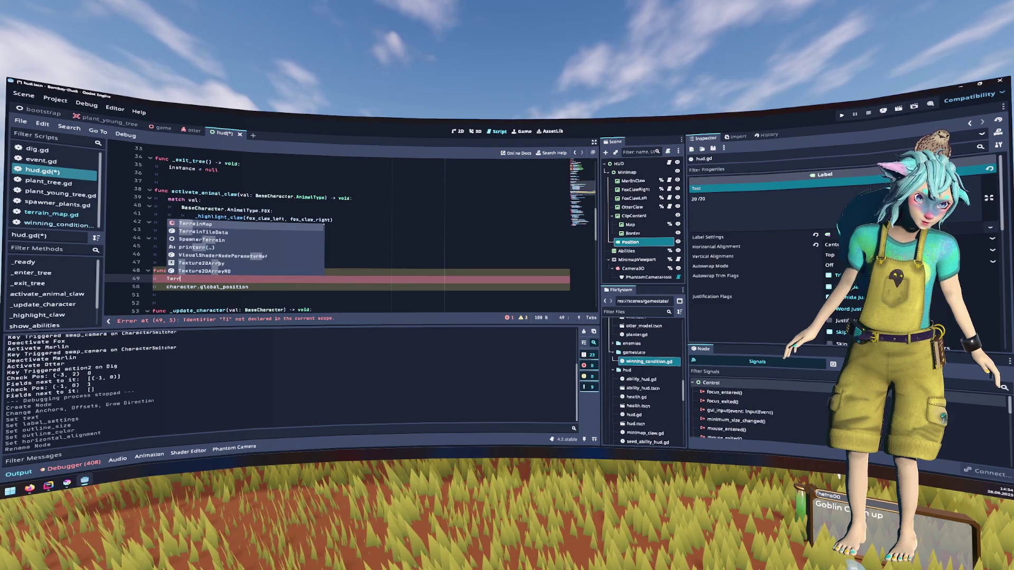
{"action": "type", "text": "instance."}
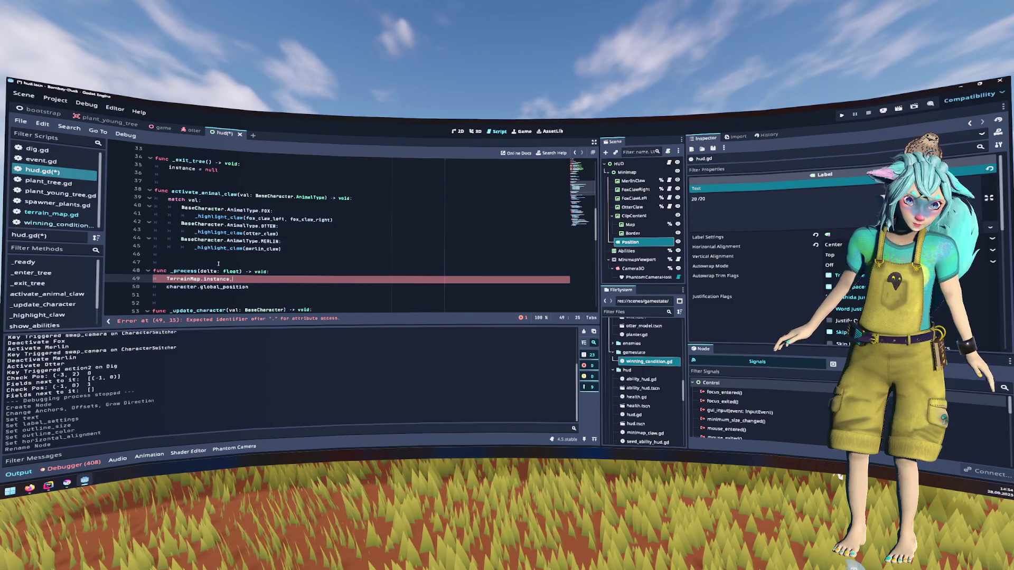
{"action": "type", "text": "get"}
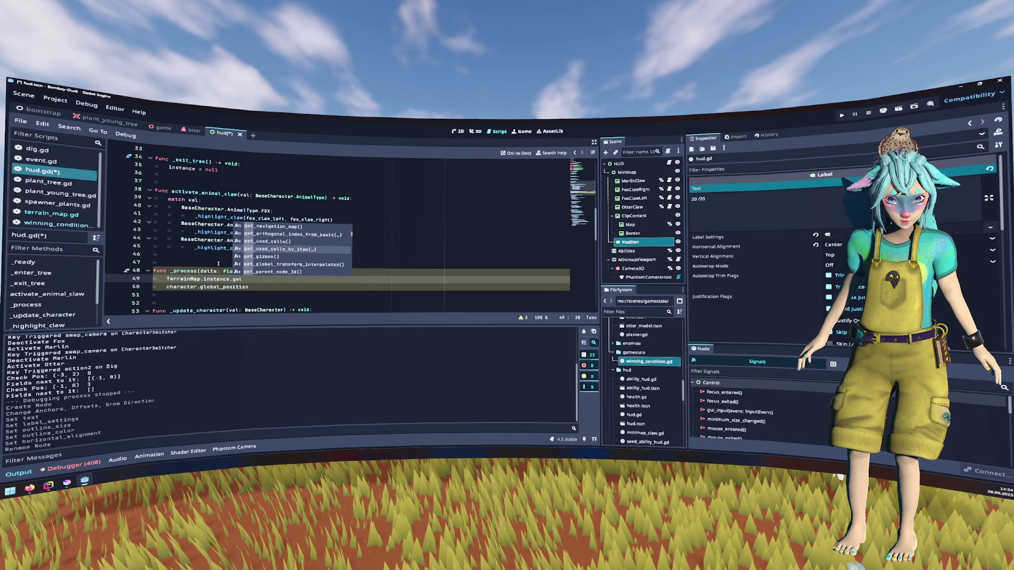
{"action": "key", "text": "BackSpace"}
{"action": "key", "text": "BackSpace"}
{"action": "key", "text": "BackSpace"}
{"action": "type", "text": "loca"}
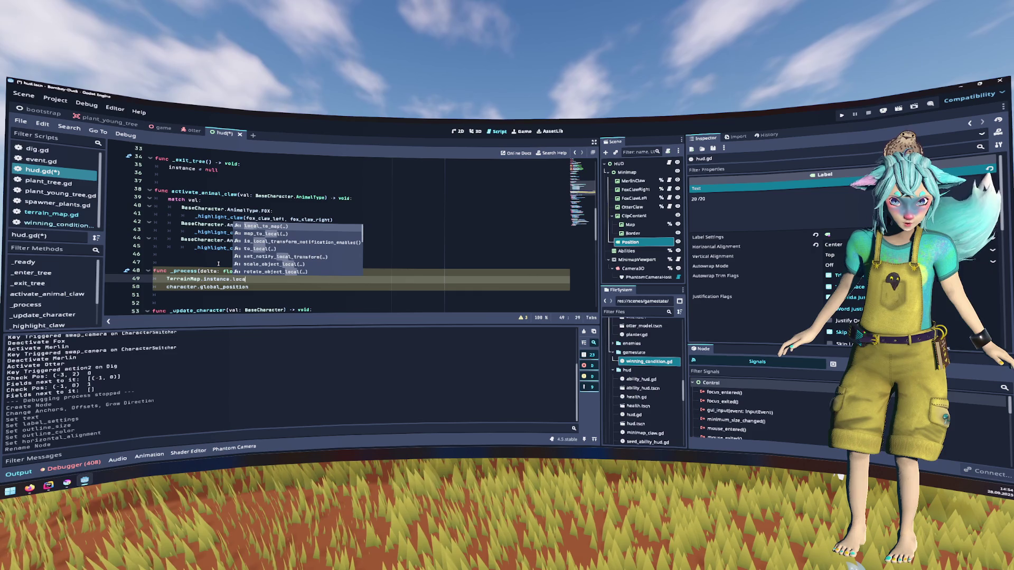
{"action": "key", "text": "BackSpace"}
{"action": "key", "text": "BackSpace"}
{"action": "key", "text": "BackSpace"}
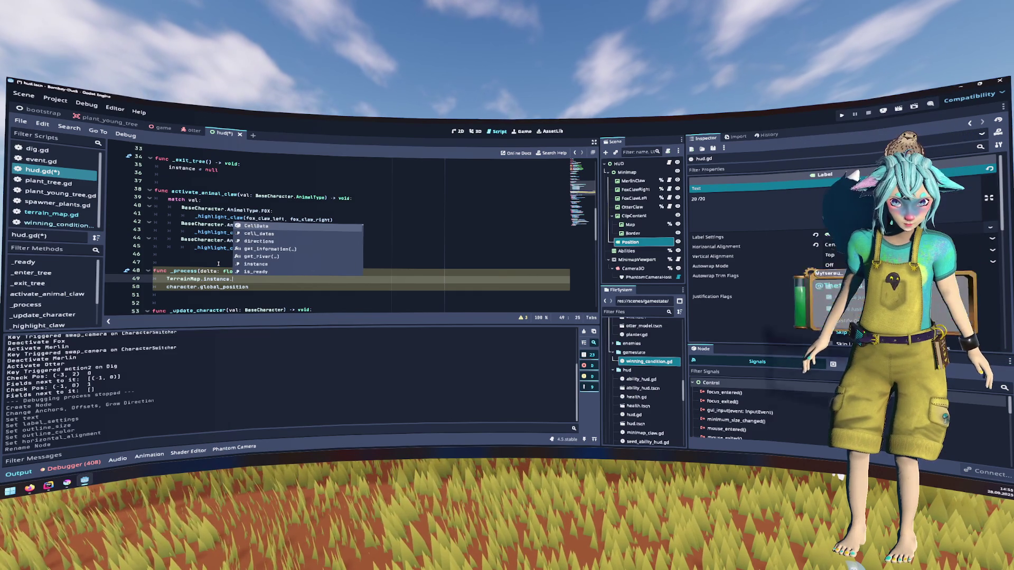
{"action": "type", "text": "global"}
{"action": "key", "text": "Return"}
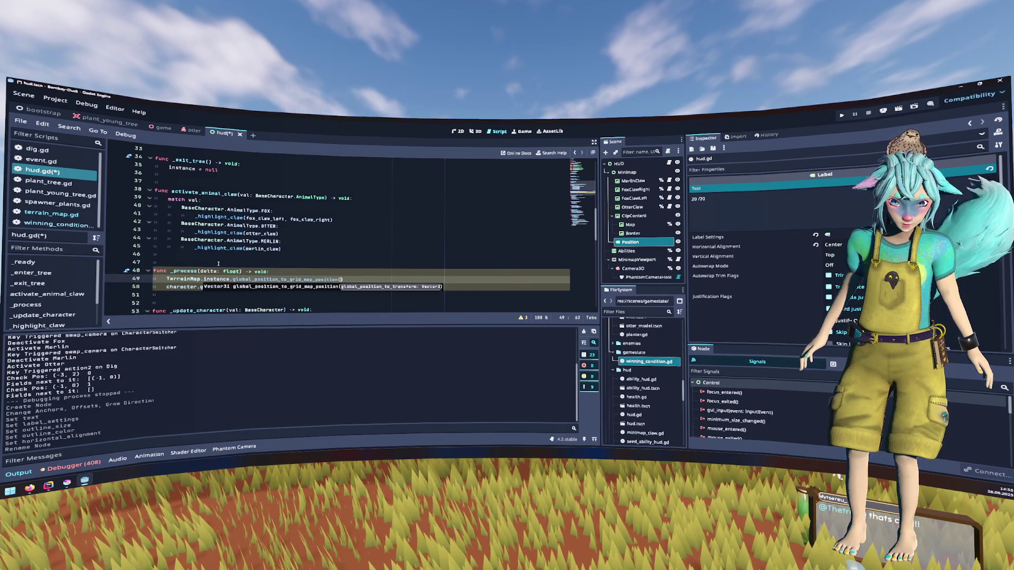
- Move character.global_position into the conversion call's argument and assign the result to a variable
{"action": "key", "text": "Down"}
{"action": "key", "text": "shift+Home"}
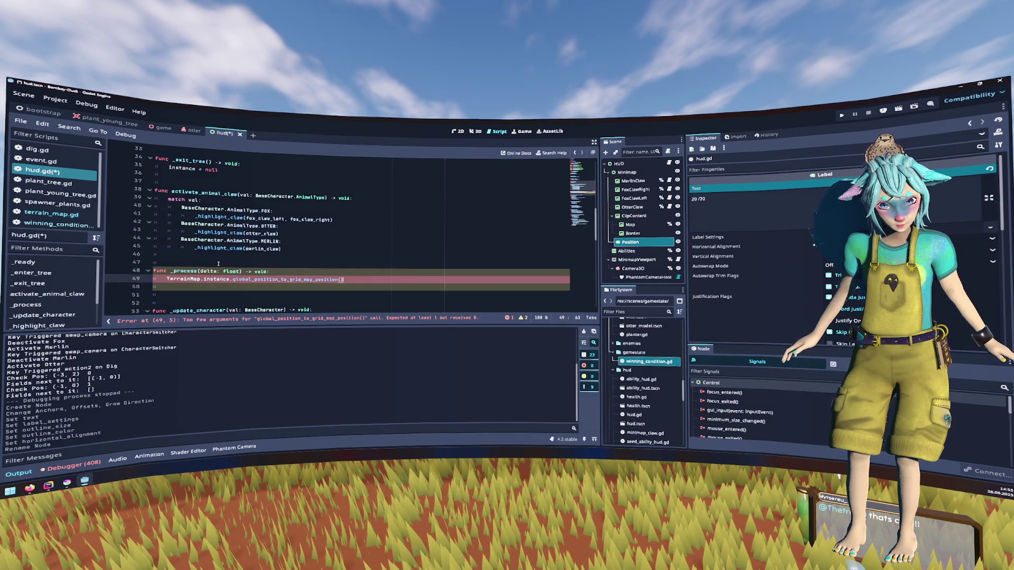
{"action": "key", "text": "ctrl+x"}
{"action": "key", "text": "Up"}
{"action": "key", "text": "End"}
{"action": "key", "text": "Left"}
{"action": "key", "text": "ctrl+v"}
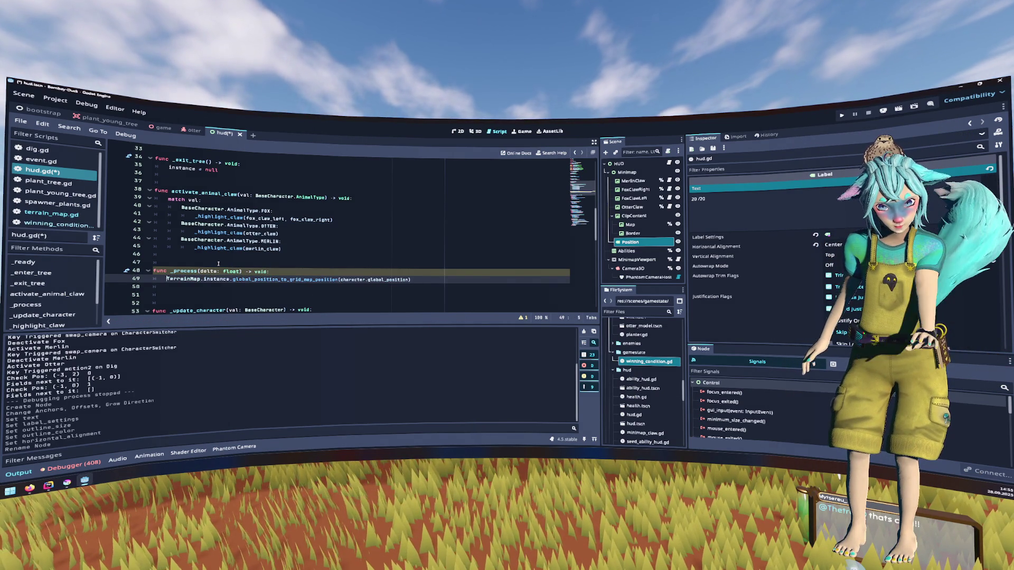
{"action": "type", "text": "var position ="}
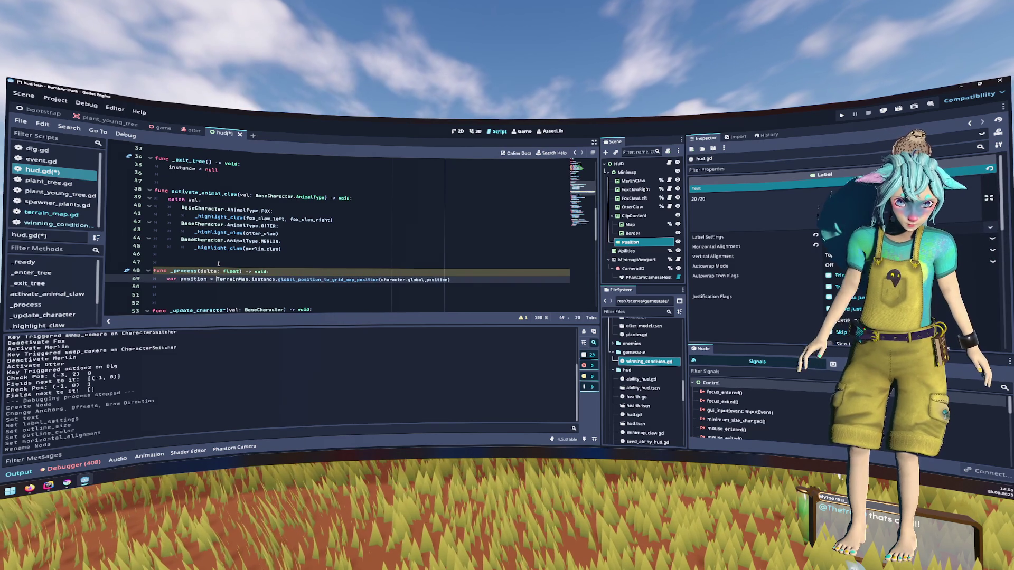
{"action": "double_click", "coordinate": [201, 278]}
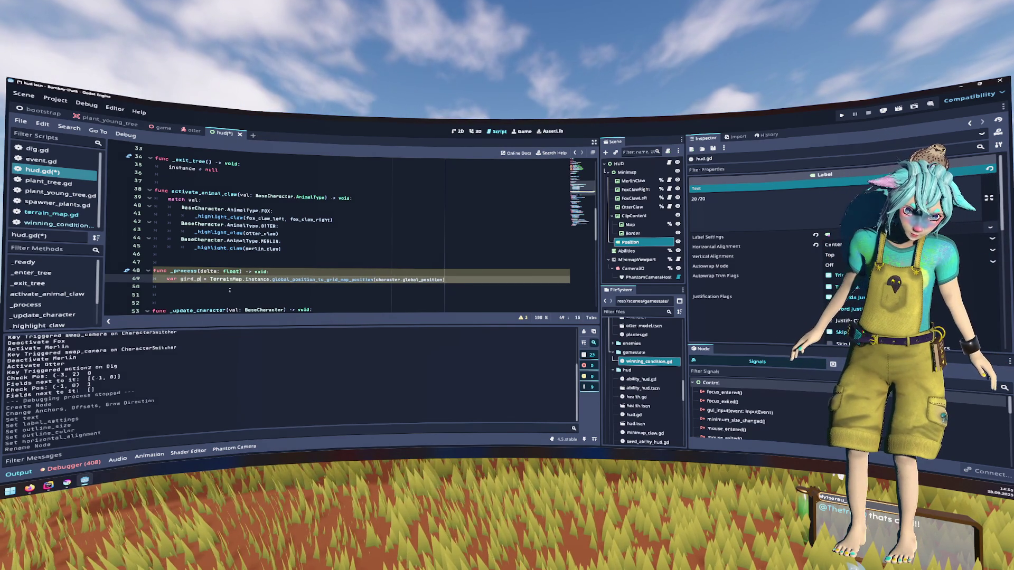
{"action": "right_click", "coordinate": [671, 241]}
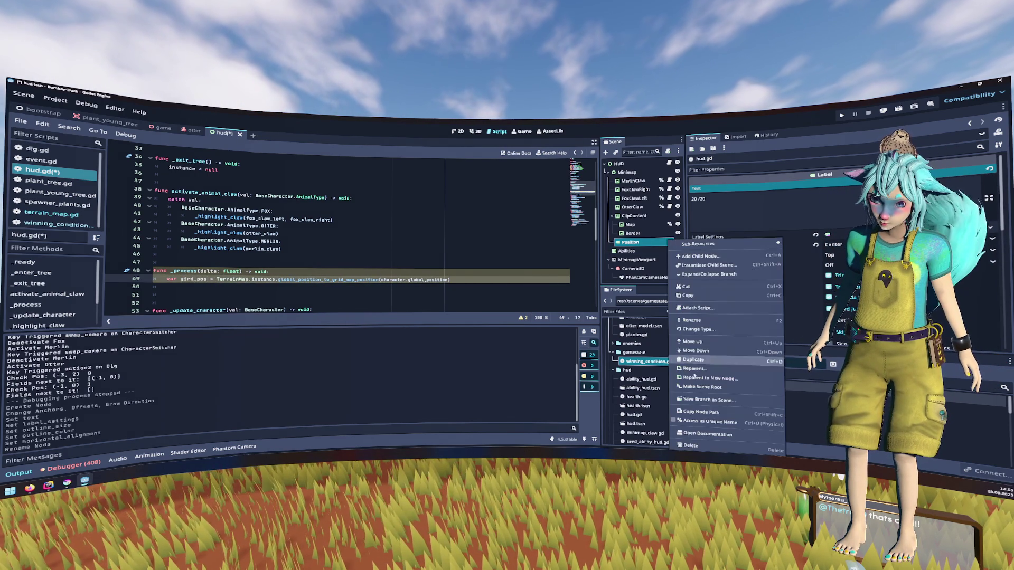
{"action": "left_click", "coordinate": [708, 423]}
{"action": "left_click_drag", "start_coordinate": [631, 242], "coordinate": [397, 237]}
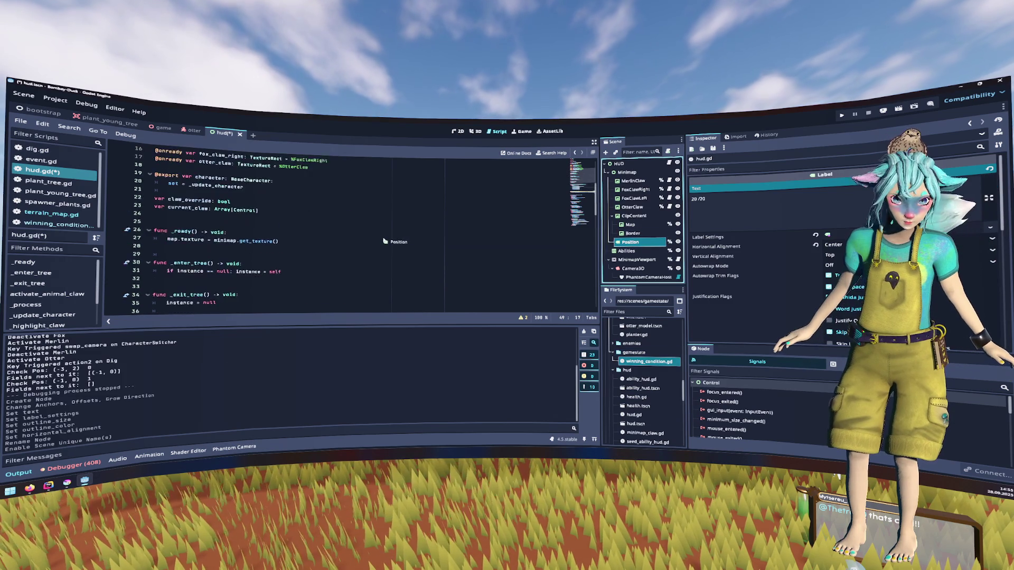
{"action": "scroll", "coordinate": [398, 238], "scroll_direction": "down", "scroll_amount": 3}
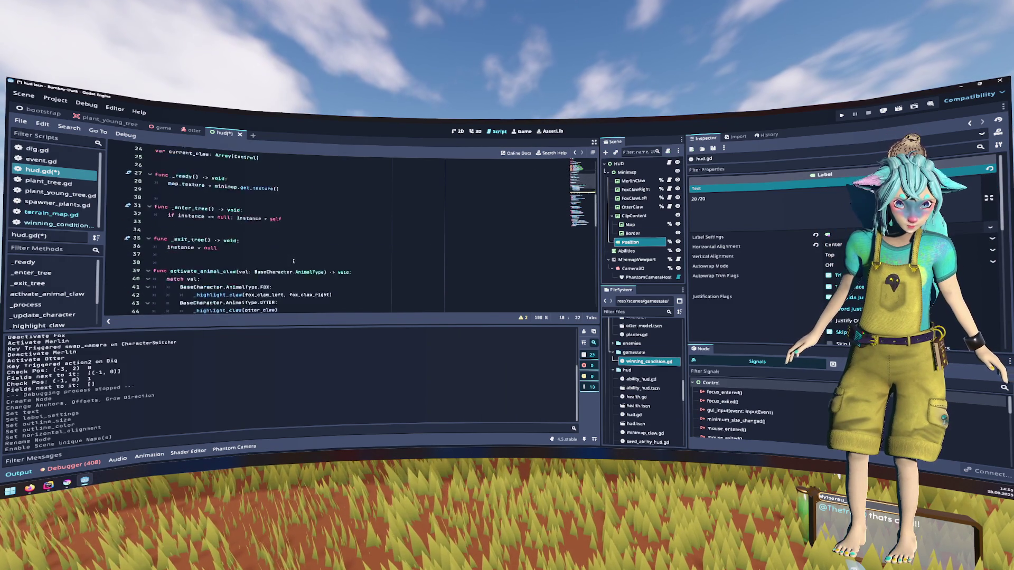
{"action": "left_click", "coordinate": [628, 234]}
{"action": "double_click", "coordinate": [630, 242]}
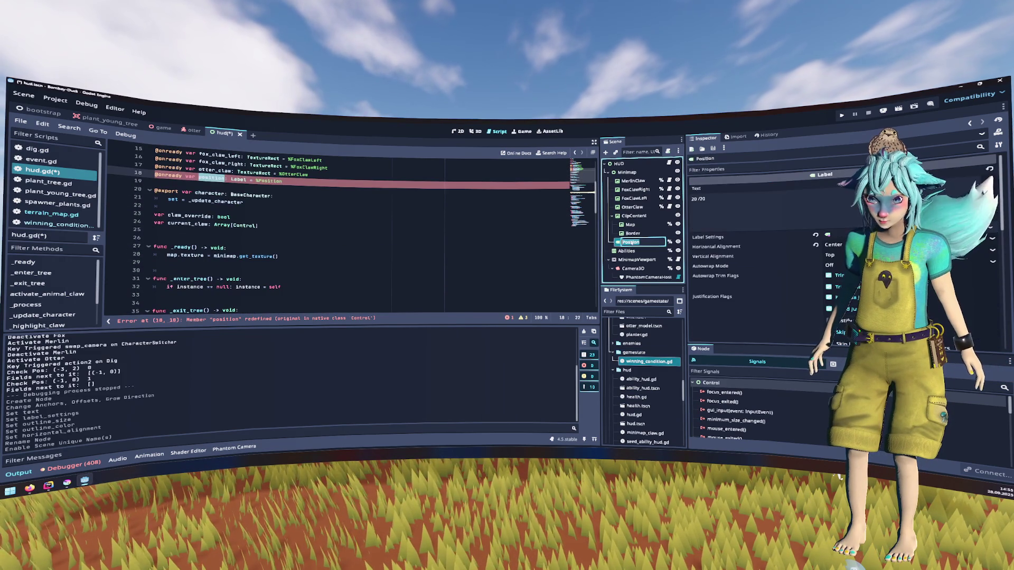
{"action": "key", "text": "Return"}
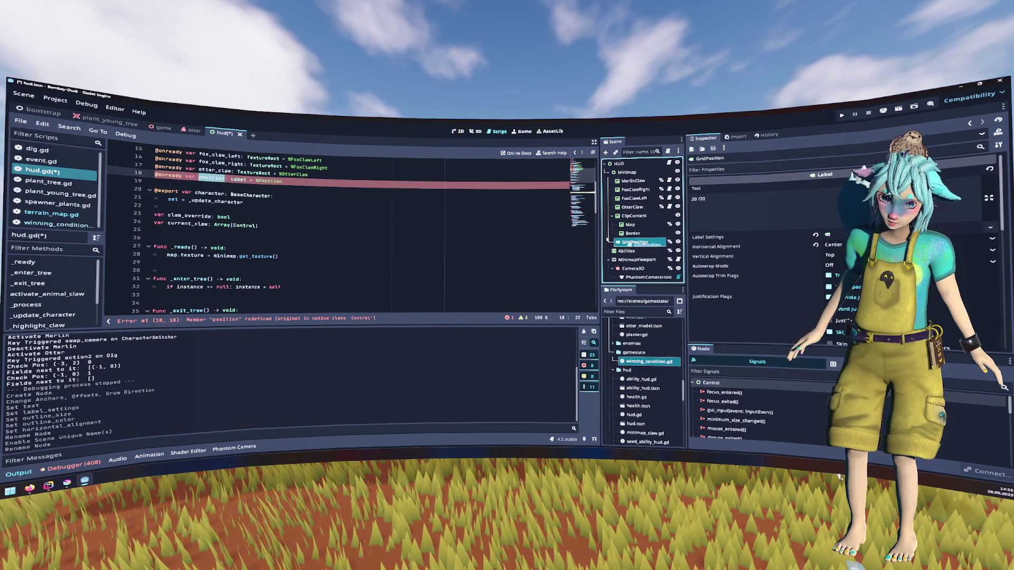
{"action": "mouse_move", "coordinate": [634, 243]}
{"action": "left_mouse_down"}
{"action": "mouse_move", "coordinate": [370, 190]}
{"action": "mouse_move", "coordinate": [158, 176]}
{"action": "left_mouse_up"}
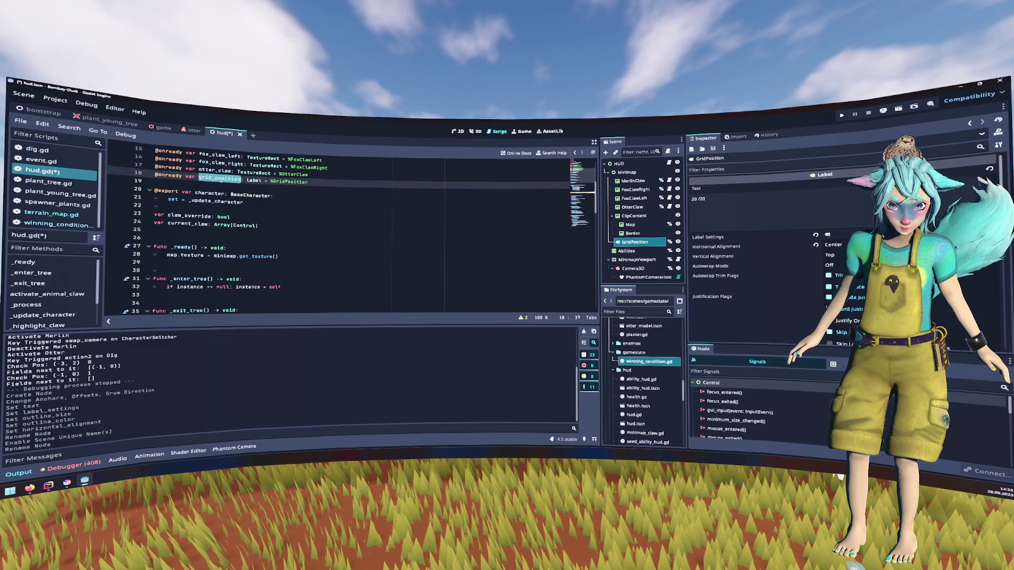
{"action": "scroll", "coordinate": [212, 252], "scroll_direction": "down", "scroll_amount": 6}
- Add grid_position.text = gird_pos in _process, save hud.gd, and run the game
{"action": "left_click", "coordinate": [221, 294]}
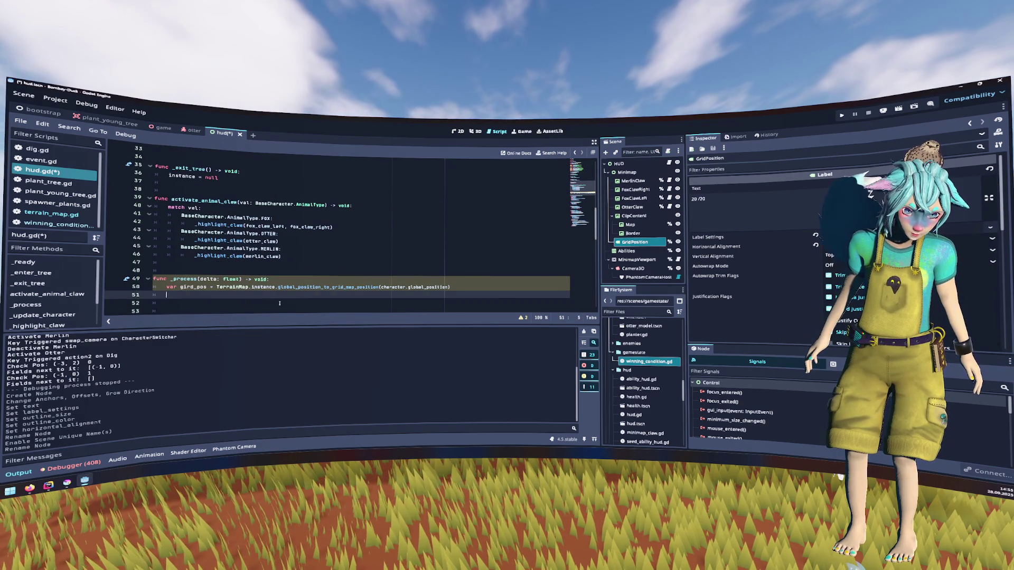
{"action": "type", "text": ".text = g"}
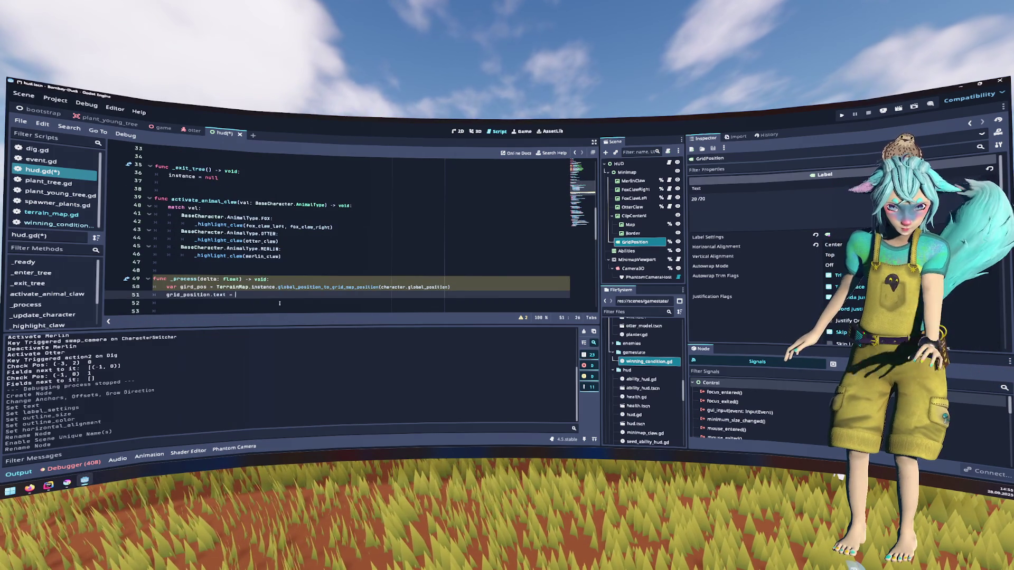
{"action": "key", "text": "Return"}
{"action": "key", "text": "Up"}
{"action": "key", "text": "ctrl+s"}
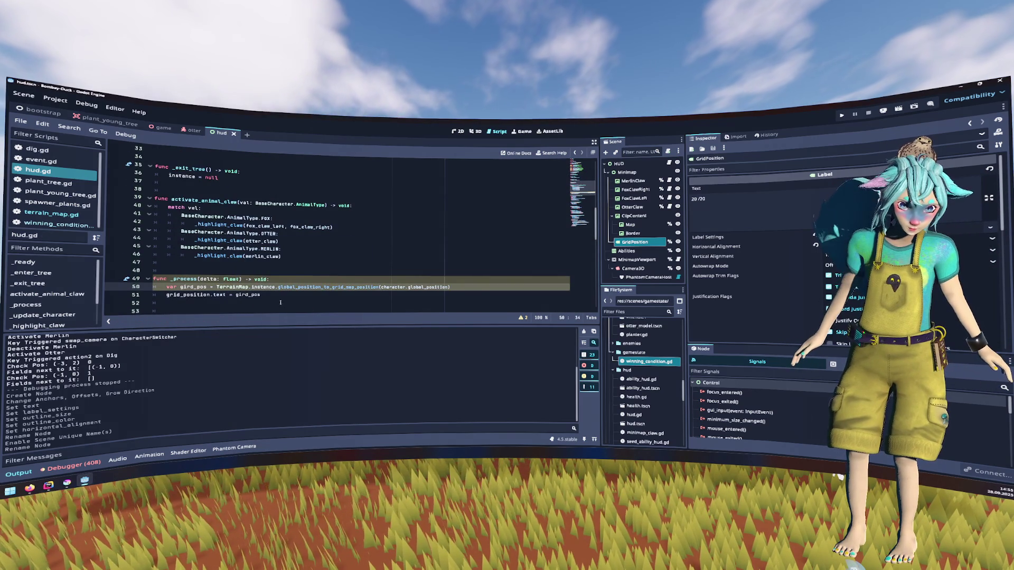
{"action": "scroll", "coordinate": [280, 302], "scroll_direction": "down", "scroll_amount": 2}
{"action": "left_click", "coordinate": [542, 254]}
{"action": "key", "text": "F5"}
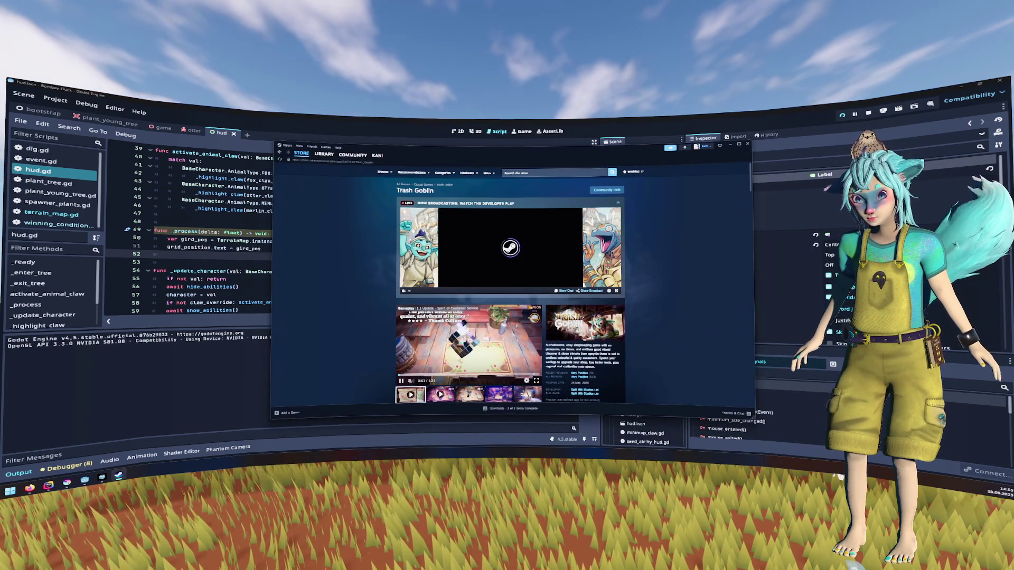
- Scroll down the Trash Goblin store page in Steam
{"action": "scroll", "coordinate": [719, 314], "scroll_direction": "down", "scroll_amount": 2}
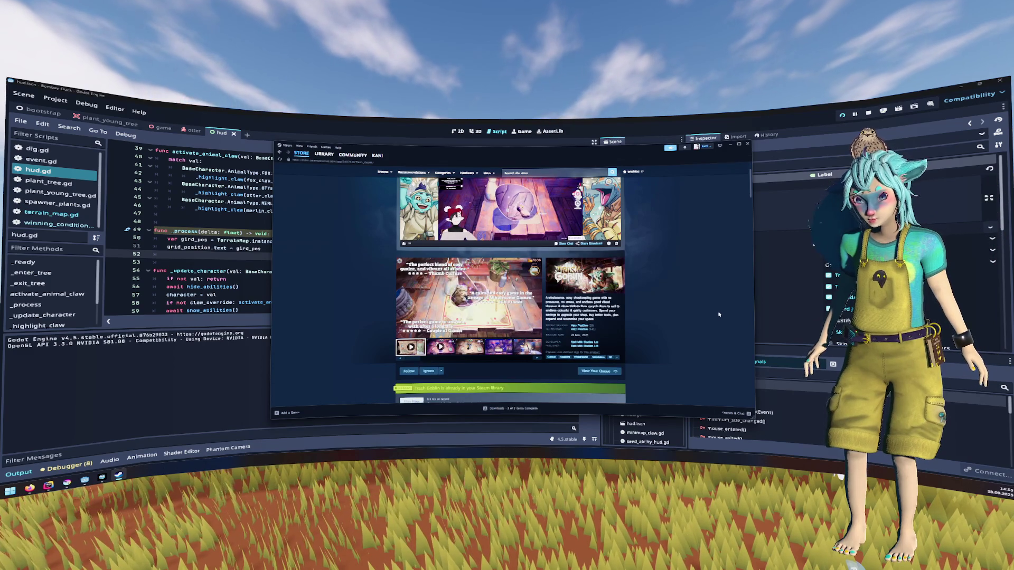
{"action": "scroll", "coordinate": [718, 314], "scroll_direction": "down", "scroll_amount": 1}
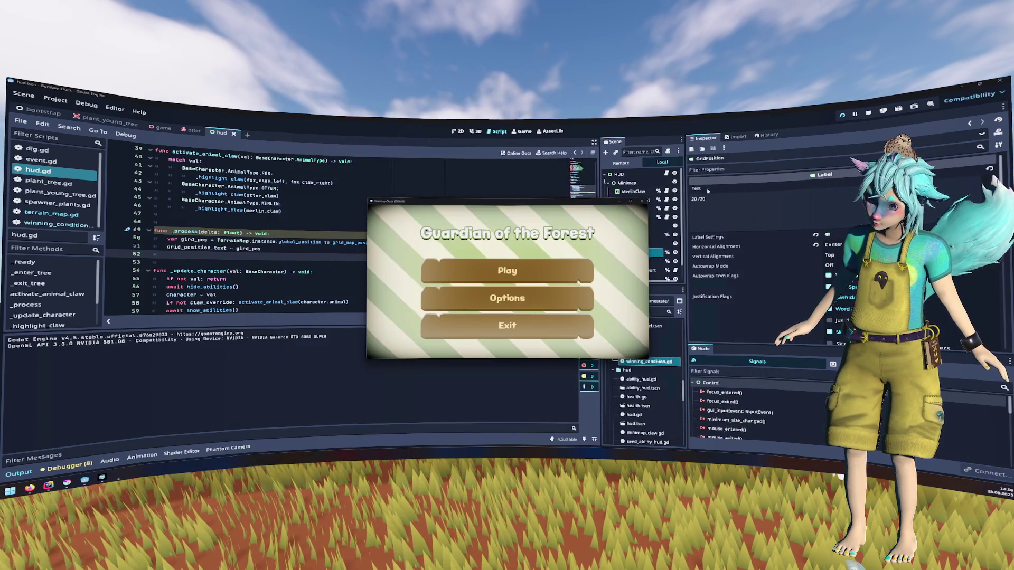
- After the line 51 error, wrap gird_pos in "%s" % formatting and relaunch the game
{"action": "mouse_move", "coordinate": [750, 325]}
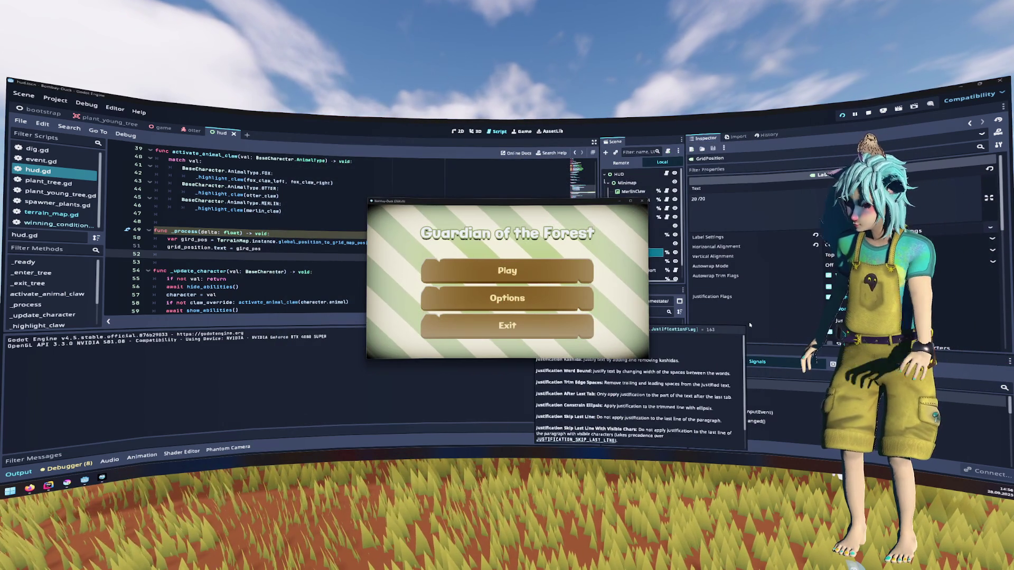
{"action": "left_click", "coordinate": [508, 277]}
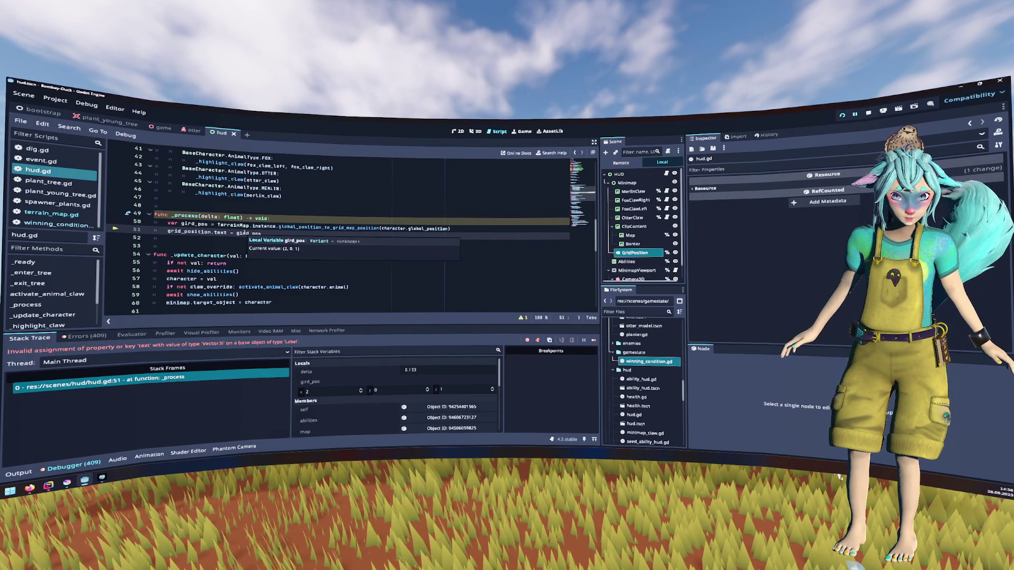
{"action": "left_click", "coordinate": [236, 232]}
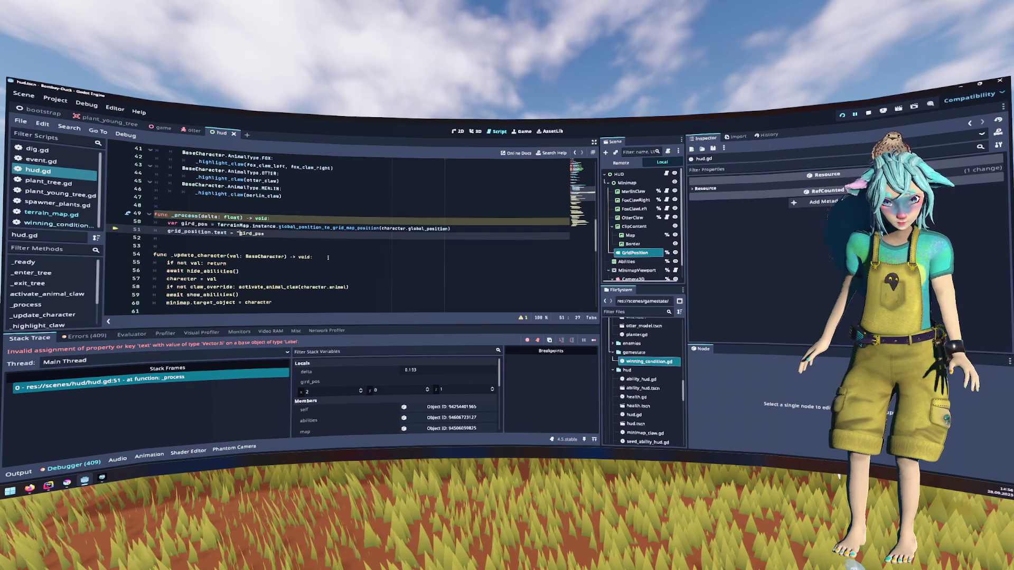
{"action": "type", "text": "\"\"\""}
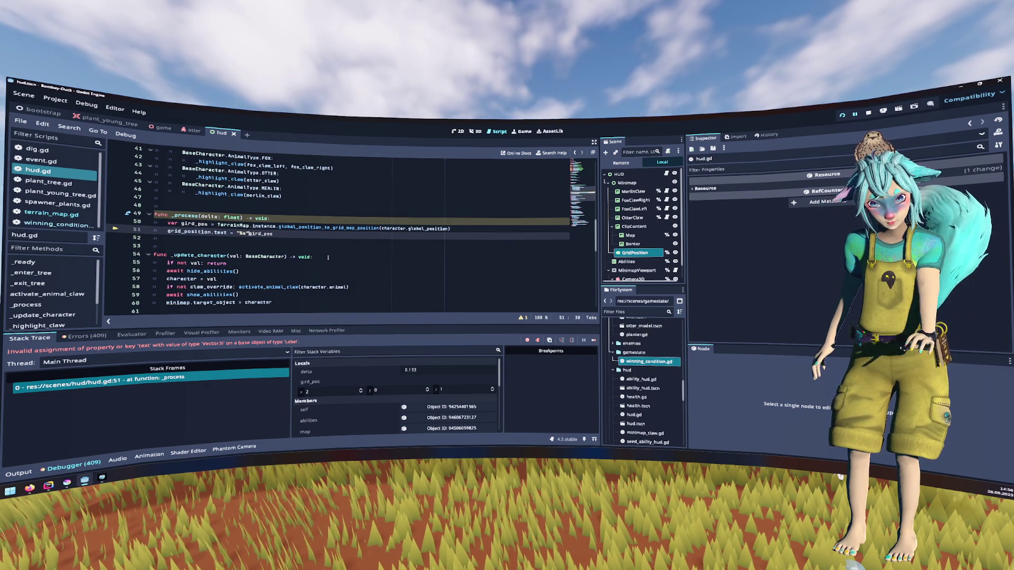
{"action": "key", "text": "Up"}
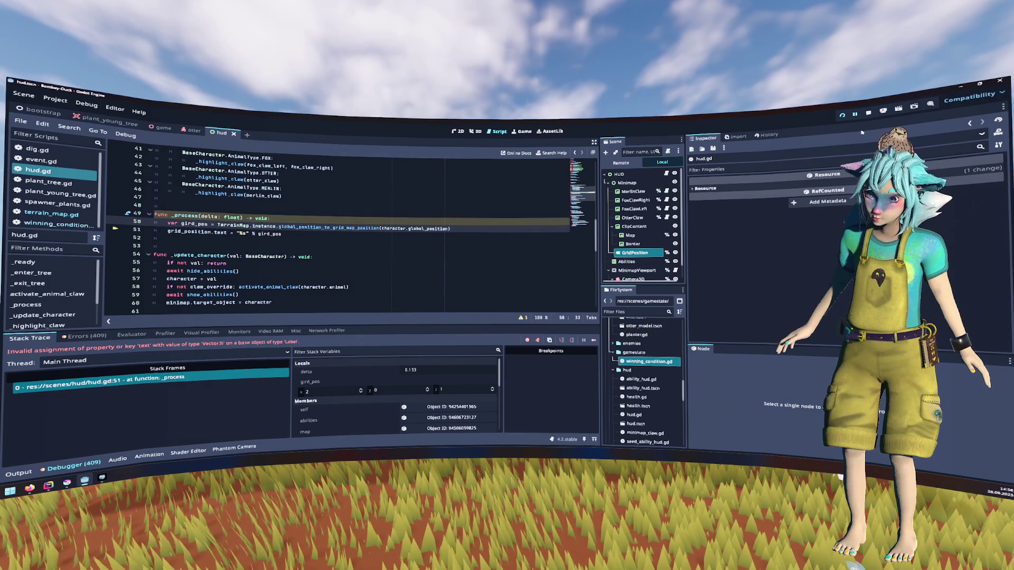
{"action": "key", "text": "F5"}
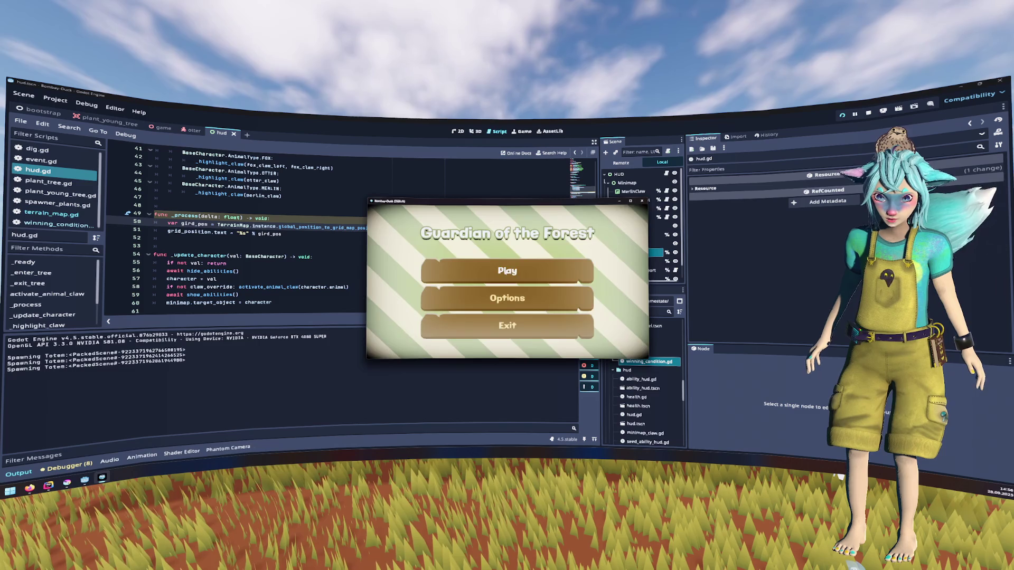
- Start the game, tab to the otter, and move it forward with W, digging with E between the red rocks
{"action": "left_click", "coordinate": [475, 273]}
{"action": "key", "text": "Tab"}
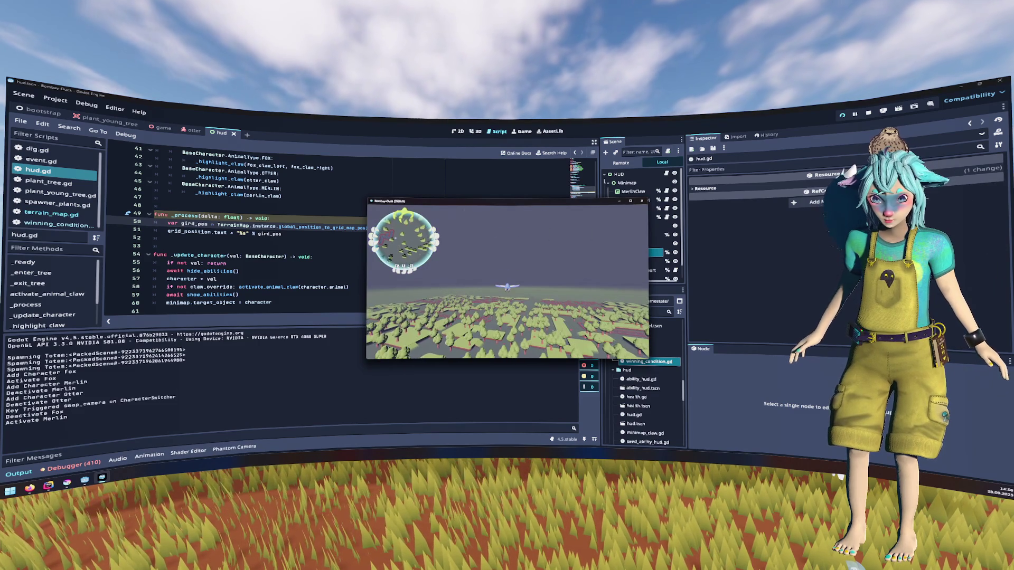
{"action": "key", "text": "Tab"}
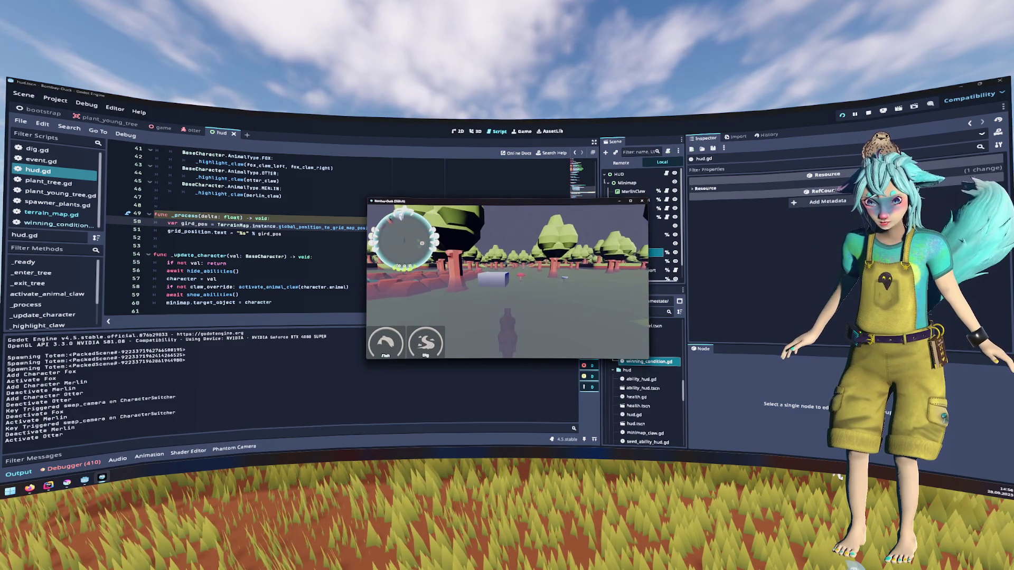
{"action": "key", "text": "w"}
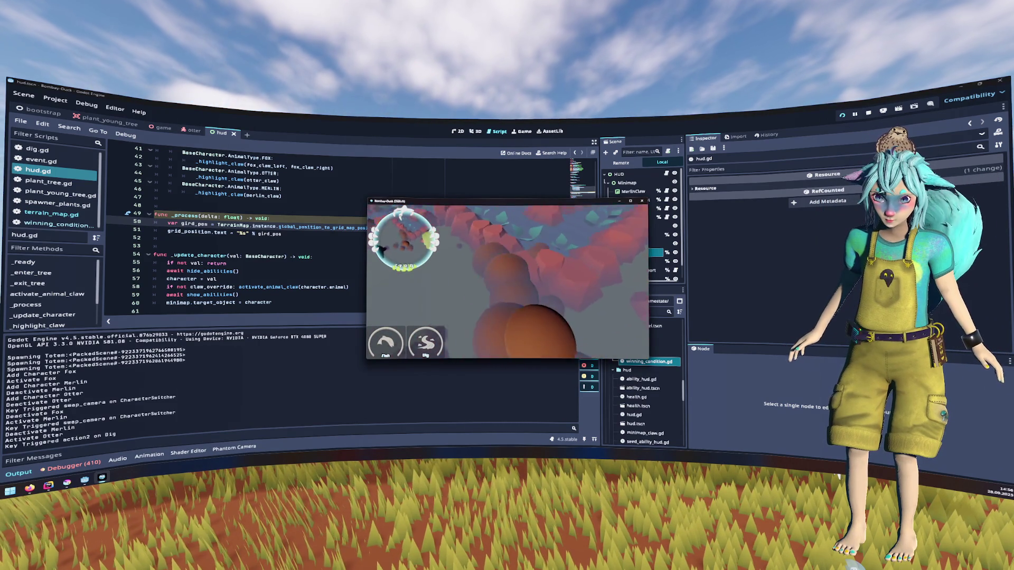
{"action": "key", "text": "e"}
{"action": "key", "text": "w"}
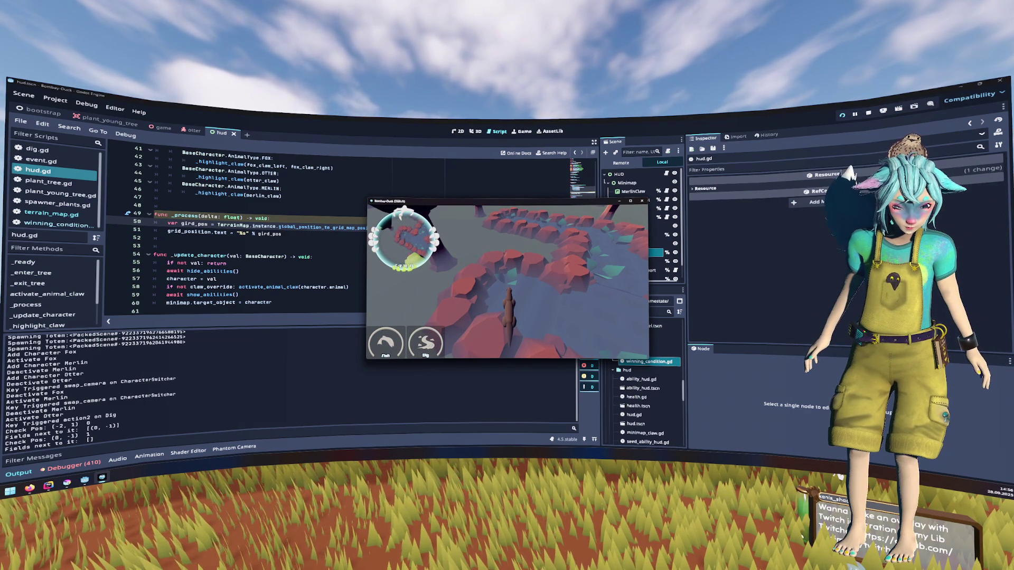
{"action": "key", "text": "w"}
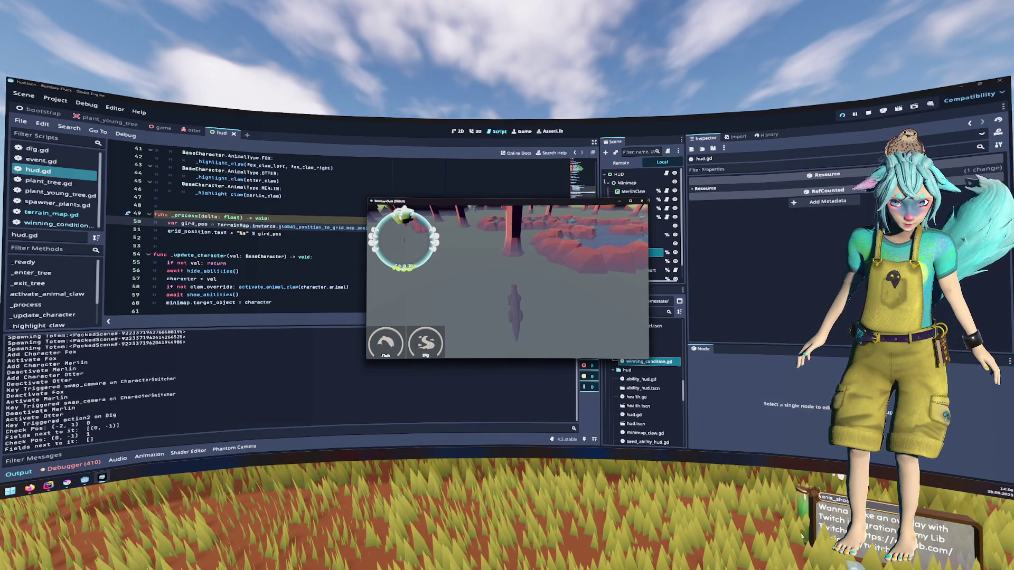
{"action": "key", "text": "w"}
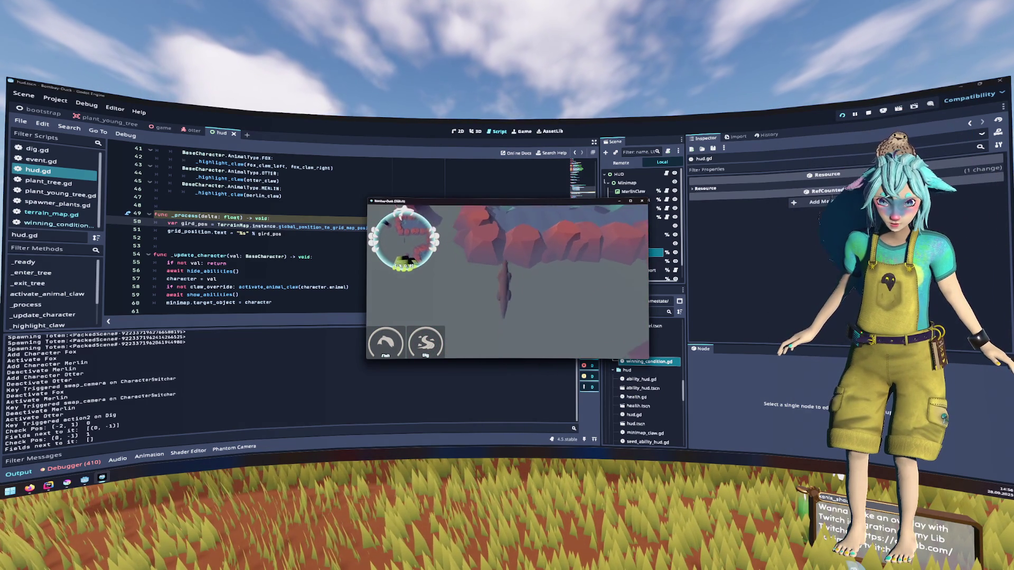
{"action": "key", "text": "w"}
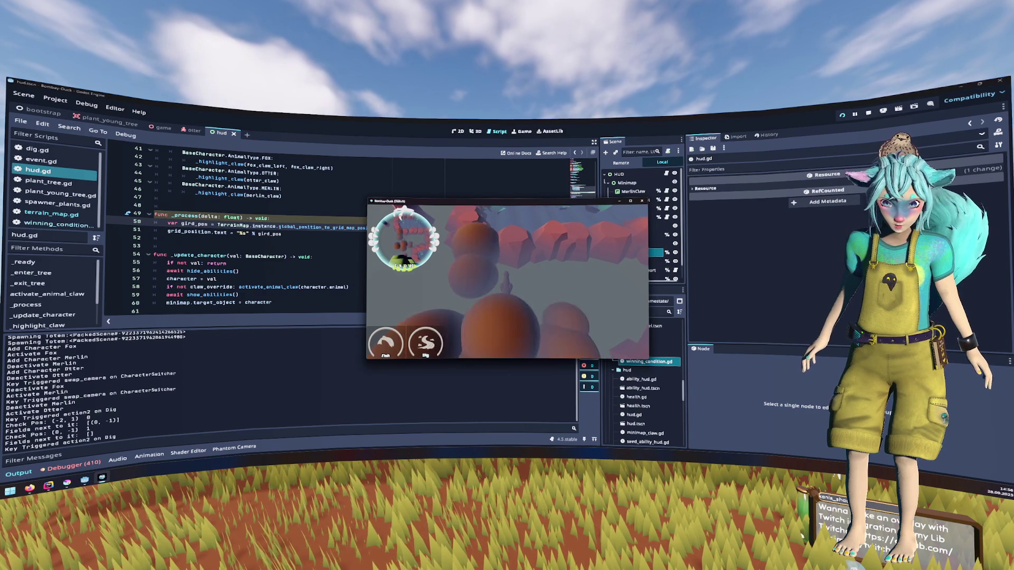
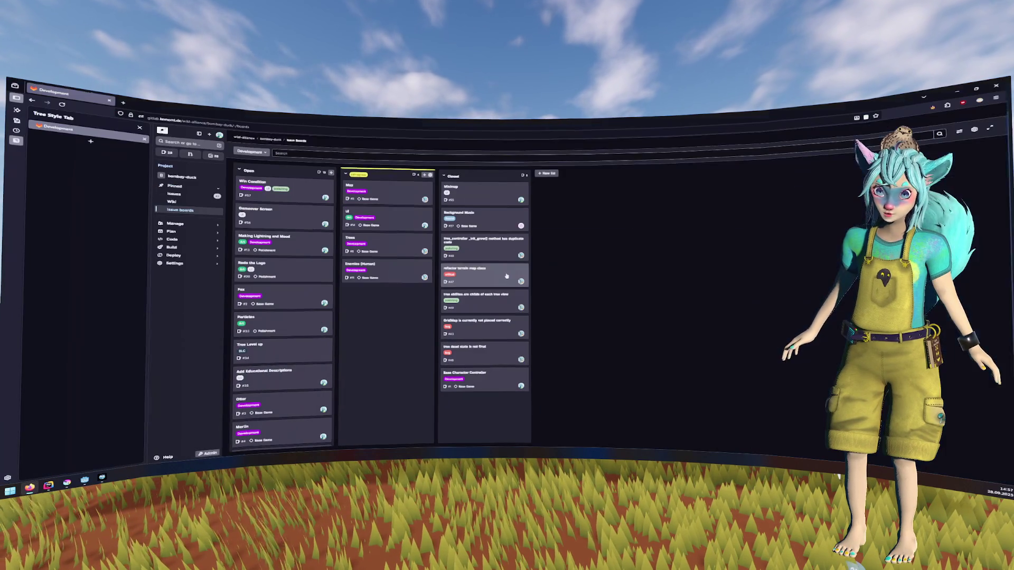
- Switch to the Firefox window showing 'japanese tree god' image results and maximize it
{"action": "key", "text": "alt+Tab"}
{"action": "key", "text": "alt+Tab"}
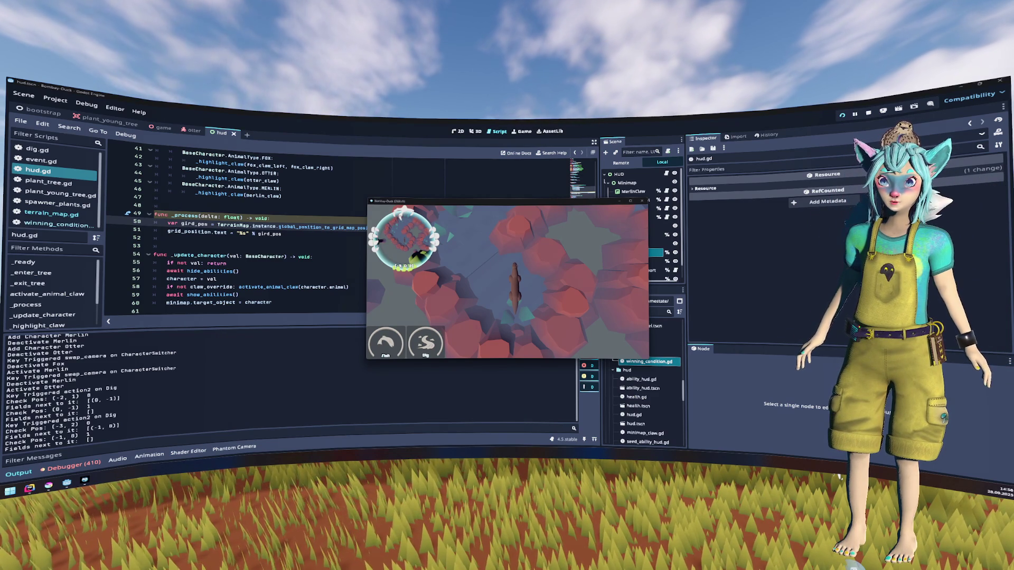
{"action": "key", "text": "alt+Tab"}
{"action": "double_click", "coordinate": [346, 228]}
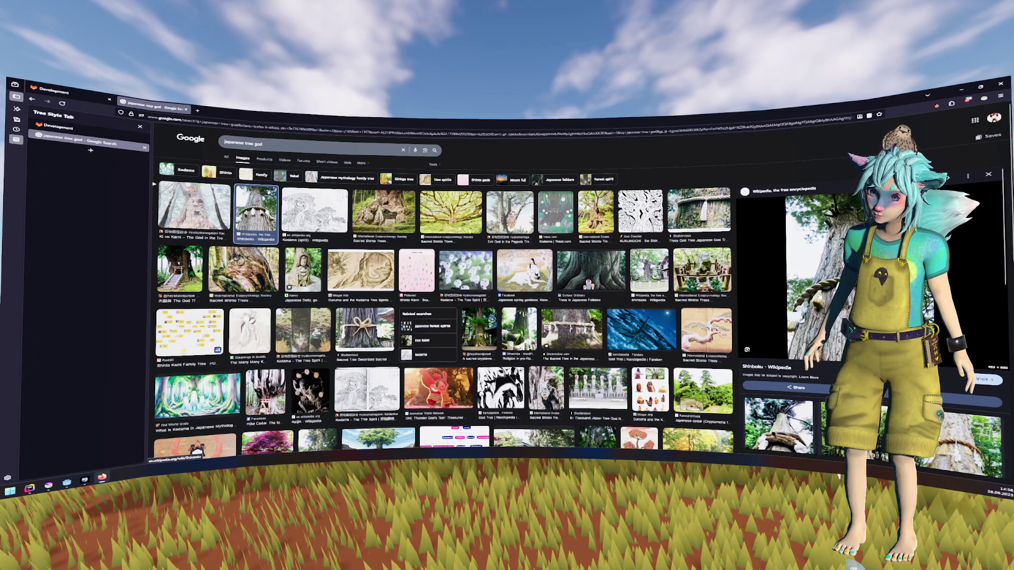
- Preview several sacred-tree images, including the Japanese tree charm, then minimize the browser
{"action": "left_click", "coordinate": [572, 330]}
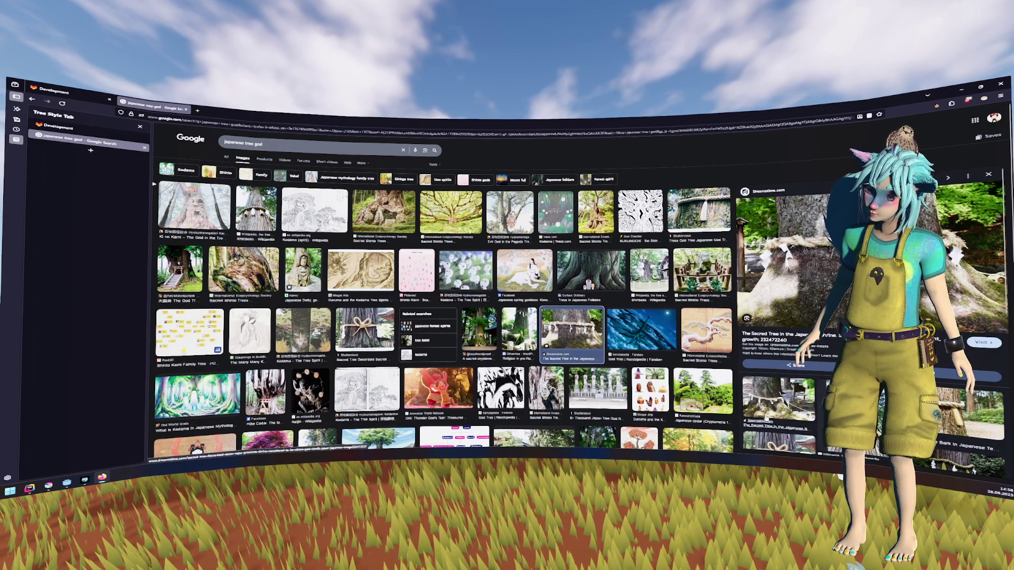
{"action": "left_click", "coordinate": [779, 401]}
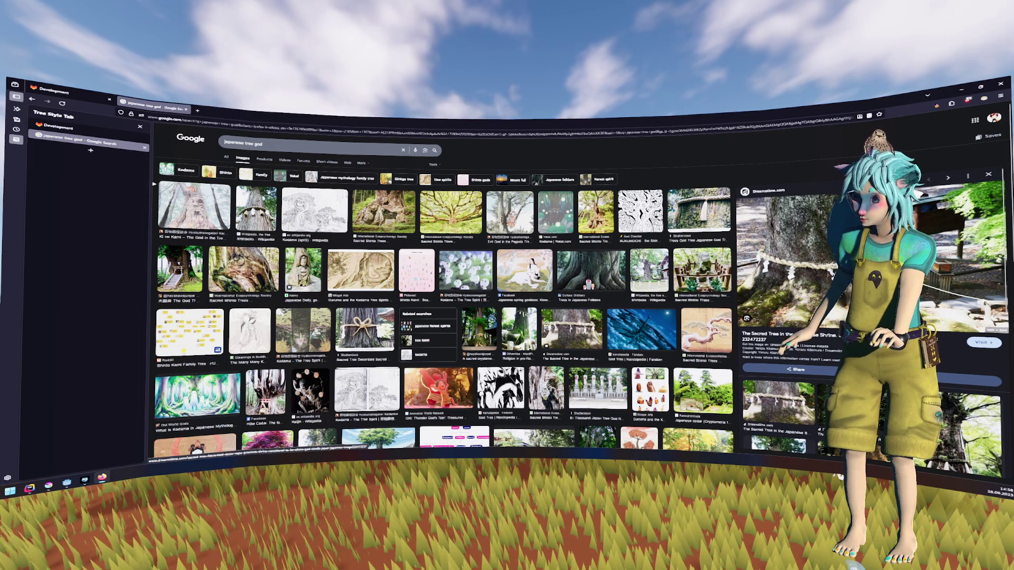
{"action": "left_click", "coordinate": [777, 406]}
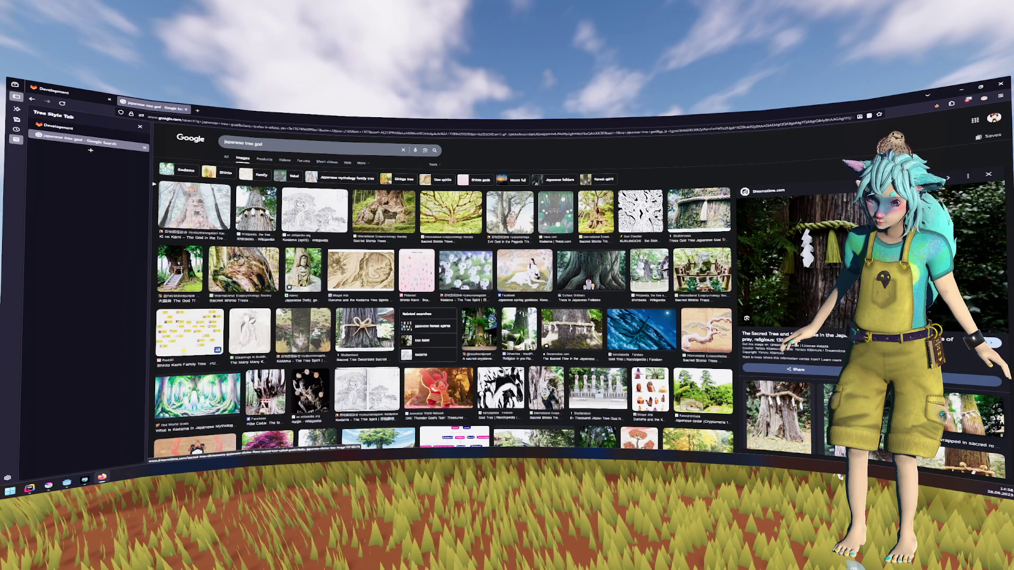
{"action": "left_click", "coordinate": [777, 417]}
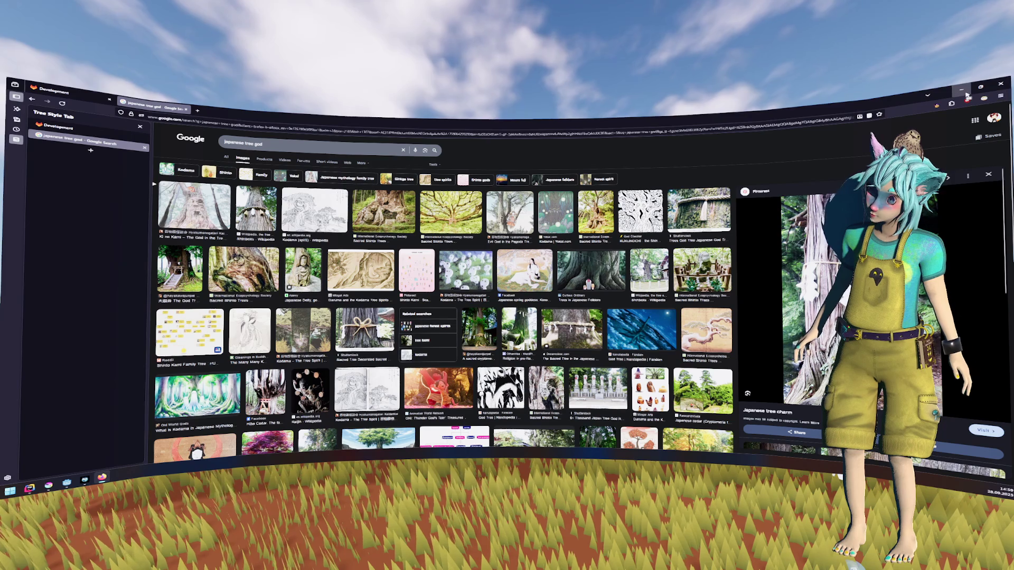
{"action": "left_click", "coordinate": [962, 93]}
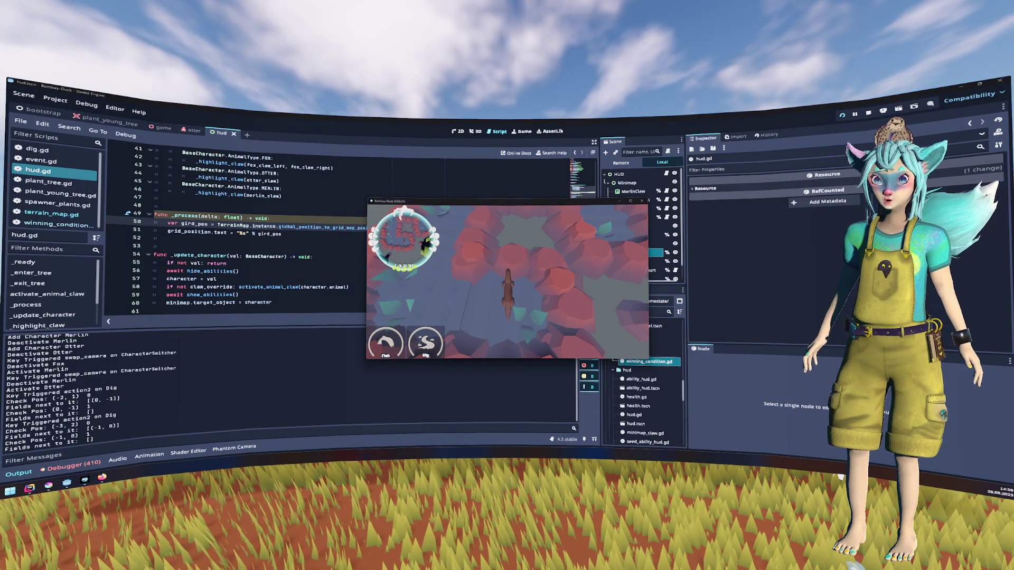
- Stop the running game and look through the hud.gd script and its output
{"action": "key", "text": "F8"}
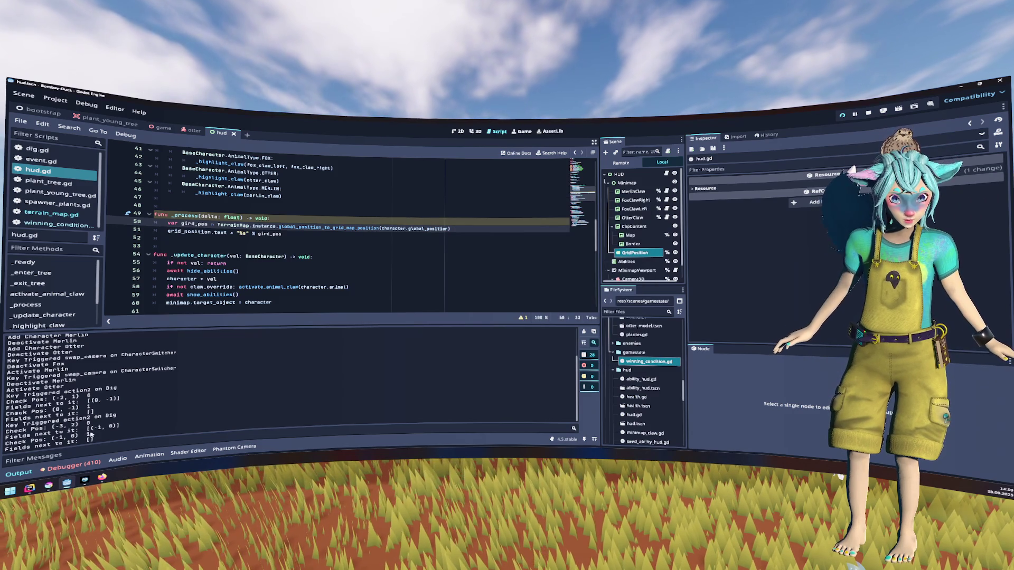
{"action": "left_click_drag", "start_coordinate": [7, 436], "coordinate": [134, 421]}
{"action": "left_click", "coordinate": [266, 256]}
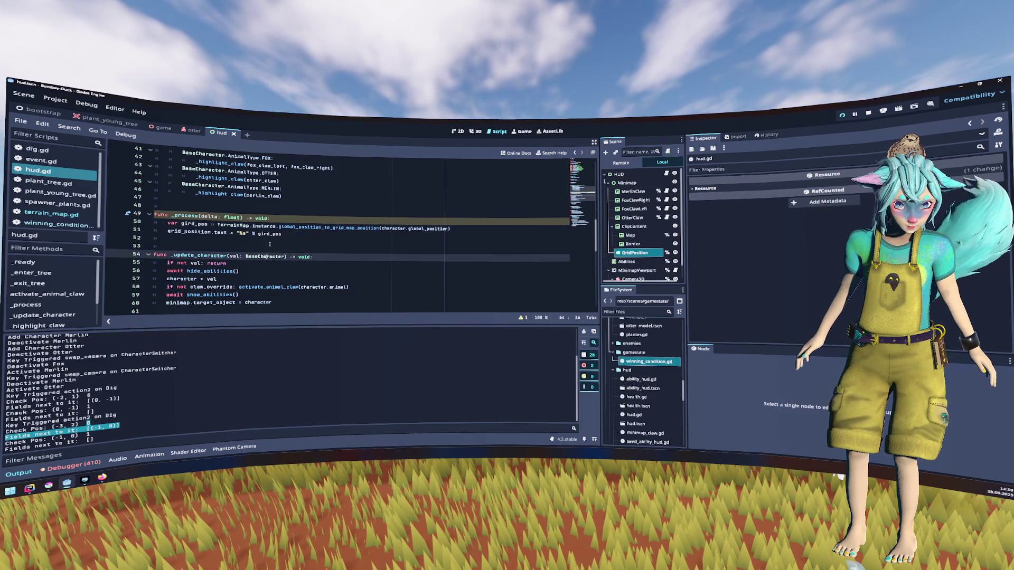
{"action": "scroll", "coordinate": [269, 244], "scroll_direction": "down", "scroll_amount": 3}
{"action": "left_click", "coordinate": [271, 234]}
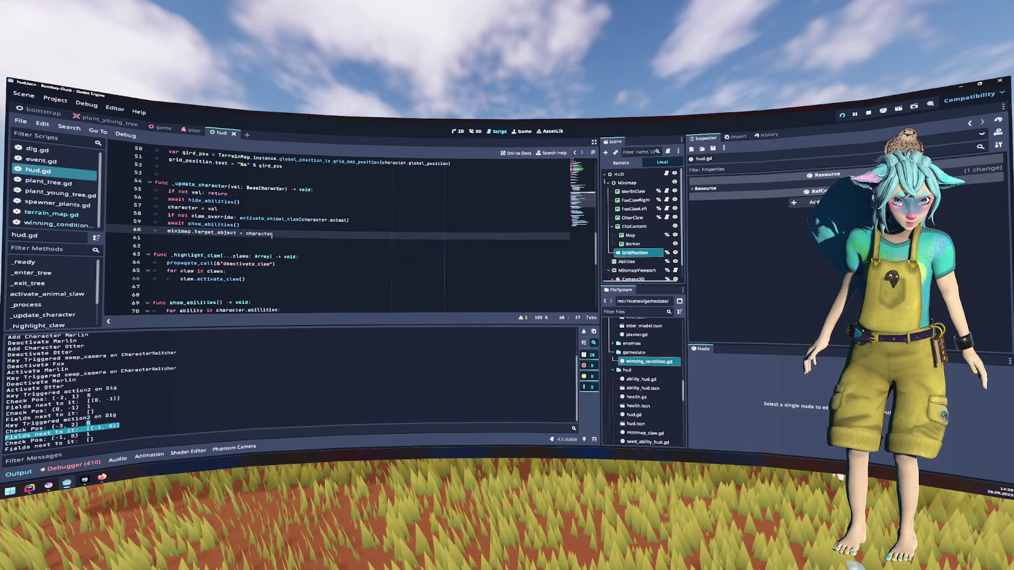
{"action": "scroll", "coordinate": [272, 235], "scroll_direction": "down", "scroll_amount": 5}
{"action": "scroll", "coordinate": [272, 236], "scroll_direction": "up", "scroll_amount": 3}
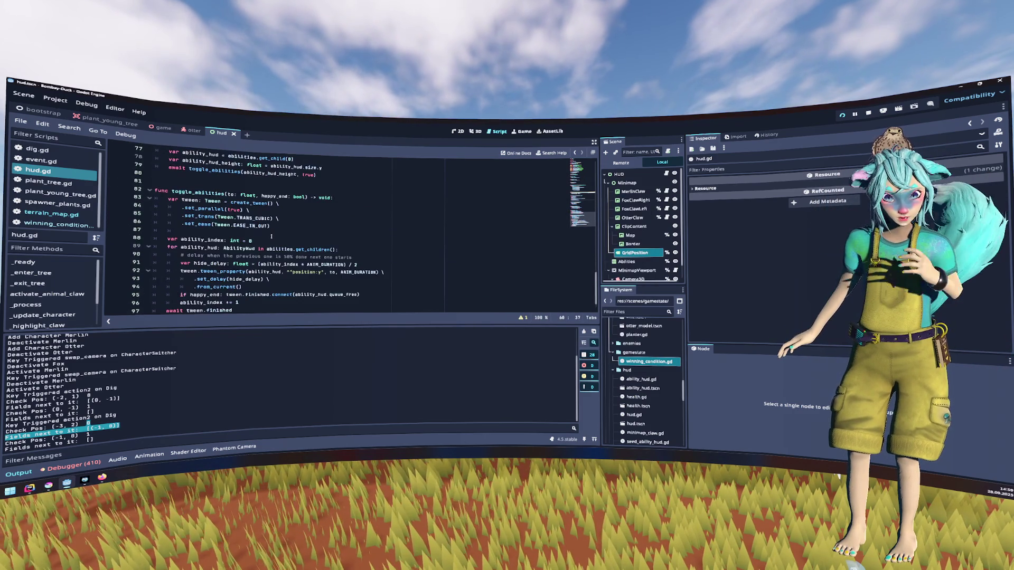
{"action": "scroll", "coordinate": [267, 238], "scroll_direction": "up", "scroll_amount": 12}
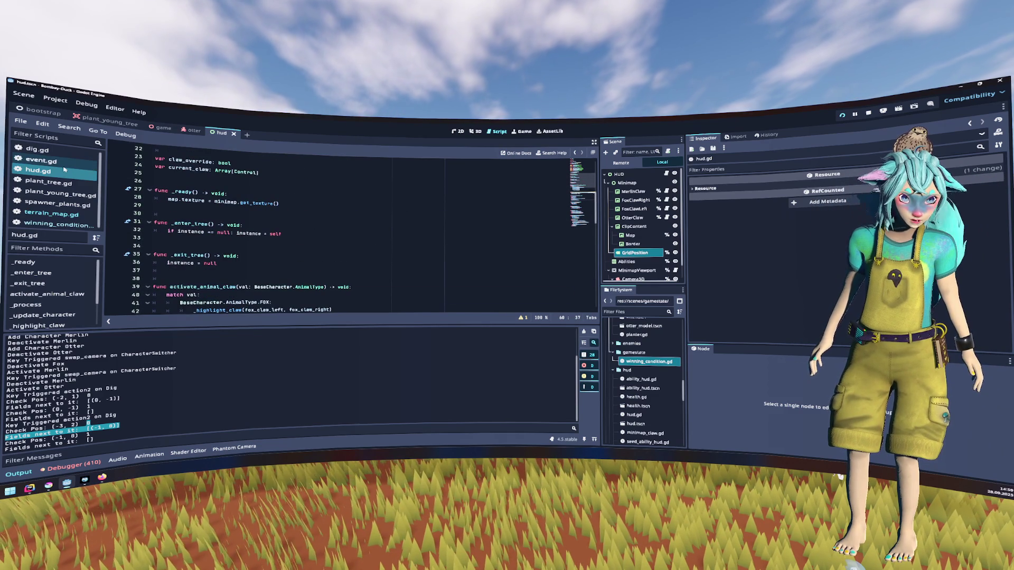
- Open winning_condition.gd, set a breakpoint on the fields_to_walk line 55, and run the game
{"action": "left_click", "coordinate": [58, 224]}
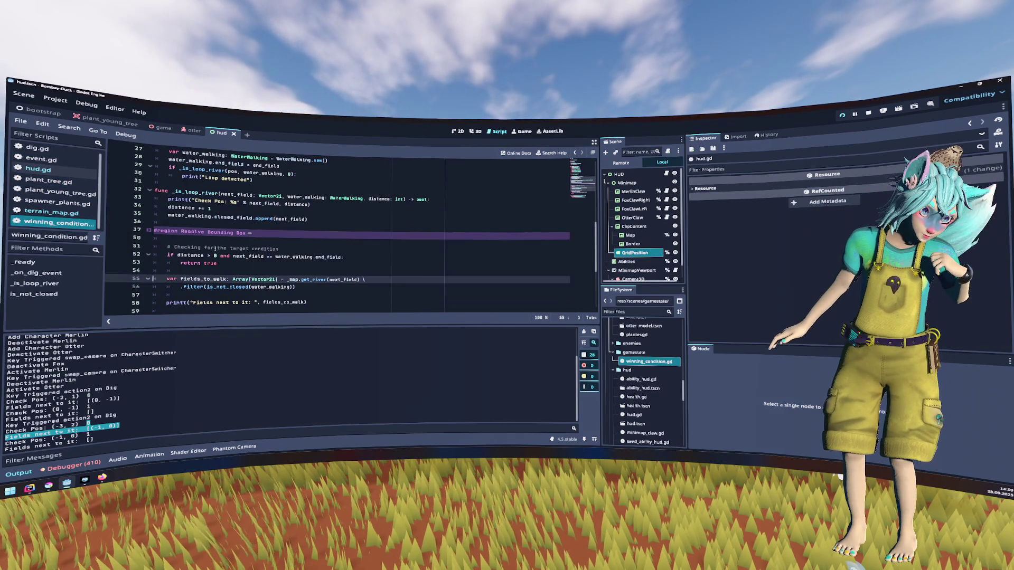
{"action": "left_click", "coordinate": [290, 248]}
{"action": "left_click", "coordinate": [315, 279]}
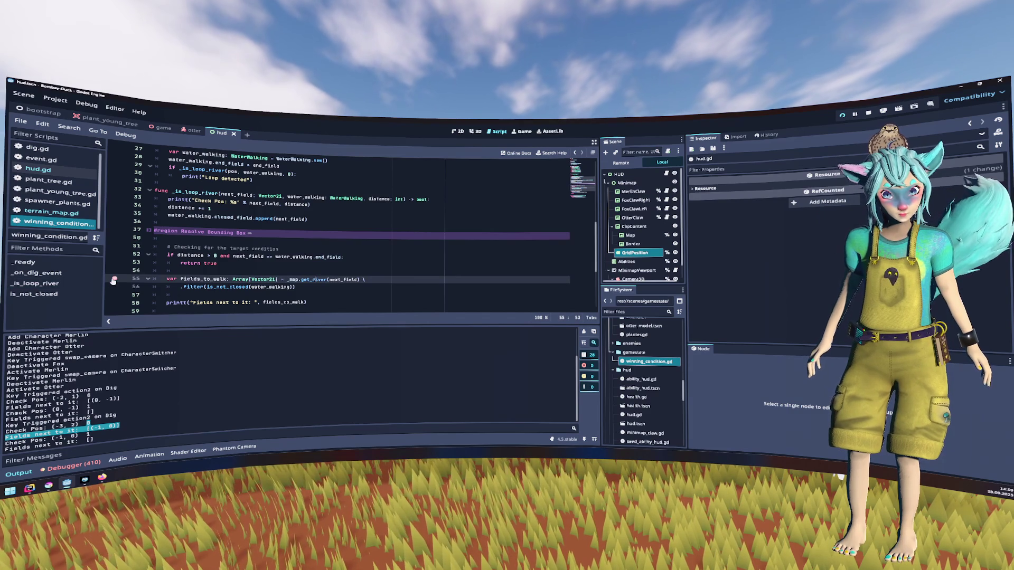
{"action": "key", "text": "F5"}
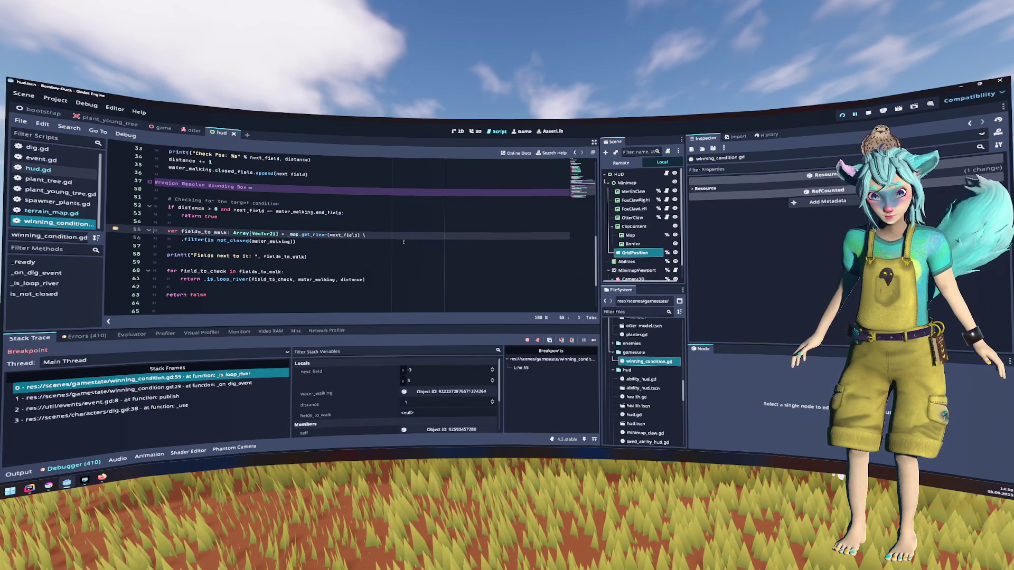
- Step from is_not_closed into get_river in terrain_map.gd and advance to line 140
{"action": "mouse_move", "coordinate": [334, 235]}
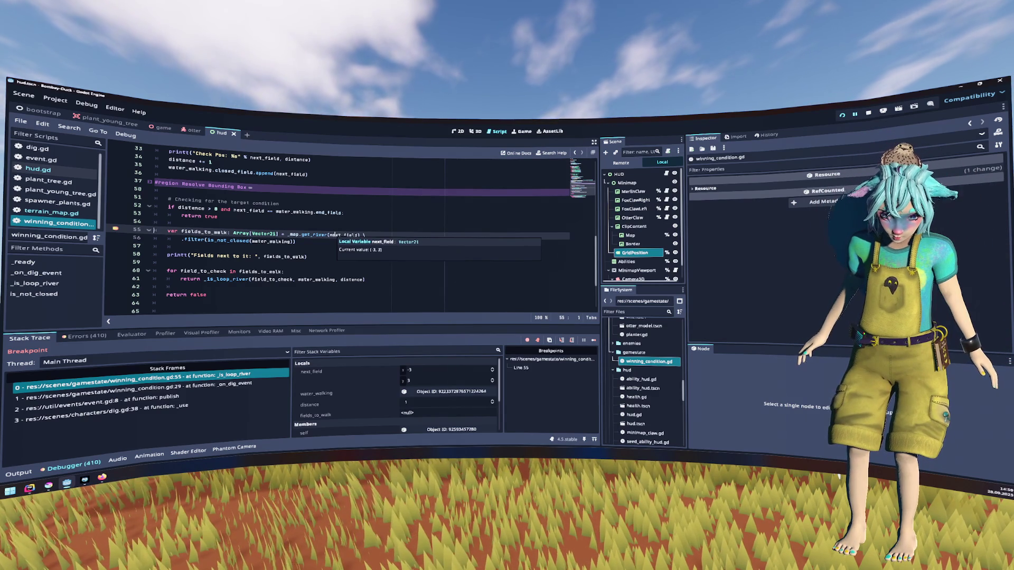
{"action": "left_click", "coordinate": [561, 340]}
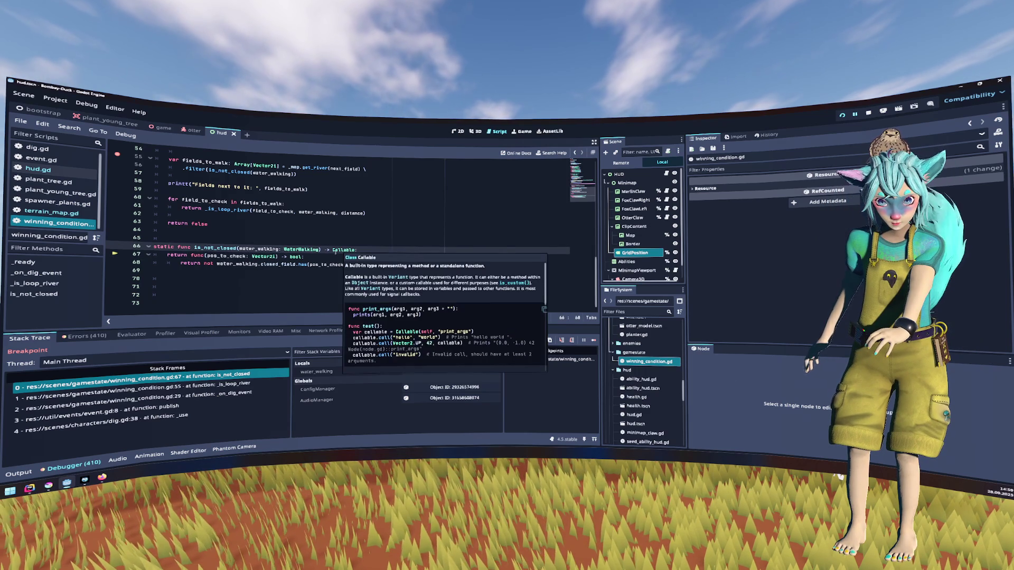
{"action": "key", "text": "F11"}
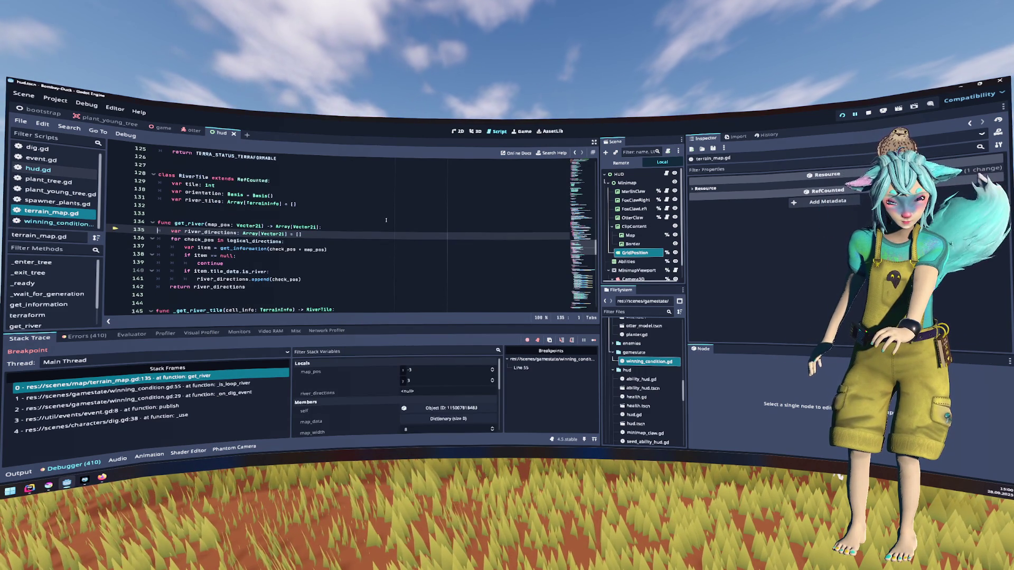
{"action": "key", "text": "F11"}
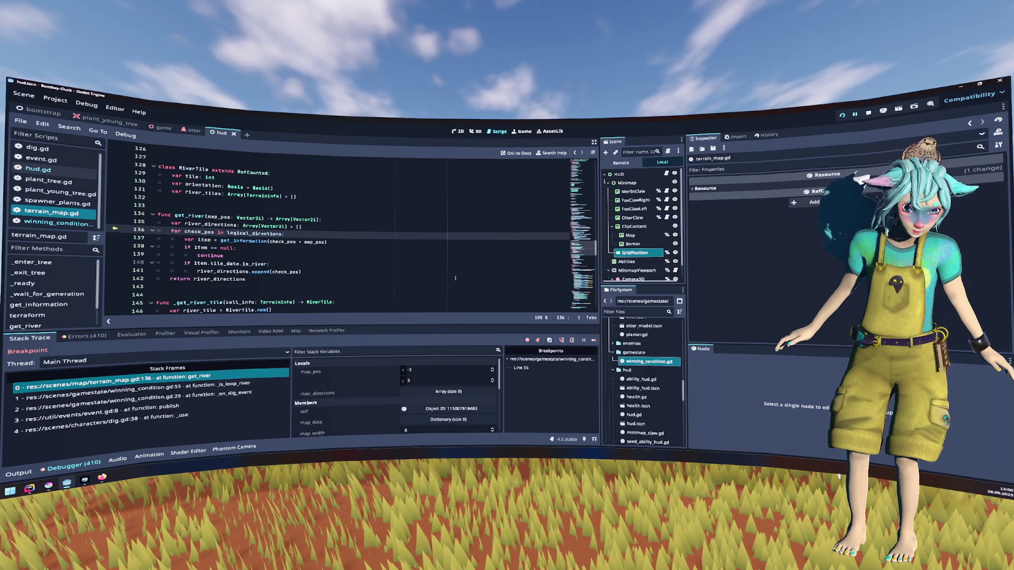
{"action": "key", "text": "F11"}
{"action": "mouse_move", "coordinate": [222, 209]}
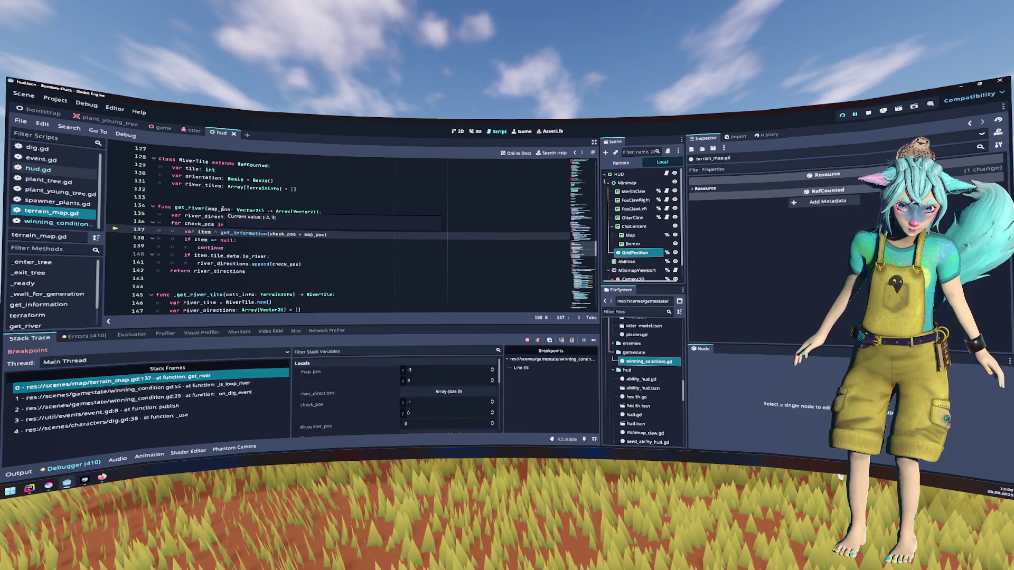
{"action": "left_click", "coordinate": [274, 256]}
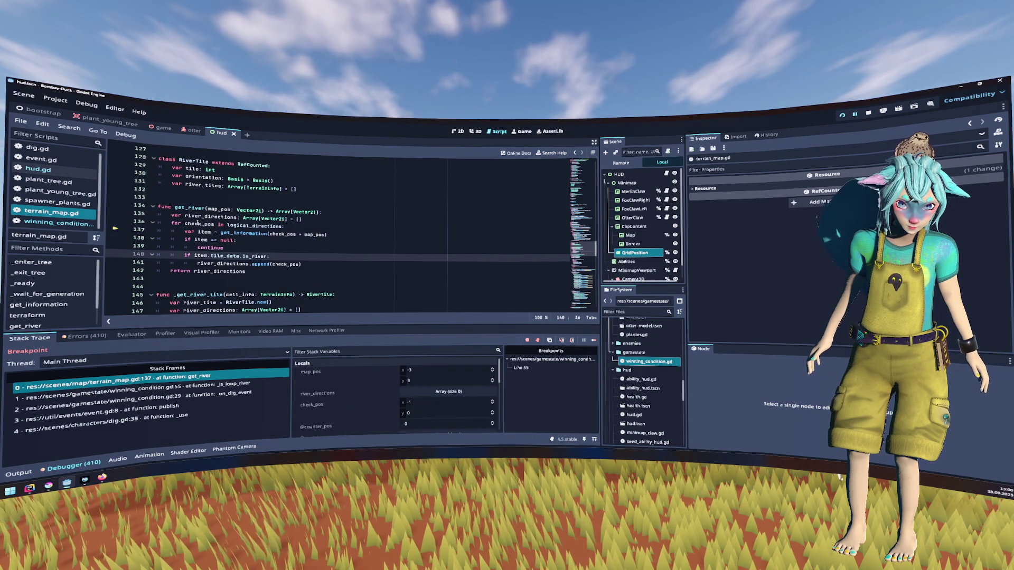
{"action": "left_click", "coordinate": [400, 202]}
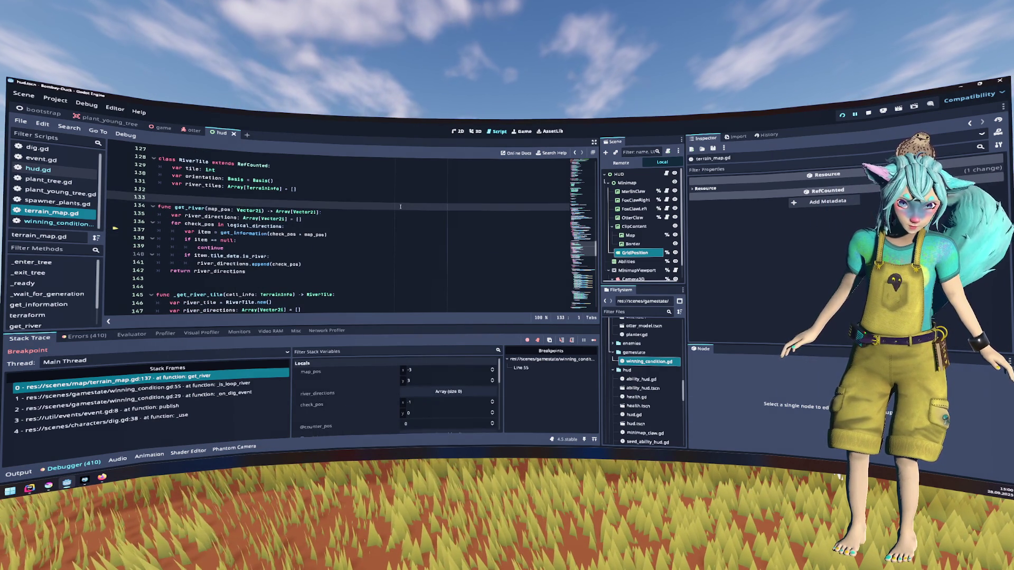
{"action": "key", "text": "F10"}
{"action": "key", "text": "F10"}
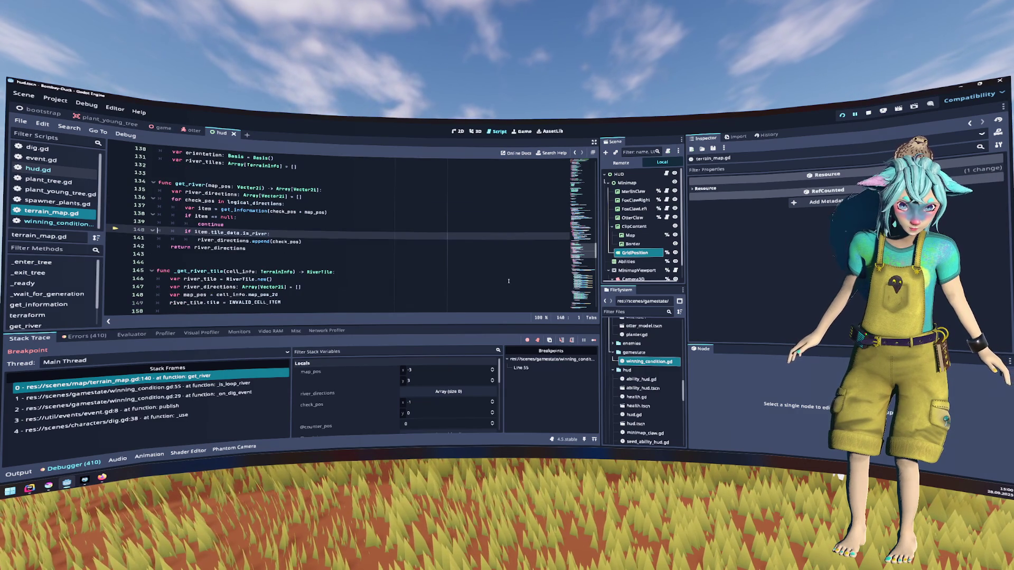
{"action": "key", "text": "F10"}
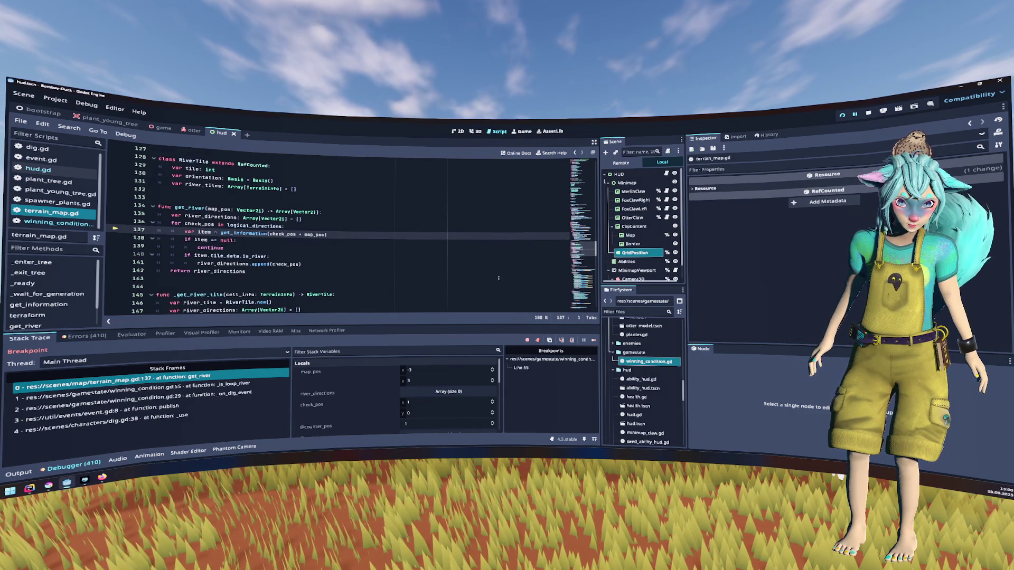
- Append '+ map_pos' to line 141 and highlight the other uses of map_pos
{"action": "left_click", "coordinate": [390, 257]}
{"action": "key", "text": "Down"}
{"action": "key", "text": "End"}
{"action": "type", "text": "+ map_pos"}
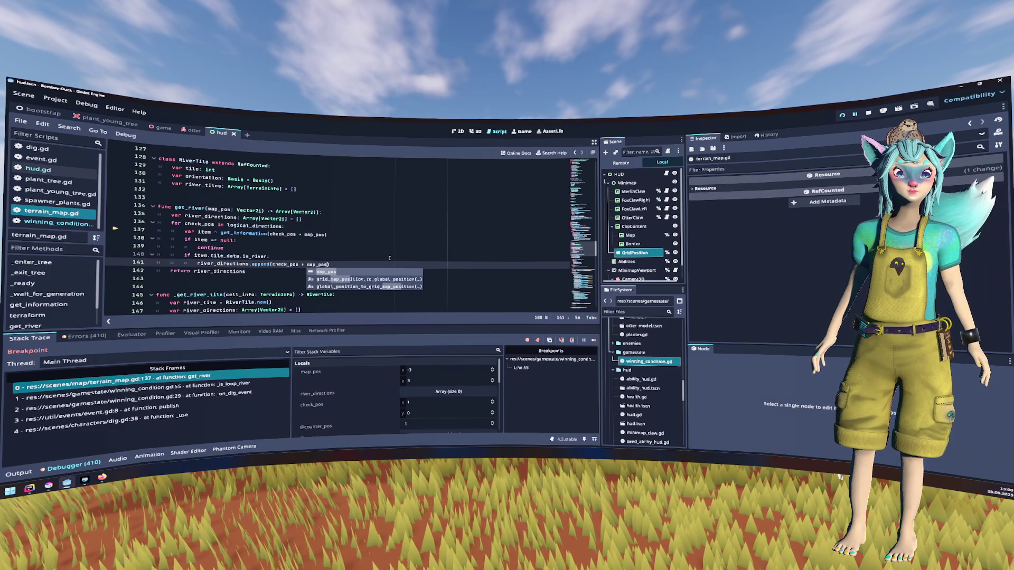
{"action": "left_click", "coordinate": [371, 229]}
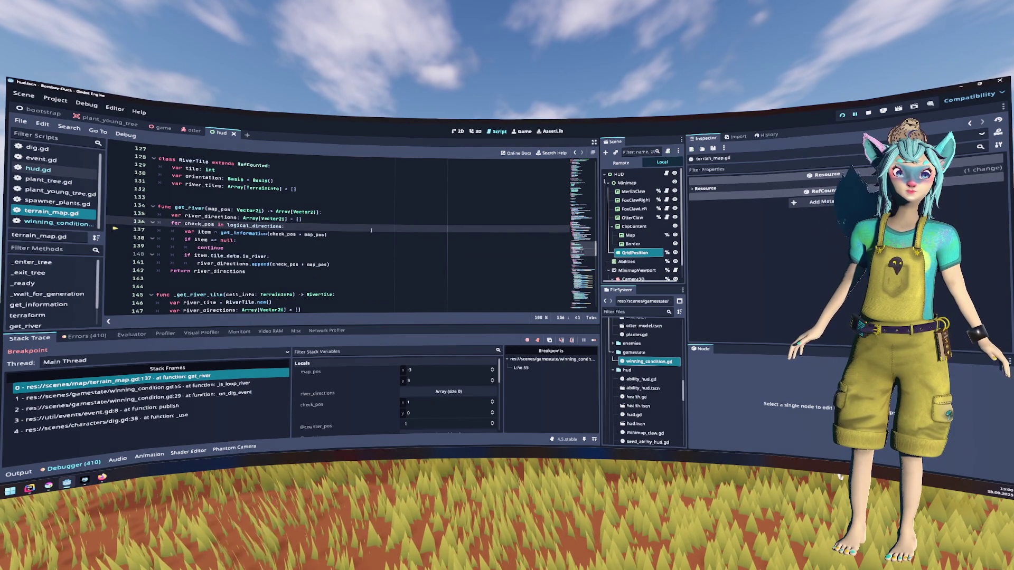
{"action": "left_click", "coordinate": [320, 262]}
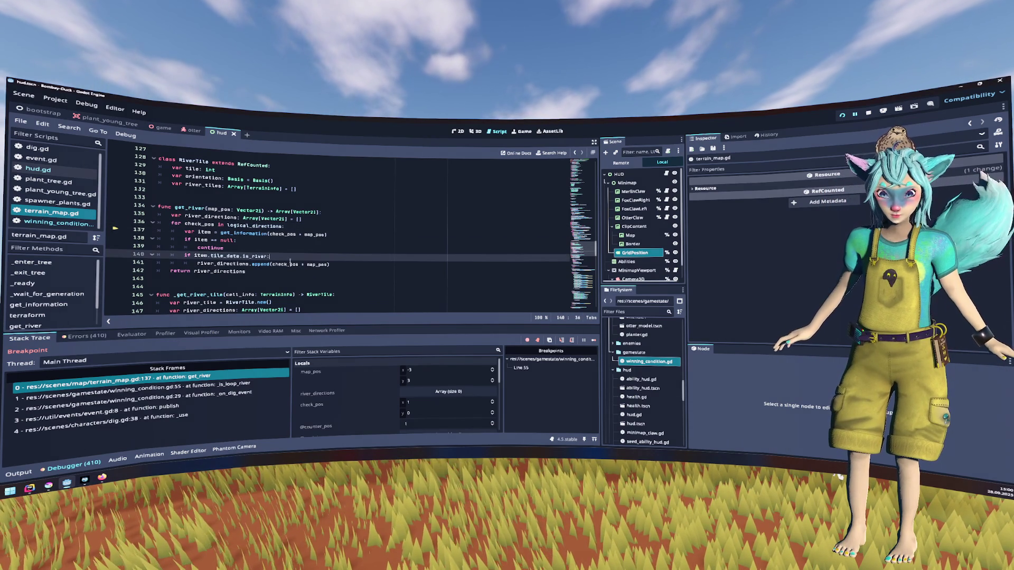
{"action": "double_click", "coordinate": [317, 264]}
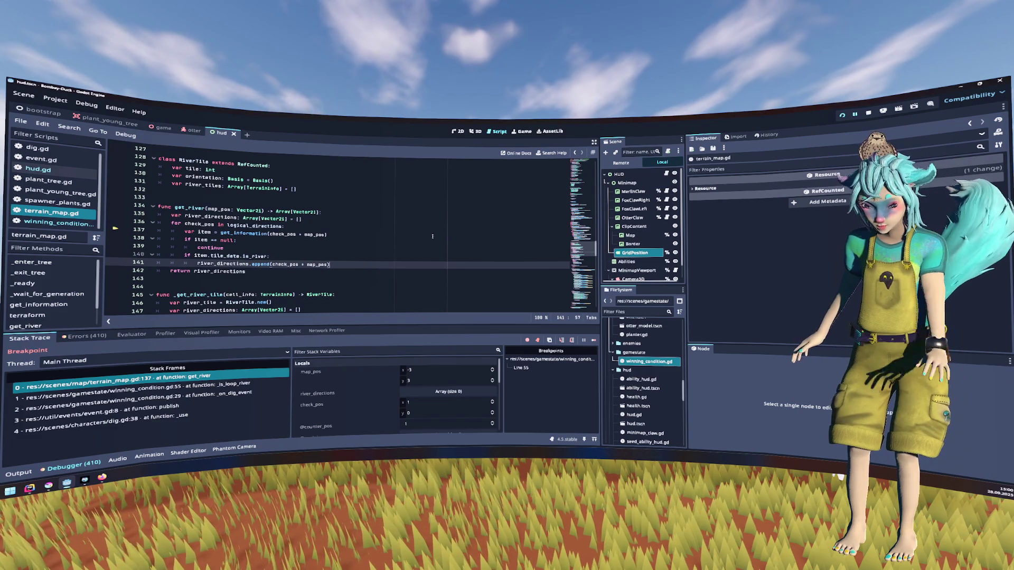
- Resume to the line 55 breakpoint, remove it with F9, and continue the game
{"action": "key", "text": "F12"}
{"action": "key", "text": "F9"}
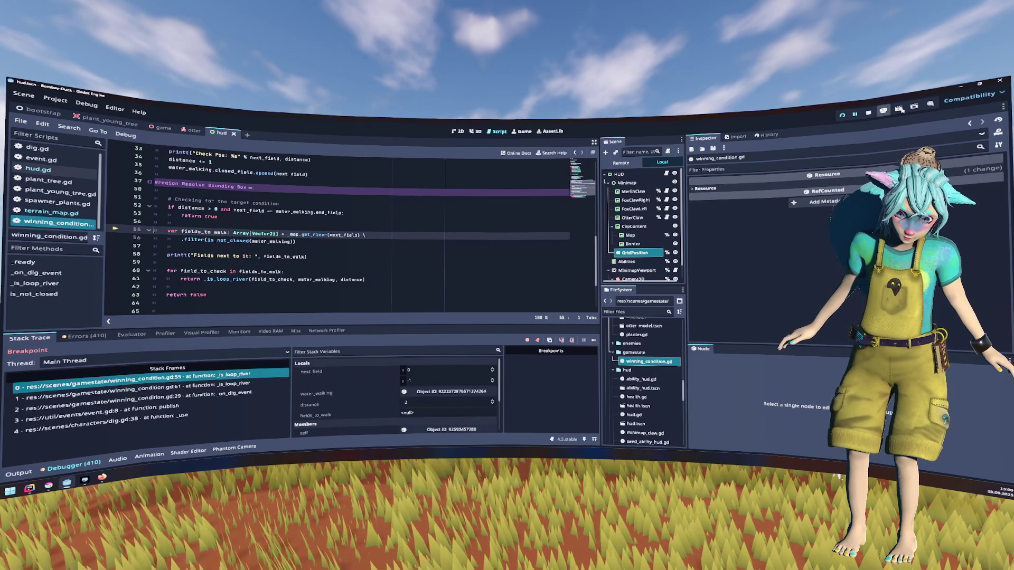
{"action": "left_click", "coordinate": [842, 117]}
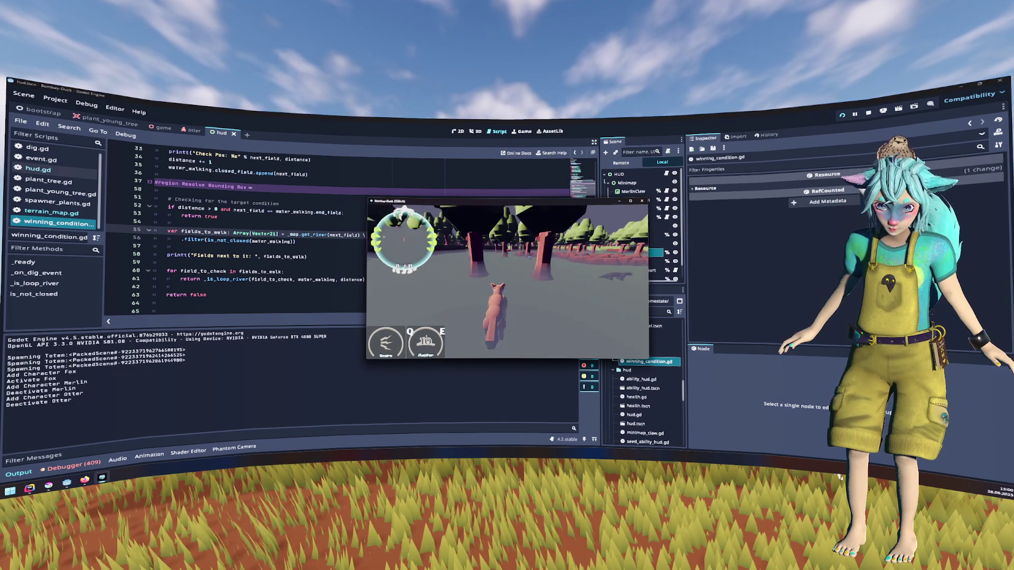
- Swap to the otter, dig twice, walk among the tree trunks, then stop the game
{"action": "key", "text": "Tab"}
{"action": "key", "text": "Tab"}
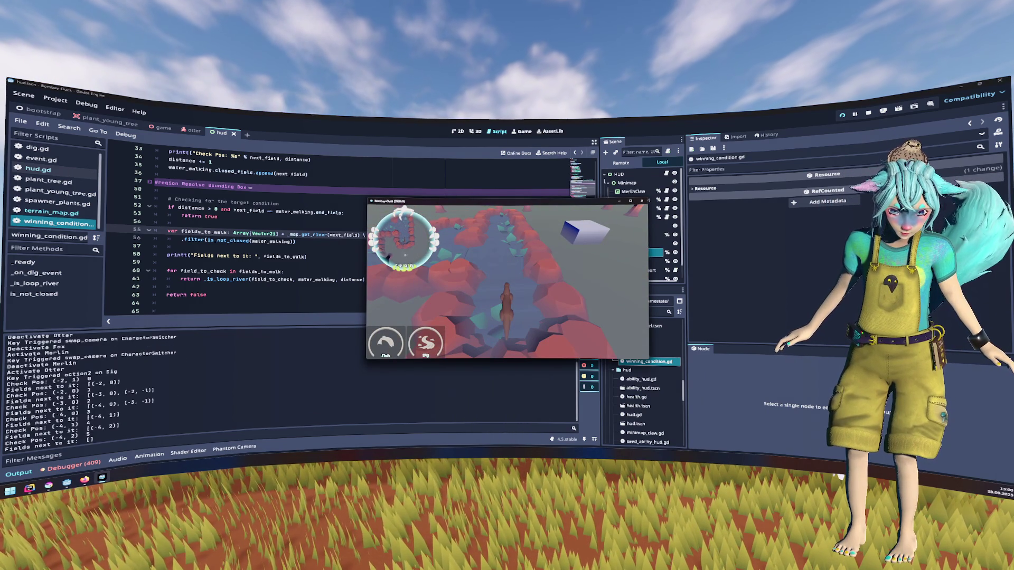
{"action": "key", "text": "e"}
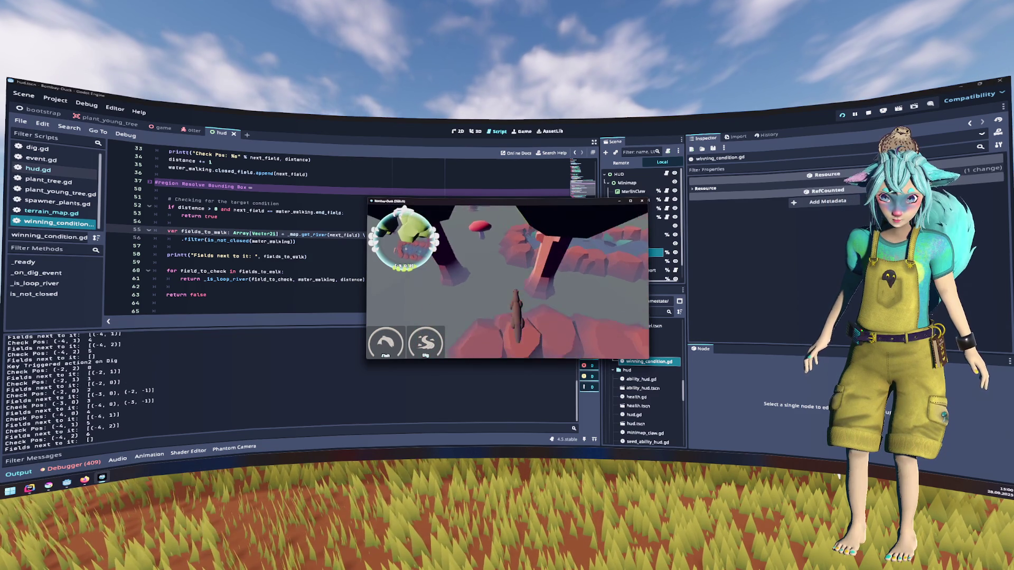
{"action": "key", "text": "e"}
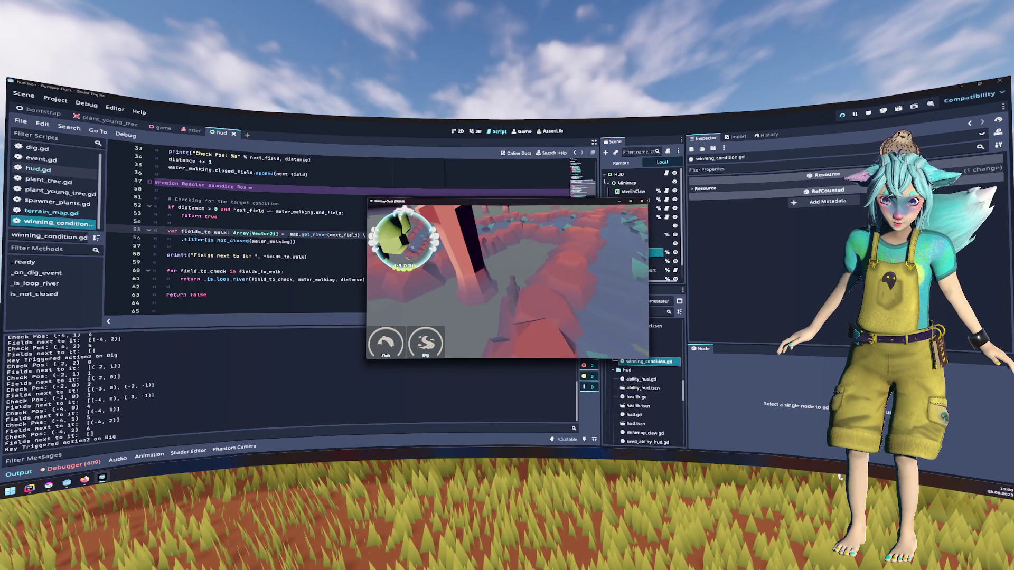
{"action": "key", "text": "w"}
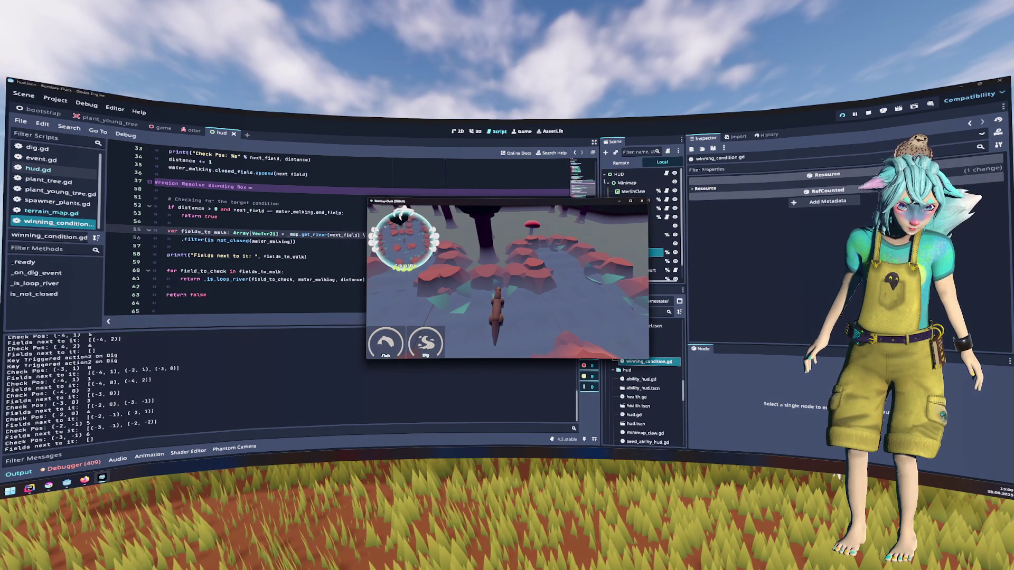
{"action": "key", "text": "F8"}
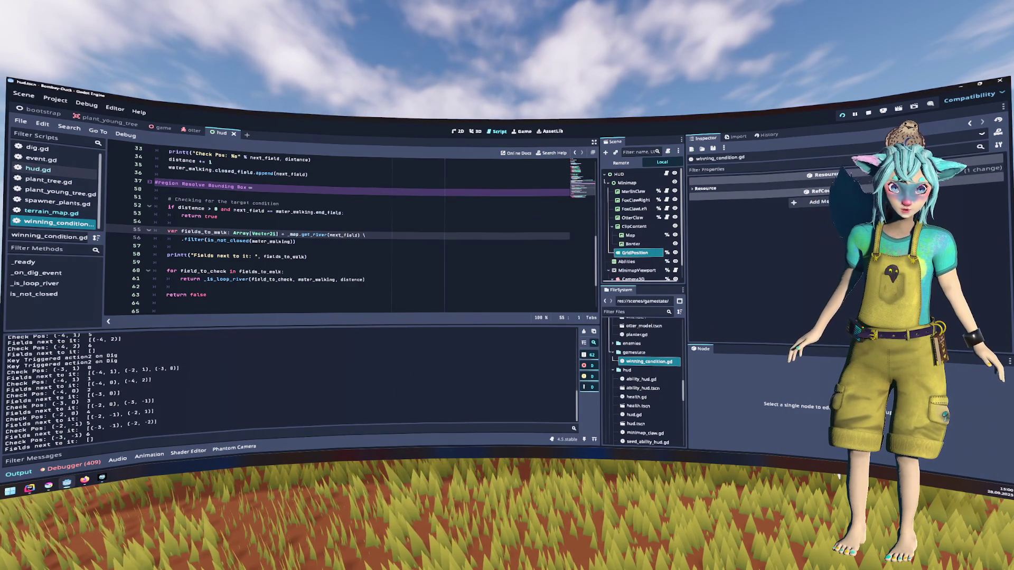
{"action": "key", "text": "super+d"}
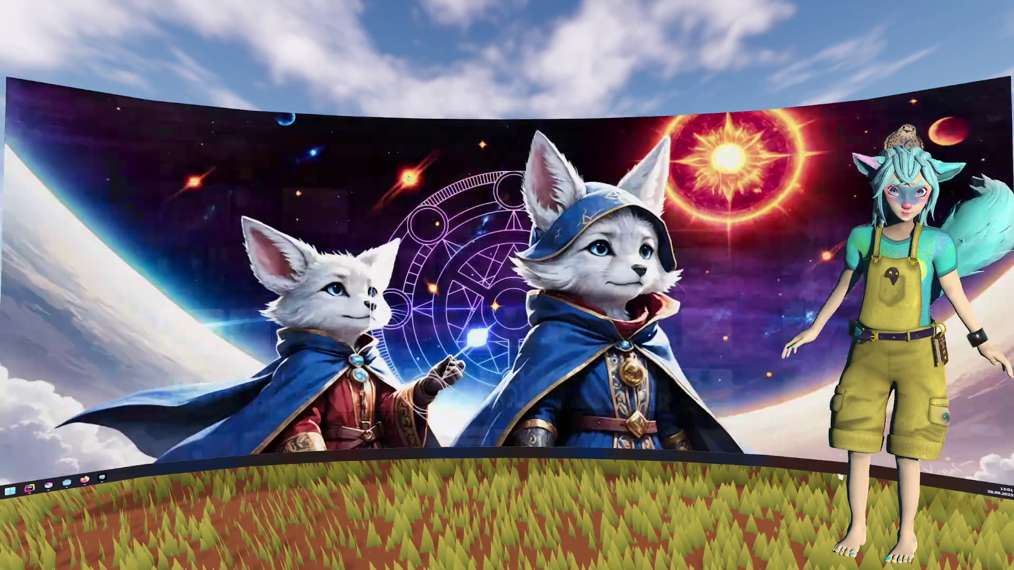
{"action": "left_click", "coordinate": [84, 479]}
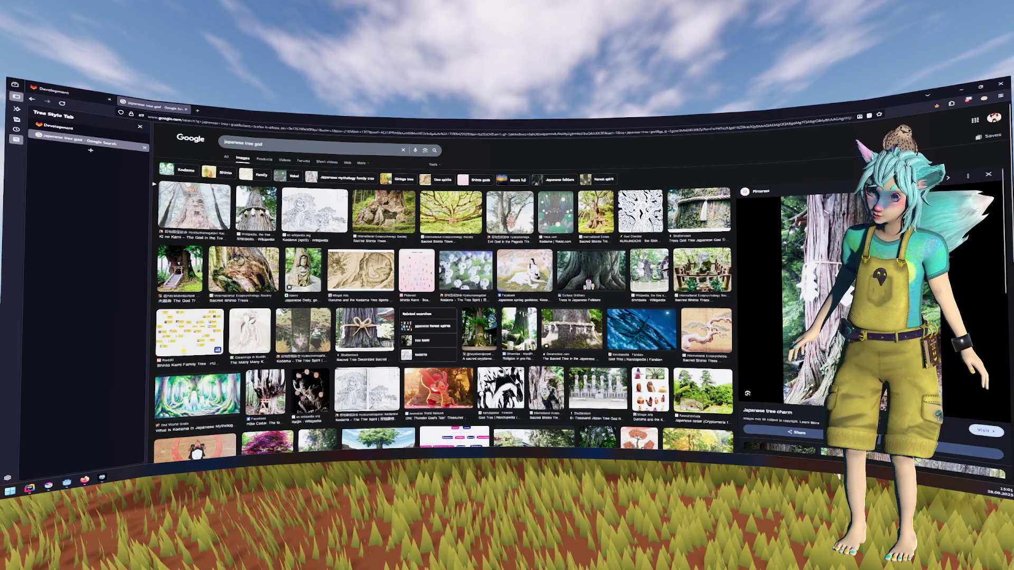
{"action": "key", "text": "alt+Tab"}
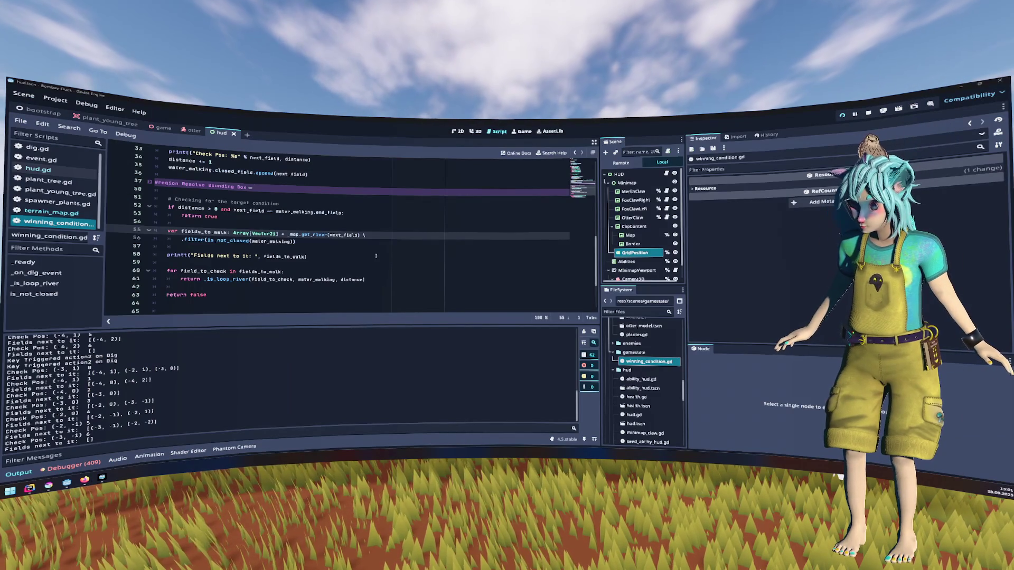
- Go to the print on line 58, relaunch, and start the forest level from the menu
{"action": "left_click", "coordinate": [375, 257]}
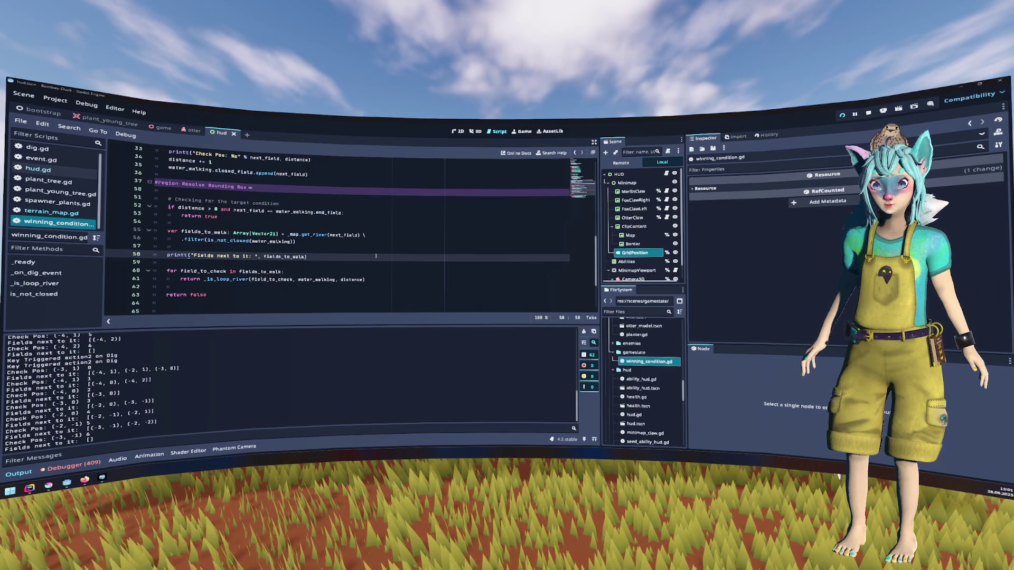
{"action": "left_click", "coordinate": [844, 118]}
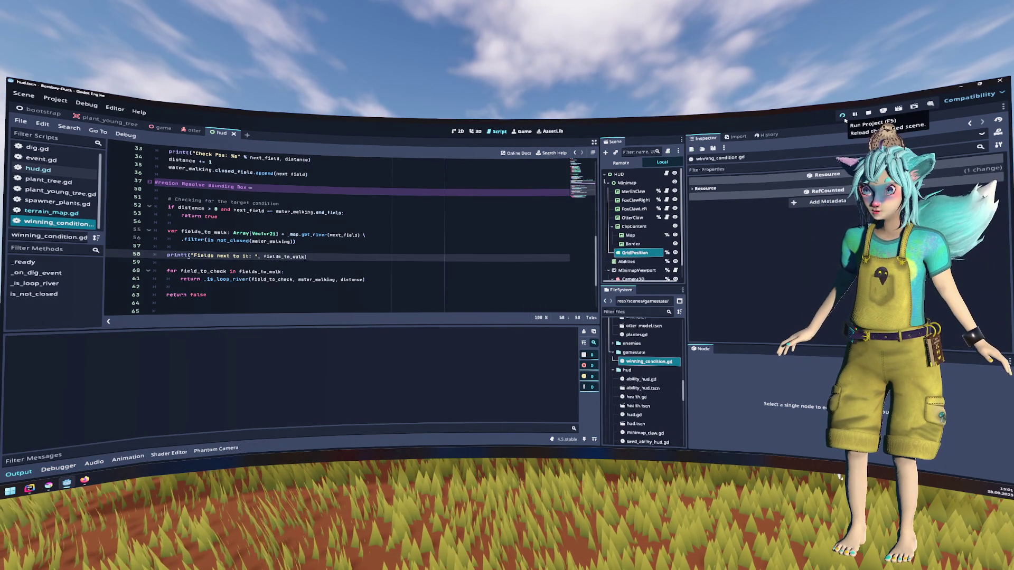
{"action": "left_click", "coordinate": [475, 296]}
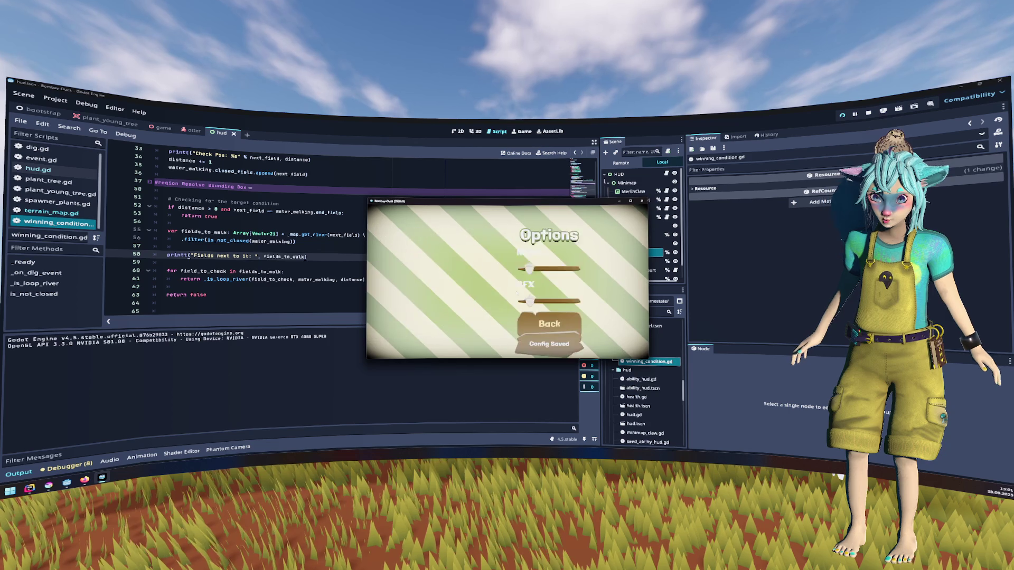
{"action": "left_click", "coordinate": [549, 323]}
{"action": "left_click", "coordinate": [505, 272]}
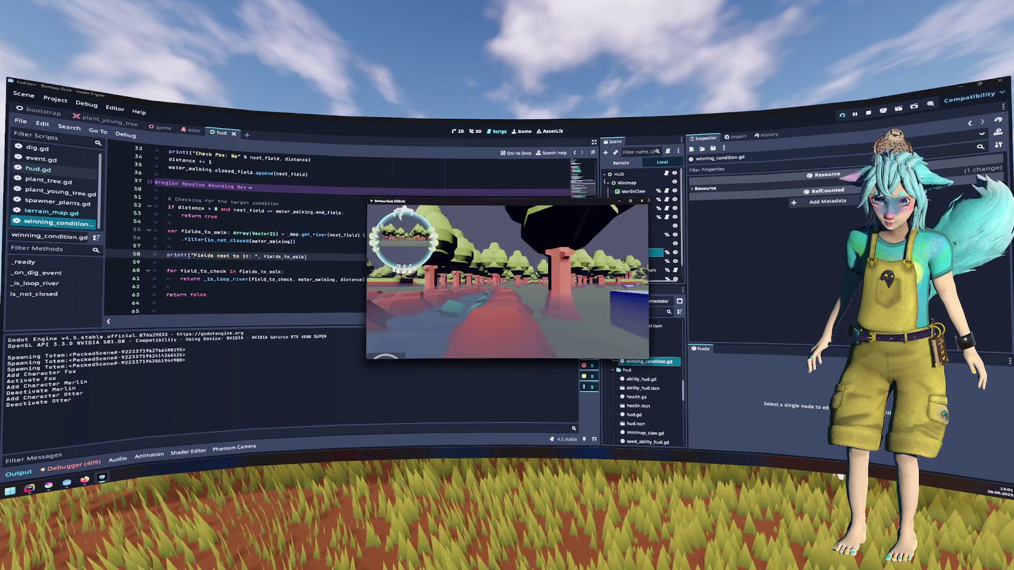
- Switch to the otter, walk it to the riverbank, dig four times, then close the game
{"action": "key", "text": "Tab"}
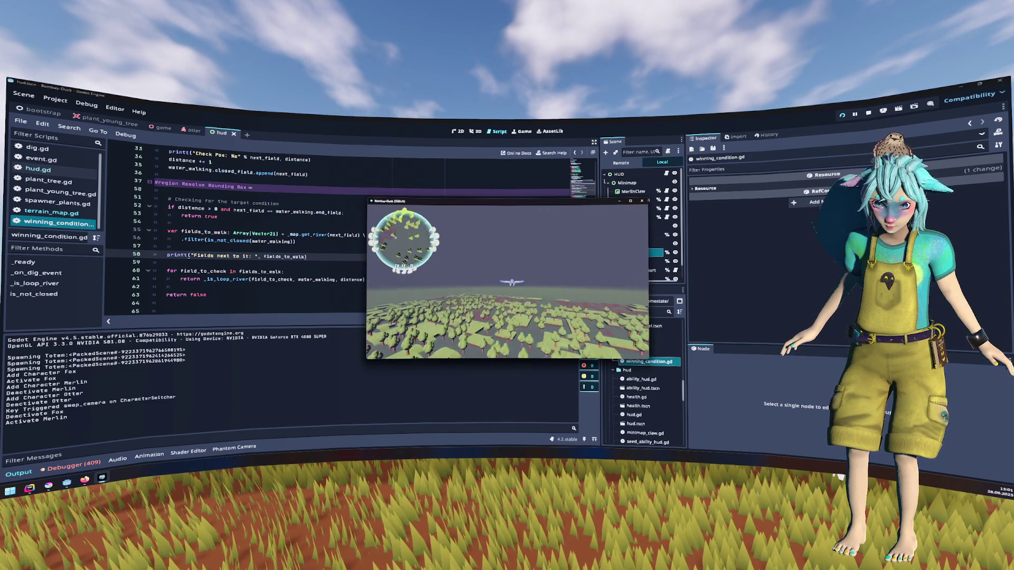
{"action": "key", "text": "Tab"}
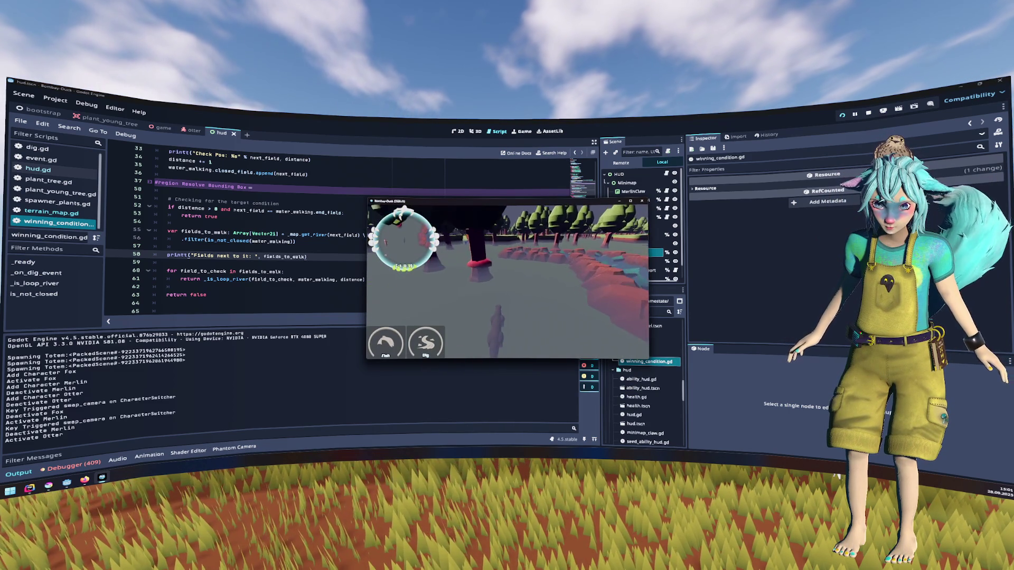
{"action": "key", "text": "w"}
{"action": "key", "text": "w"}
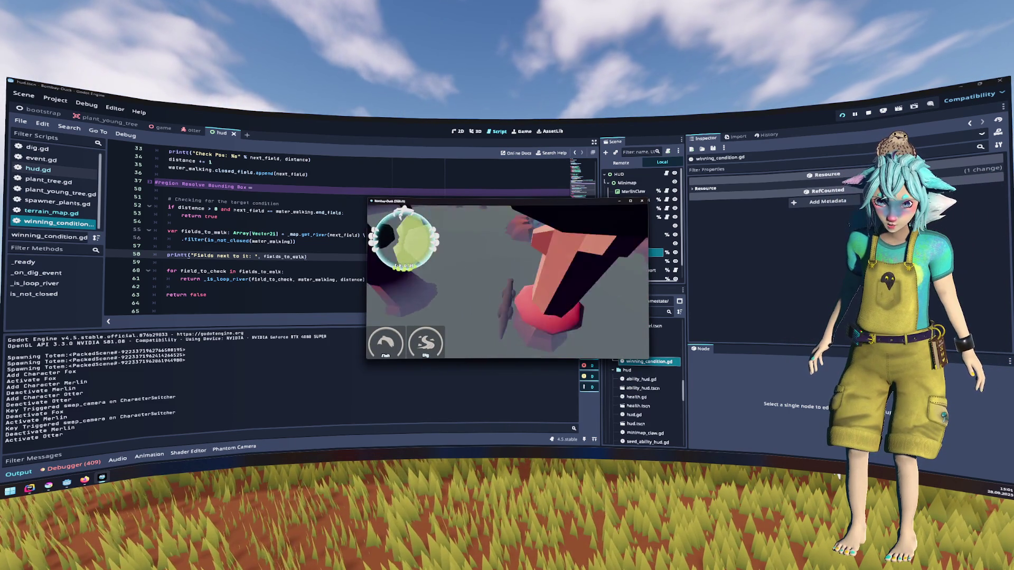
{"action": "key", "text": "w"}
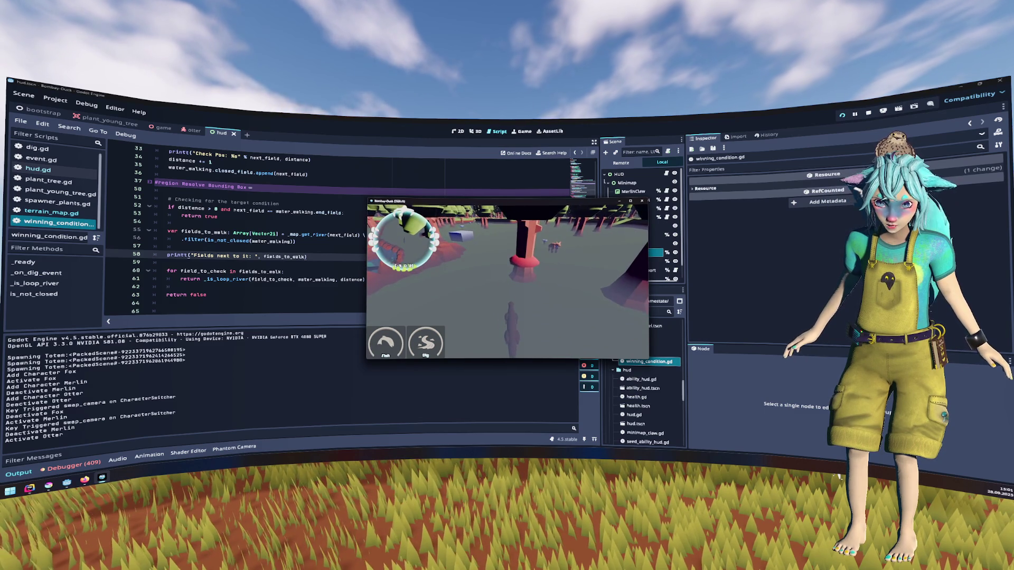
{"action": "key", "text": "w"}
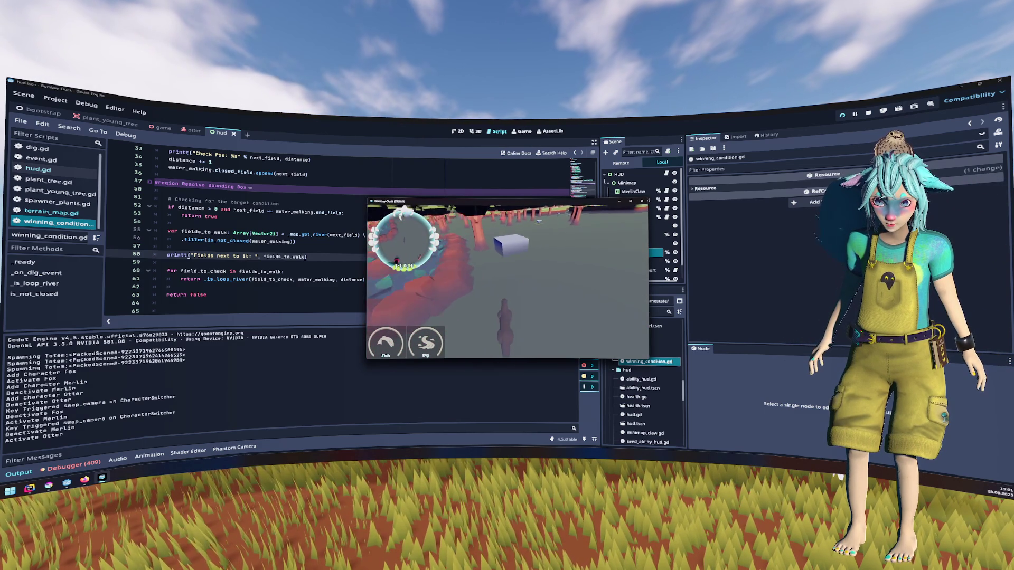
{"action": "key", "text": "e"}
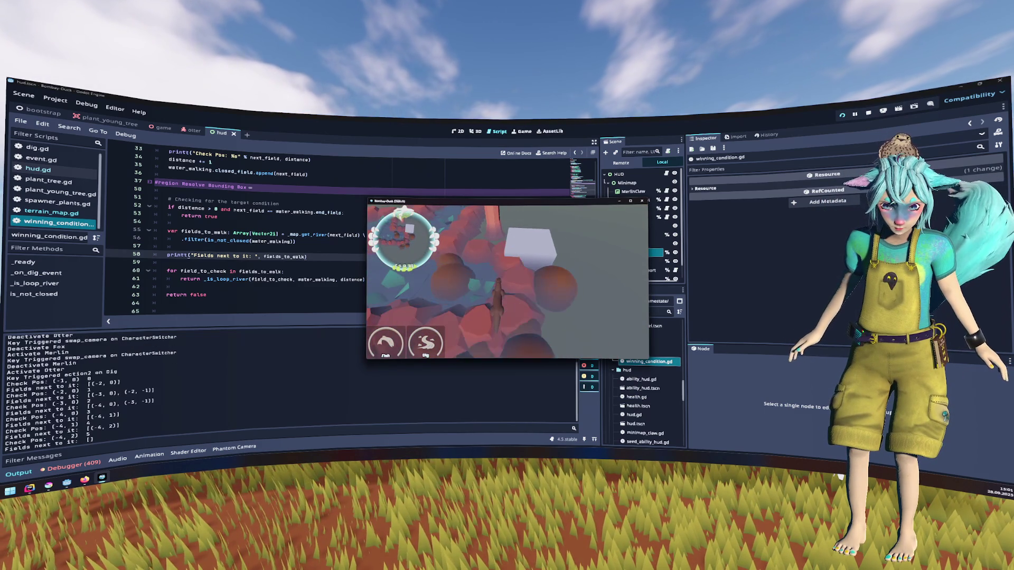
{"action": "key", "text": "e"}
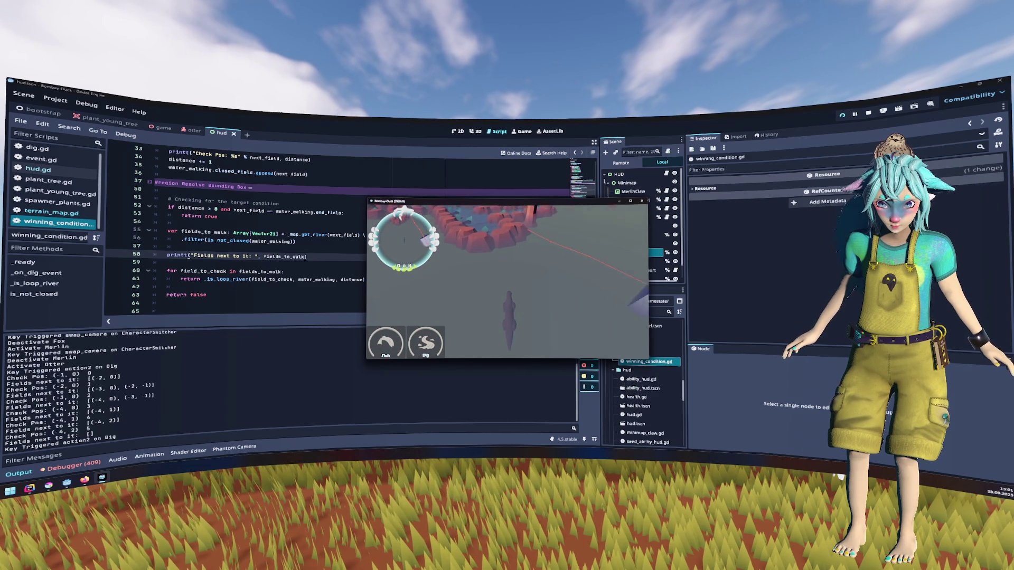
{"action": "key", "text": "e"}
{"action": "key", "text": "e"}
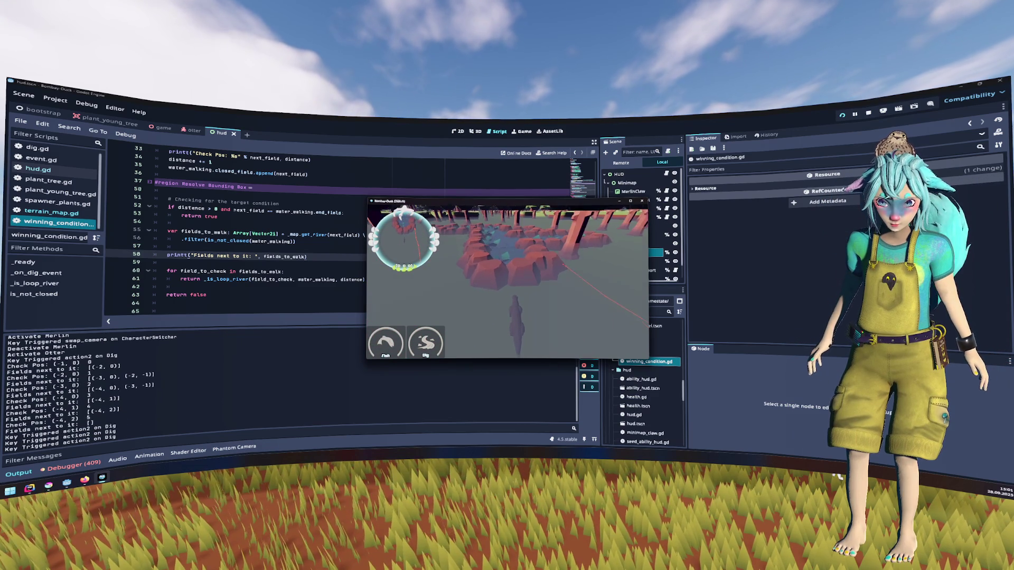
{"action": "key", "text": "w"}
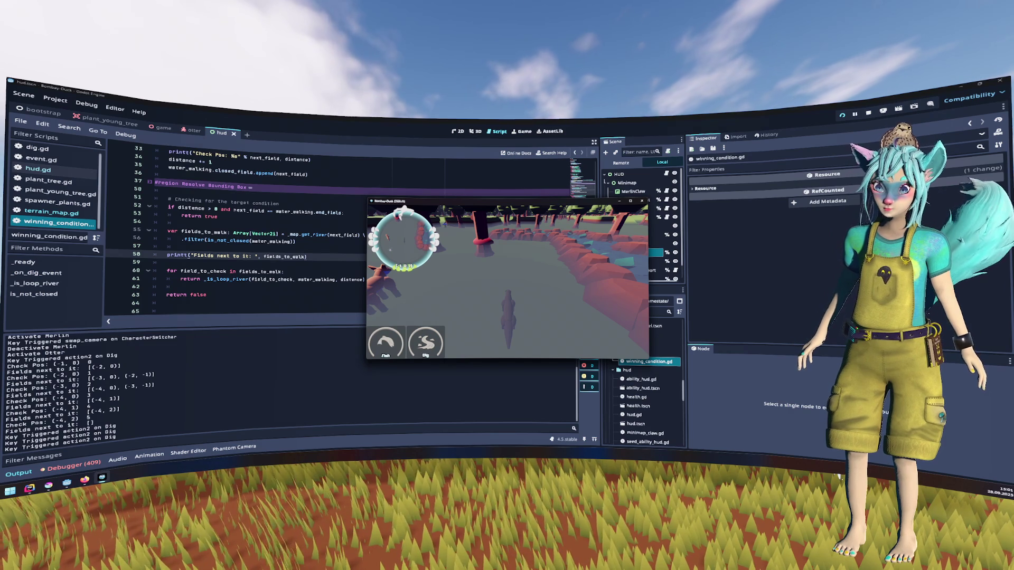
{"action": "key", "text": "F8"}
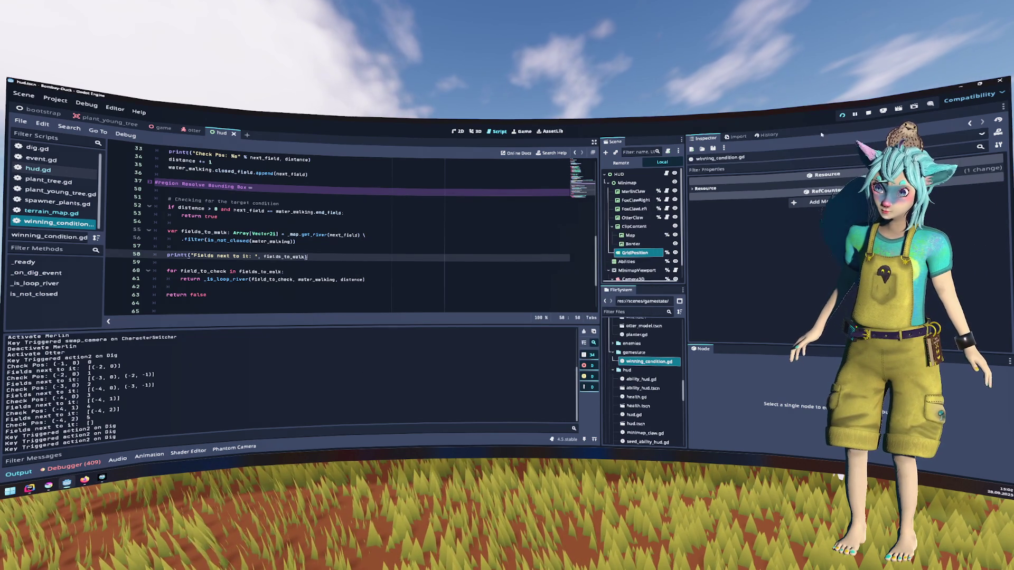
- Relaunch with F5, start gameplay, swap cameras, dig three times with key 2, then leave the game
{"action": "key", "text": "F5"}
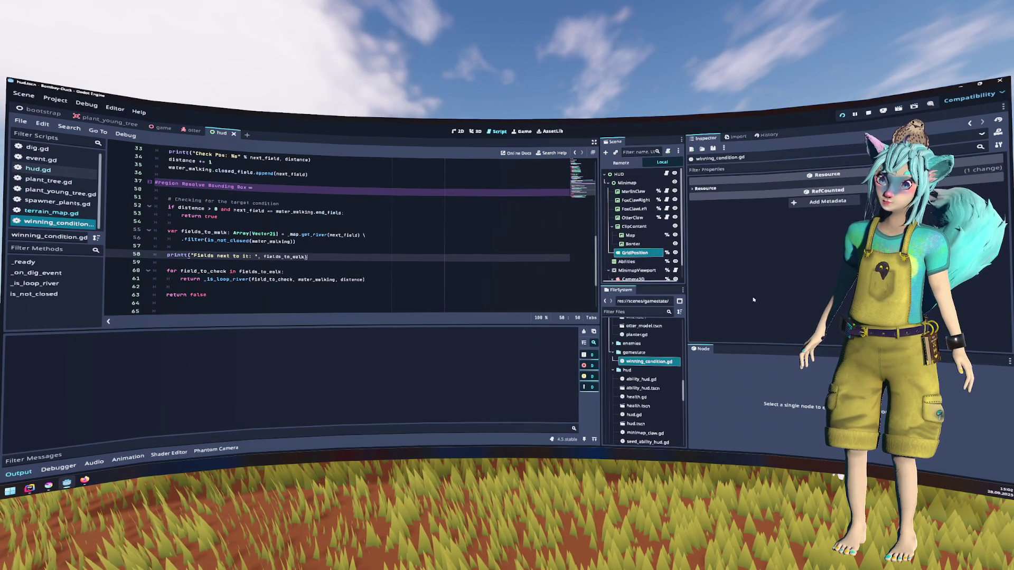
{"action": "key", "text": "Return"}
{"action": "key", "text": "Tab"}
{"action": "key", "text": "Tab"}
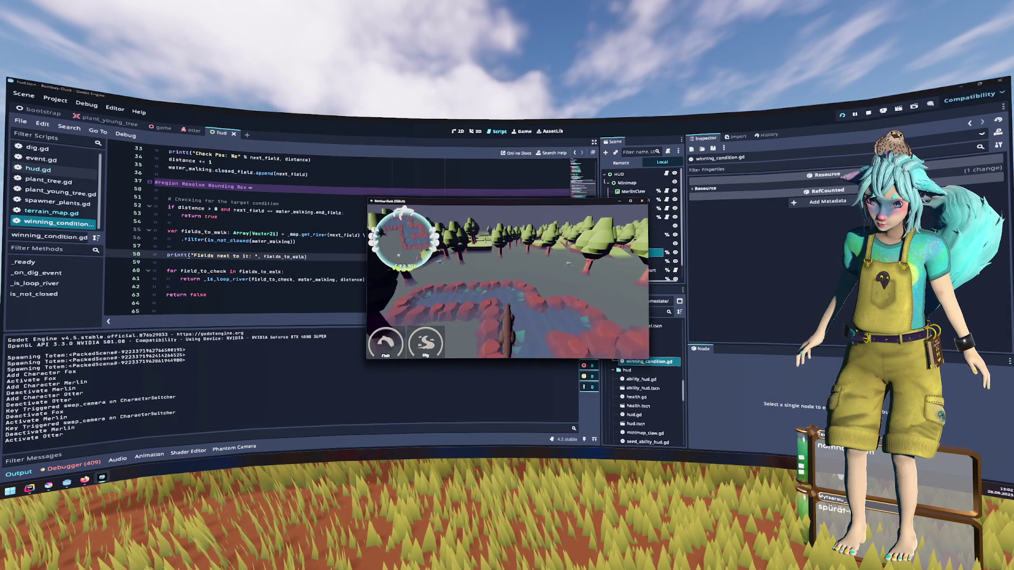
{"action": "key", "text": "2"}
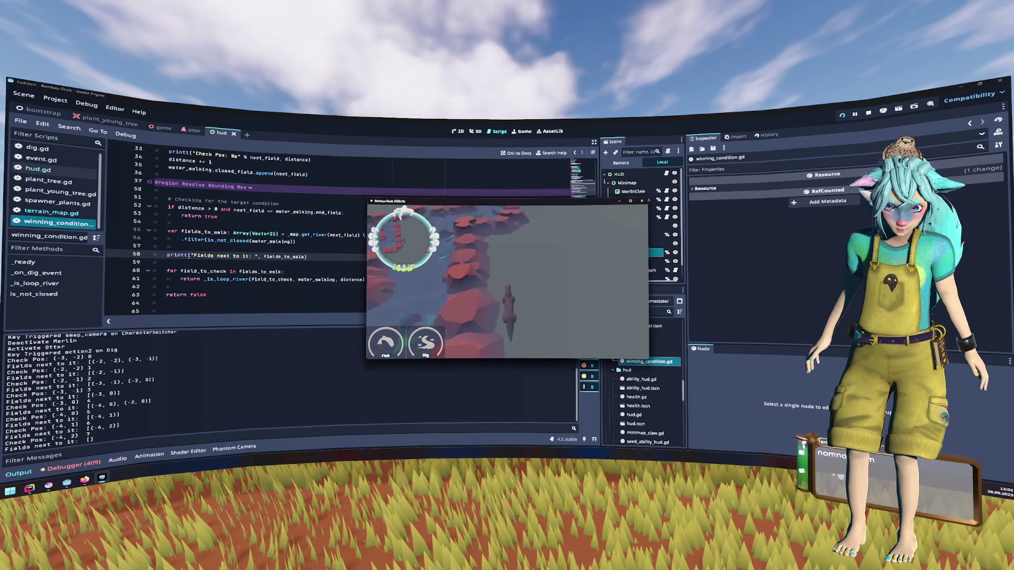
{"action": "key", "text": "2"}
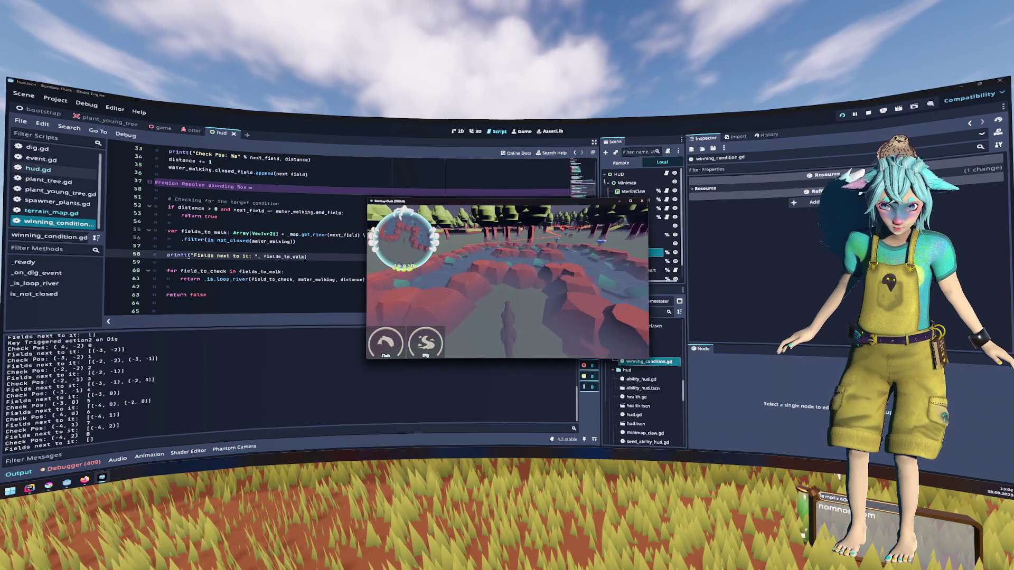
{"action": "key", "text": "2"}
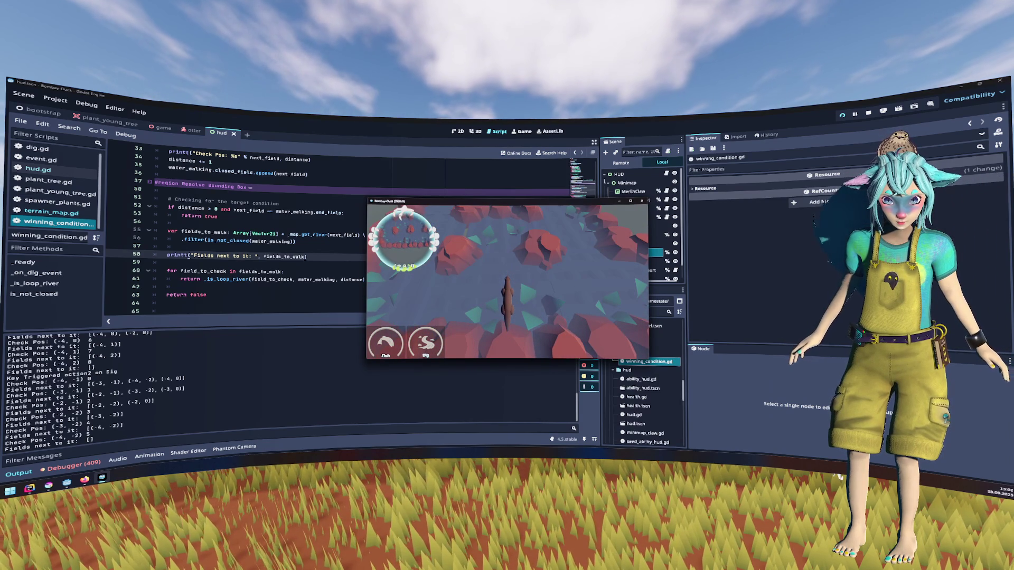
{"action": "key", "text": "alt+Tab"}
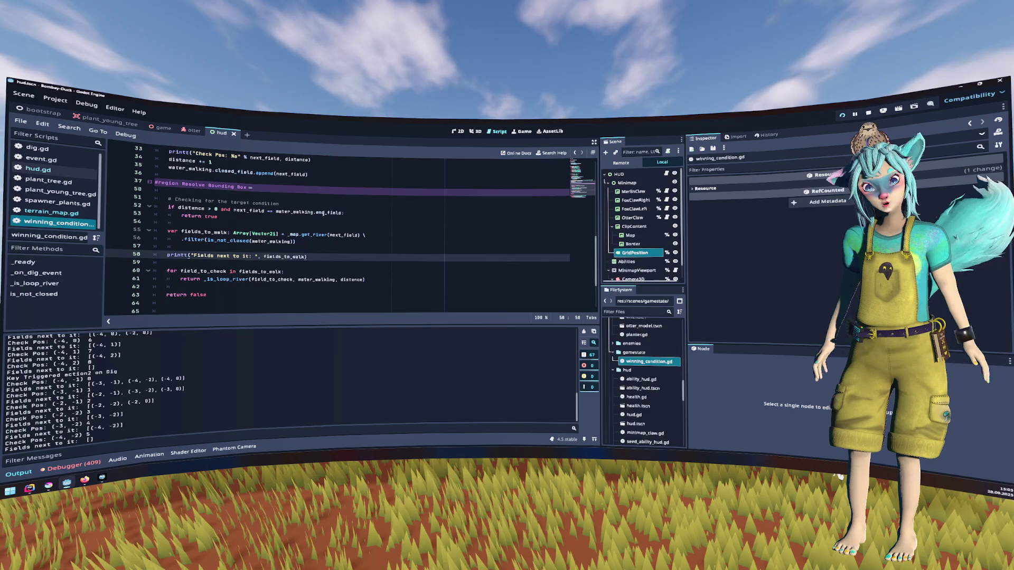
{"action": "scroll", "coordinate": [190, 256], "scroll_direction": "up", "scroll_amount": 1}
{"action": "left_click", "coordinate": [209, 193]}
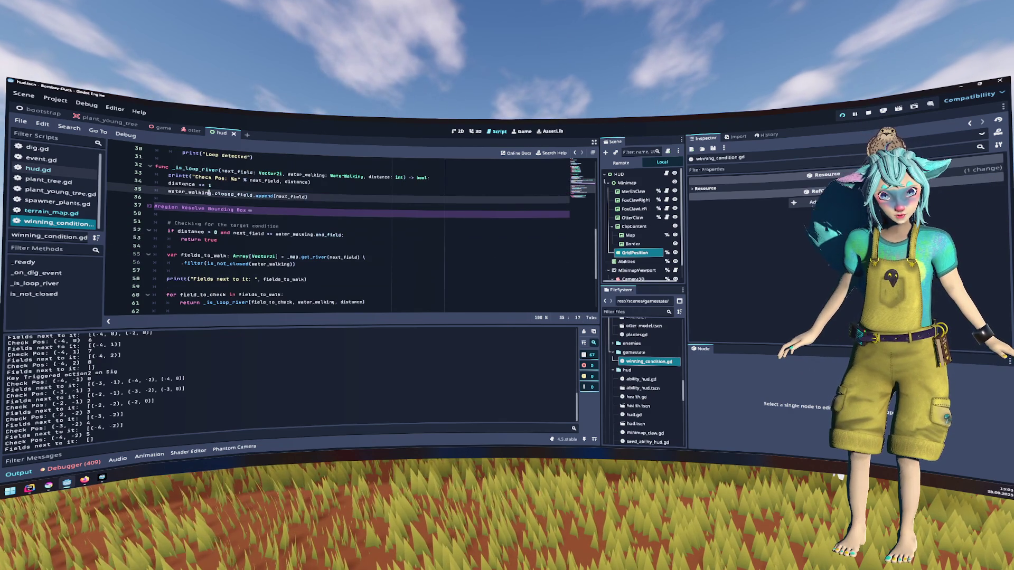
{"action": "left_click", "coordinate": [344, 234]}
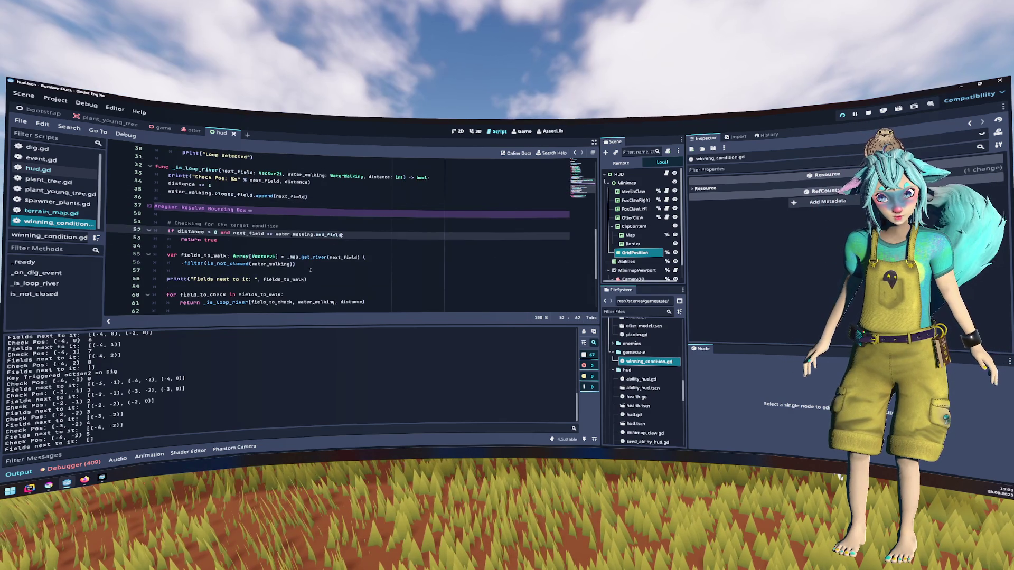
{"action": "left_click_drag", "start_coordinate": [297, 264], "coordinate": [153, 255]}
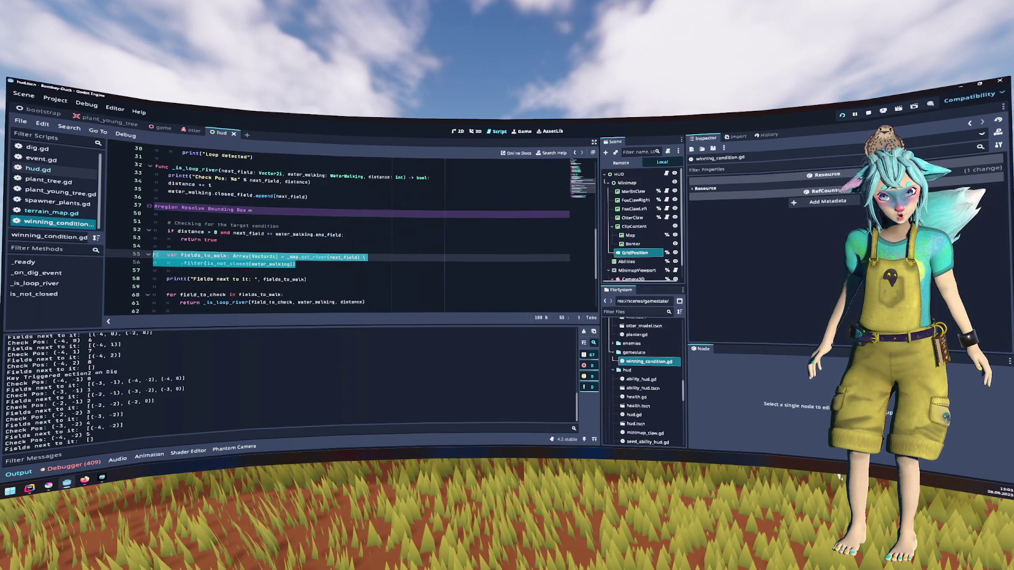
{"action": "double_click", "coordinate": [316, 235]}
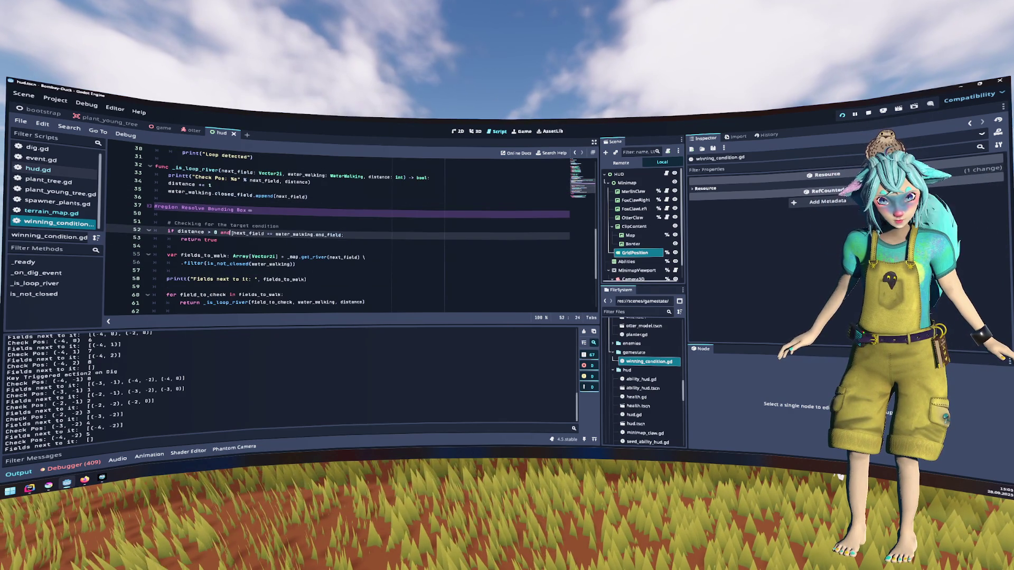
{"action": "left_click_drag", "start_coordinate": [231, 233], "coordinate": [346, 234]}
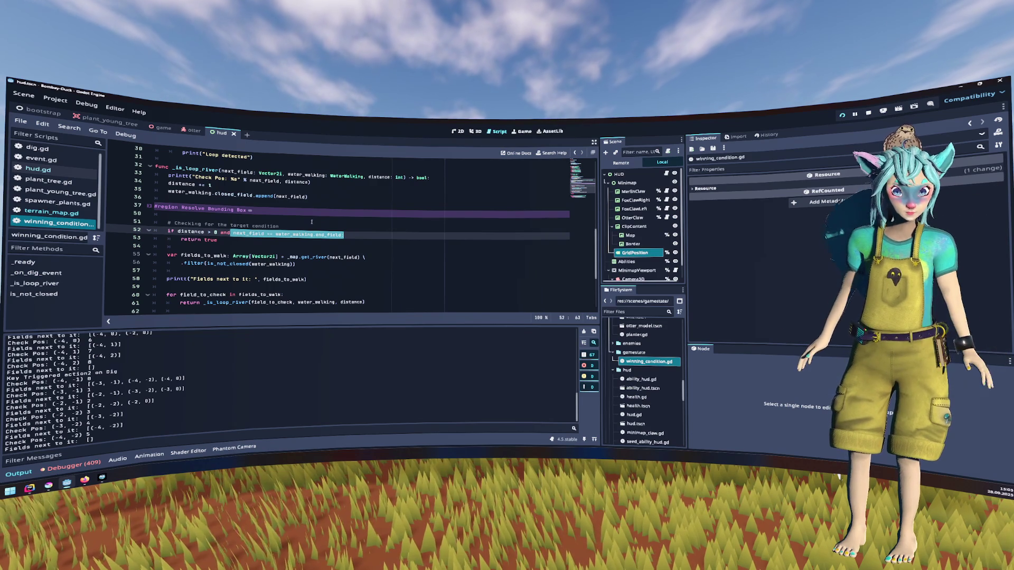
{"action": "left_click", "coordinate": [303, 266]}
- Cut the filter call from fields_to_walk and start an 'if' line inside the for loop
{"action": "key", "text": "shift+Home"}
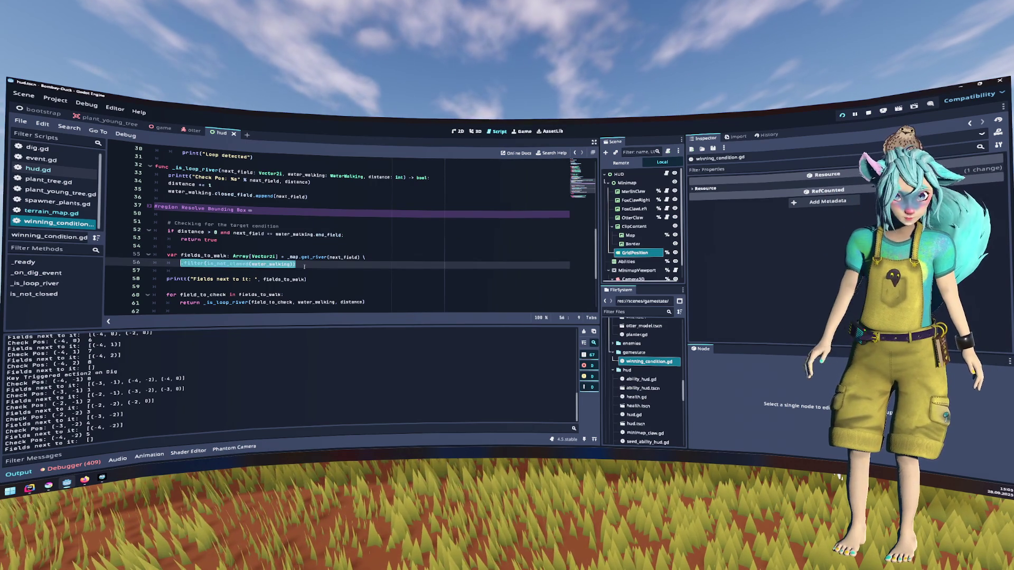
{"action": "key", "text": "ctrl+x"}
{"action": "key", "text": "Down"}
{"action": "key", "text": "Down"}
{"action": "key", "text": "Down"}
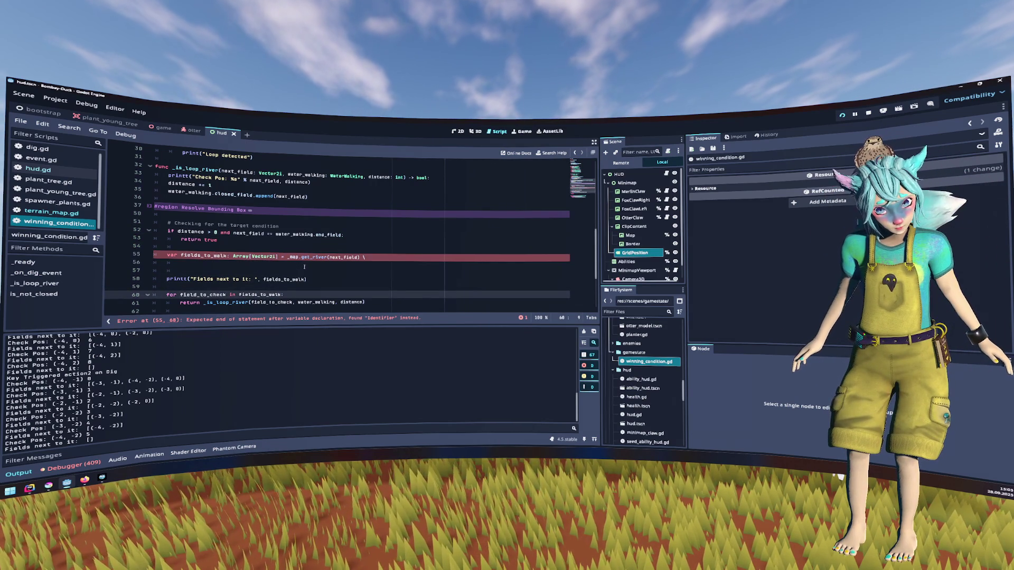
{"action": "key", "text": "Return"}
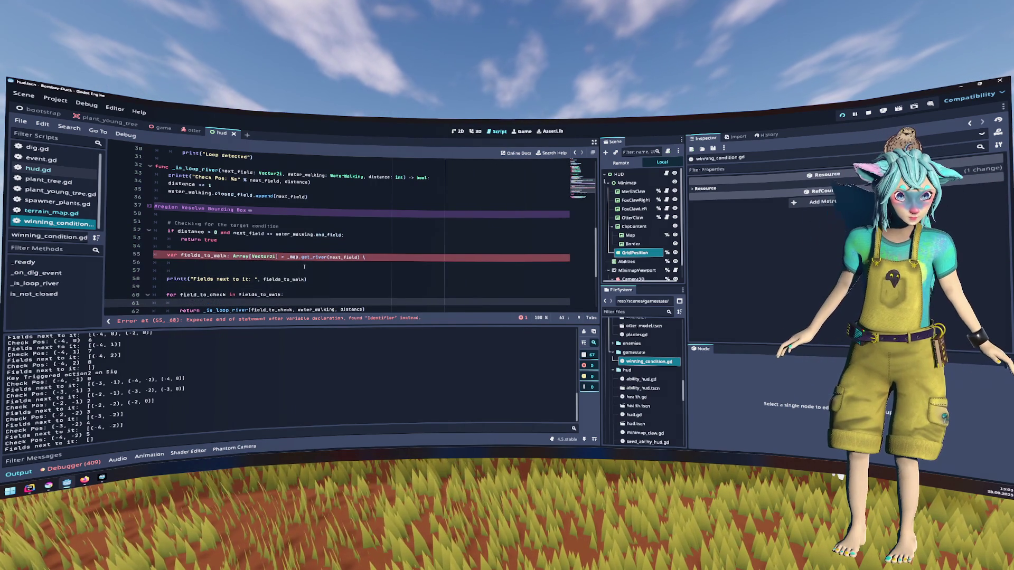
{"action": "type", "text": "if"}
{"action": "scroll", "coordinate": [243, 285], "scroll_direction": "down", "scroll_amount": 3}
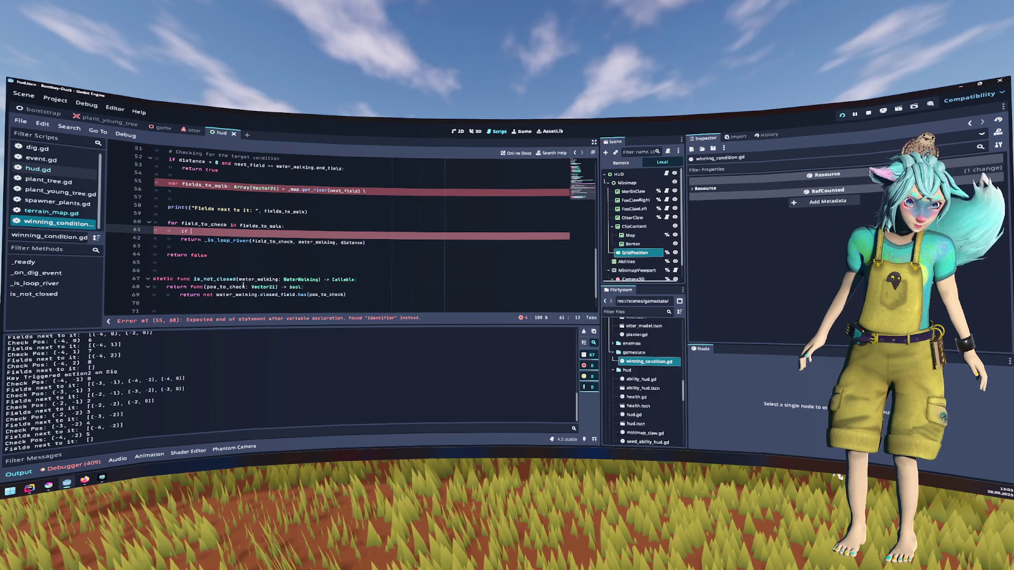
- Move the not-closed check into the new if and indent the recursive return under it
{"action": "left_click_drag", "start_coordinate": [203, 294], "coordinate": [347, 294]}
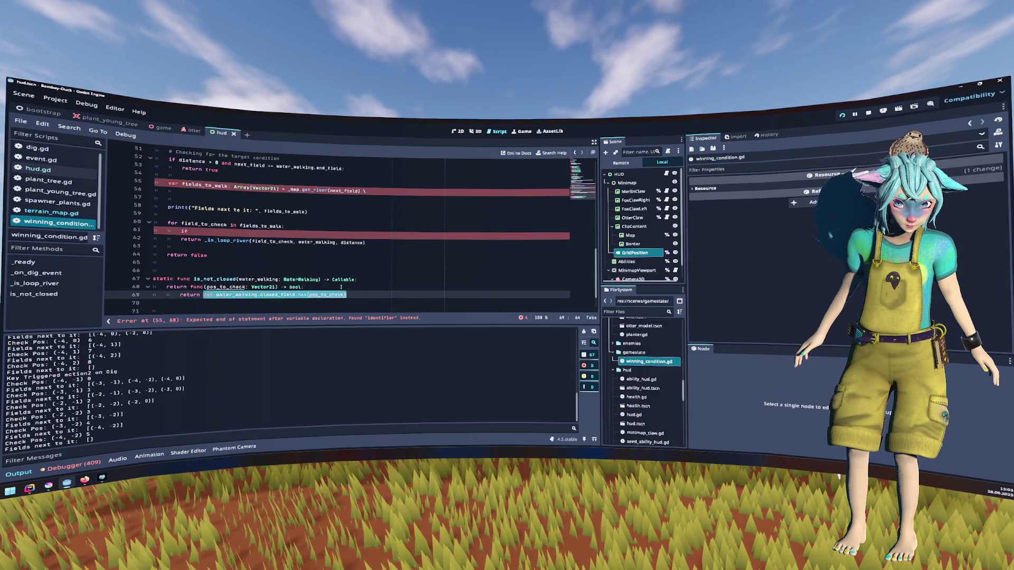
{"action": "key", "text": "ctrl+x"}
{"action": "left_click", "coordinate": [359, 232]}
{"action": "key", "text": "ctrl+v"}
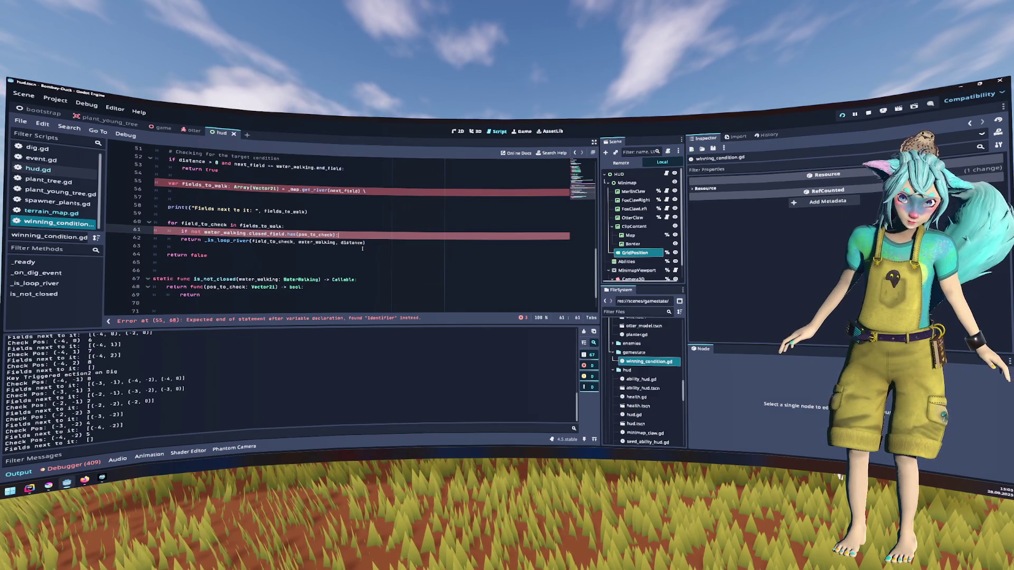
{"action": "key", "text": "Down"}
{"action": "key", "text": "Home"}
{"action": "key", "text": "Tab"}
{"action": "key", "text": "Up"}
{"action": "key", "text": "Home"}
{"action": "key", "text": "Return"}
{"action": "key", "text": "Up"}
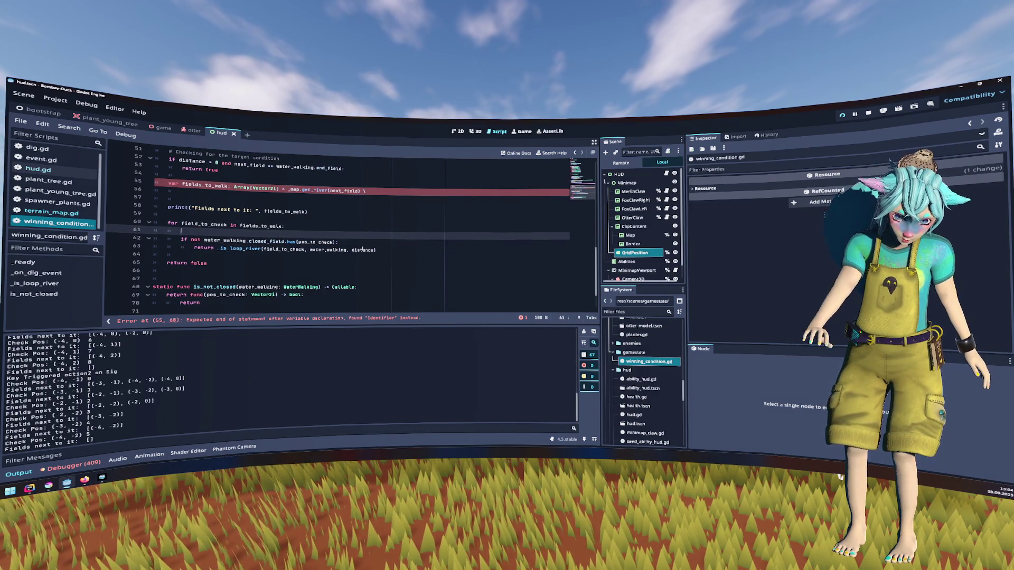
- Delete the is_not_closed helper function and the leftover blank lines
{"action": "left_click_drag", "start_coordinate": [289, 271], "coordinate": [275, 300]}
{"action": "key", "text": "Delete"}
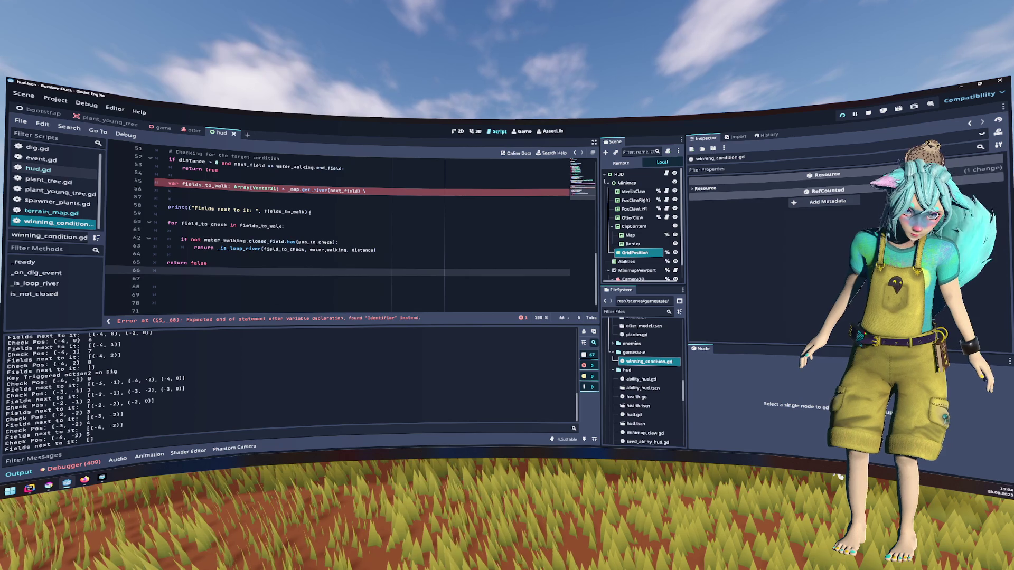
{"action": "left_click", "coordinate": [375, 190]}
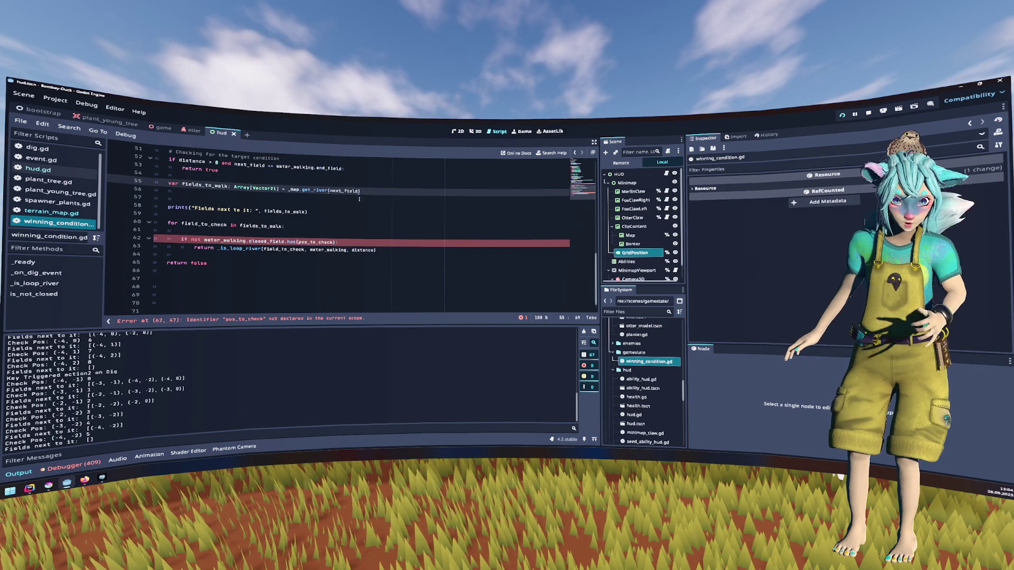
{"action": "left_click", "coordinate": [302, 190]}
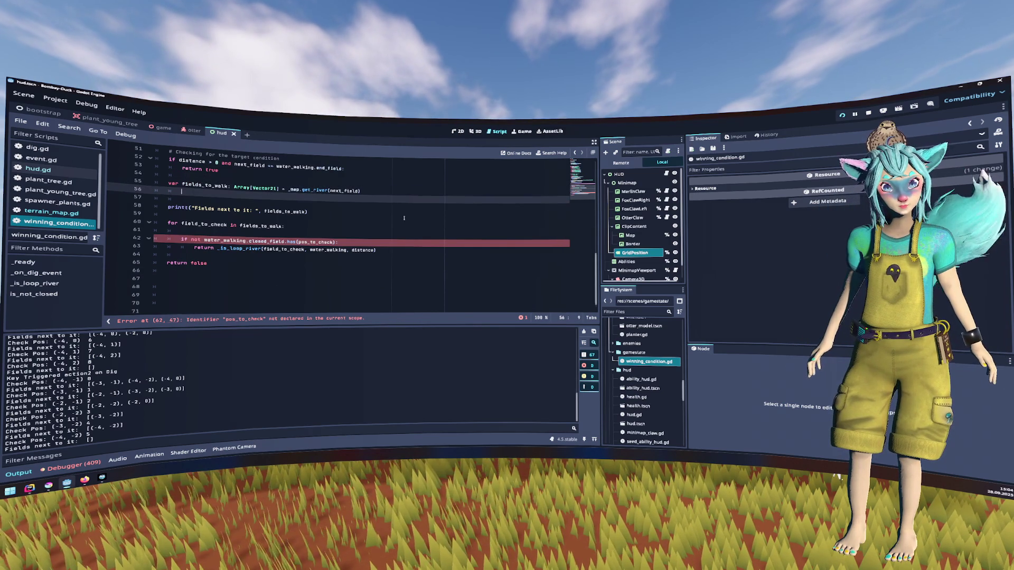
{"action": "key", "text": "Down"}
{"action": "key", "text": "BackSpace"}
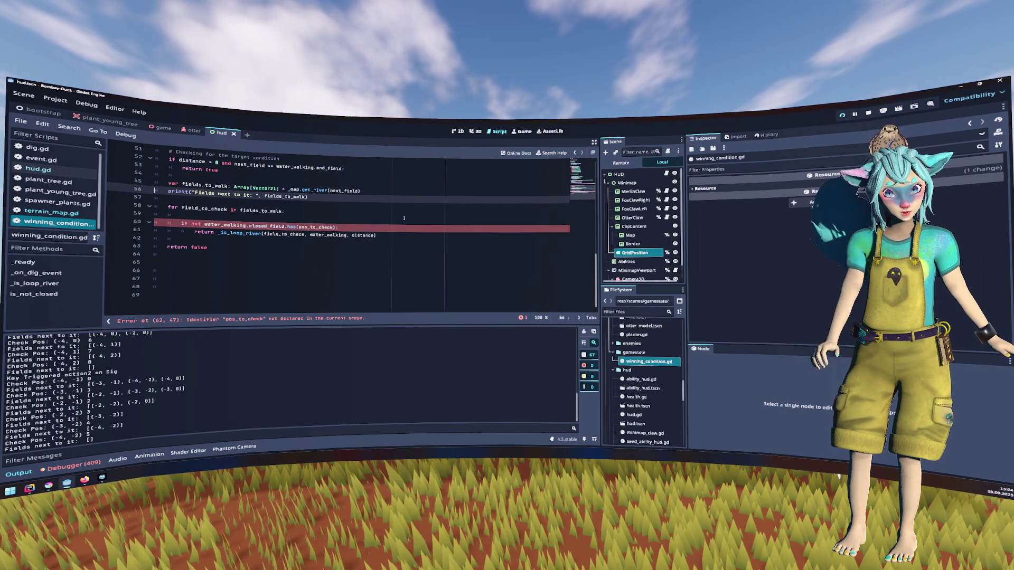
{"action": "key", "text": "BackSpace"}
{"action": "key", "text": "Down"}
{"action": "key", "text": "Down"}
{"action": "key", "text": "Down"}
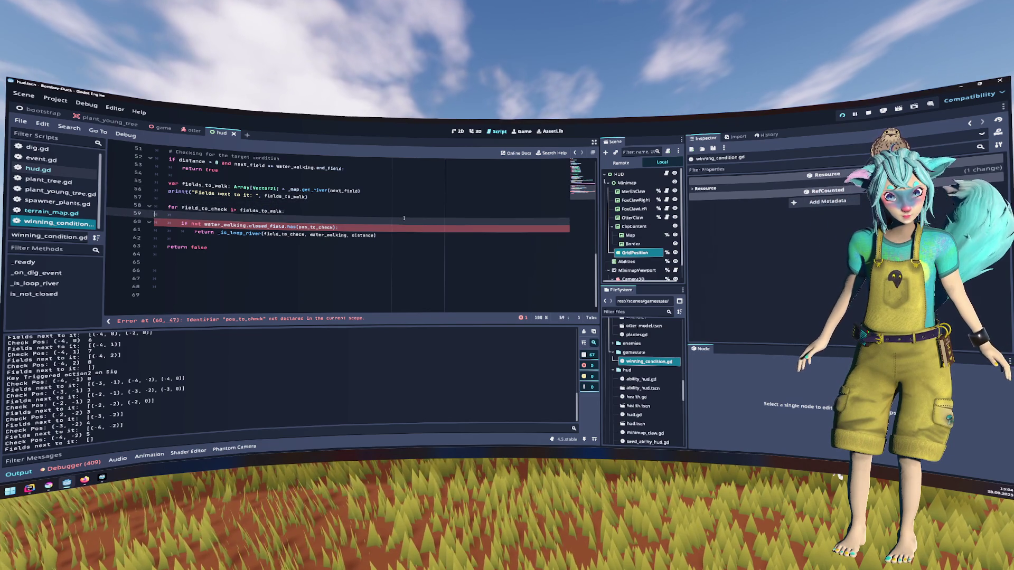
{"action": "key", "text": "BackSpace"}
{"action": "scroll", "coordinate": [404, 218], "scroll_direction": "up", "scroll_amount": 2}
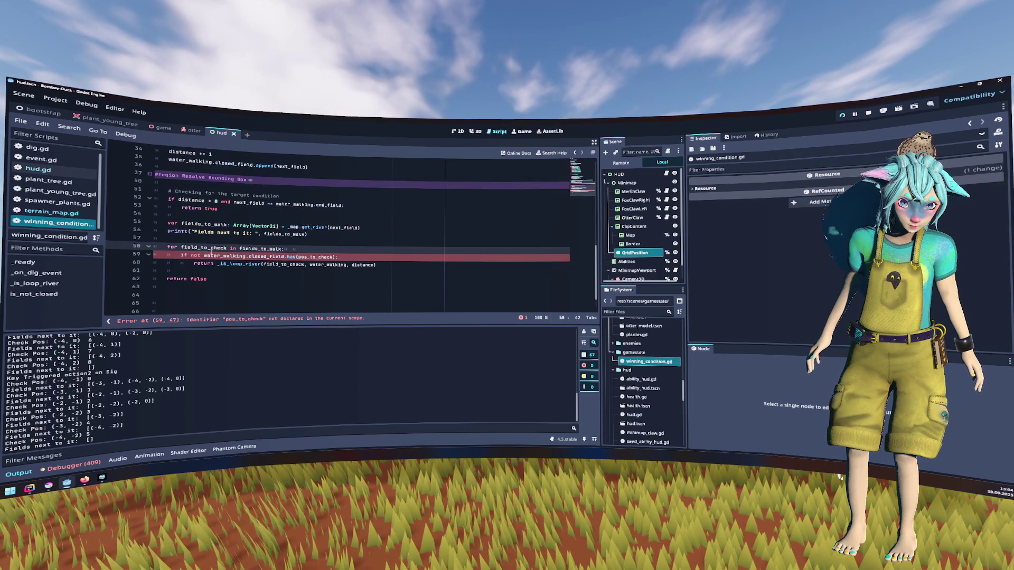
- Replace pos_to_check with field_to_check in the closed-field if check
{"action": "double_click", "coordinate": [204, 247]}
{"action": "key", "text": "ctrl+c"}
{"action": "double_click", "coordinate": [316, 256]}
{"action": "key", "text": "ctrl+v"}
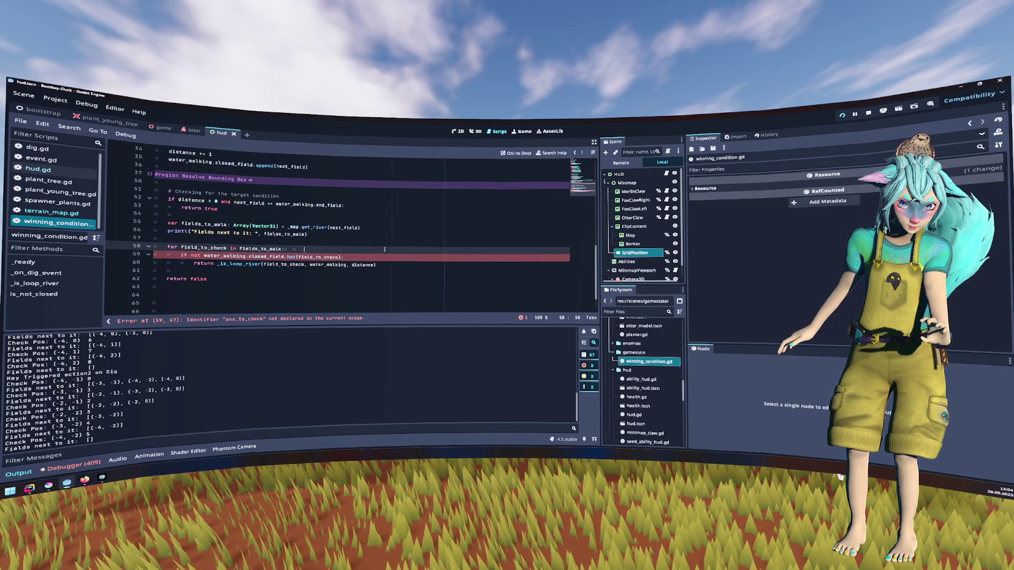
{"action": "left_click", "coordinate": [391, 249]}
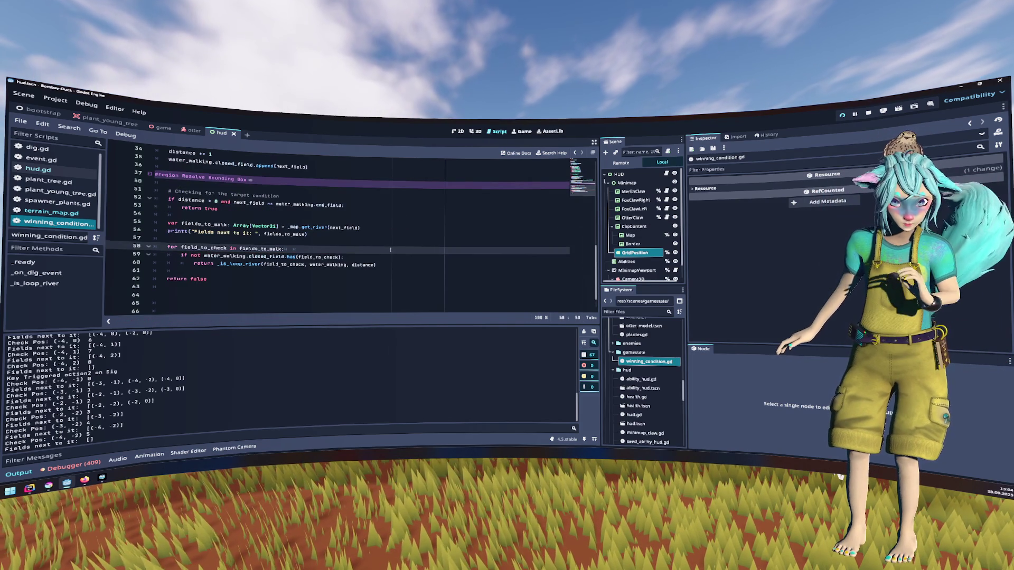
{"action": "left_click", "coordinate": [247, 255]}
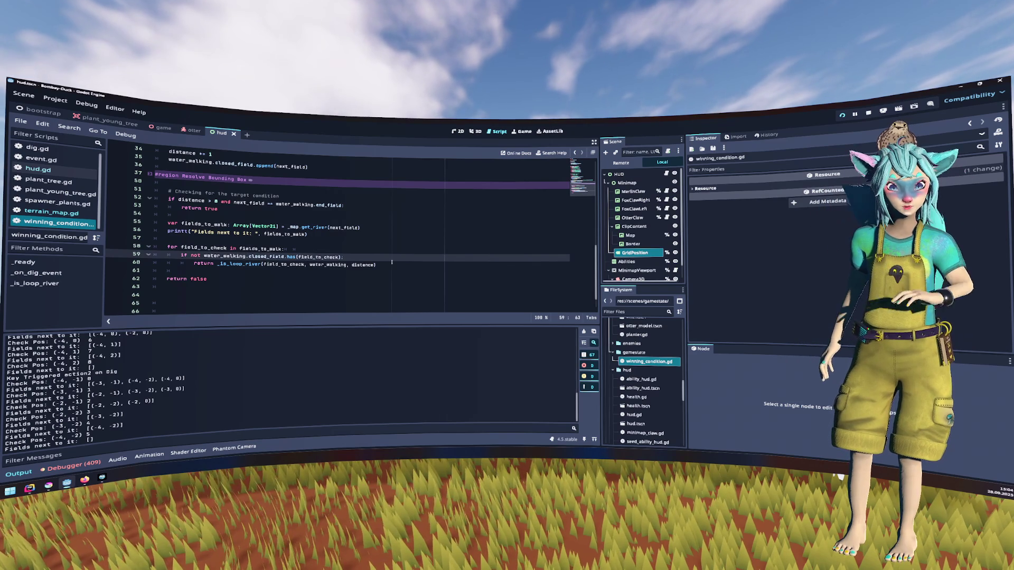
- Move the target-condition block into the loop, indented, and add a '# Walk further' comment after it
{"action": "left_click", "coordinate": [273, 211]}
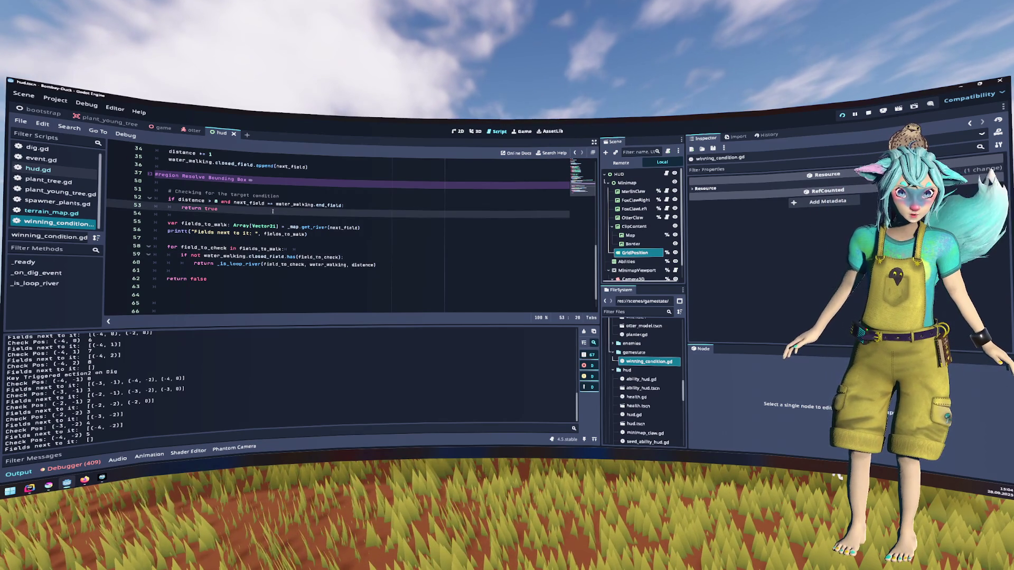
{"action": "key", "text": "shift+Up"}
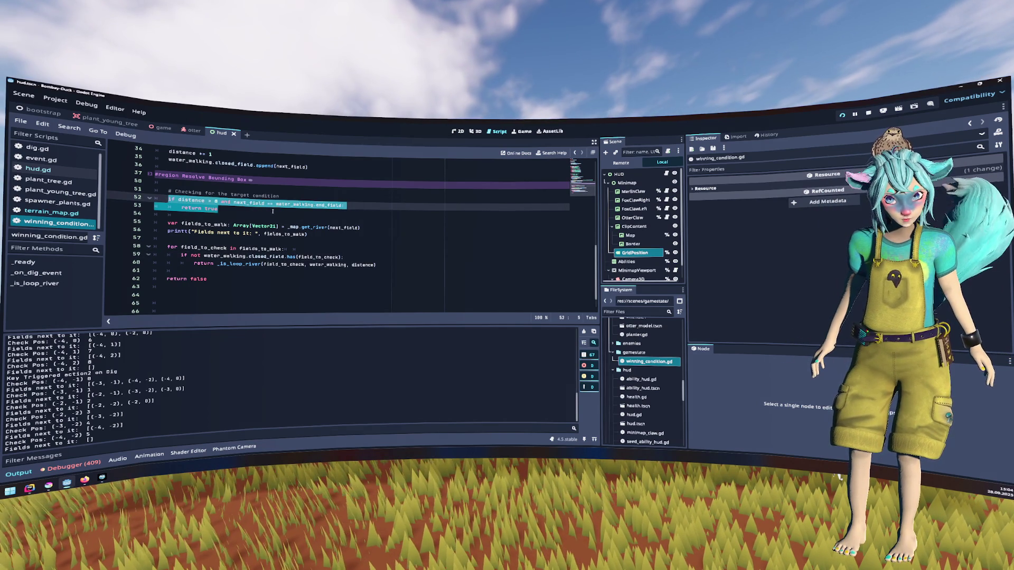
{"action": "key", "text": "shift+Up"}
{"action": "key", "text": "BackSpace"}
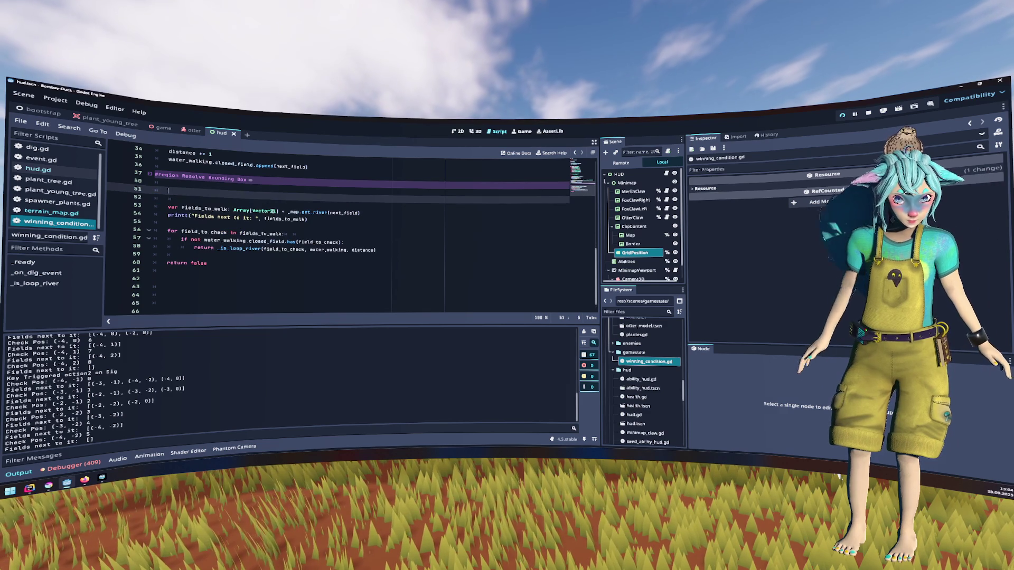
{"action": "left_click", "coordinate": [370, 237]}
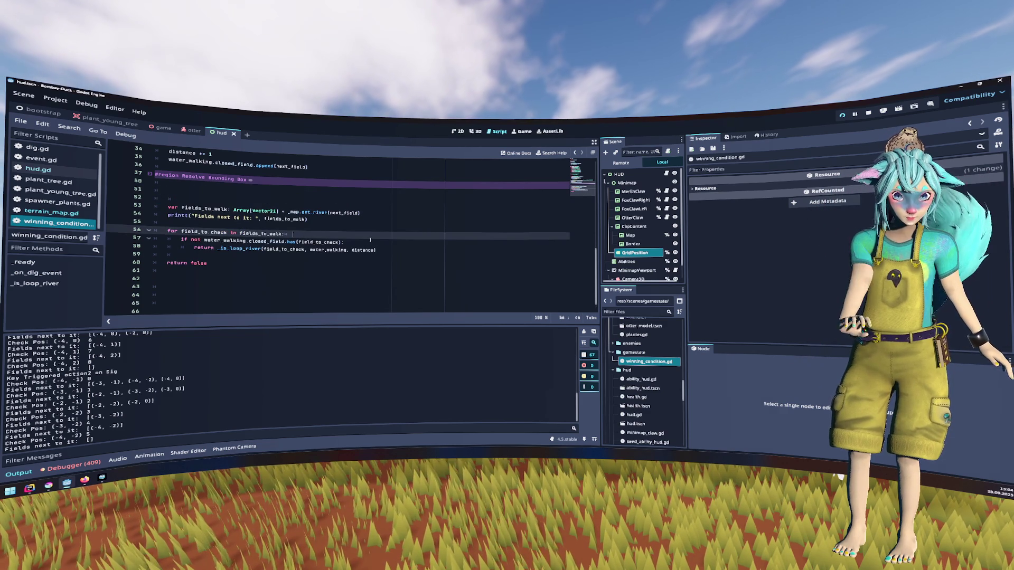
{"action": "key", "text": "ctrl+v"}
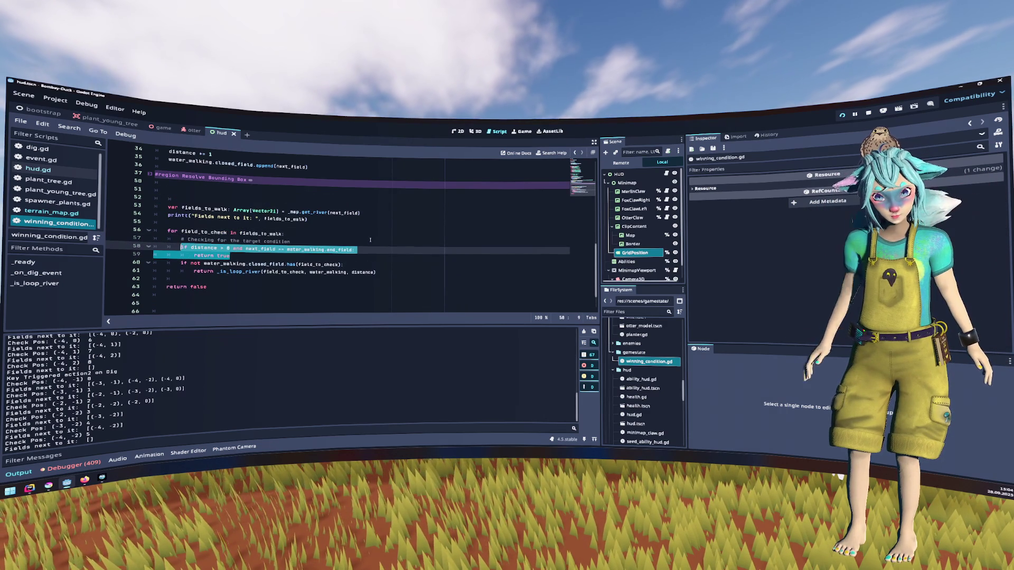
{"action": "key", "text": "Tab"}
{"action": "left_click", "coordinate": [331, 257]}
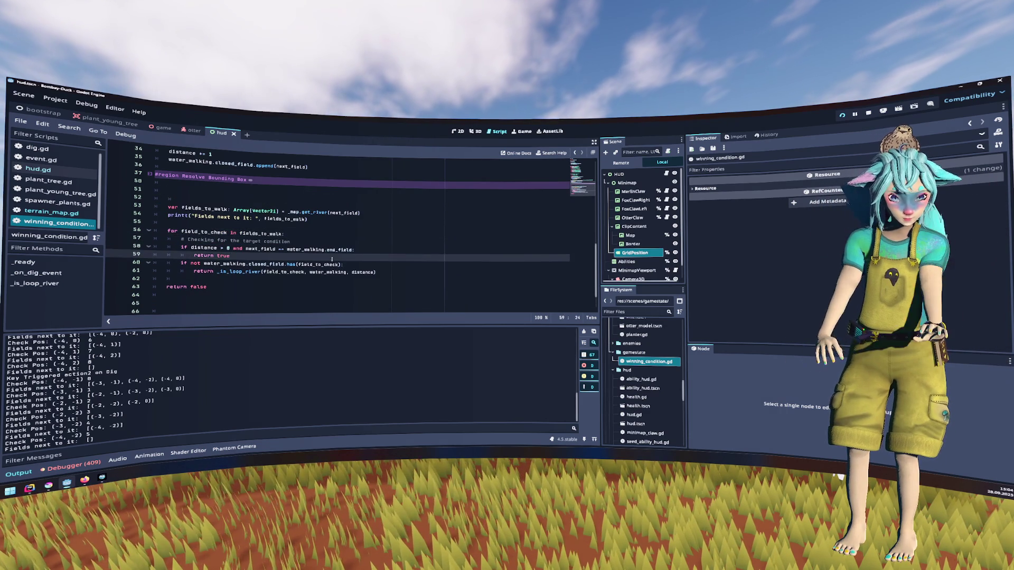
{"action": "key", "text": "Return"}
{"action": "type", "text": "# Walk further"}
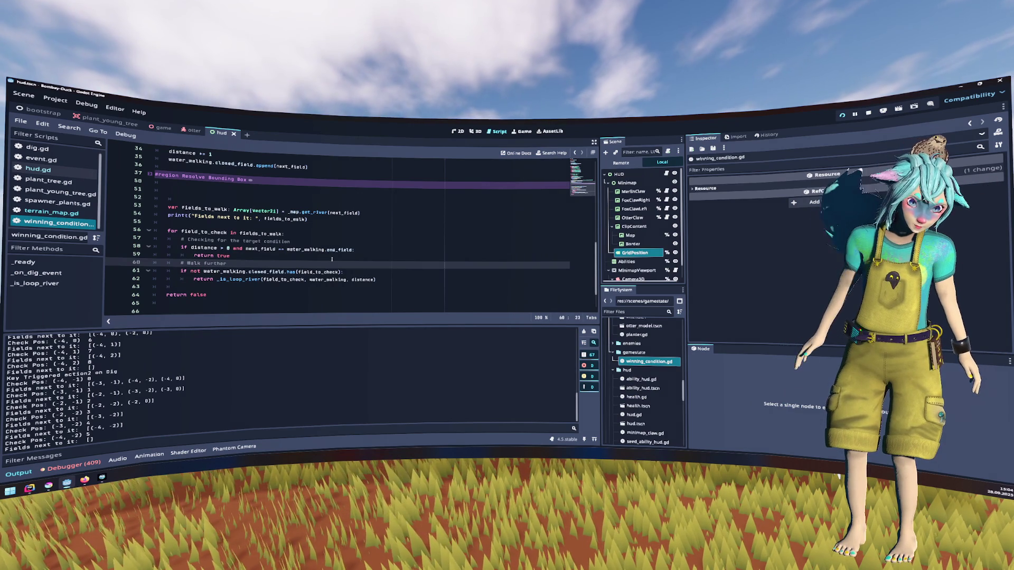
- Check uses of fields_to_walk, next_field and water_walking, then remove the empty lines above fields_to_walk
{"action": "left_click", "coordinate": [333, 242]}
{"action": "double_click", "coordinate": [241, 234]}
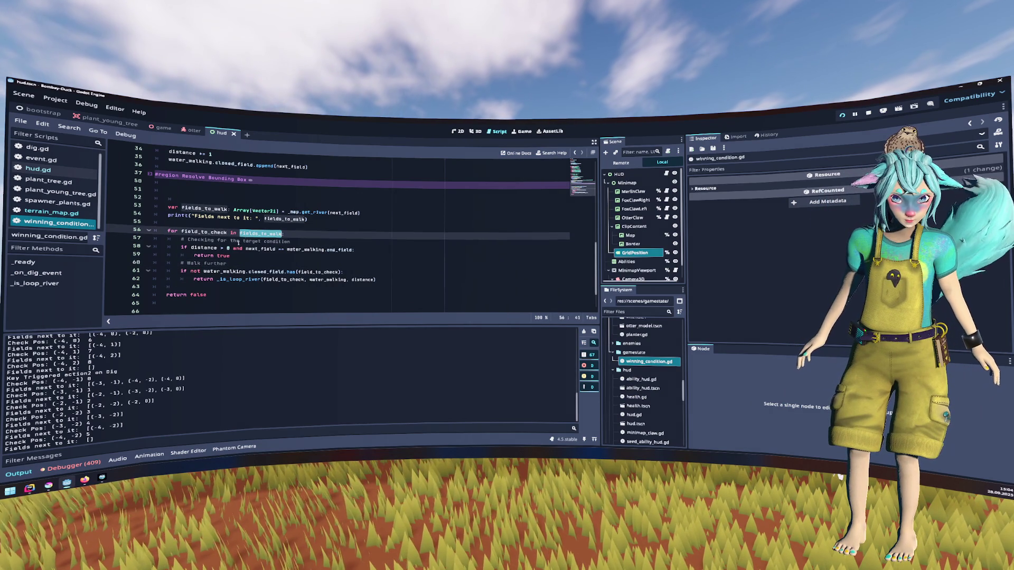
{"action": "double_click", "coordinate": [260, 248]}
{"action": "double_click", "coordinate": [310, 250]}
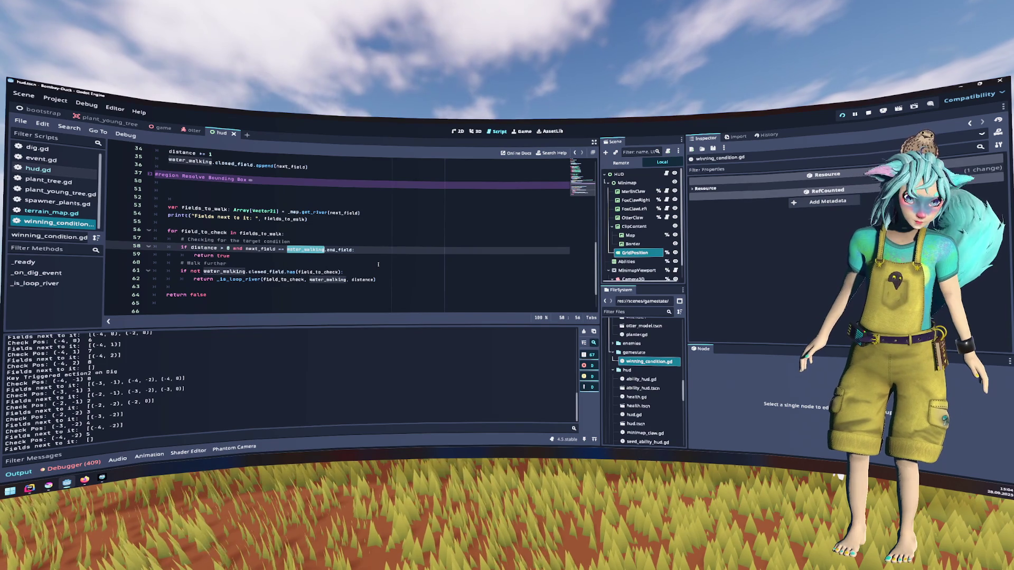
{"action": "left_click", "coordinate": [323, 199]}
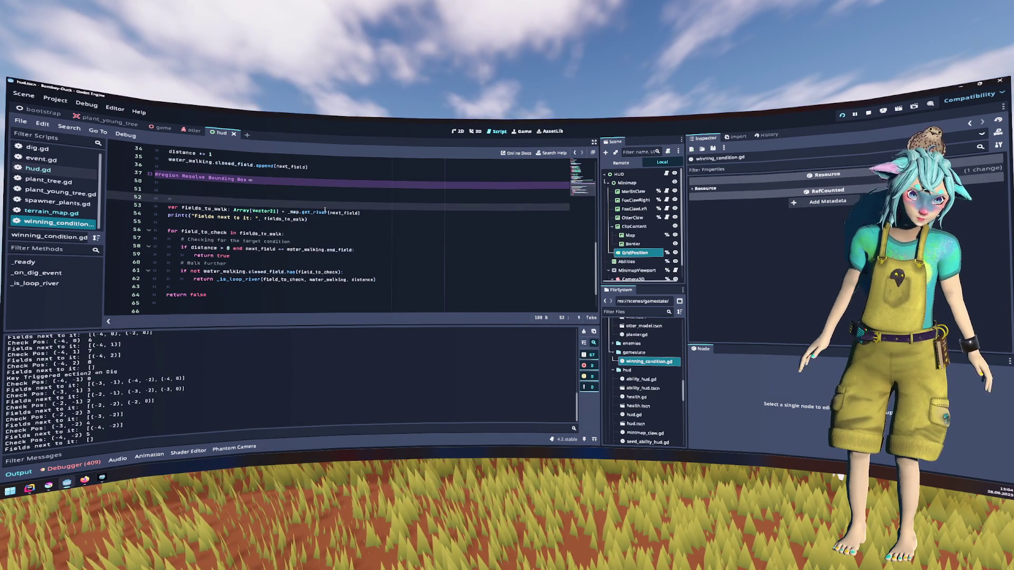
{"action": "key", "text": "BackSpace"}
{"action": "key", "text": "BackSpace"}
{"action": "key", "text": "BackSpace"}
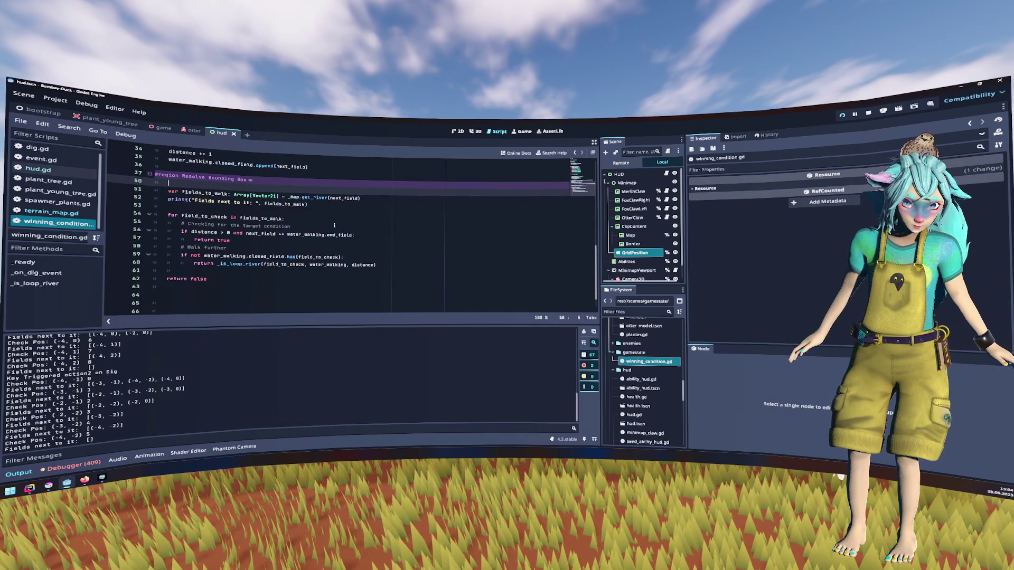
- Replace next_field with field_to_check in the target condition and run the game with F5
{"action": "left_click", "coordinate": [286, 234]}
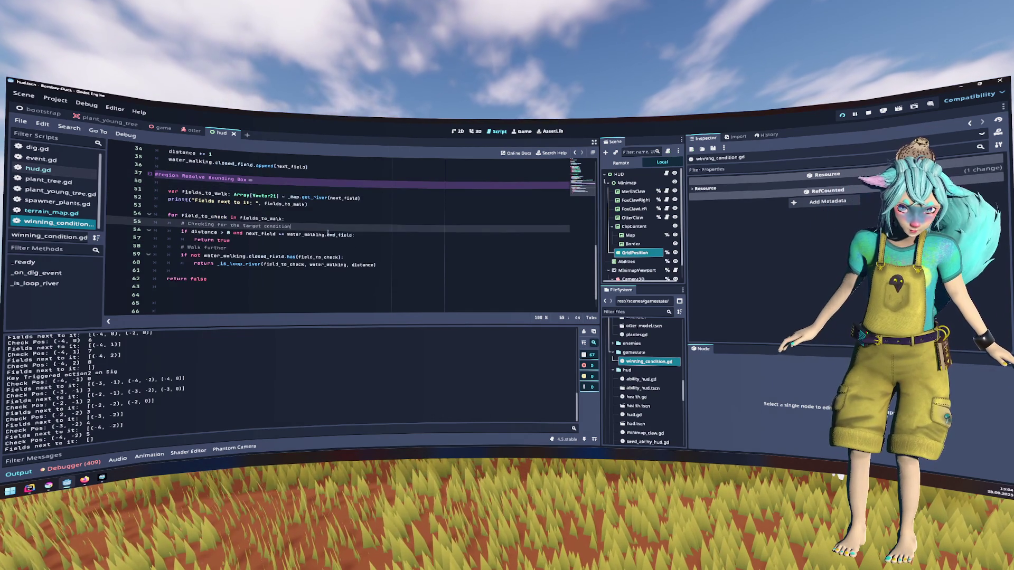
{"action": "double_click", "coordinate": [190, 217]}
{"action": "key", "text": "ctrl+c"}
{"action": "double_click", "coordinate": [258, 234]}
{"action": "key", "text": "ctrl+v"}
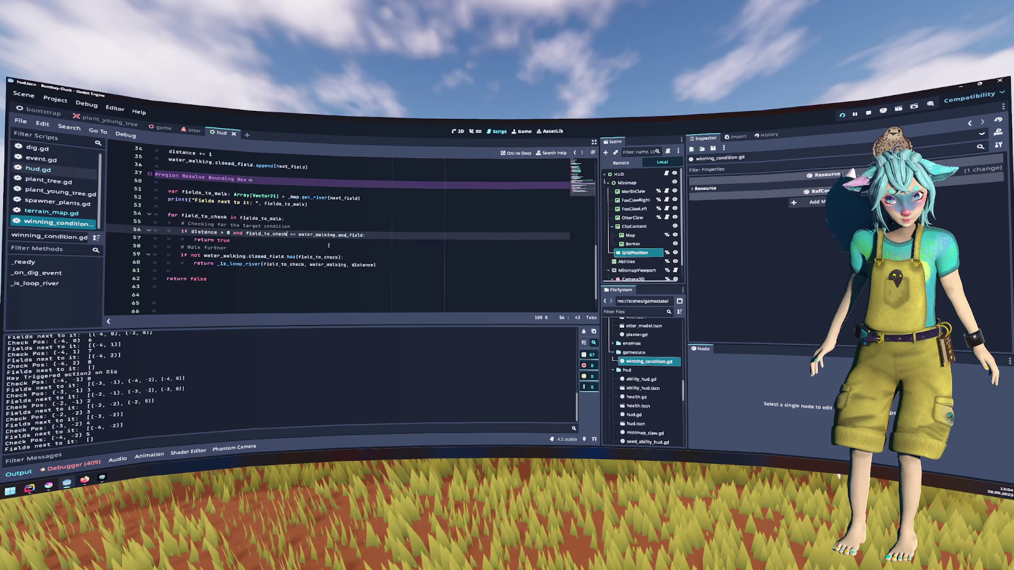
{"action": "left_click", "coordinate": [364, 235]}
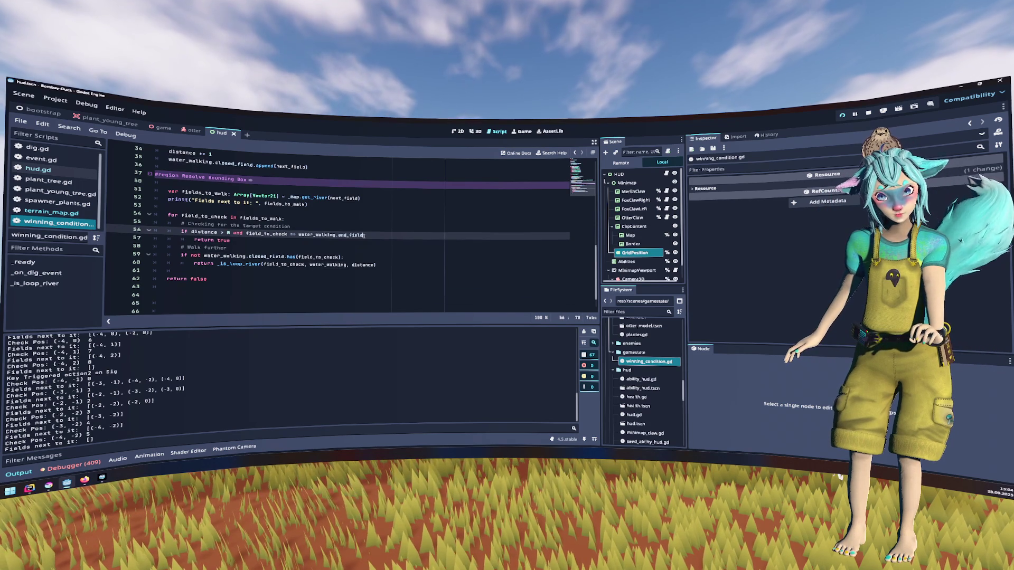
{"action": "left_click_drag", "start_coordinate": [365, 235], "coordinate": [168, 233]}
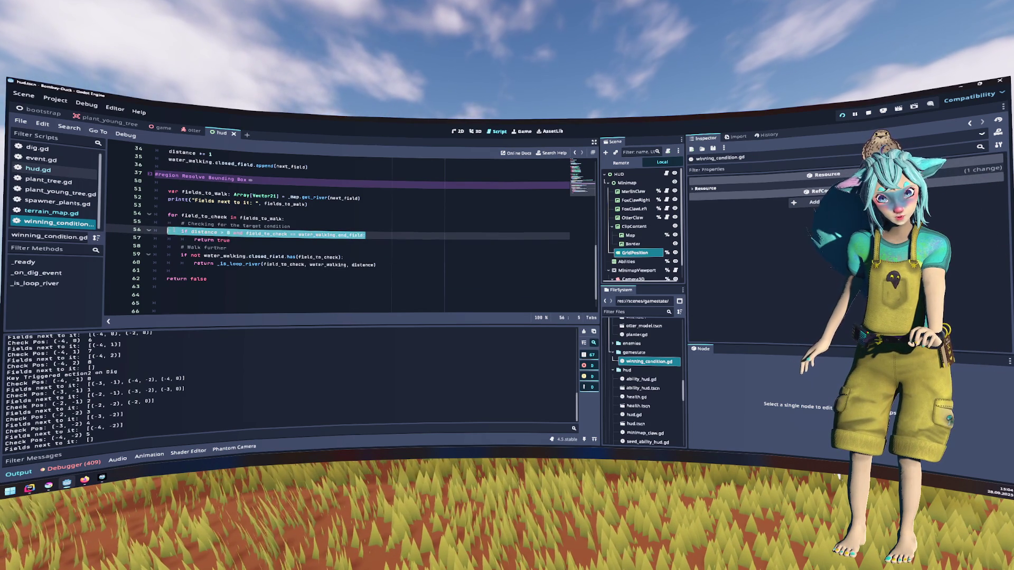
{"action": "left_click", "coordinate": [250, 240]}
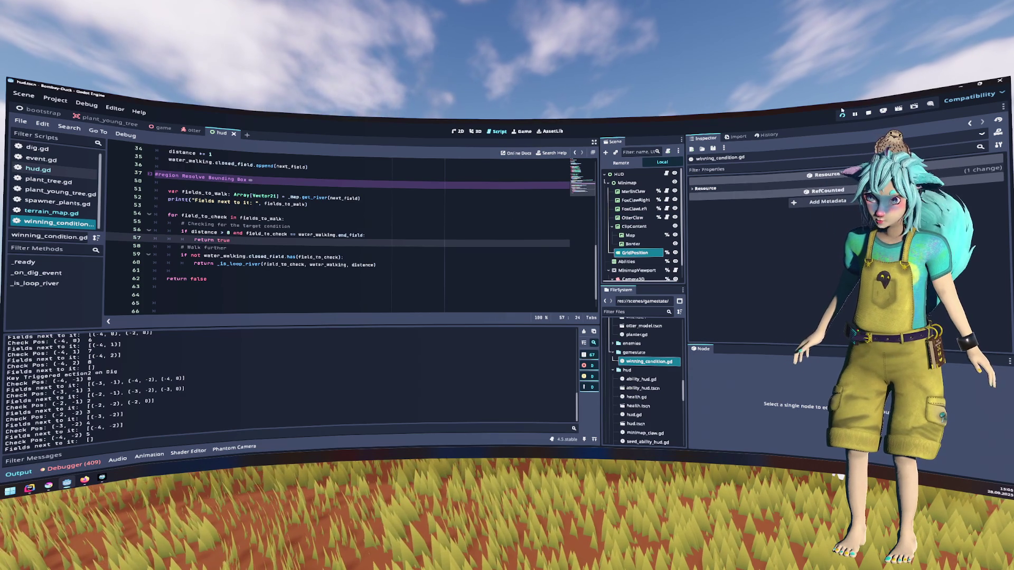
{"action": "key", "text": "F5"}
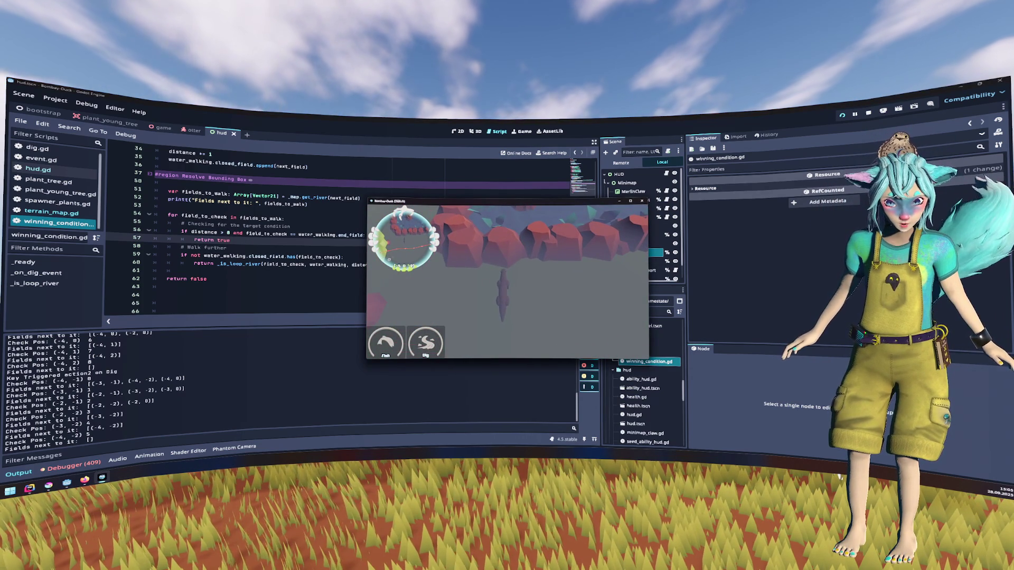
- Dig three times with key 2, start Play from the main menu, then stop the game with F8
{"action": "key", "text": "2"}
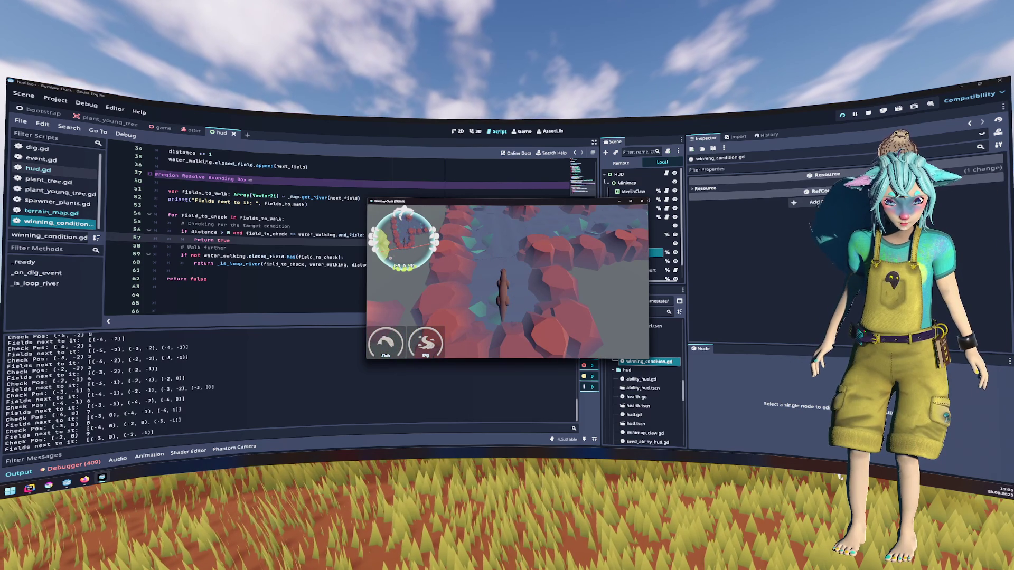
{"action": "key", "text": "2"}
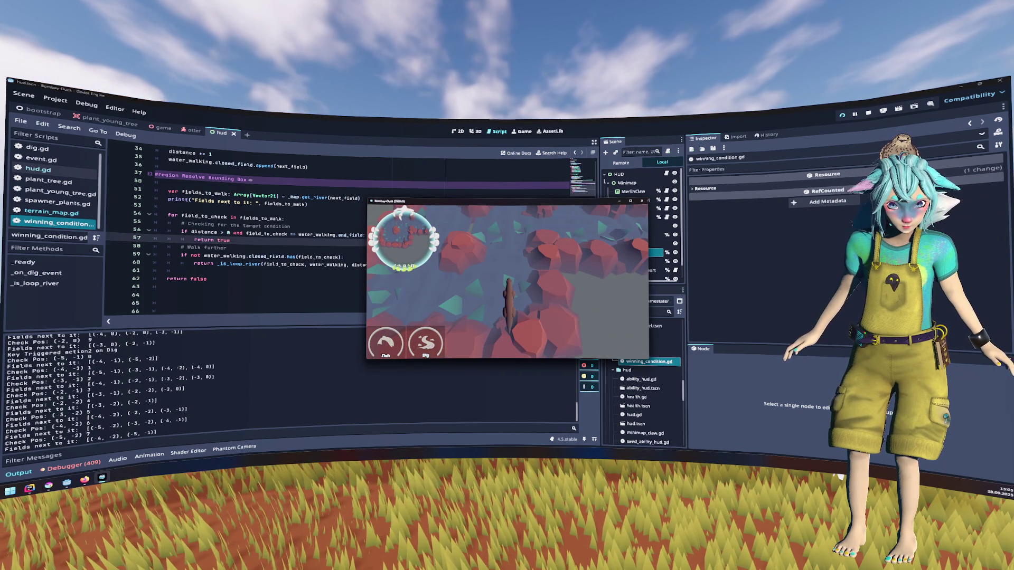
{"action": "key", "text": "2"}
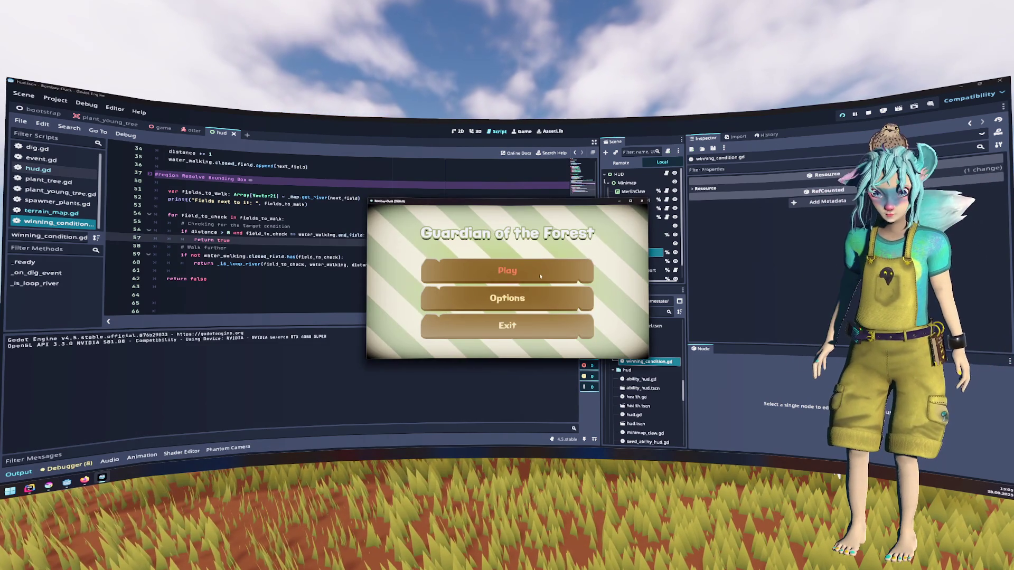
{"action": "left_click", "coordinate": [521, 283]}
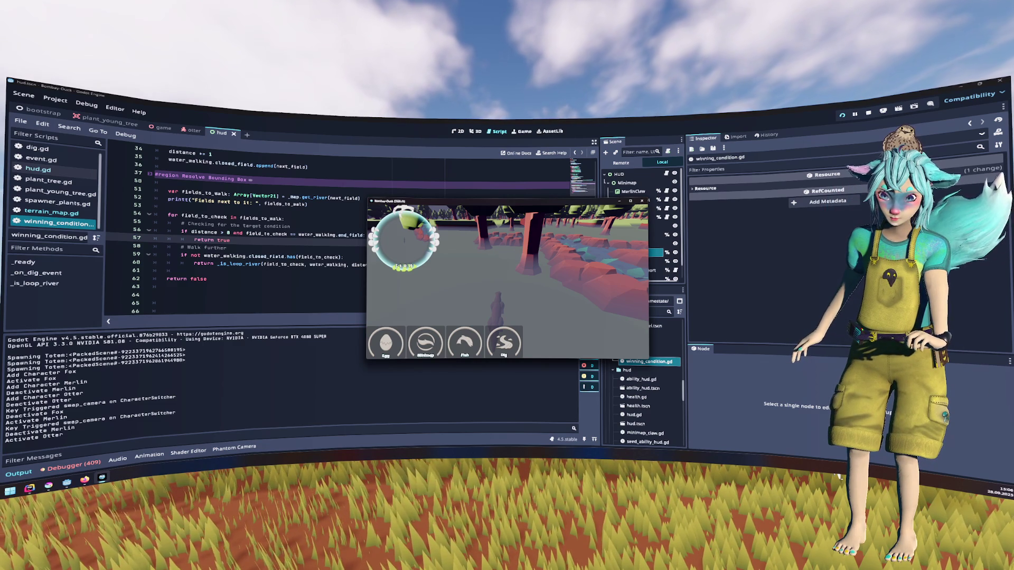
{"action": "key", "text": "F8"}
{"action": "left_click", "coordinate": [204, 192]}
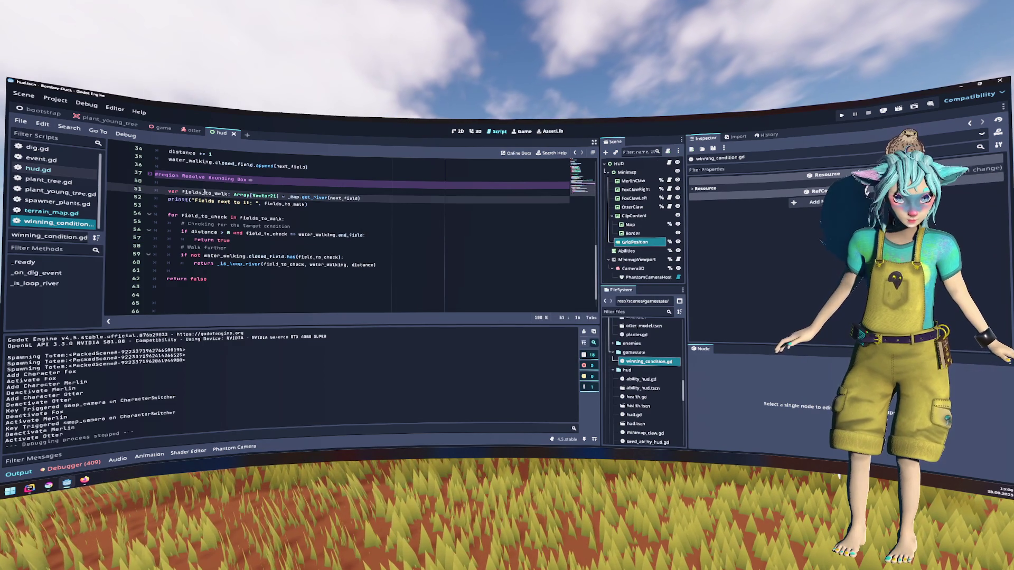
- Select SpawnerPlants in the game scene and open spawner_plants.gd at its _ready function
{"action": "left_click", "coordinate": [162, 127]}
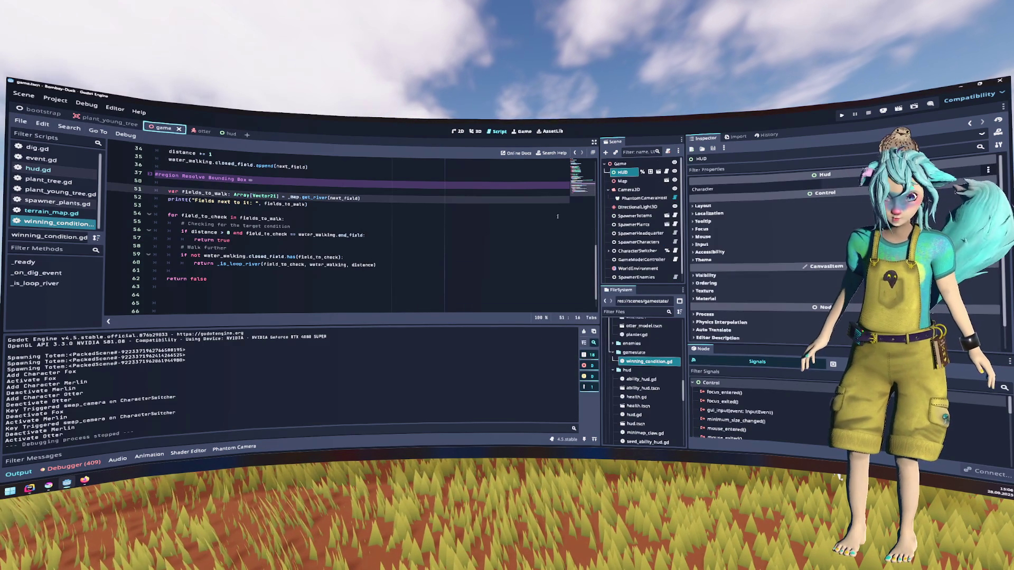
{"action": "left_click", "coordinate": [627, 225]}
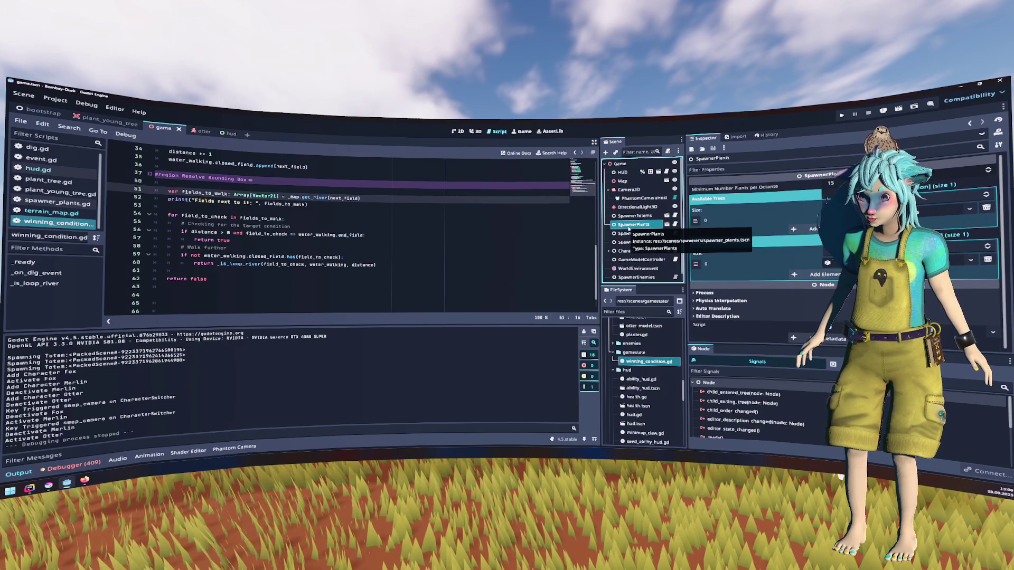
{"action": "left_click", "coordinate": [674, 225]}
{"action": "scroll", "coordinate": [312, 207], "scroll_direction": "down", "scroll_amount": 2}
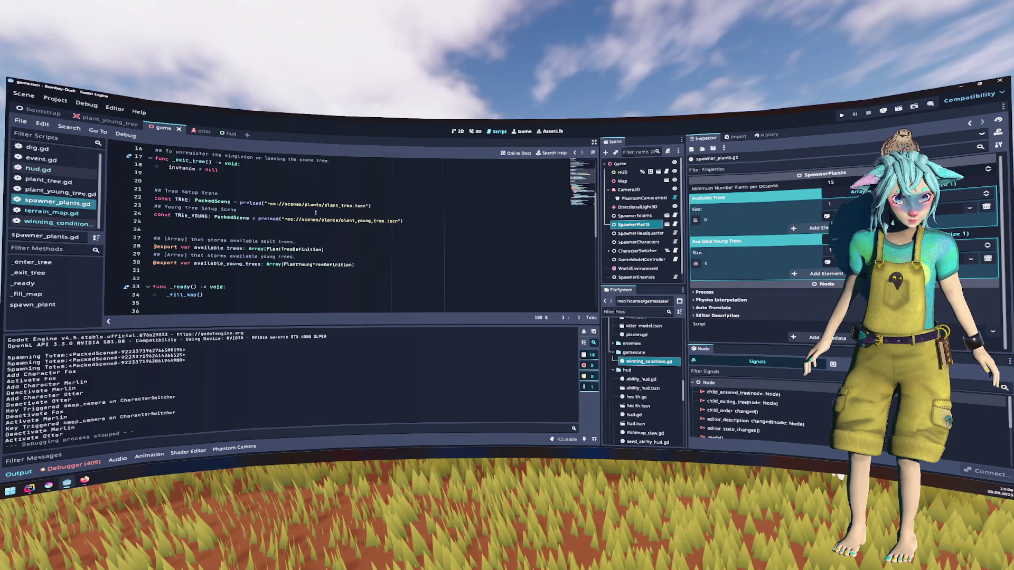
{"action": "scroll", "coordinate": [281, 203], "scroll_direction": "down", "scroll_amount": 8}
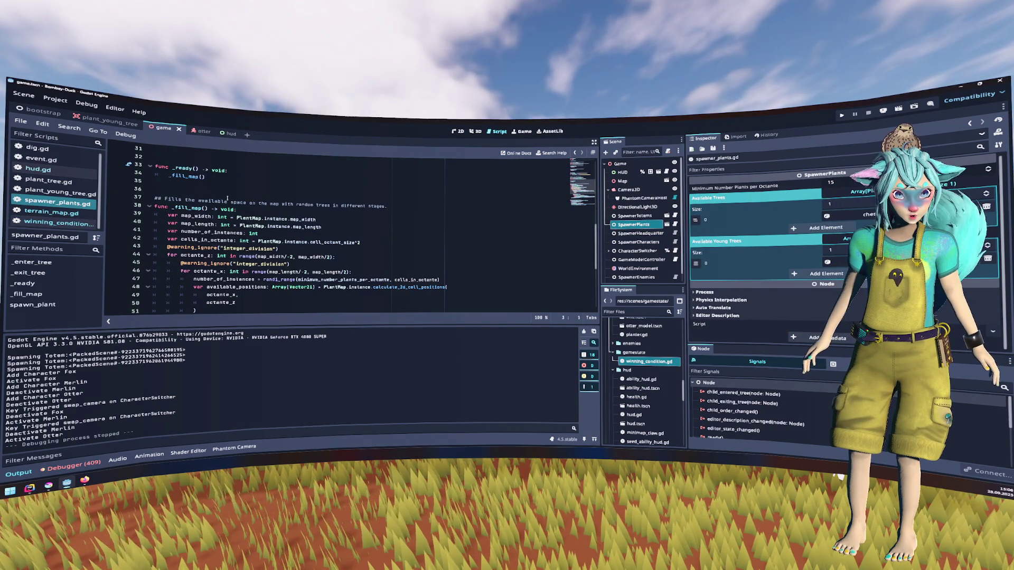
{"action": "double_click", "coordinate": [182, 168]}
- Set SpawnerPlants' Process Mode to Disabled and test-run the game
{"action": "left_click", "coordinate": [705, 292]}
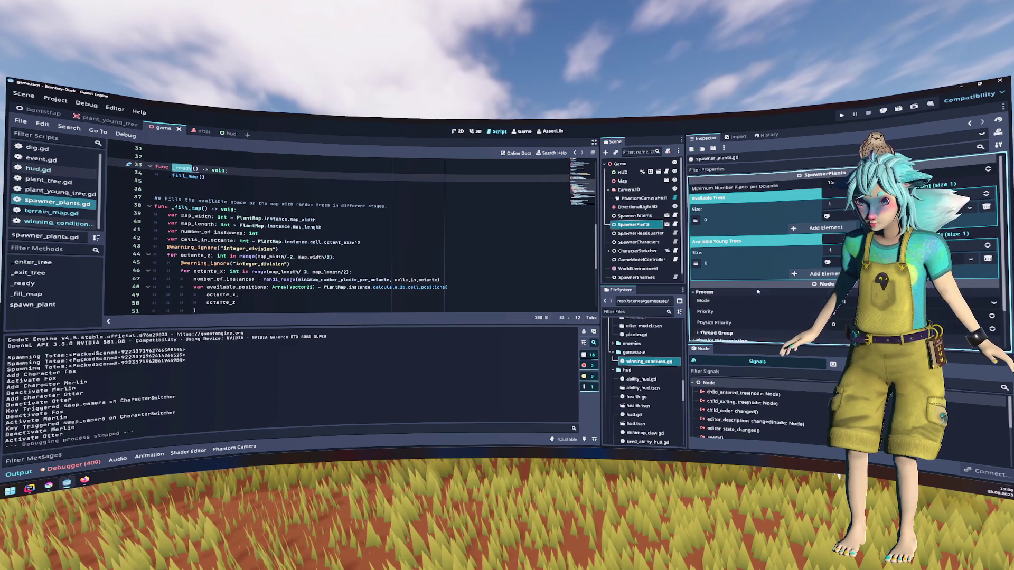
{"action": "left_click", "coordinate": [856, 301]}
{"action": "left_click", "coordinate": [842, 350]}
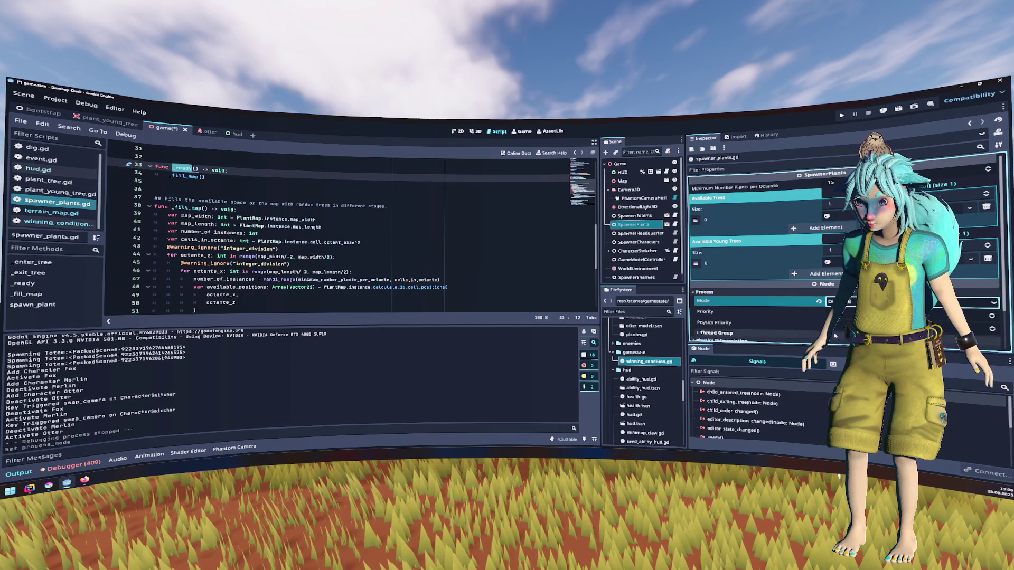
{"action": "left_click", "coordinate": [422, 218]}
{"action": "key", "text": "F5"}
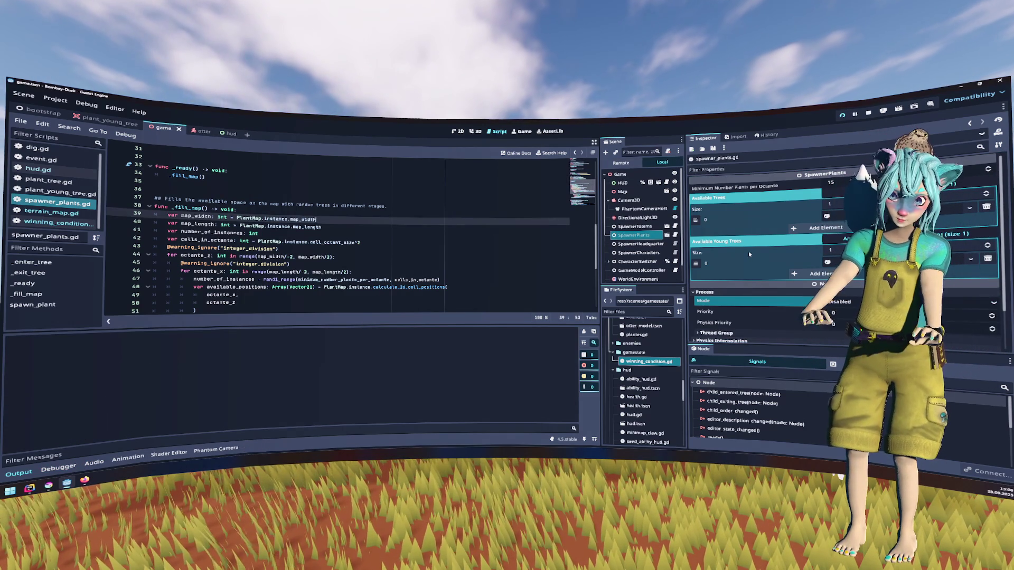
{"action": "key", "text": "Return"}
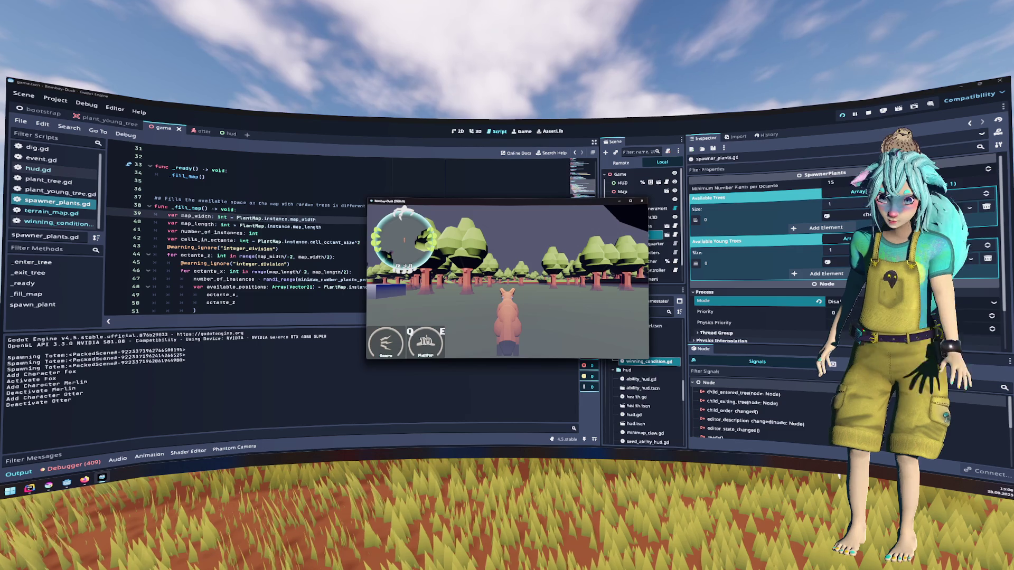
{"action": "key", "text": "F8"}
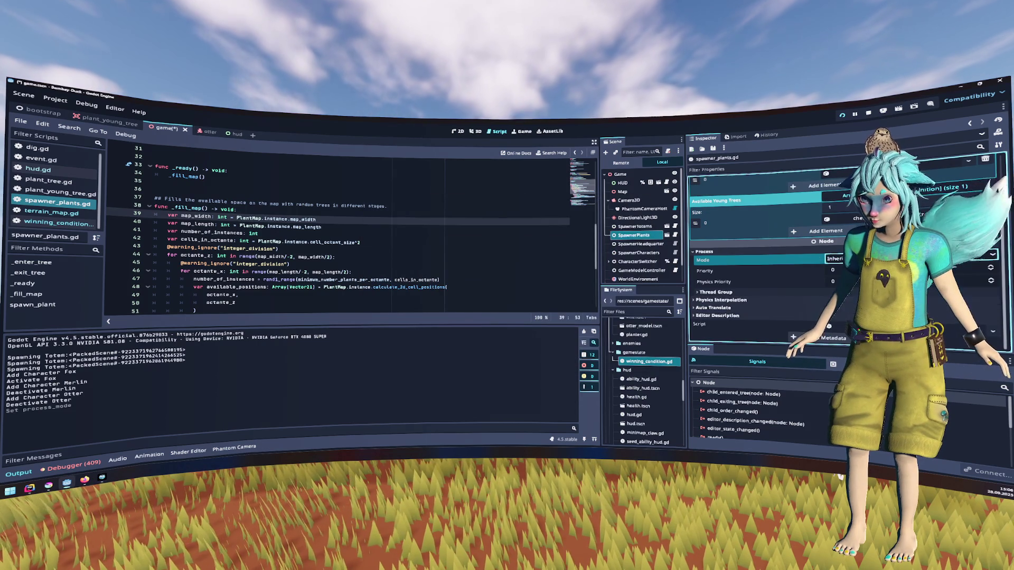
- Restore Process Mode to Inherit, delete the SpawnerPlants node, and relaunch the game
{"action": "left_click", "coordinate": [818, 259]}
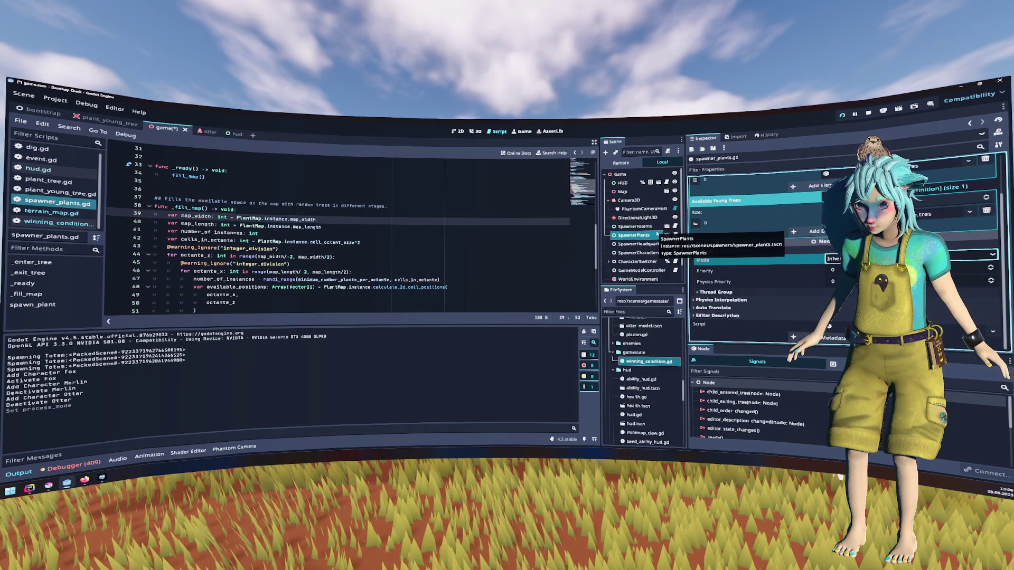
{"action": "left_click", "coordinate": [614, 236]}
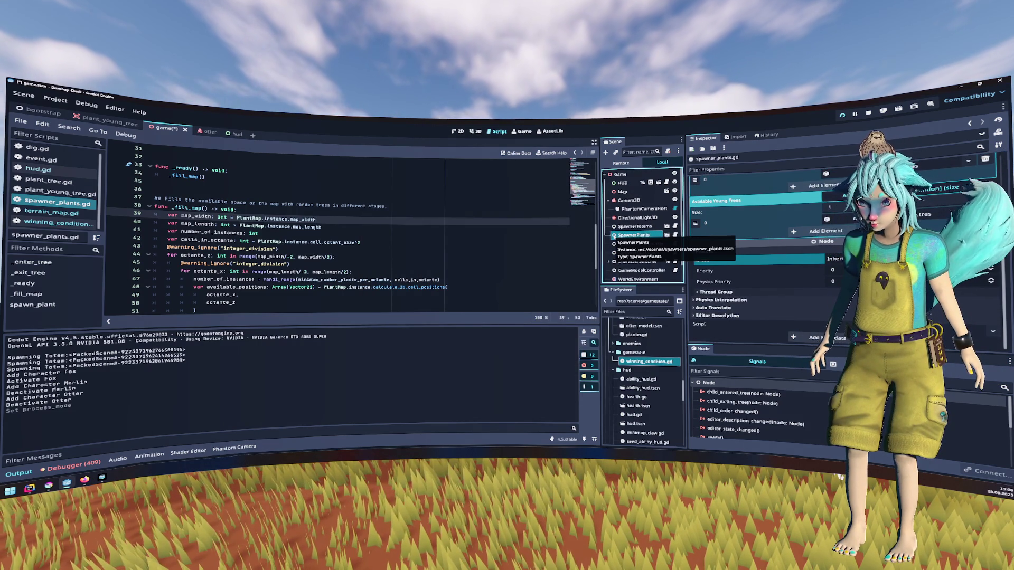
{"action": "key", "text": "Delete"}
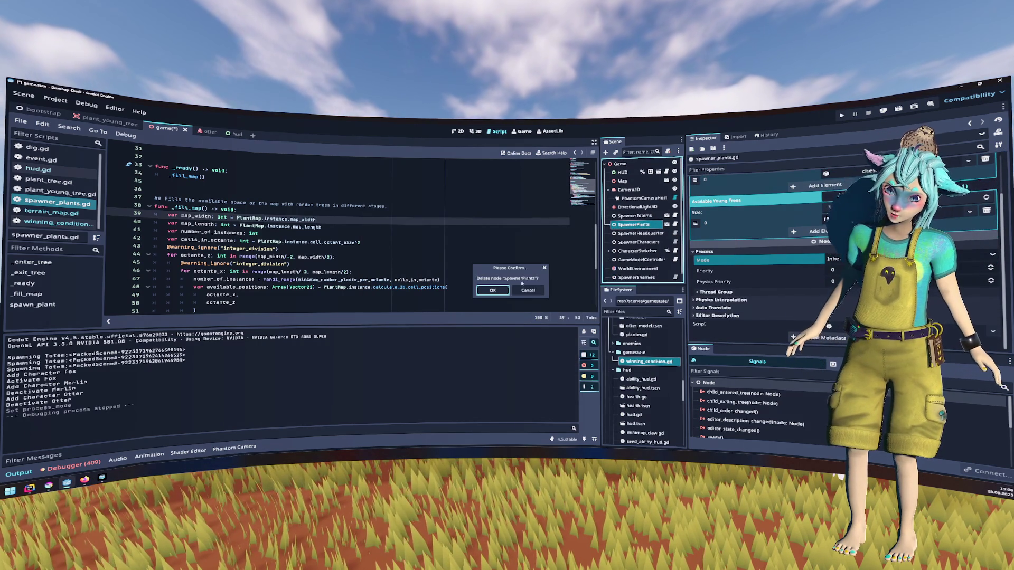
{"action": "key", "text": "Return"}
{"action": "key", "text": "F5"}
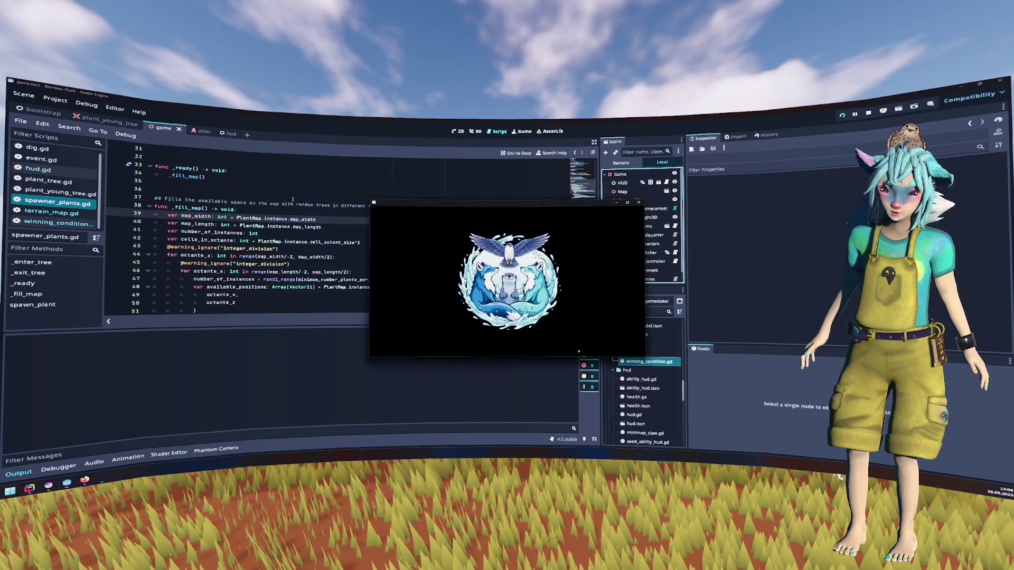
- Play as the otter, walk past the ridge digging three times, then stop and open winning_condition.gd
{"action": "left_click", "coordinate": [485, 280]}
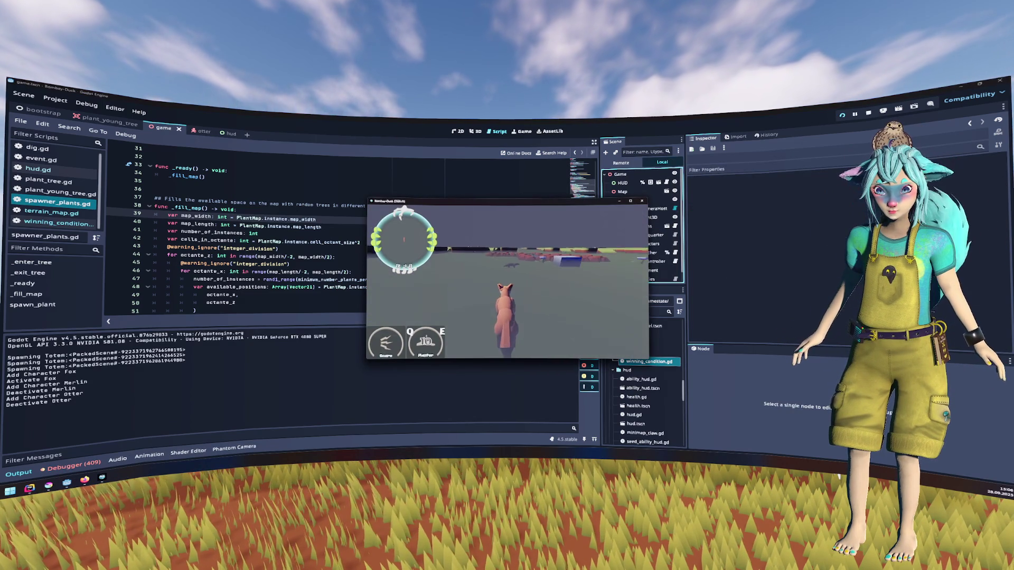
{"action": "key", "text": "e"}
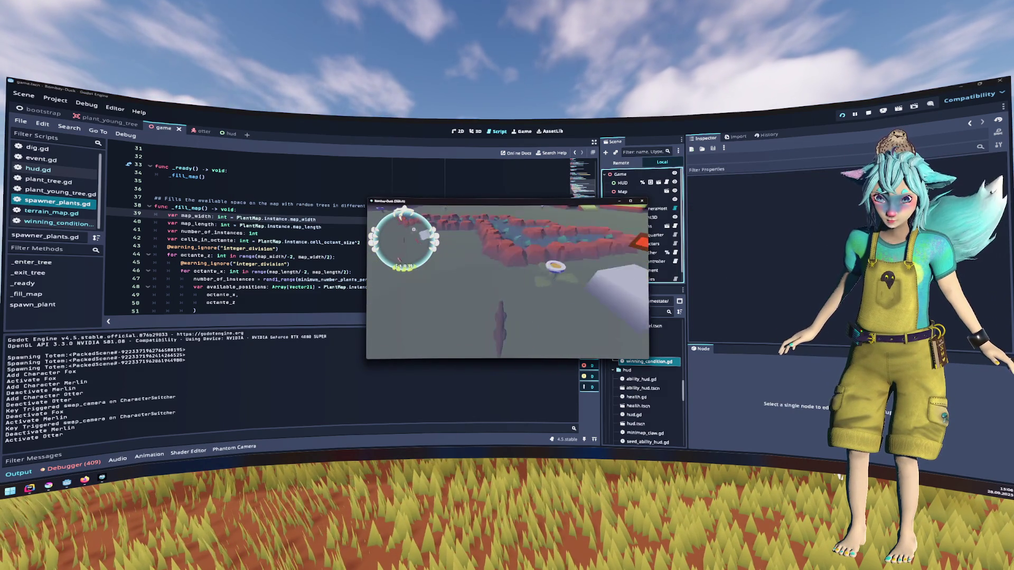
{"action": "key", "text": "w"}
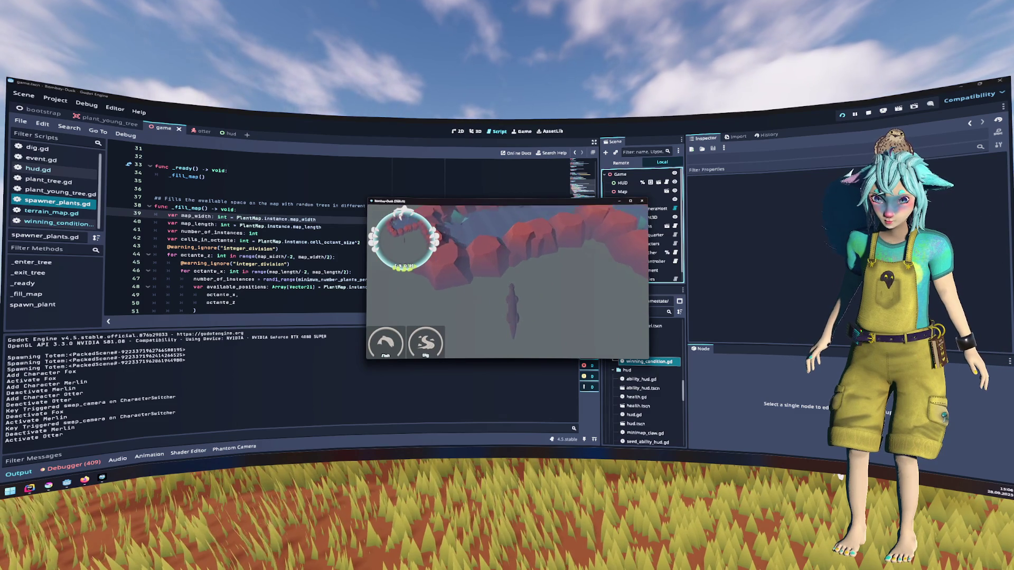
{"action": "key", "text": "2"}
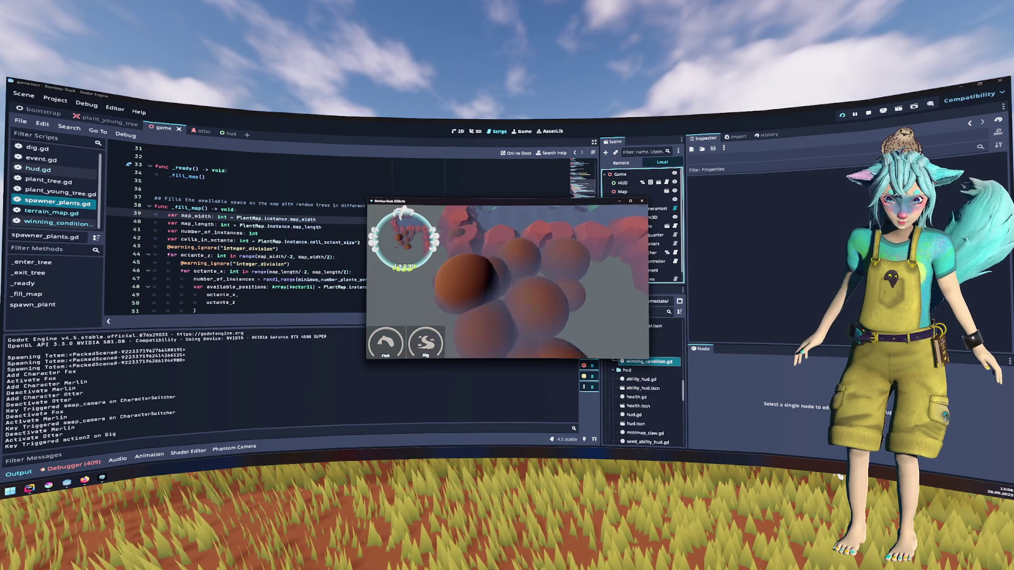
{"action": "key", "text": "2"}
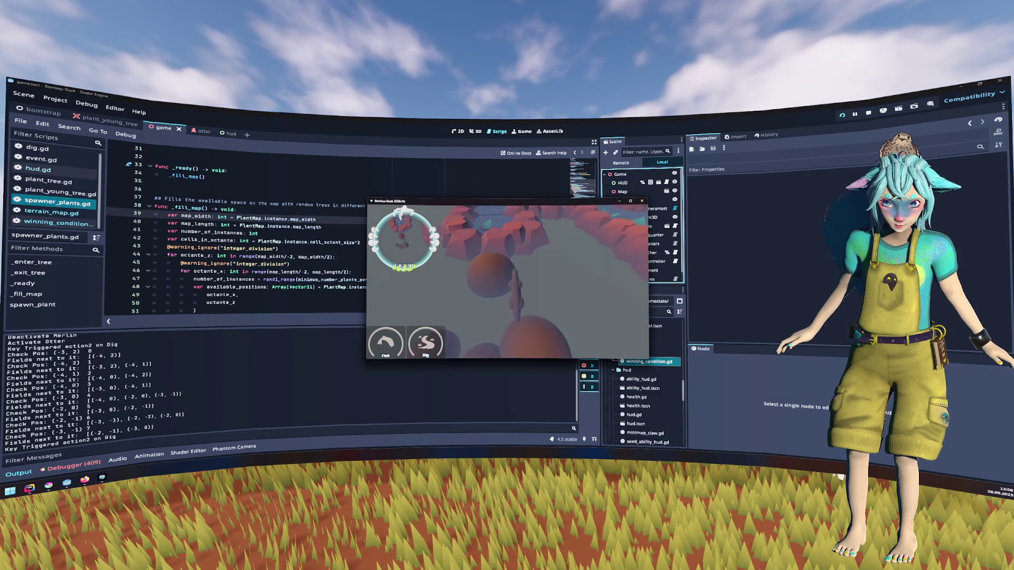
{"action": "key", "text": "w"}
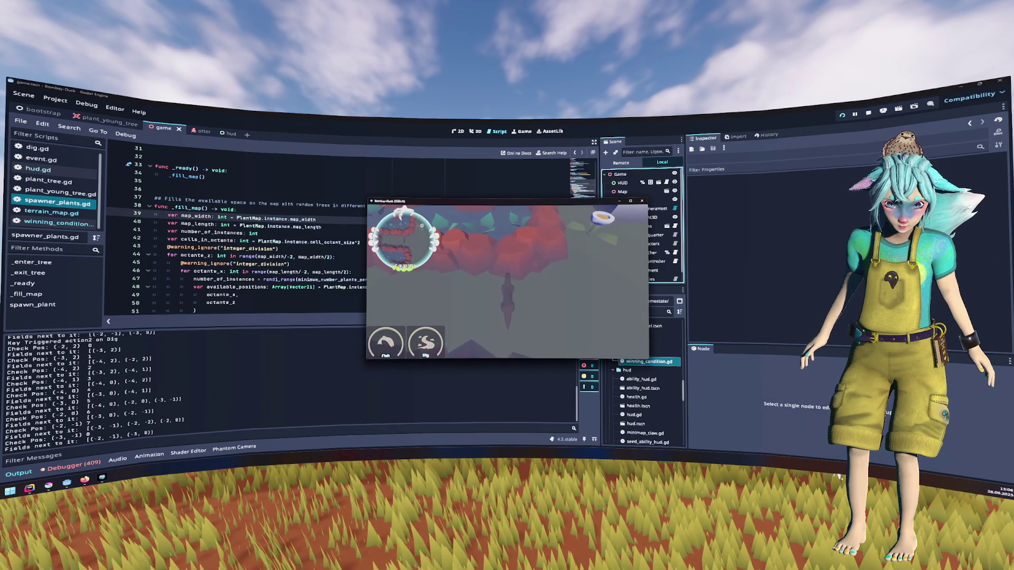
{"action": "key", "text": "2"}
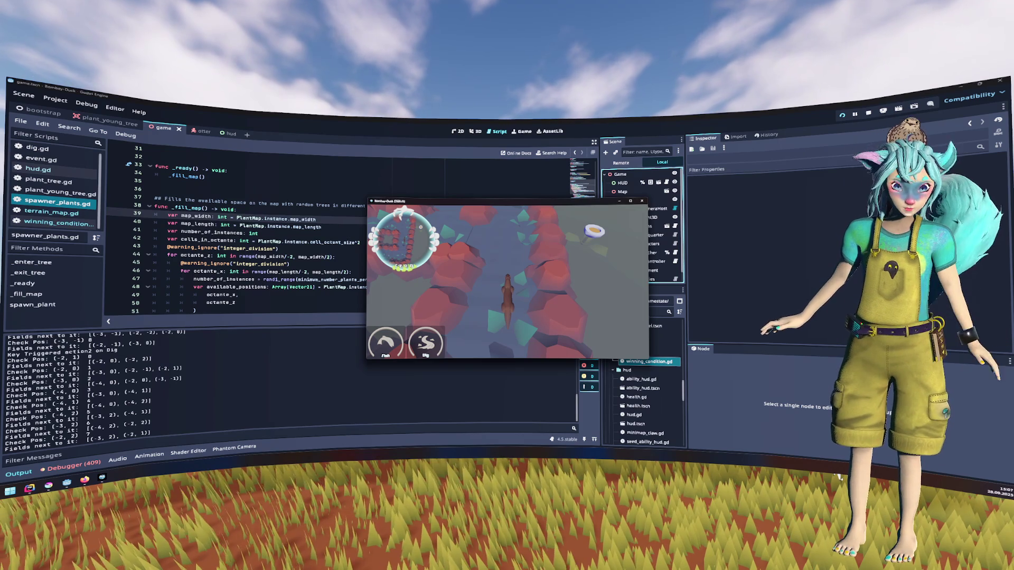
{"action": "key", "text": "F8"}
{"action": "left_click", "coordinate": [58, 223]}
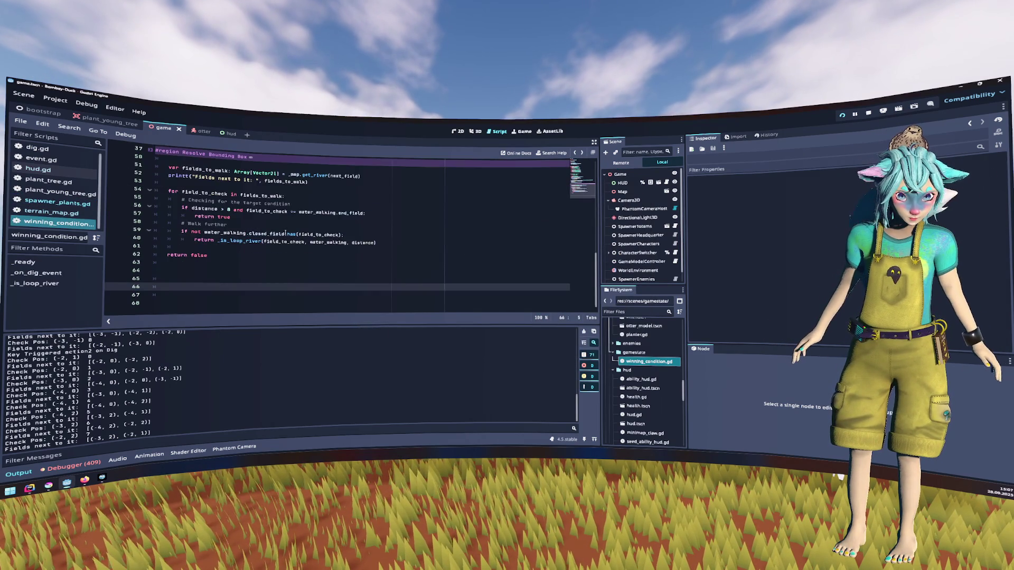
- Scroll winning_condition.gd up to the _is_loop_river code, then start a new empty scene
{"action": "scroll", "coordinate": [285, 233], "scroll_direction": "up", "scroll_amount": 2}
{"action": "left_click", "coordinate": [280, 278]}
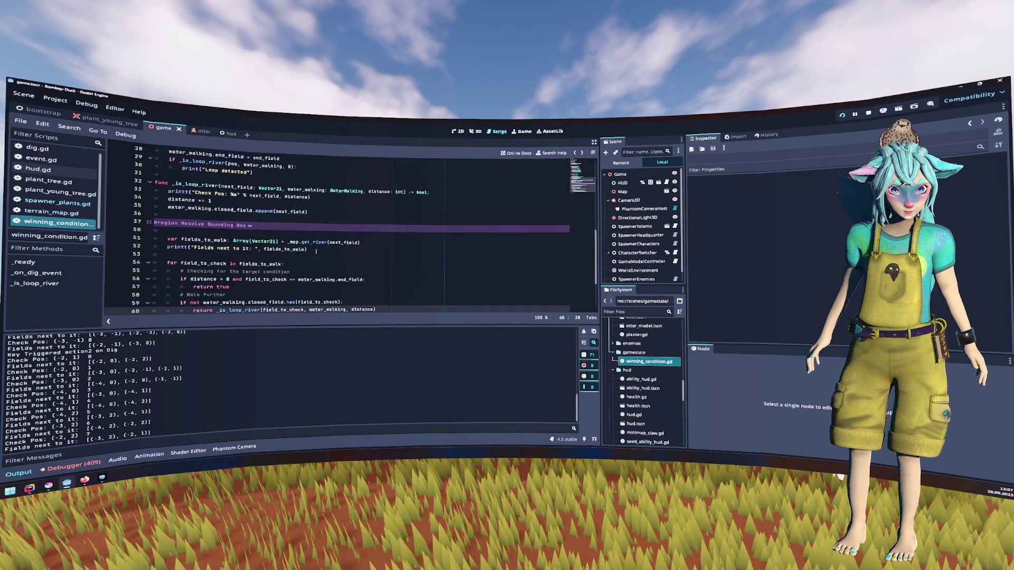
{"action": "scroll", "coordinate": [316, 252], "scroll_direction": "up", "scroll_amount": 3}
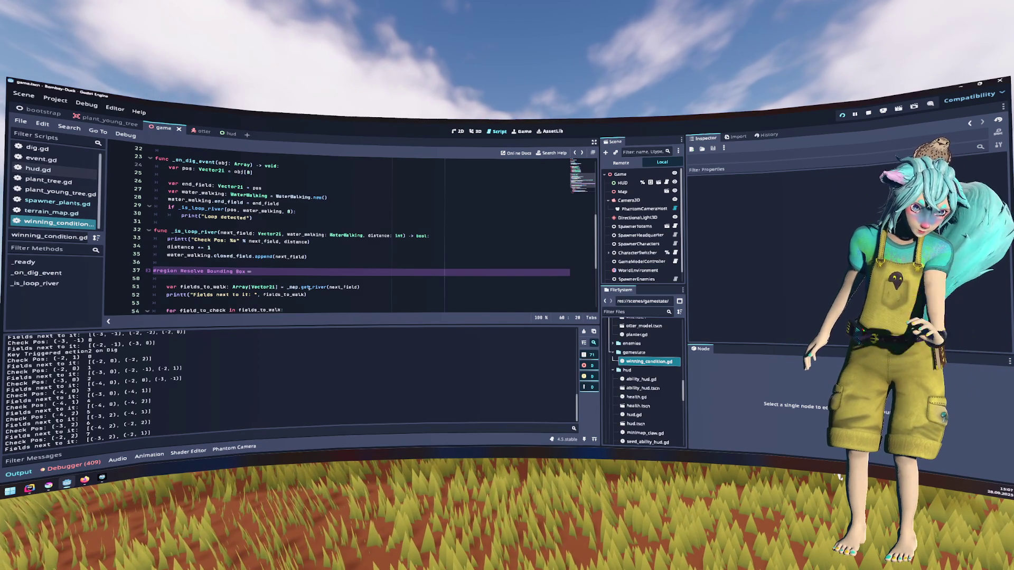
{"action": "left_click", "coordinate": [354, 244]}
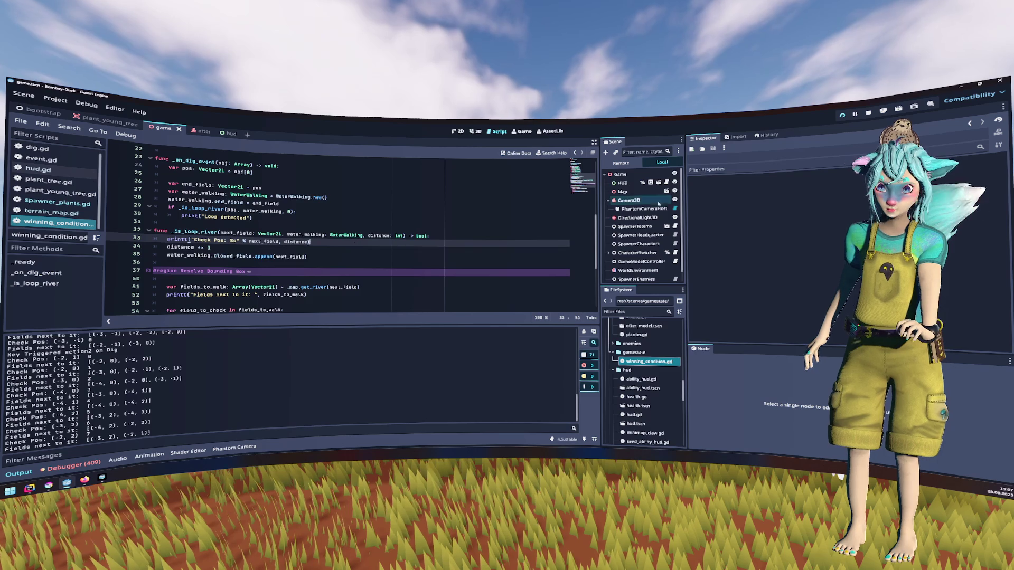
{"action": "left_click", "coordinate": [246, 135]}
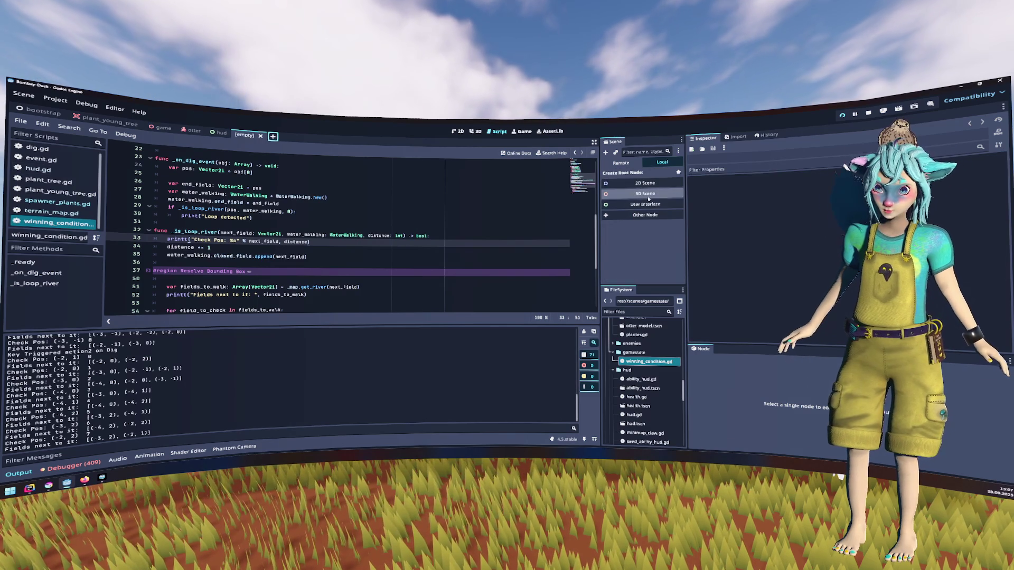
- Create a 3D scene root named DebugGizmo and change its type to MeshInstance3D
{"action": "left_click", "coordinate": [640, 190]}
{"action": "double_click", "coordinate": [639, 175]}
{"action": "type", "text": "DebugGiz"}
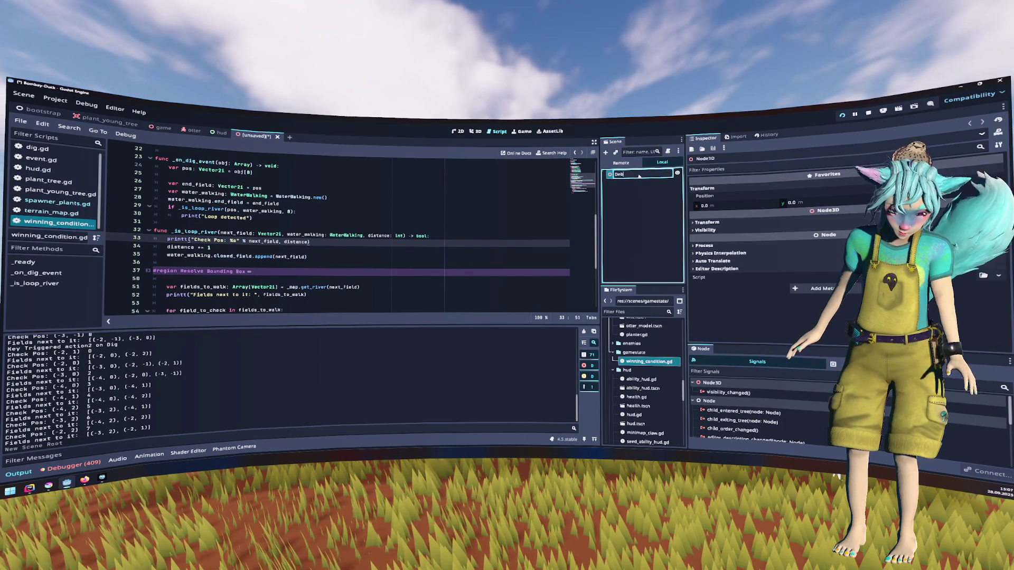
{"action": "type", "text": "mo"}
{"action": "key", "text": "Return"}
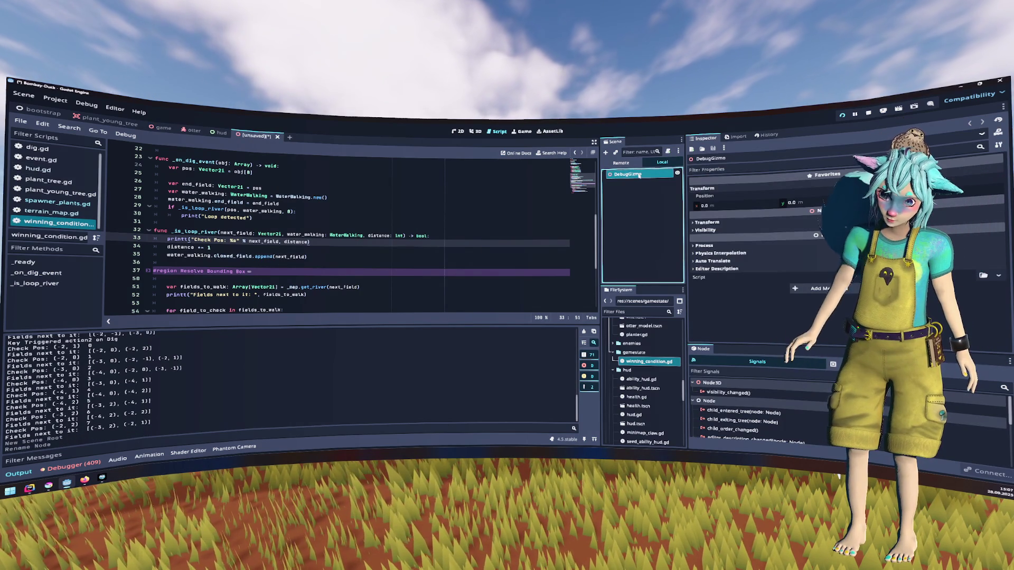
{"action": "right_click", "coordinate": [639, 174]}
{"action": "left_click", "coordinate": [674, 249]}
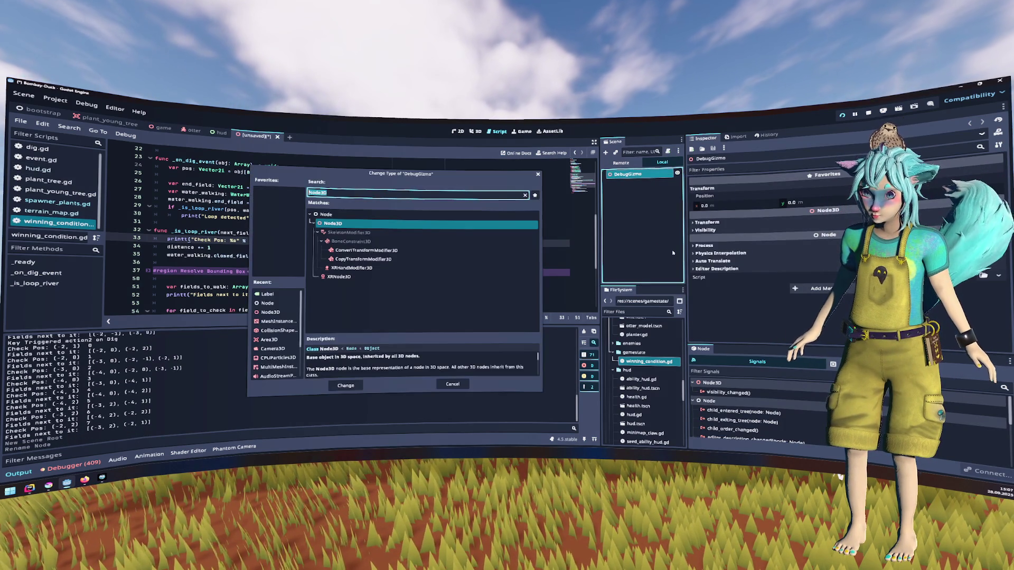
{"action": "type", "text": "MeshInstance3D"}
{"action": "key", "text": "Return"}
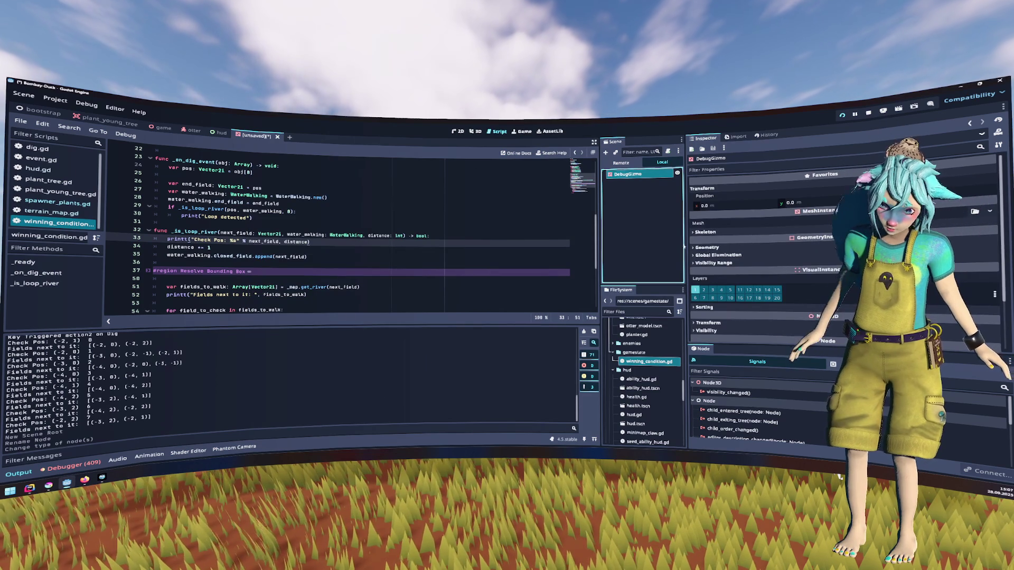
- Give it a new SphereMesh with a smaller radius and 8 radial segments
{"action": "left_click", "coordinate": [989, 211]}
{"action": "left_click", "coordinate": [961, 327]}
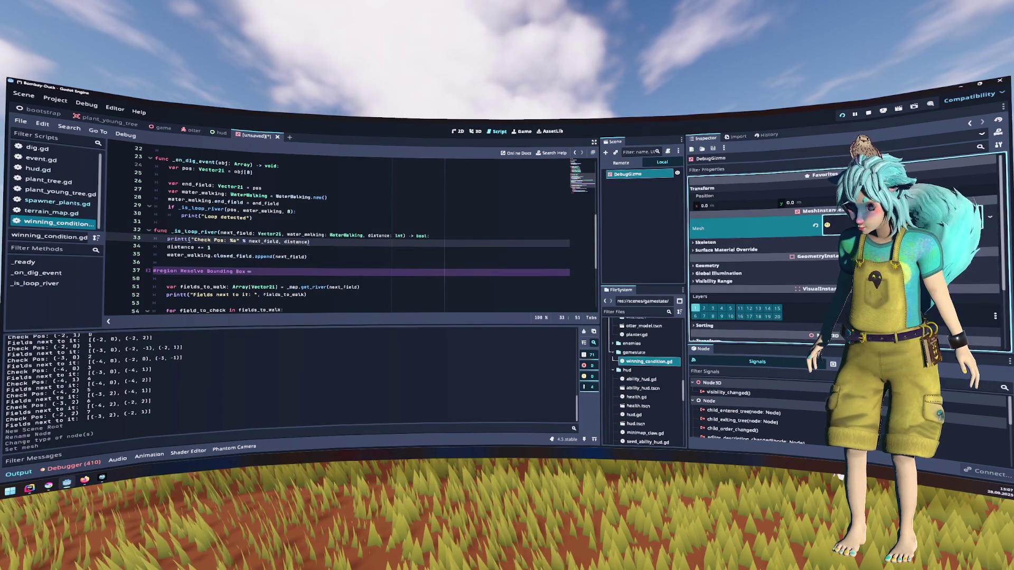
{"action": "mouse_move", "coordinate": [834, 230]}
{"action": "left_mouse_down"}
{"action": "mouse_move", "coordinate": [821, 230]}
{"action": "mouse_move", "coordinate": [821, 259]}
{"action": "left_mouse_up"}
{"action": "left_click", "coordinate": [830, 248]}
{"action": "type", "text": "8"}
{"action": "key", "text": "Tab"}
{"action": "type", "text": "8mat.albedo_color = color"}
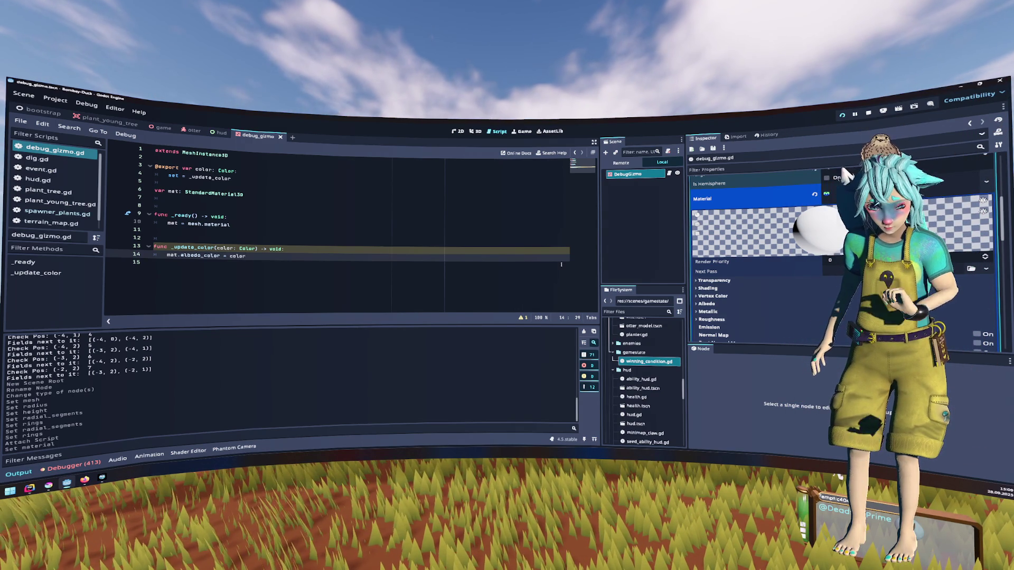
- Place the caret on line 8 of the script
{"action": "left_click", "coordinate": [422, 206]}
- Close the debug_gizmo scene tab and begin a static create function taking a Color
{"action": "middle_click", "coordinate": [264, 138]}
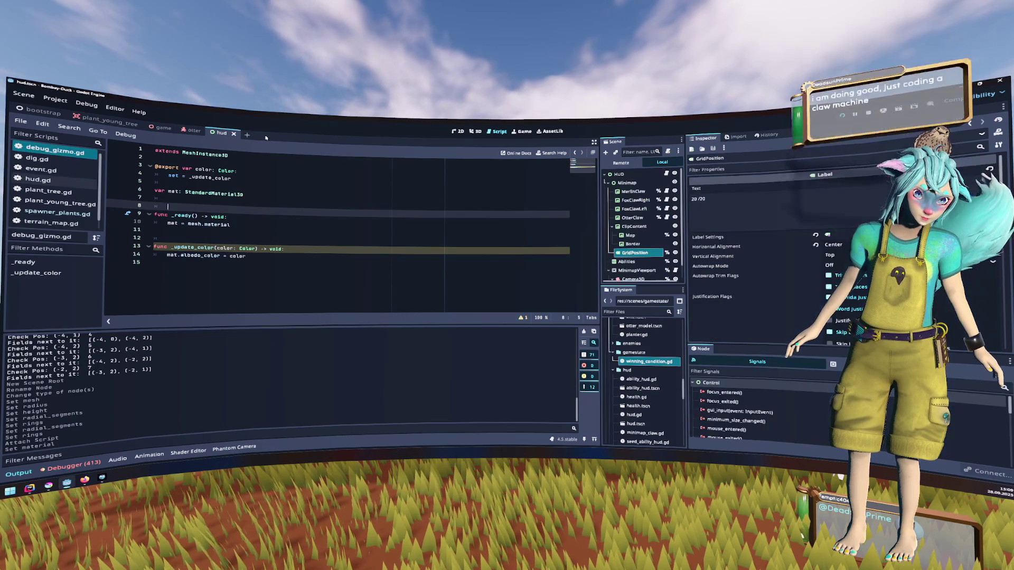
{"action": "left_click", "coordinate": [316, 224]}
{"action": "left_click", "coordinate": [335, 284]}
{"action": "key", "text": "Return"}
{"action": "type", "text": "static func create"}
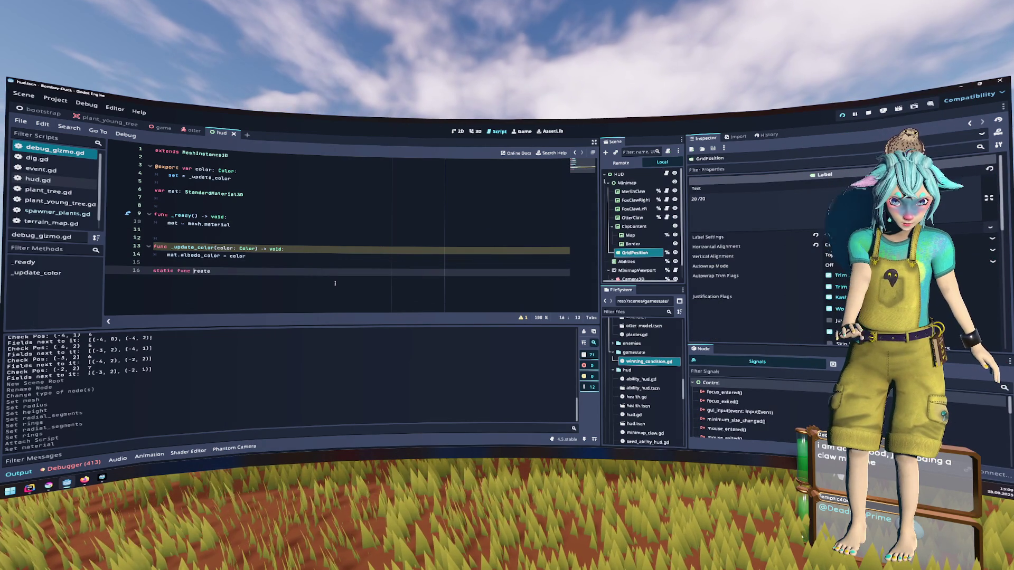
{"action": "type", "text": "()"}
{"action": "type", "text": "color: Color)"}
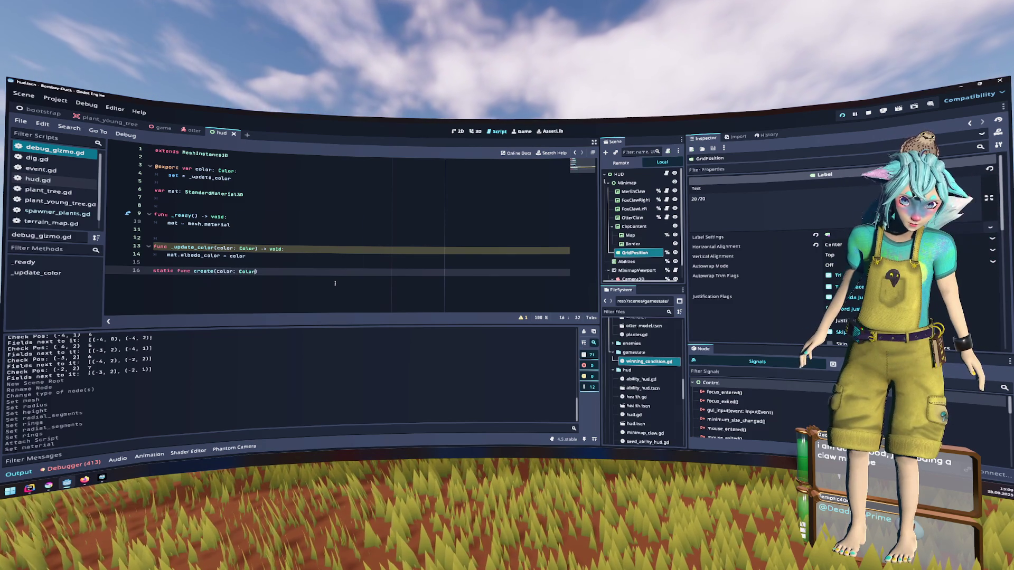
{"action": "key", "text": "BackSpace"}
{"action": "key", "text": "BackSpace"}
{"action": "key", "text": "BackSpace"}
{"action": "type", "text": ": Color)"}
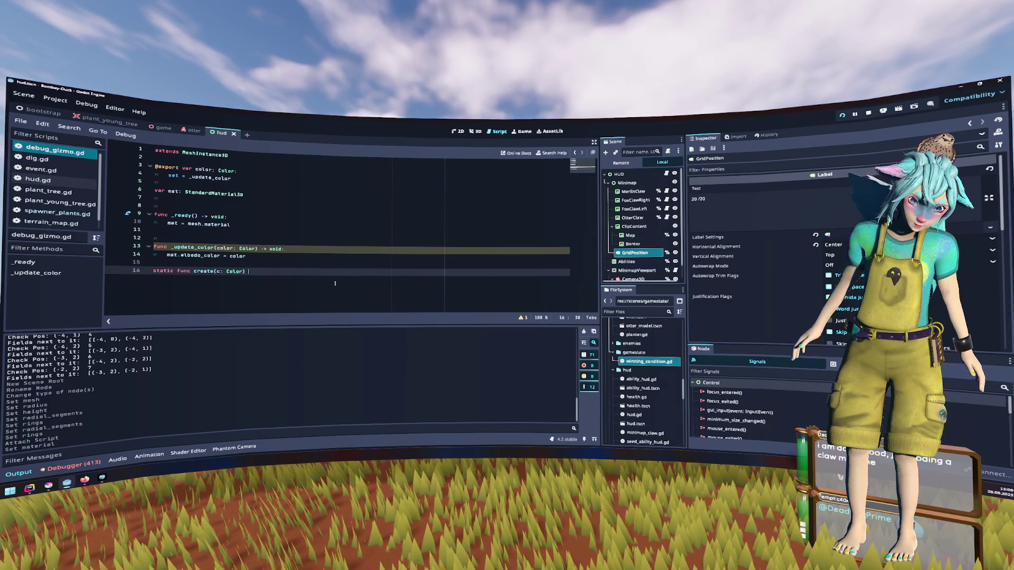
{"action": "type", "text": " -> De"}
{"action": "key", "text": "Escape"}
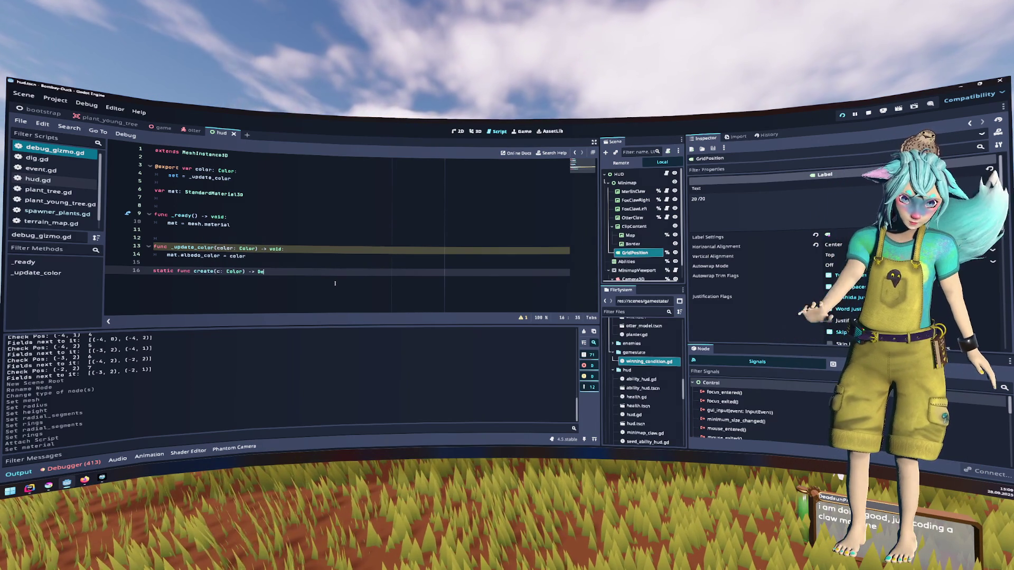
- Add 'class_name DebugGizmo' above the exported color
{"action": "left_click", "coordinate": [267, 170]}
{"action": "key", "text": "Home"}
{"action": "key", "text": "Return"}
{"action": "key", "text": "Return"}
{"action": "key", "text": "Up"}
{"action": "key", "text": "Up"}
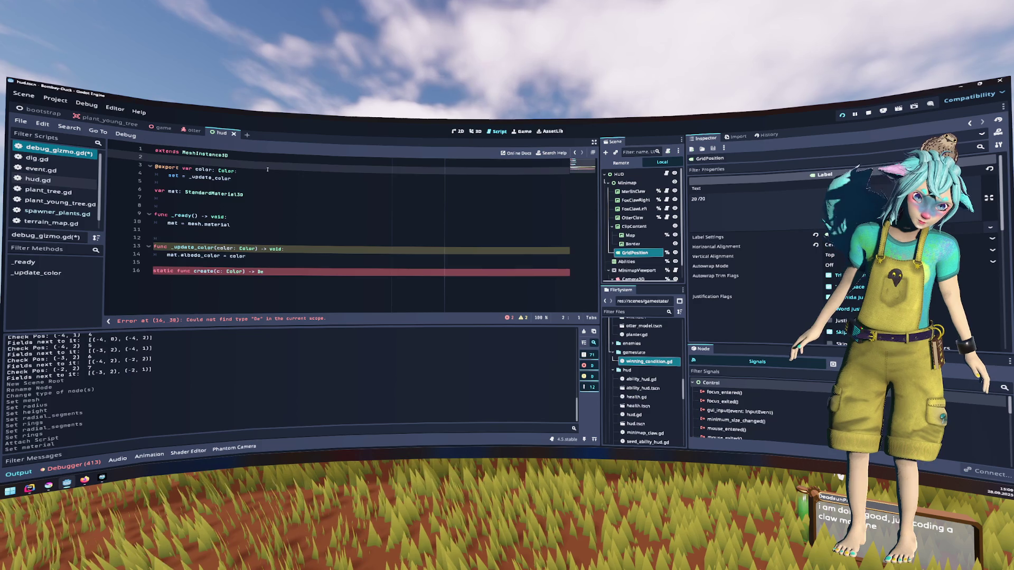
{"action": "type", "text": "class_name De"}
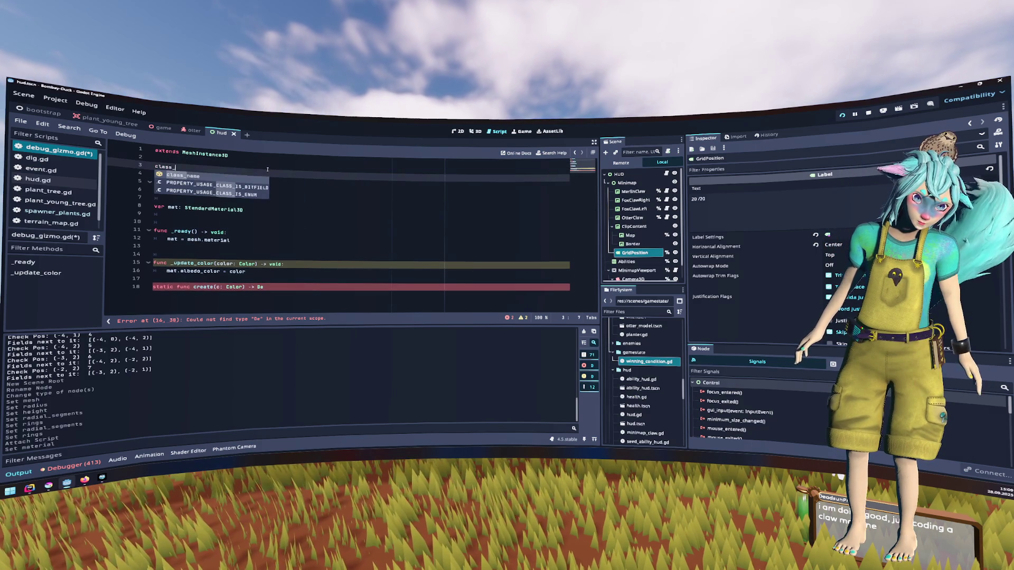
{"action": "type", "text": "bugGizmo"}
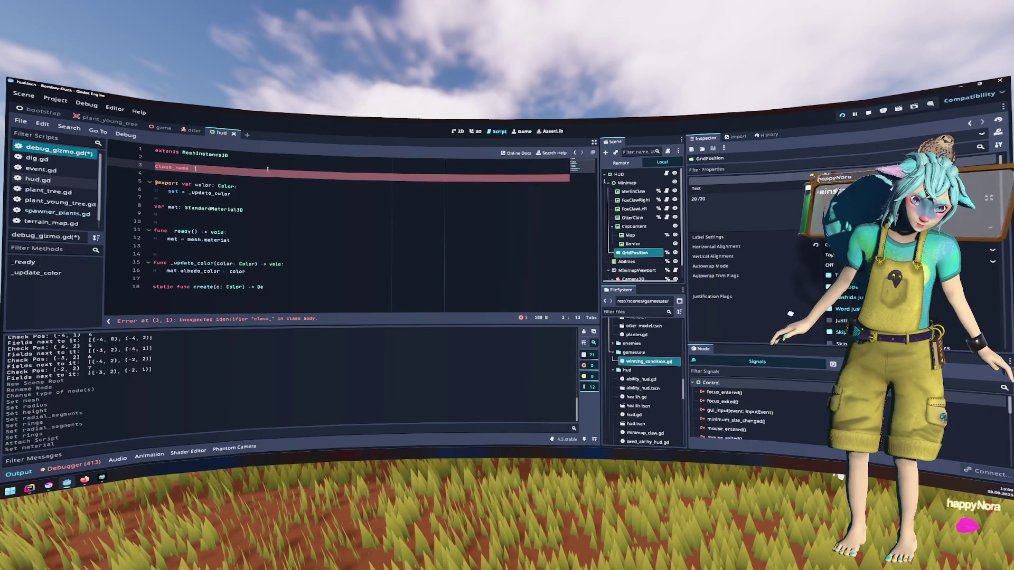
- Finish the return type as '-> DebugGizmo:' and discard the unfinished body line
{"action": "left_click", "coordinate": [329, 302]}
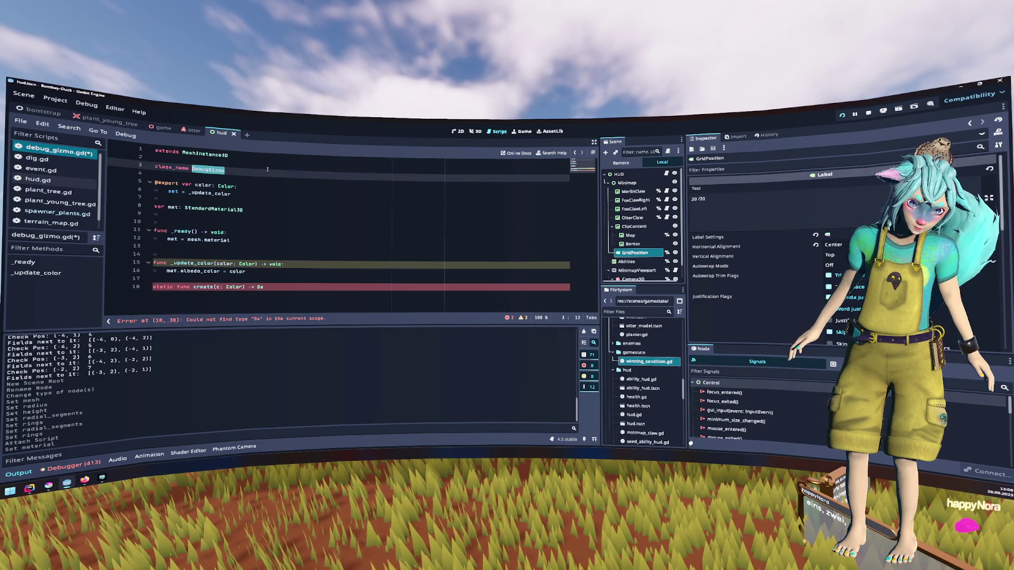
{"action": "type", "text": "bugGizmo:"}
{"action": "key", "text": "Return"}
{"action": "type", "text": "DebugGizmo."}
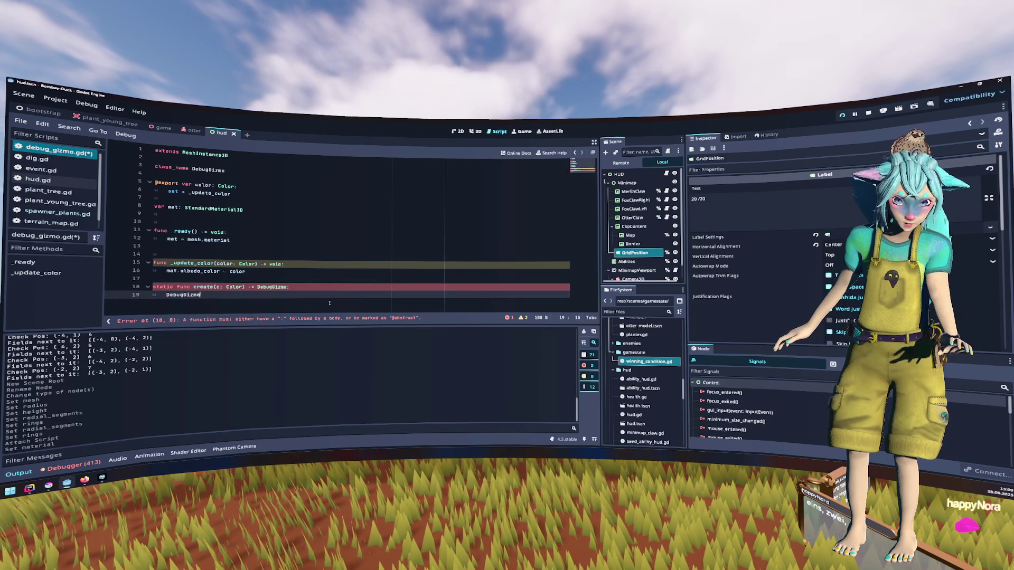
{"action": "key", "text": "Return"}
{"action": "key", "text": "Home"}
{"action": "type", "text": "var gizm"}
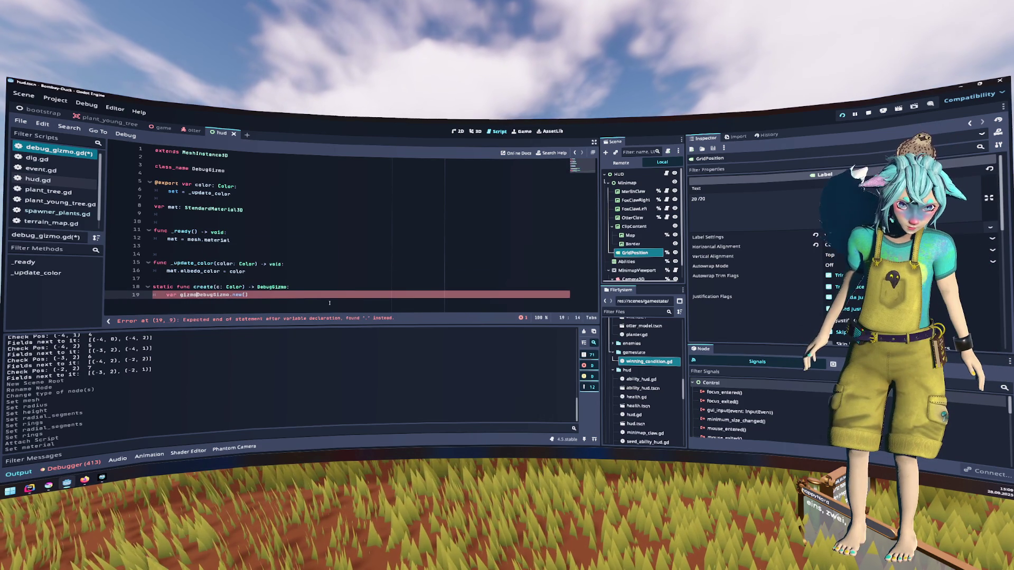
{"action": "key", "text": "shift+End"}
{"action": "key", "text": "Delete"}
{"action": "key", "text": "shift+Home"}
{"action": "key", "text": "BackSpace"}
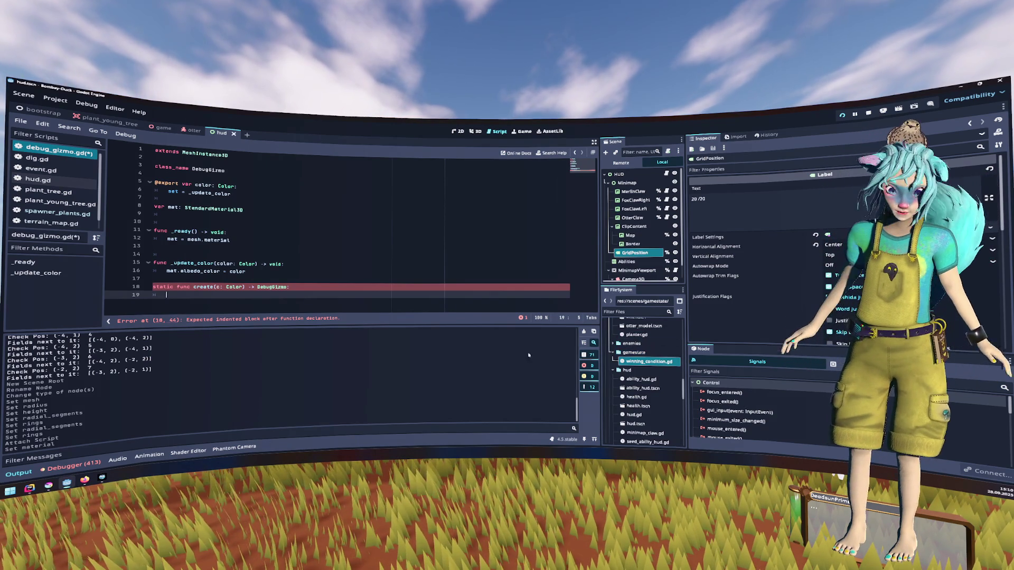
- Insert a blank line above the create declaration and browse FileSystem for the gizmo scene
{"action": "key", "text": "ctrl+shift+Return"}
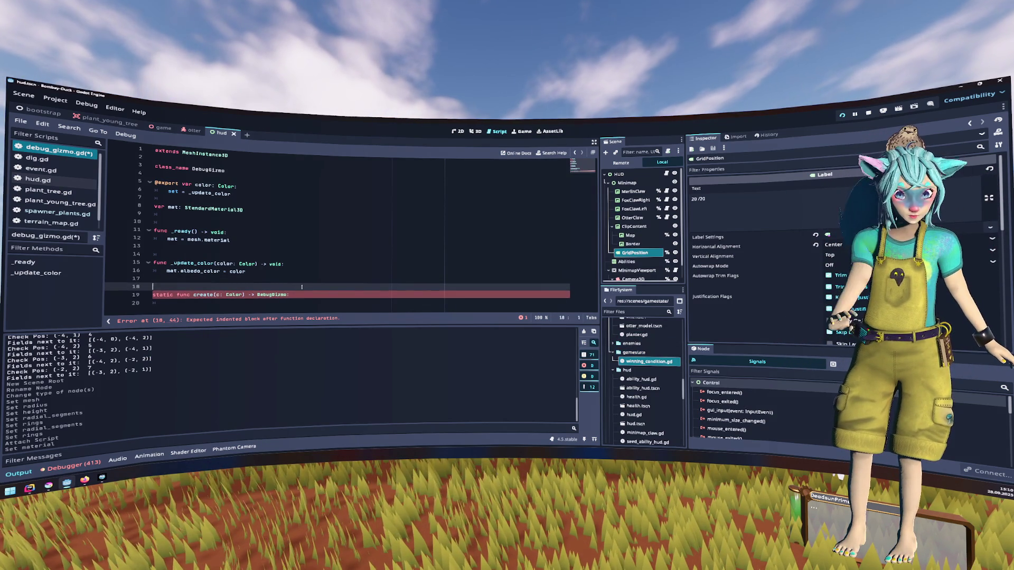
{"action": "left_click", "coordinate": [637, 353]}
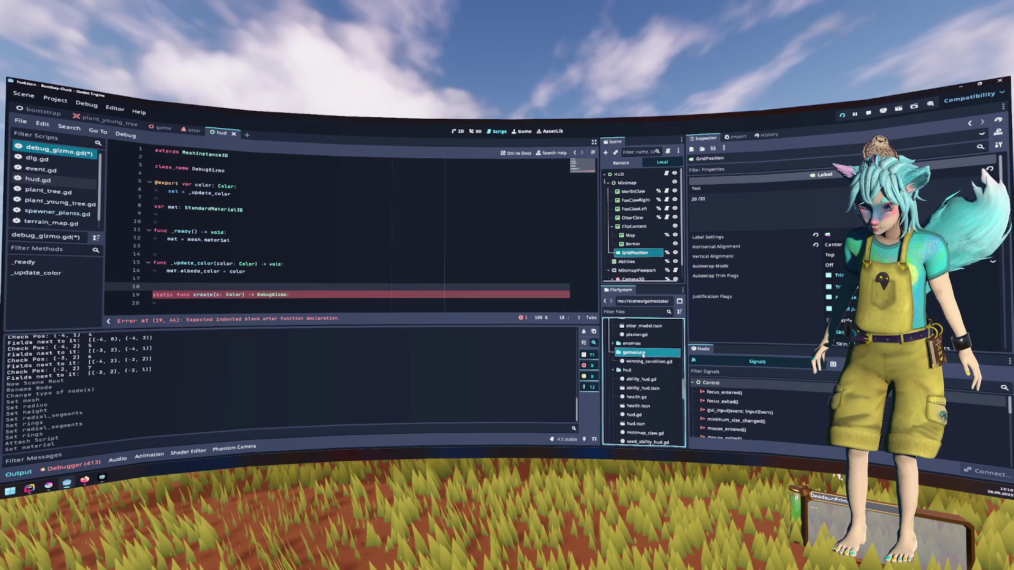
- Preload debug_gizmo.tscn as DEBUG_GIZMO, then write 'var gizmo = DEBUG_GIZMO.instantiate()' and a return
{"action": "scroll", "coordinate": [644, 366], "scroll_direction": "down", "scroll_amount": 5}
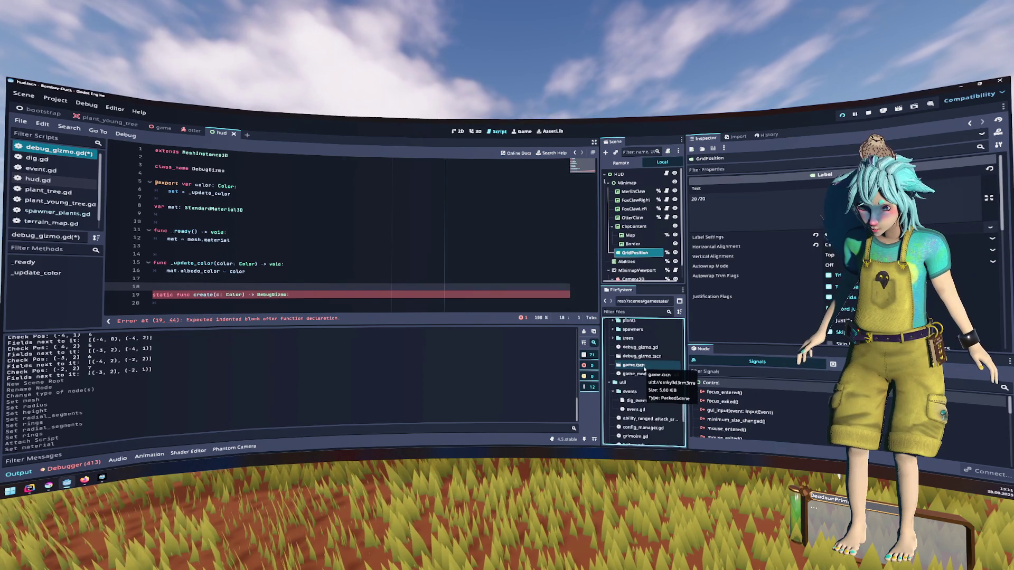
{"action": "mouse_move", "coordinate": [642, 356]}
{"action": "left_mouse_down"}
{"action": "mouse_move", "coordinate": [239, 253]}
{"action": "mouse_move", "coordinate": [185, 157]}
{"action": "left_mouse_up"}
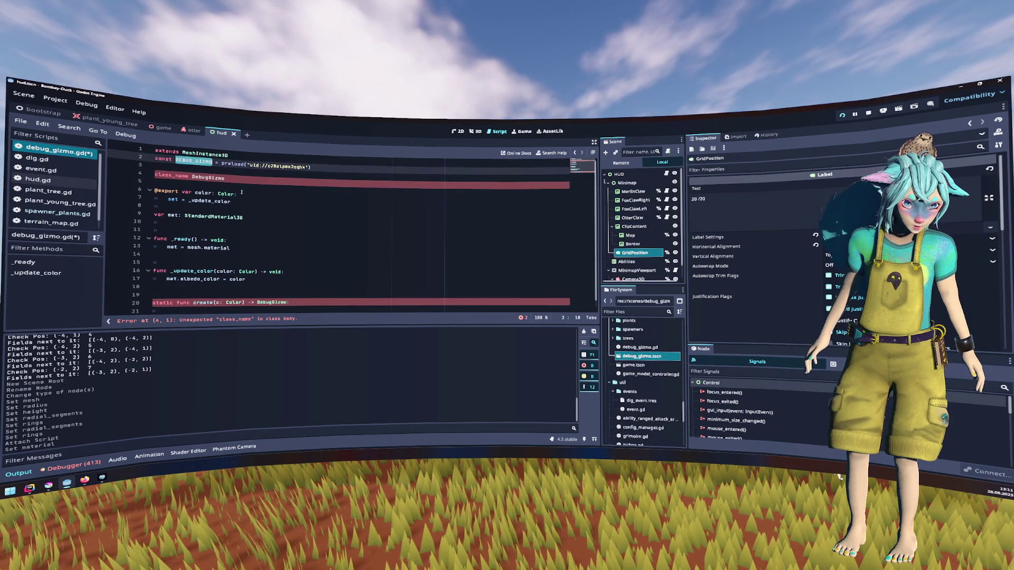
{"action": "left_click", "coordinate": [225, 303]}
{"action": "type", "text": "DEBUG_GIZMO."}
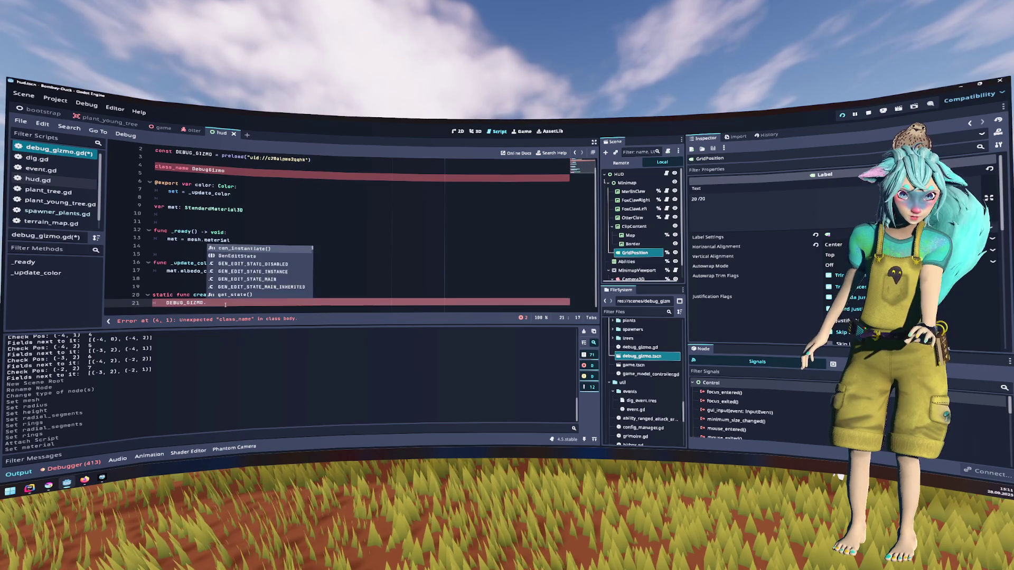
{"action": "type", "text": "instantiate(va"}
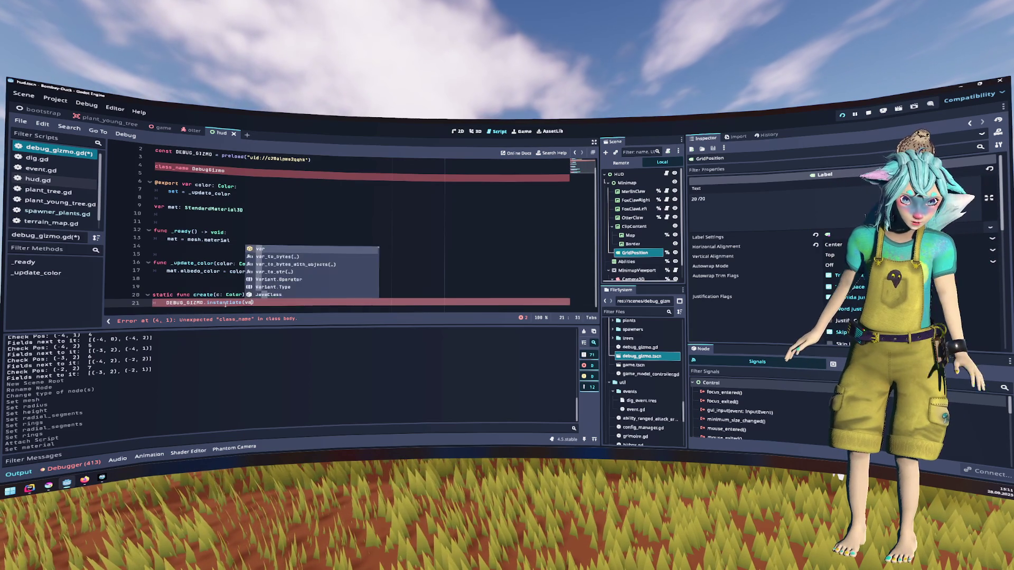
{"action": "key", "text": "Return"}
{"action": "key", "text": "Home"}
{"action": "type", "text": "var gizmo ="}
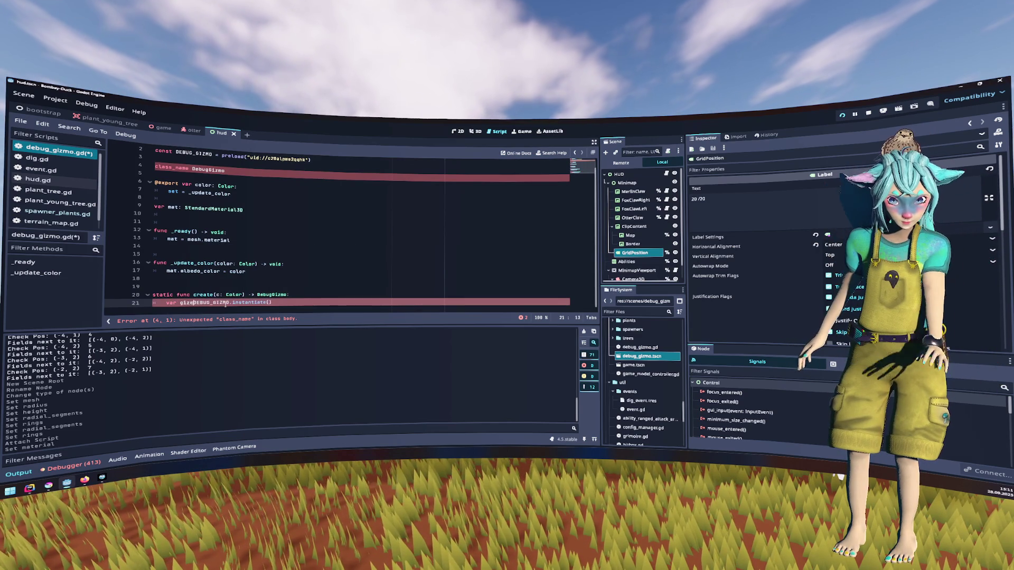
{"action": "key", "text": "End"}
{"action": "key", "text": "Return"}
{"action": "type", "text": "re"}
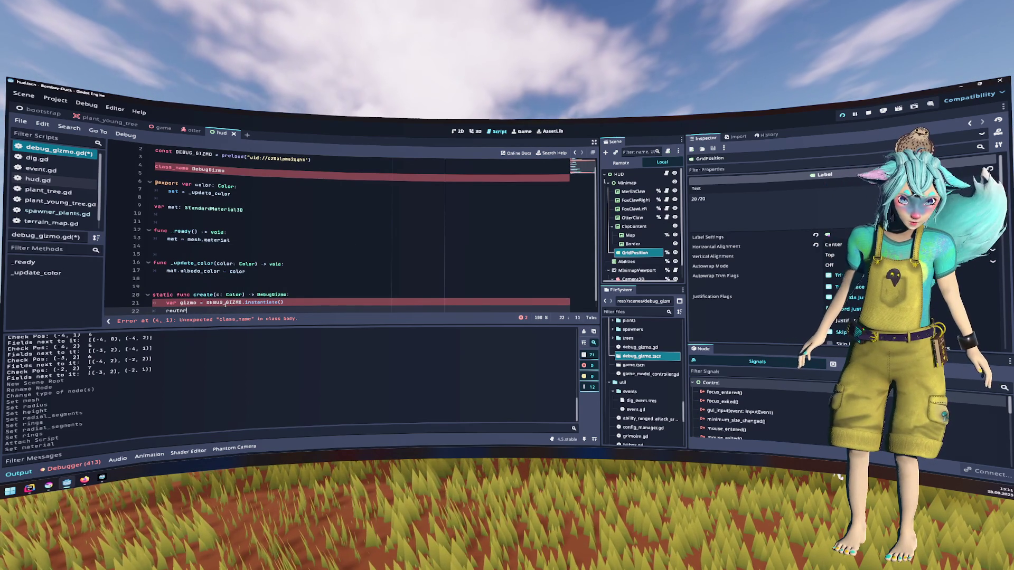
{"action": "type", "text": "turn giz"}
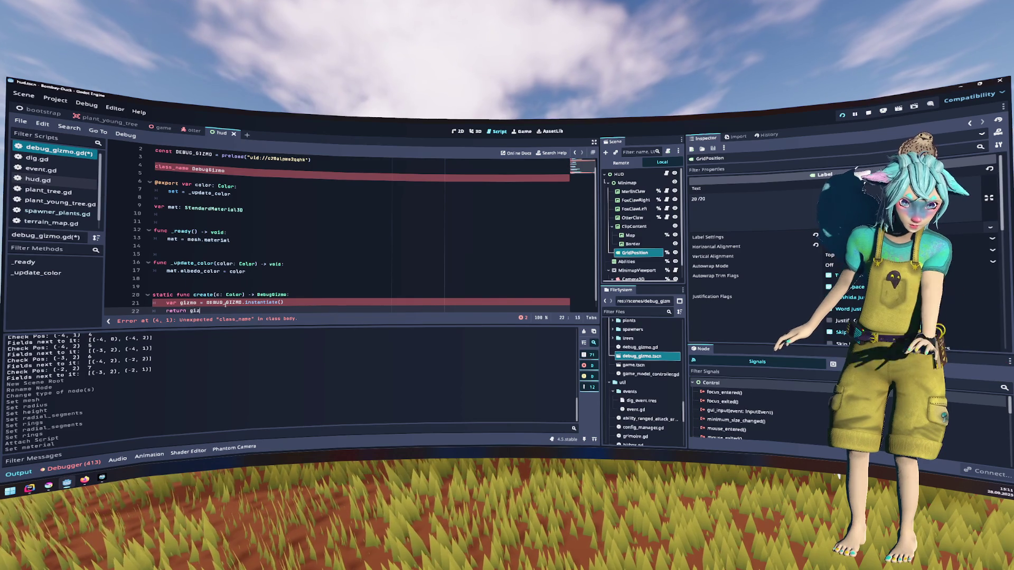
- Add the gizmo to Engine.get_main_loop().root and set 'gizmo.color = c'
{"action": "key", "text": "ctrl+BackSpace"}
{"action": "key", "text": "ctrl+BackSpace"}
{"action": "scroll", "coordinate": [226, 304], "scroll_direction": "down", "scroll_amount": 1}
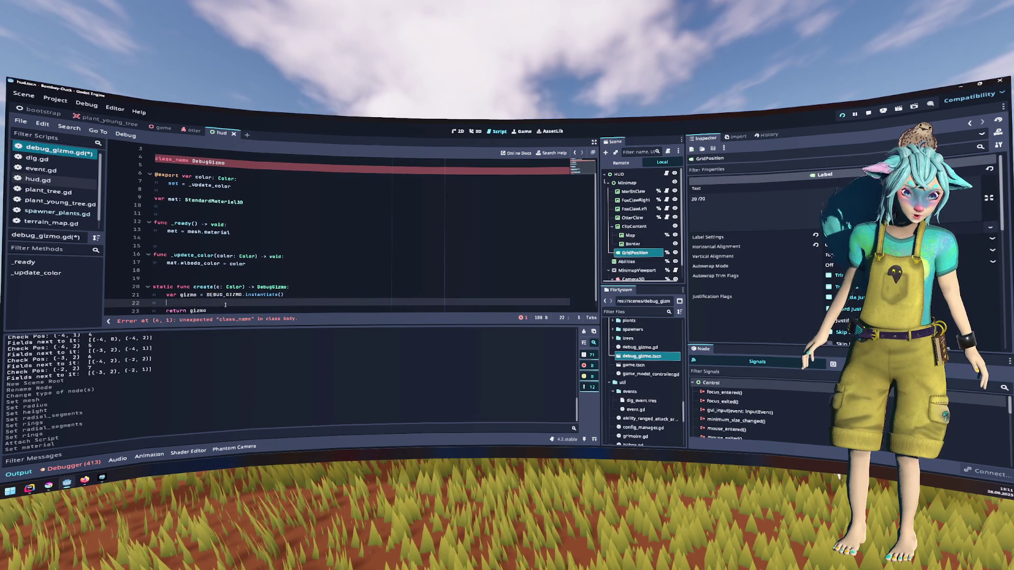
{"action": "type", "text": "Engine.get_"}
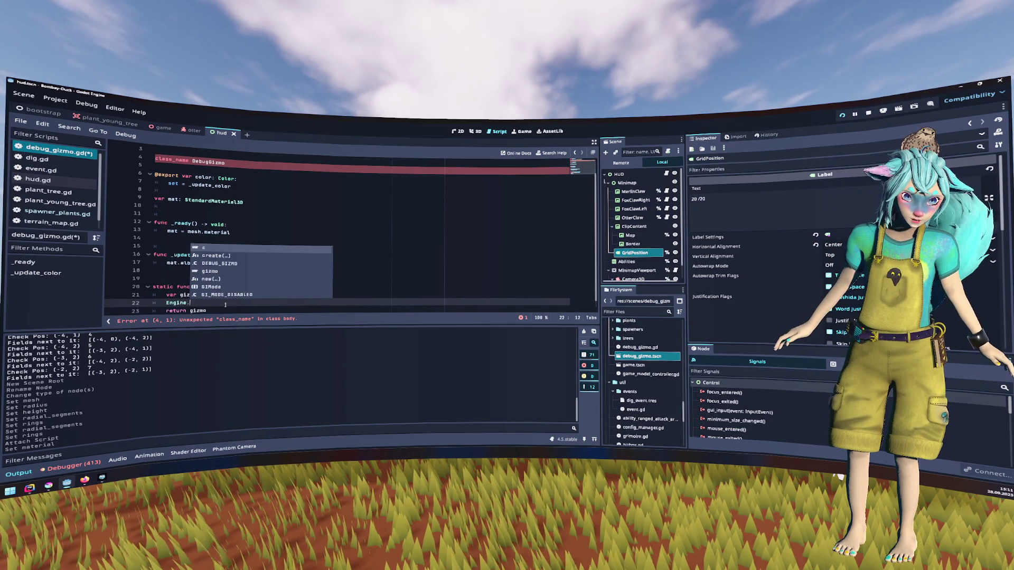
{"action": "type", "text": "main"}
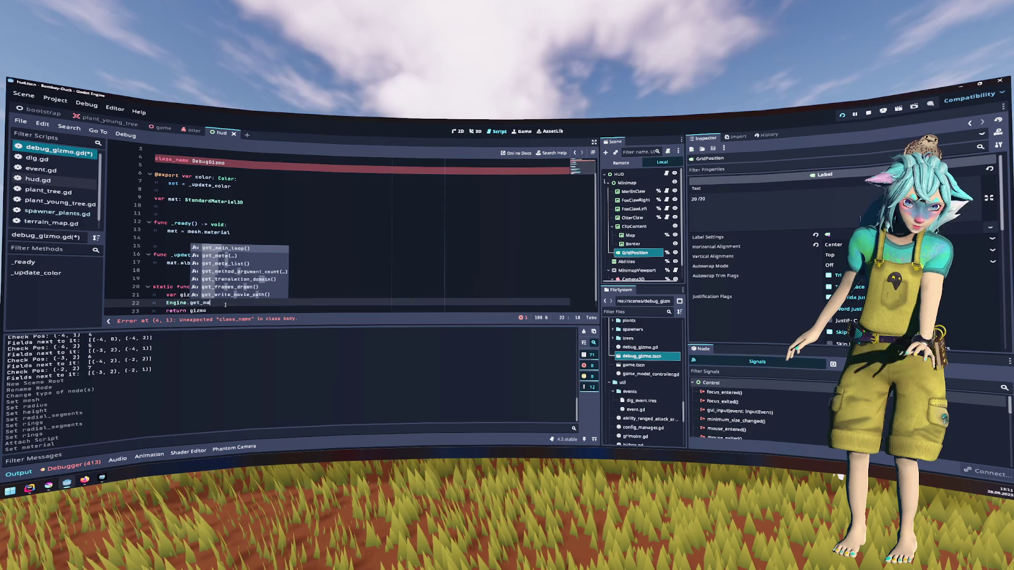
{"action": "key", "text": "Return"}
{"action": "key", "text": "BackSpace"}
{"action": "key", "text": "BackSpace"}
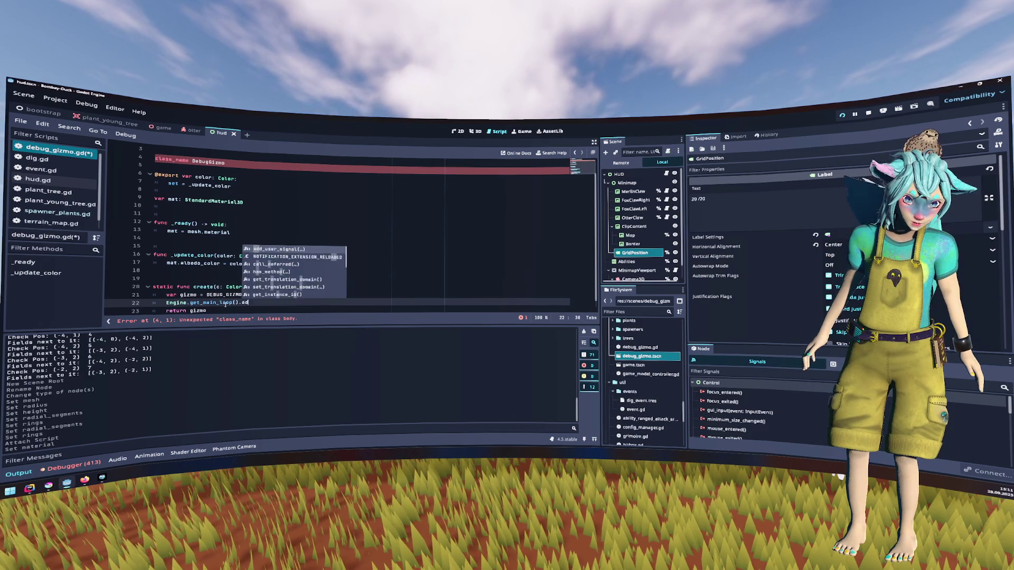
{"action": "type", "text": "root.add_child("}
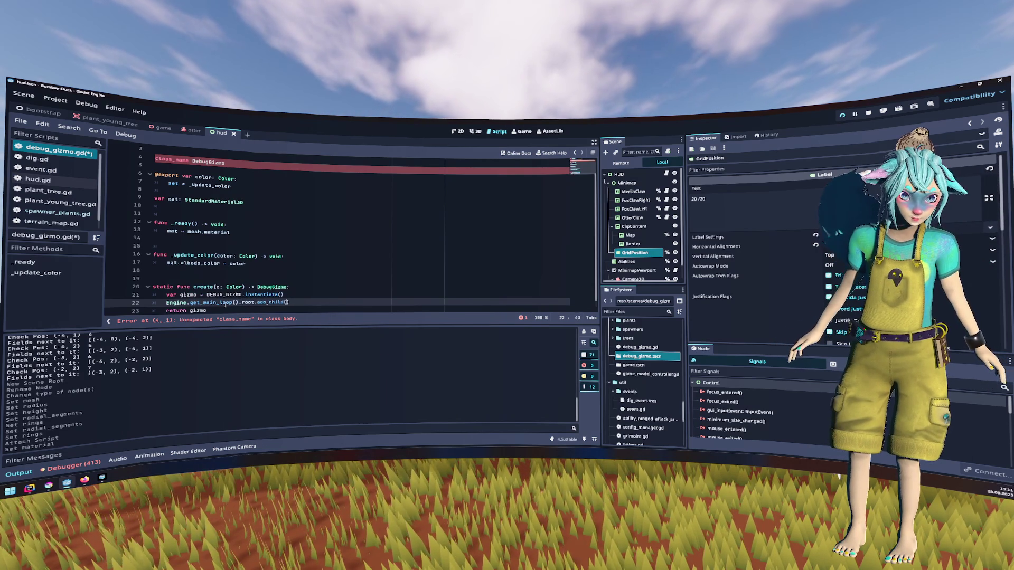
{"action": "type", "text": "gizmo"}
{"action": "key", "text": "ctrl+shift+Return"}
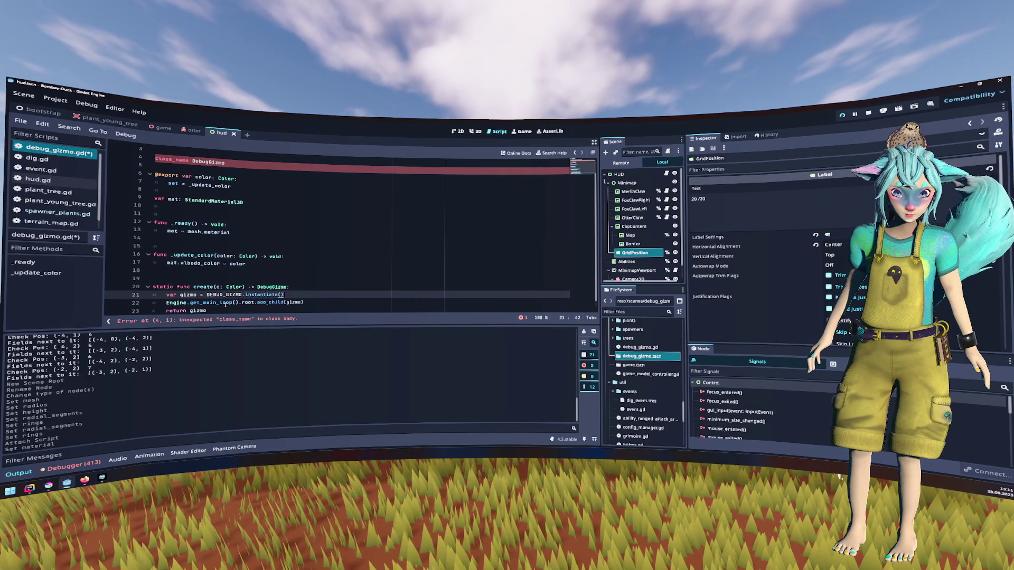
{"action": "type", "text": "gizmo"}
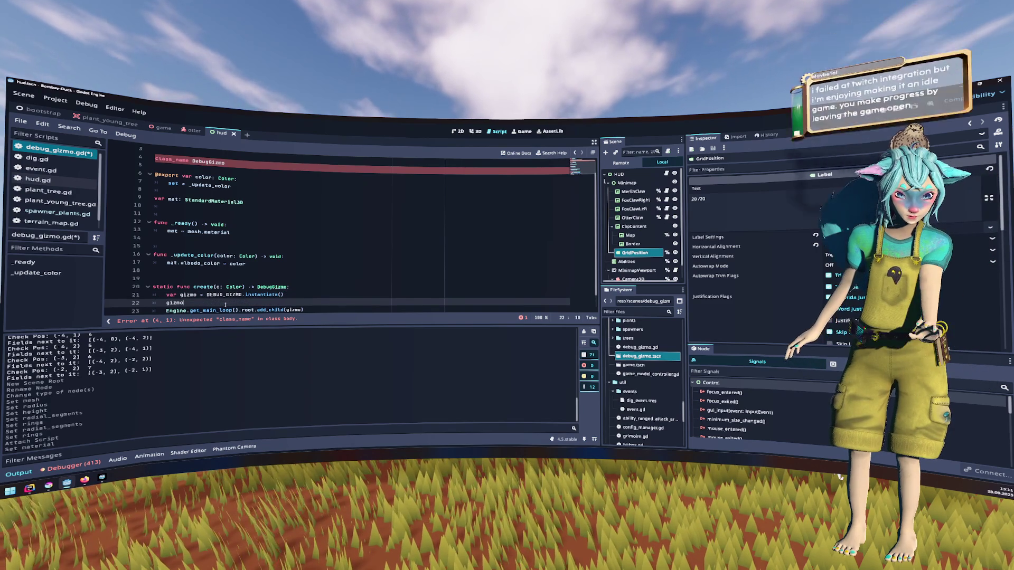
{"action": "type", "text": ".color = c"}
{"action": "left_click", "coordinate": [309, 279]}
{"action": "scroll", "coordinate": [309, 281], "scroll_direction": "down", "scroll_amount": 1}
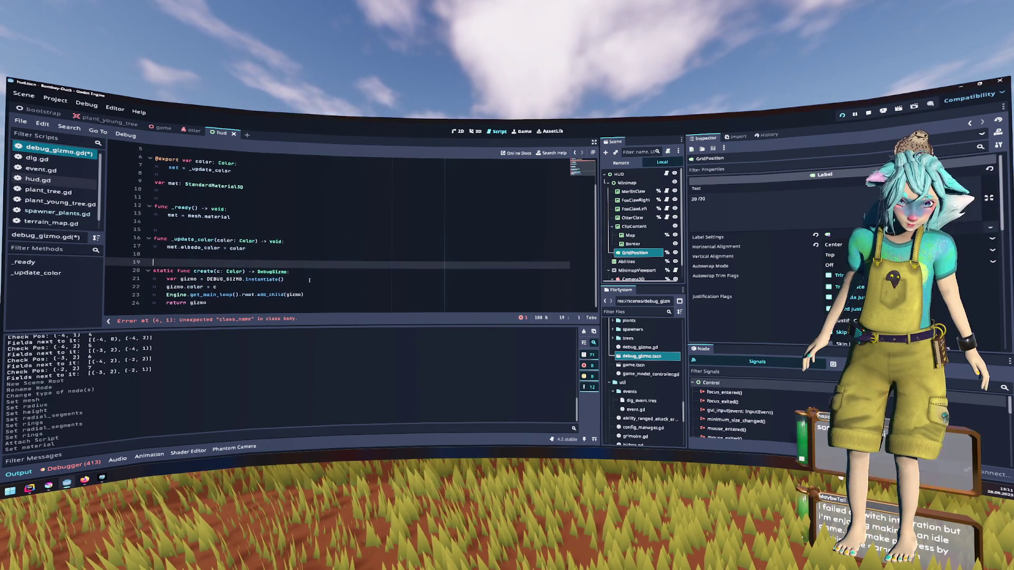
- Start a 'color =' line above the albedo colour assignment in _update_color
{"action": "scroll", "coordinate": [317, 248], "scroll_direction": "up", "scroll_amount": 2}
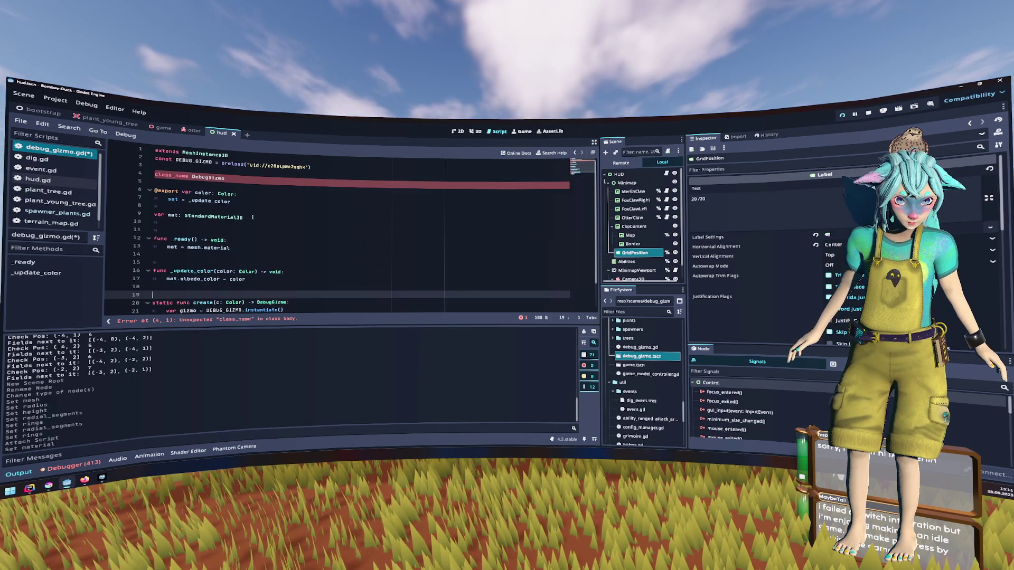
{"action": "left_click", "coordinate": [244, 185]}
{"action": "left_click", "coordinate": [231, 233]}
{"action": "double_click", "coordinate": [179, 239]}
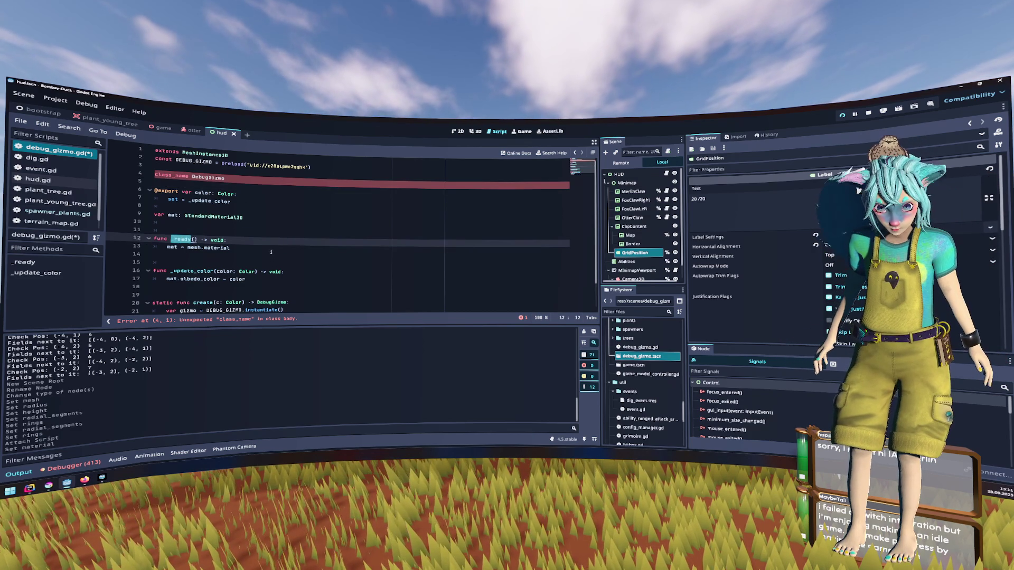
{"action": "left_click", "coordinate": [305, 278]}
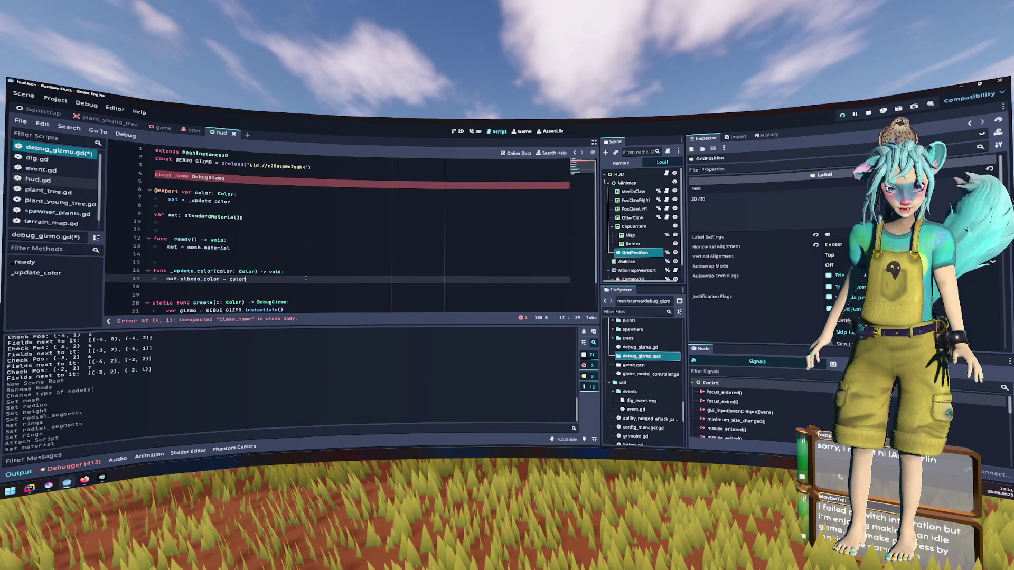
{"action": "key", "text": "ctrl+shift+Return"}
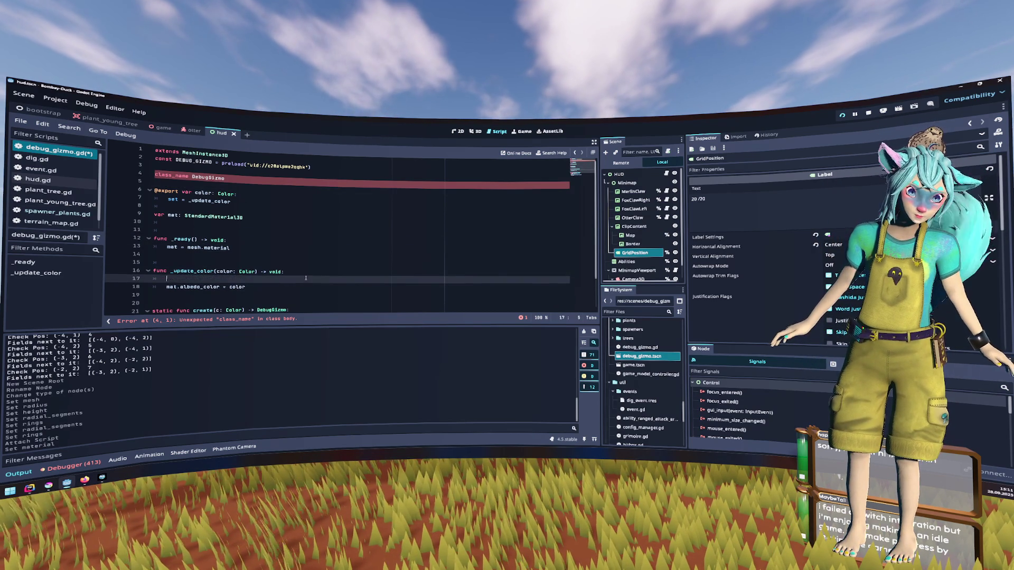
{"action": "type", "text": "if i"}
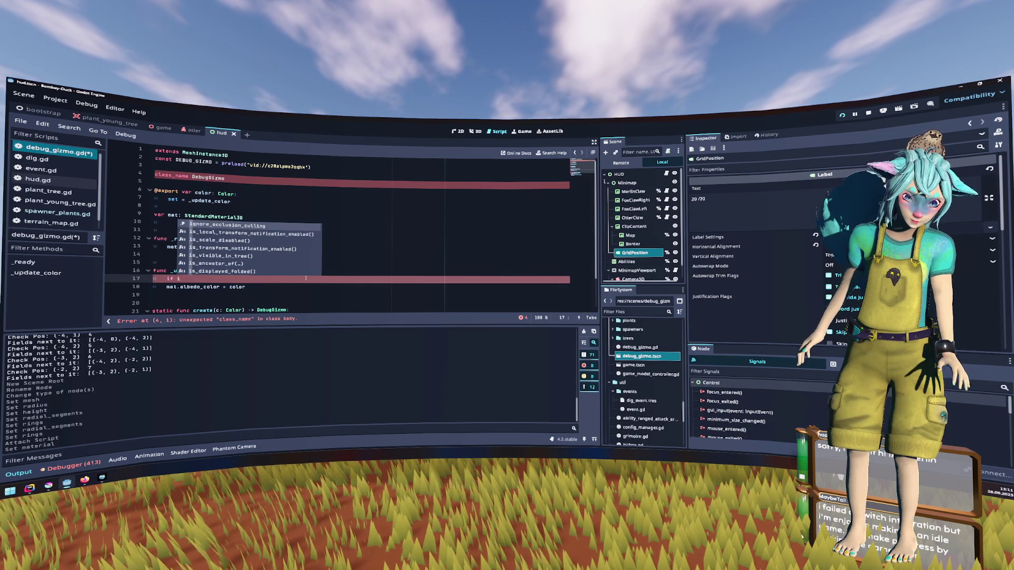
{"action": "key", "text": "BackSpace"}
{"action": "key", "text": "BackSpace"}
{"action": "key", "text": "BackSpace"}
{"action": "type", "text": "color ="}
- Rename _update_color's parameter to val and assign val to color and albedo
{"action": "key", "text": "Up"}
{"action": "key", "text": "ctrl+Right"}
{"action": "key", "text": "ctrl+shift+Right"}
{"action": "type", "text": "val"}
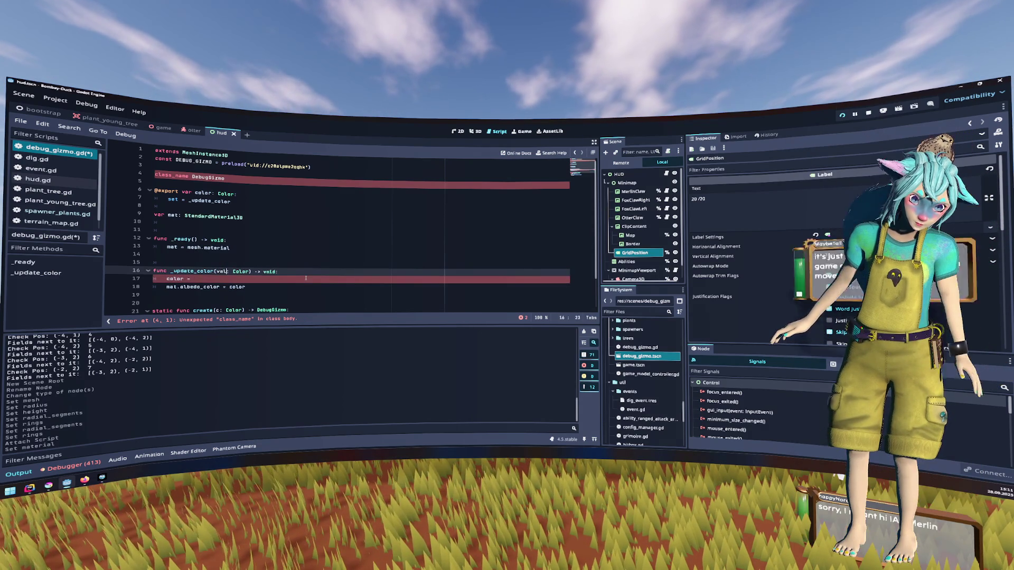
{"action": "key", "text": "Down"}
{"action": "key", "text": "Down"}
{"action": "key", "text": "End"}
{"action": "key", "text": "ctrl+BackSpace"}
{"action": "type", "text": "valv"}
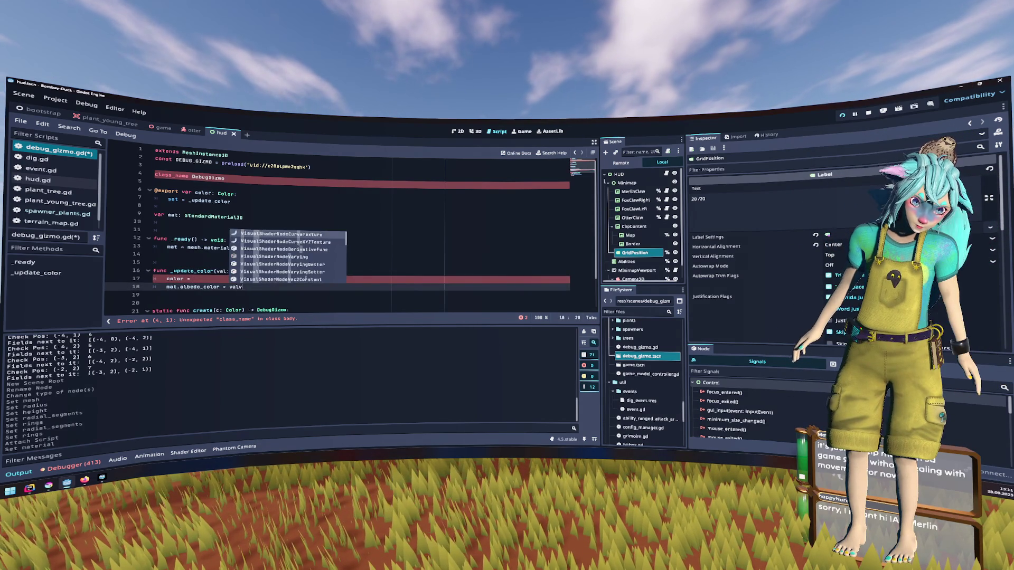
{"action": "key", "text": "BackSpace"}
{"action": "key", "text": "Up"}
{"action": "type", "text": "val"}
- Guard the albedo update with an 'if is_inside_tree():' check
{"action": "key", "text": "Return"}
{"action": "key", "text": "Return"}
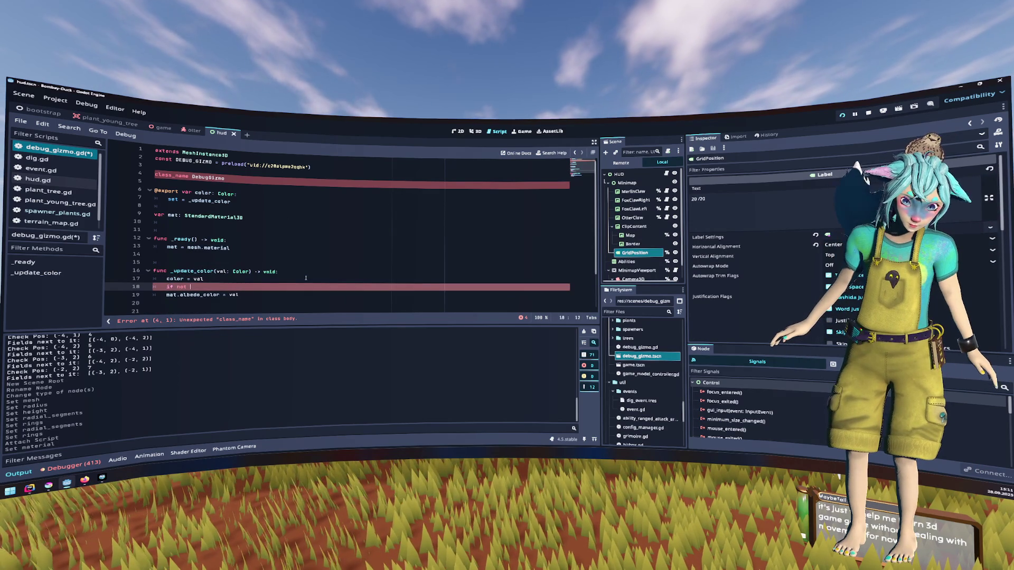
{"action": "type", "text": "n"}
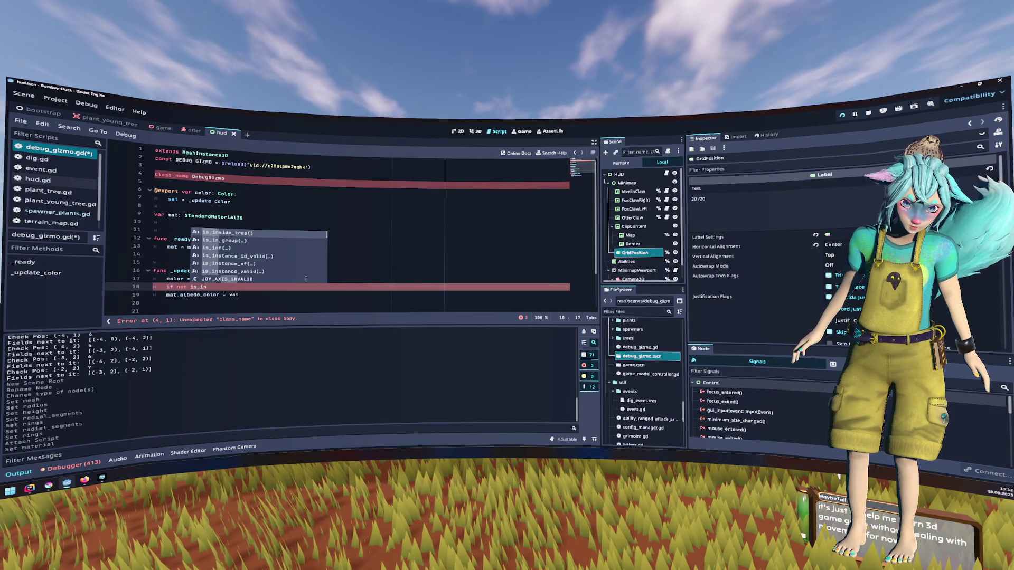
{"action": "key", "text": "Return"}
{"action": "type", "text": ": return"}
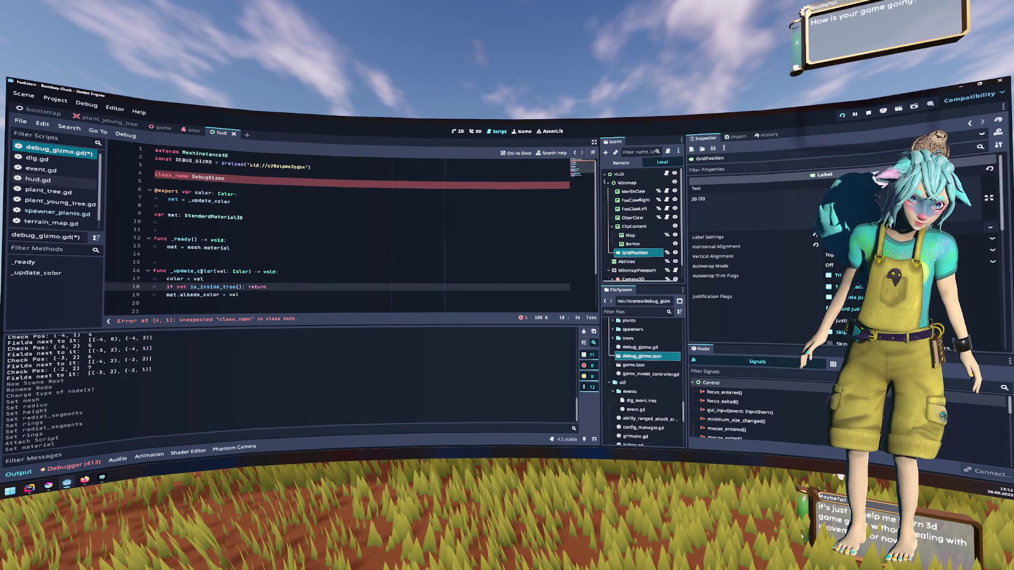
- Add a color line in _ready after the material lookup
{"action": "left_click", "coordinate": [242, 248]}
{"action": "key", "text": "Return"}
{"action": "type", "text": "color(color"}
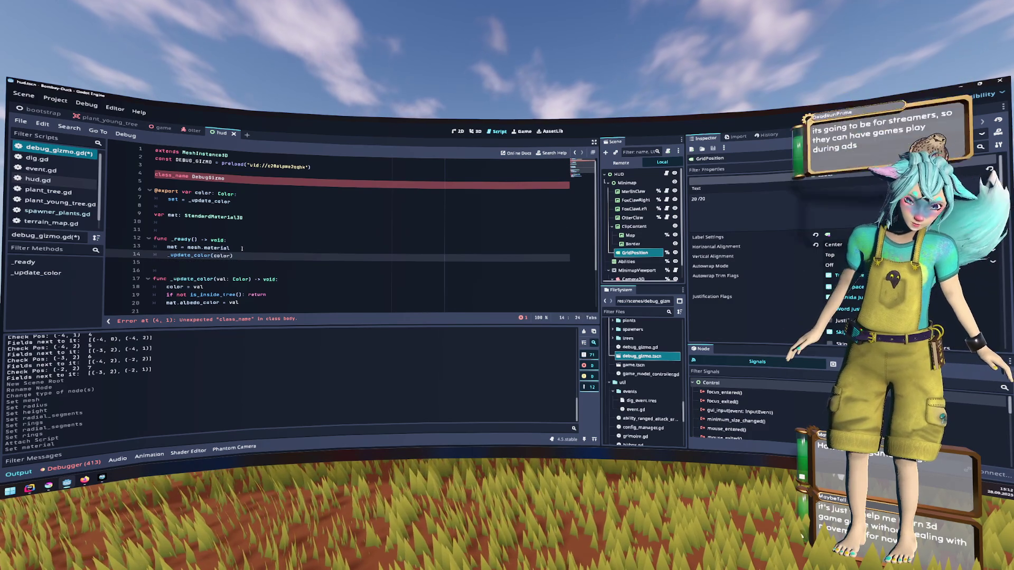
{"action": "scroll", "coordinate": [242, 248], "scroll_direction": "down", "scroll_amount": 2}
{"action": "left_click", "coordinate": [242, 248]}
{"action": "scroll", "coordinate": [303, 246], "scroll_direction": "up", "scroll_amount": 2}
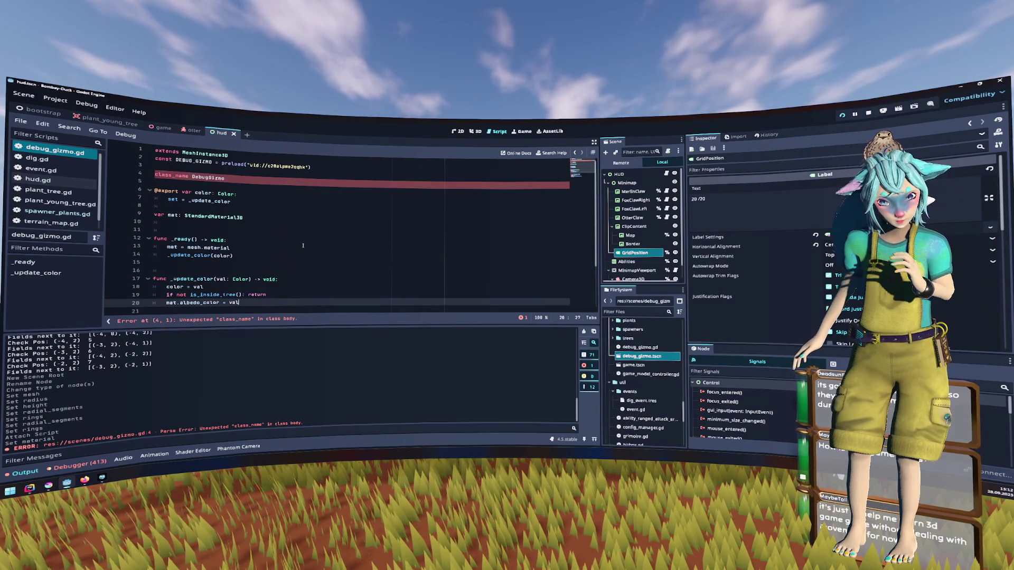
- Move class_name DebugGizmo above the preload constant, then save and run
{"action": "left_click", "coordinate": [271, 185]}
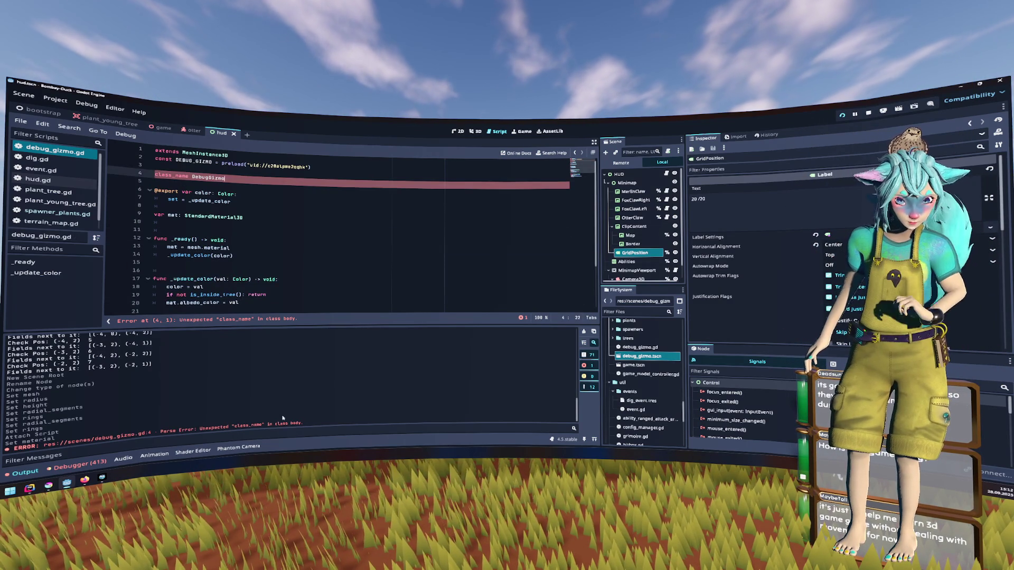
{"action": "left_click", "coordinate": [188, 178]}
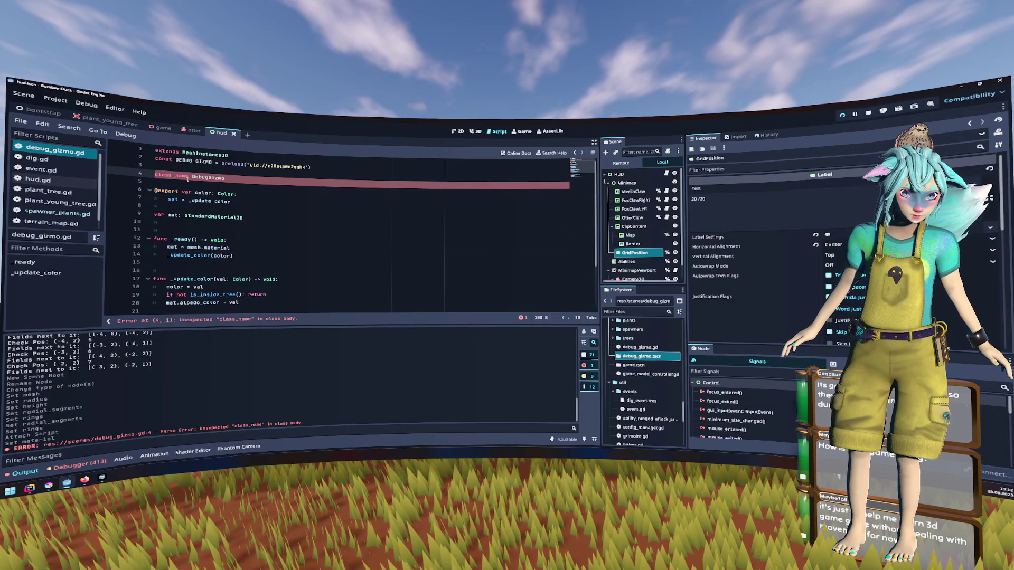
{"action": "key", "text": "alt+Up"}
{"action": "key", "text": "alt+Up"}
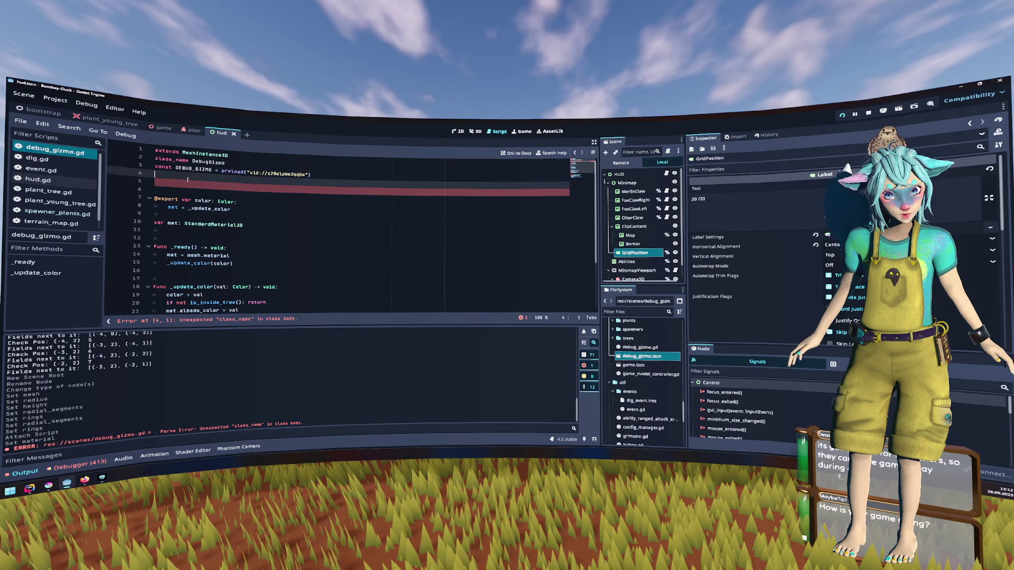
{"action": "key", "text": "Down"}
{"action": "key", "text": "alt+Down"}
{"action": "key", "text": "F5"}
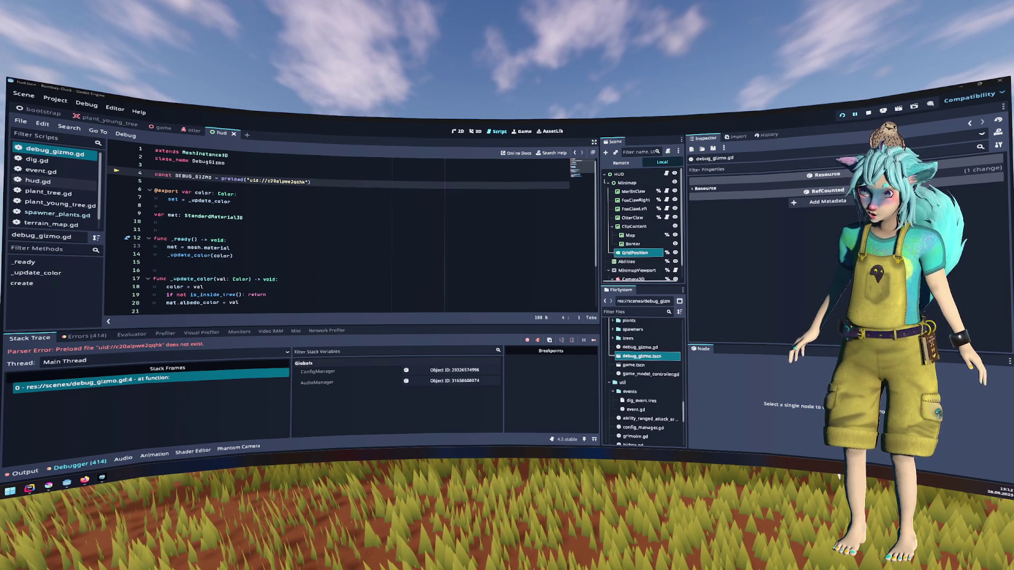
- Show the Output log, play, swap characters and dig to log Check Pos entries
{"action": "left_click", "coordinate": [459, 279]}
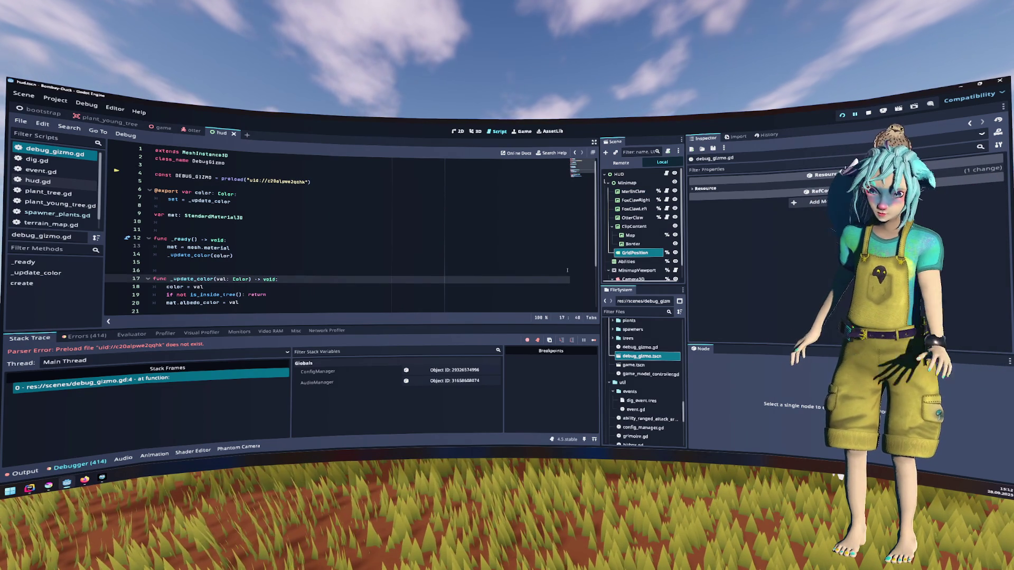
{"action": "left_click", "coordinate": [842, 115]}
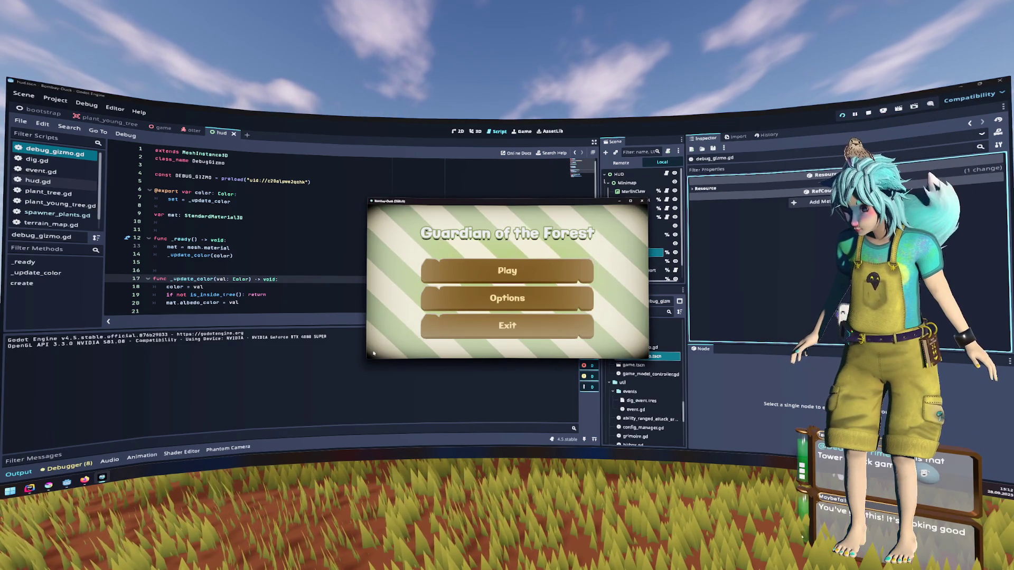
{"action": "left_click", "coordinate": [507, 270]}
{"action": "key", "text": "e"}
{"action": "key", "text": "e"}
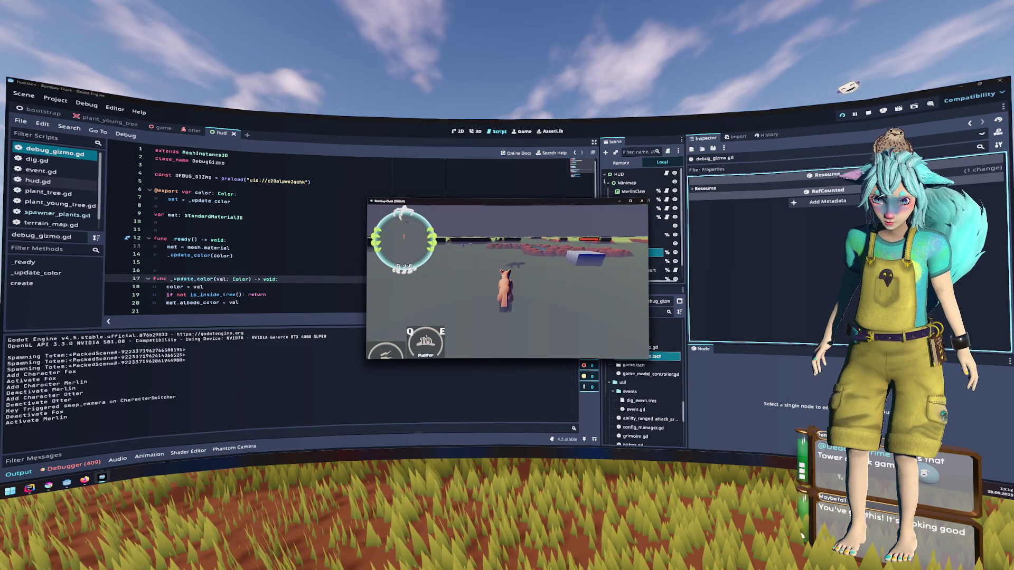
{"action": "key", "text": "q"}
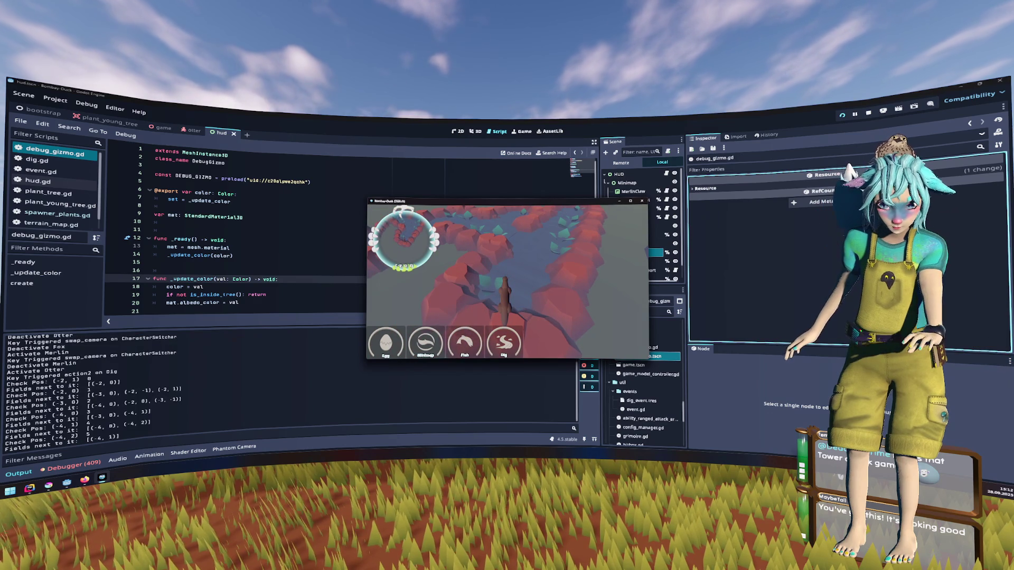
{"action": "left_click", "coordinate": [275, 217]}
{"action": "left_click", "coordinate": [274, 217]}
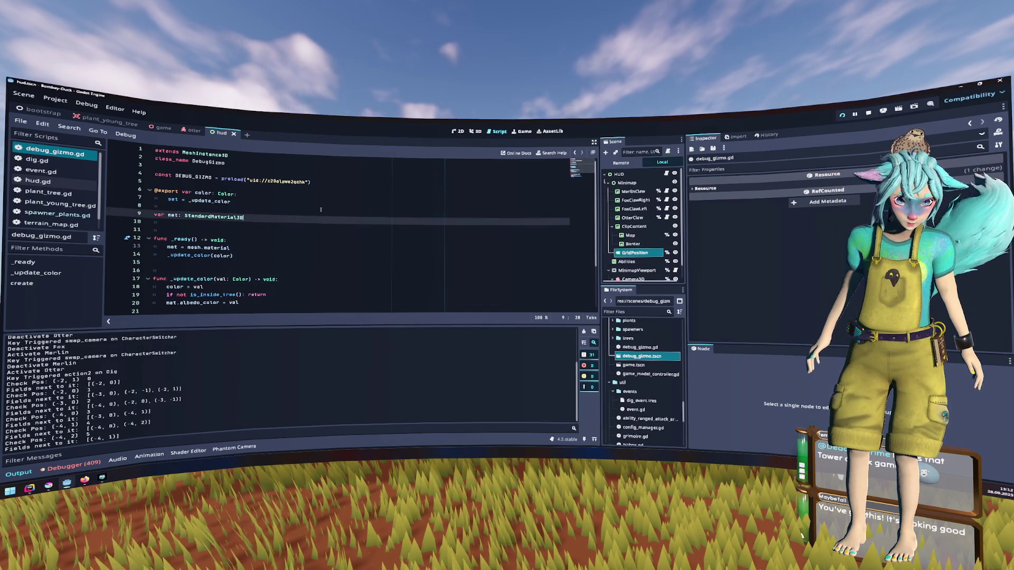
- Select the DebugGizmo class name and open winning_condition.gd from the script list
{"action": "double_click", "coordinate": [207, 162]}
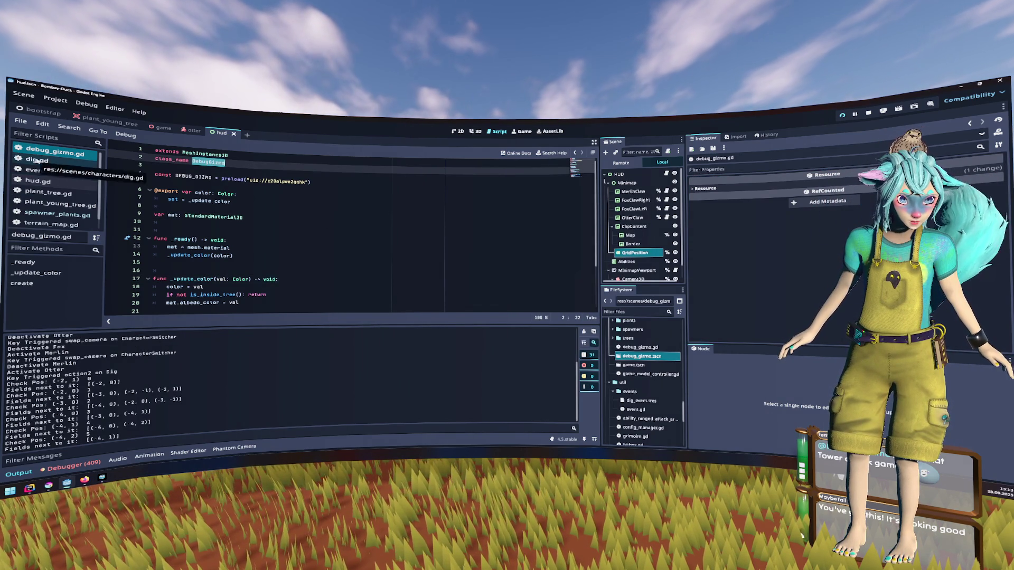
{"action": "scroll", "coordinate": [58, 211], "scroll_direction": "down", "scroll_amount": 1}
{"action": "left_click", "coordinate": [61, 224]}
{"action": "scroll", "coordinate": [298, 254], "scroll_direction": "down", "scroll_amount": 5}
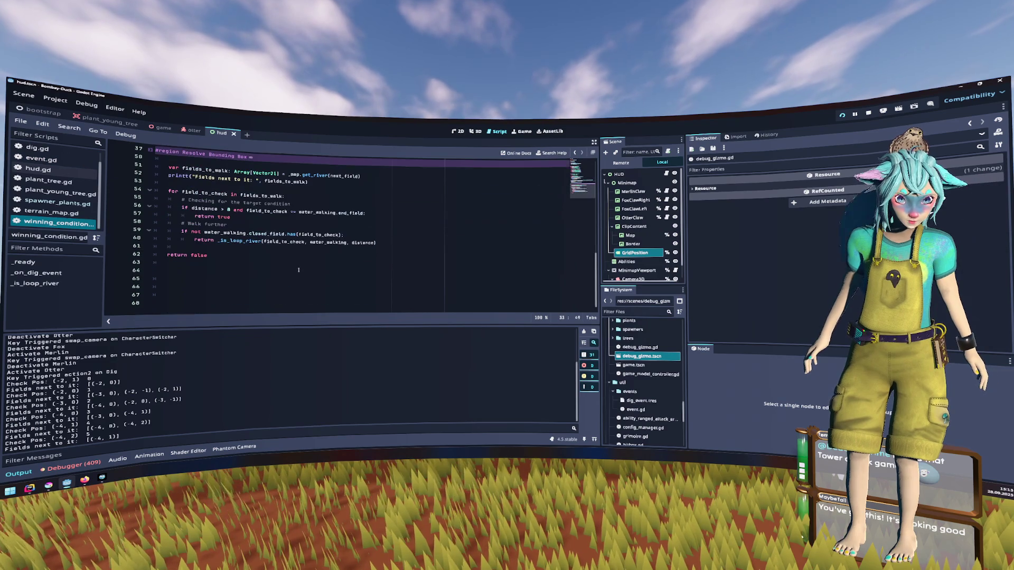
{"action": "left_click", "coordinate": [299, 270]}
- Stop the running game with F8 and put the caret after return false
{"action": "key", "text": "F8"}
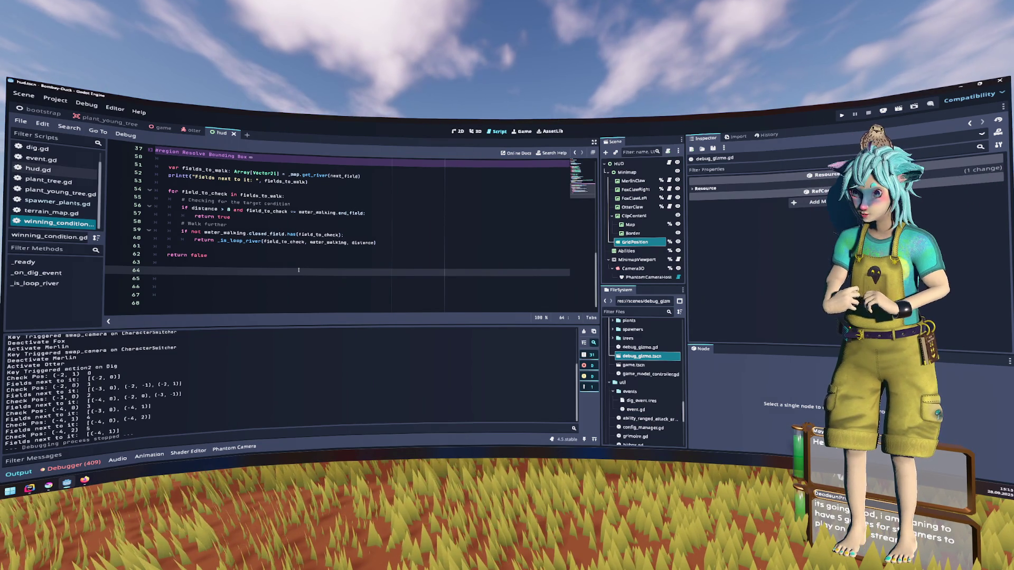
{"action": "left_click", "coordinate": [306, 257]}
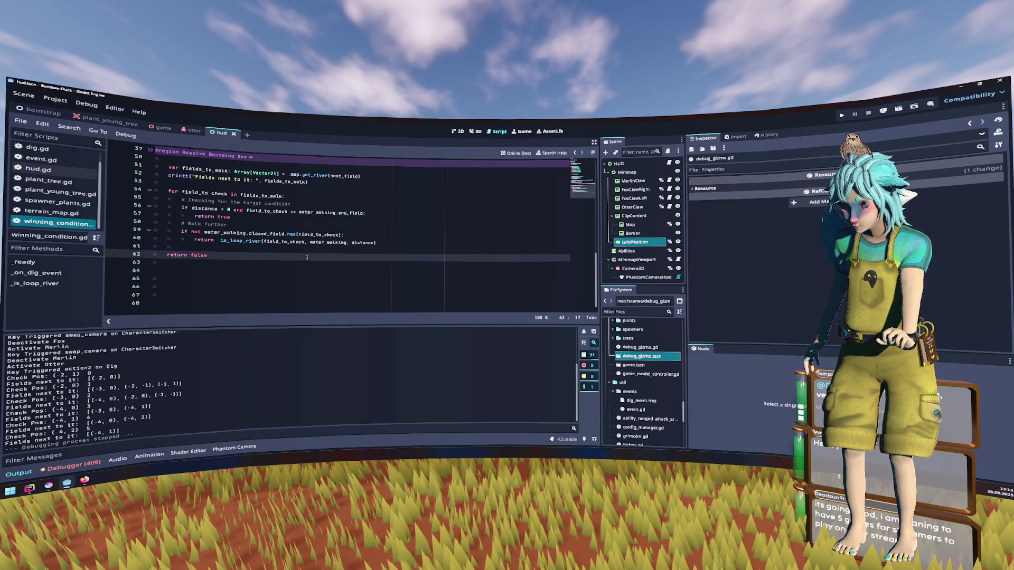
{"action": "key", "text": "alt+Left"}
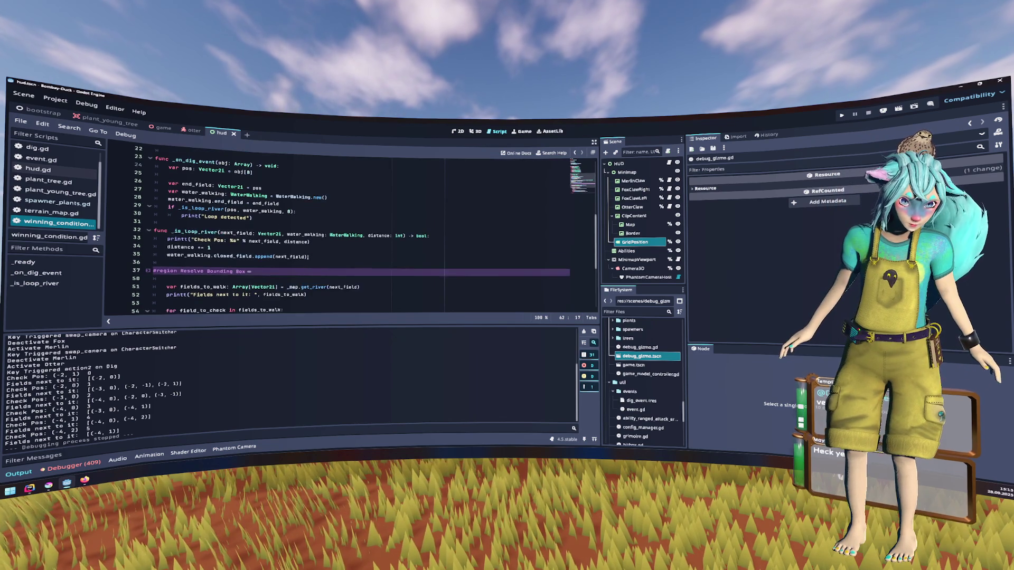
- Add a new line after the 'Loop detected' print in _on_dig_event
{"action": "key", "text": "alt+Left"}
{"action": "scroll", "coordinate": [307, 257], "scroll_direction": "down", "scroll_amount": 2}
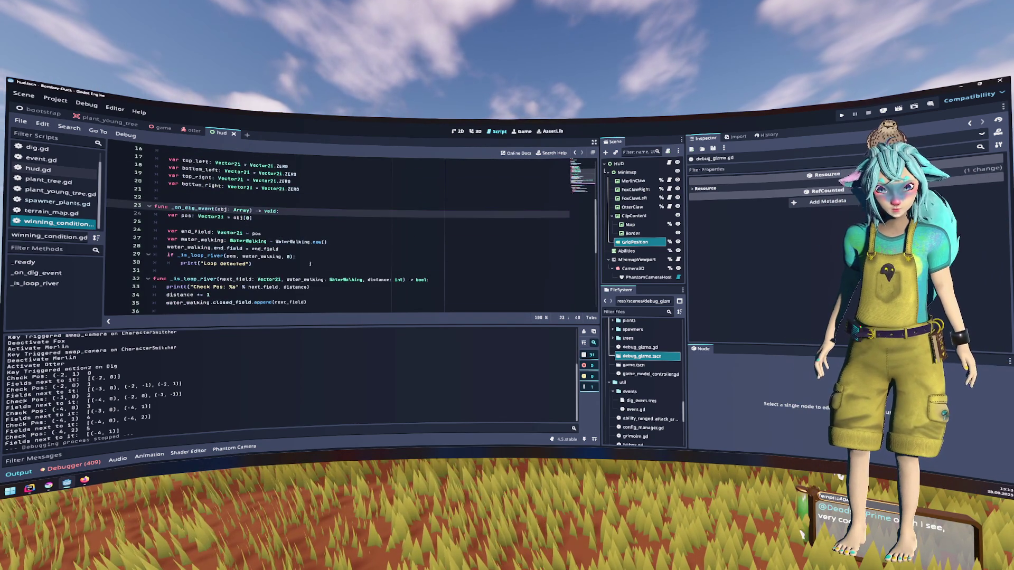
{"action": "left_click", "coordinate": [308, 262]}
{"action": "key", "text": "Return"}
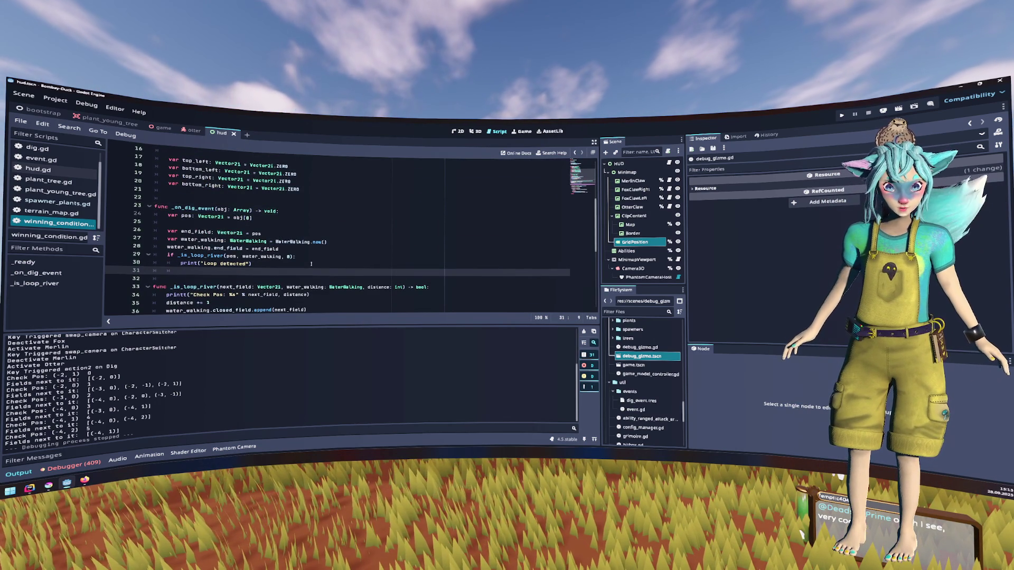
{"action": "scroll", "coordinate": [311, 264], "scroll_direction": "up", "scroll_amount": 1}
{"action": "scroll", "coordinate": [338, 233], "scroll_direction": "down", "scroll_amount": 3}
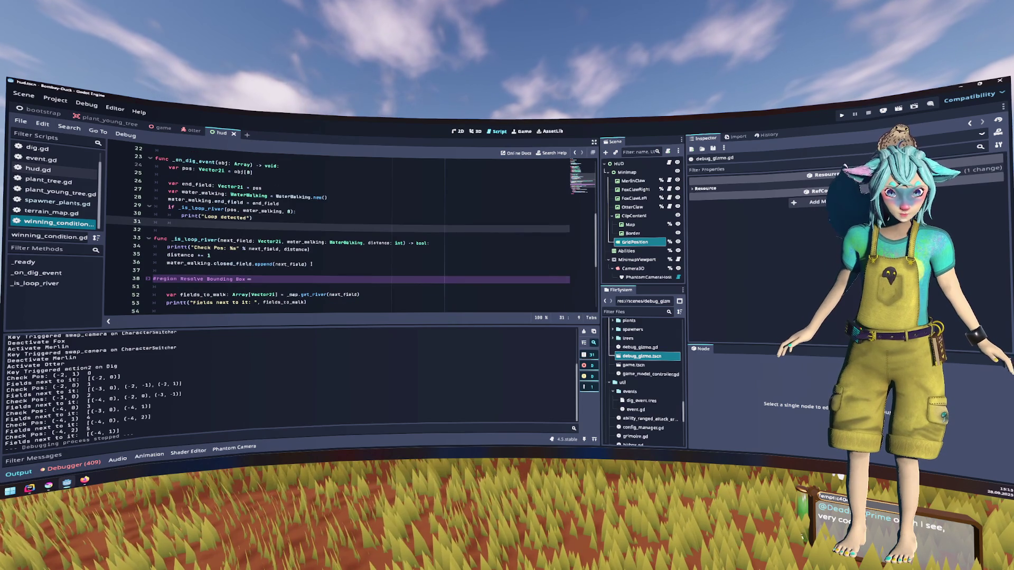
{"action": "left_click", "coordinate": [154, 230]}
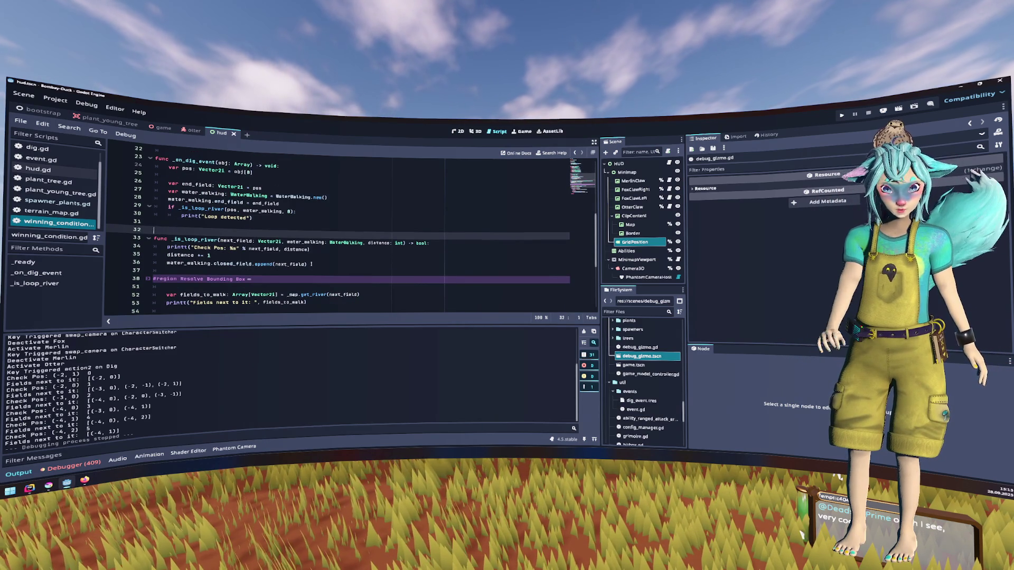
- Delete the trailing empty lines at the end of winning_condition.gd
{"action": "scroll", "coordinate": [249, 223], "scroll_direction": "up", "scroll_amount": 3}
{"action": "left_click", "coordinate": [249, 223]}
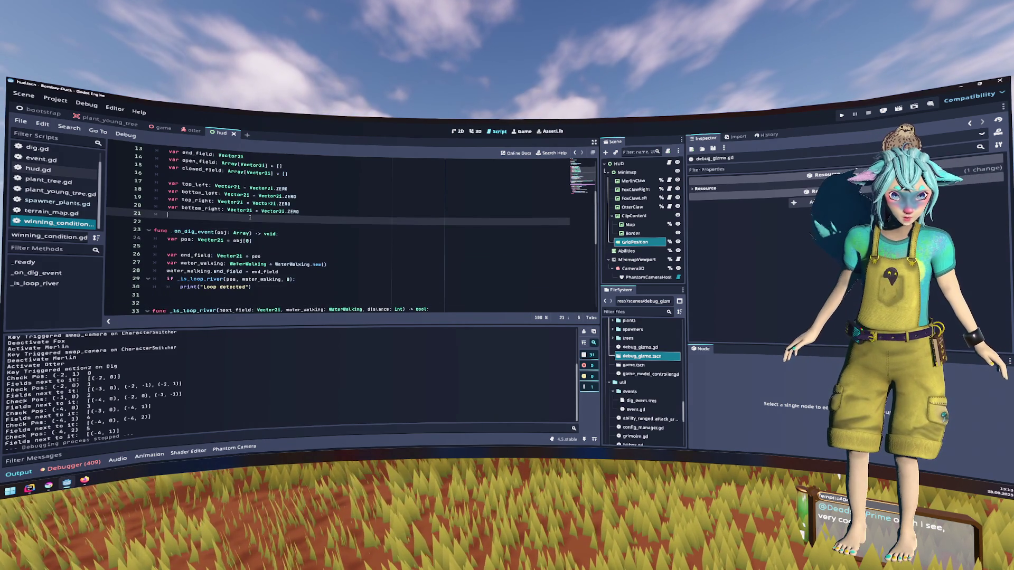
{"action": "scroll", "coordinate": [249, 223], "scroll_direction": "down", "scroll_amount": 6}
{"action": "scroll", "coordinate": [242, 281], "scroll_direction": "down", "scroll_amount": 2}
{"action": "left_click", "coordinate": [227, 263]}
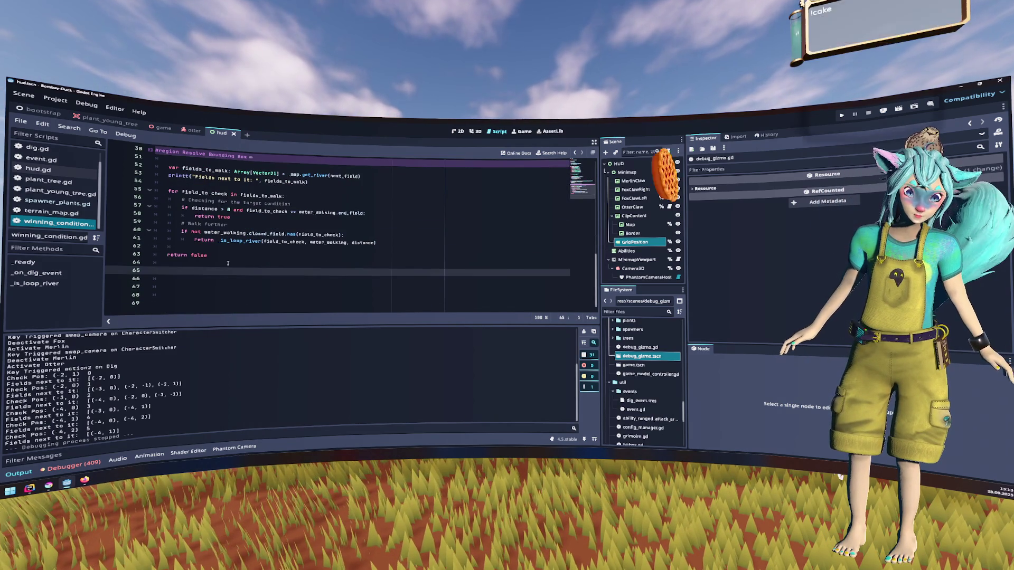
{"action": "key", "text": "BackSpace"}
{"action": "key", "text": "BackSpace"}
{"action": "key", "text": "BackSpace"}
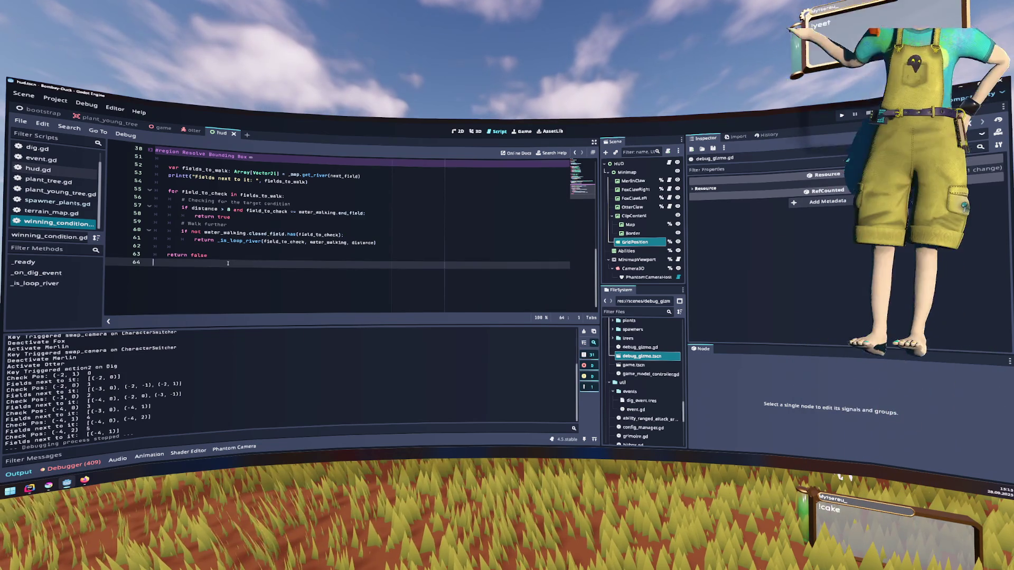
- Put await before the _is_loop_river call in _on_dig_event
{"action": "scroll", "coordinate": [228, 263], "scroll_direction": "up", "scroll_amount": 3}
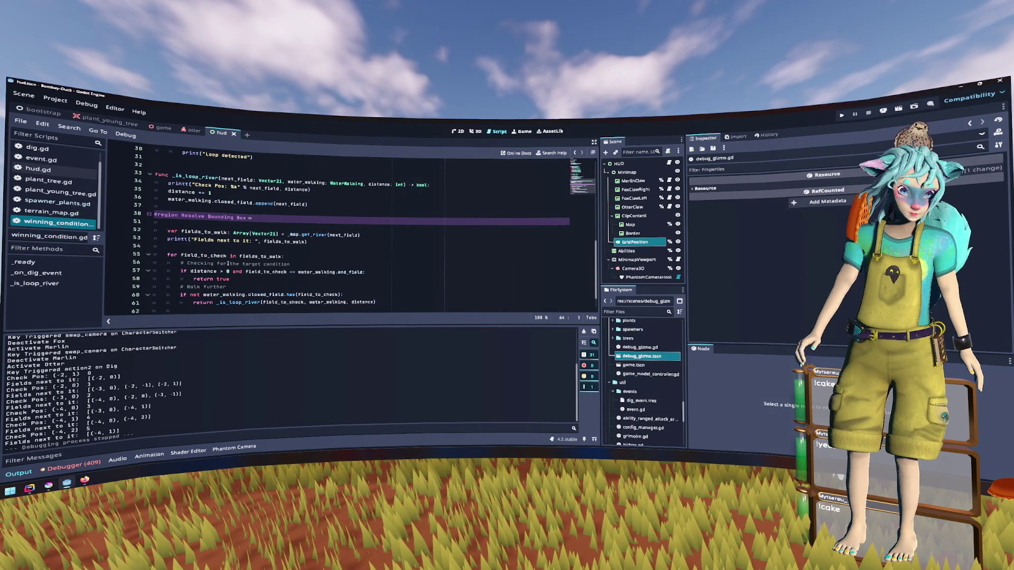
{"action": "mouse_move", "coordinate": [260, 256]}
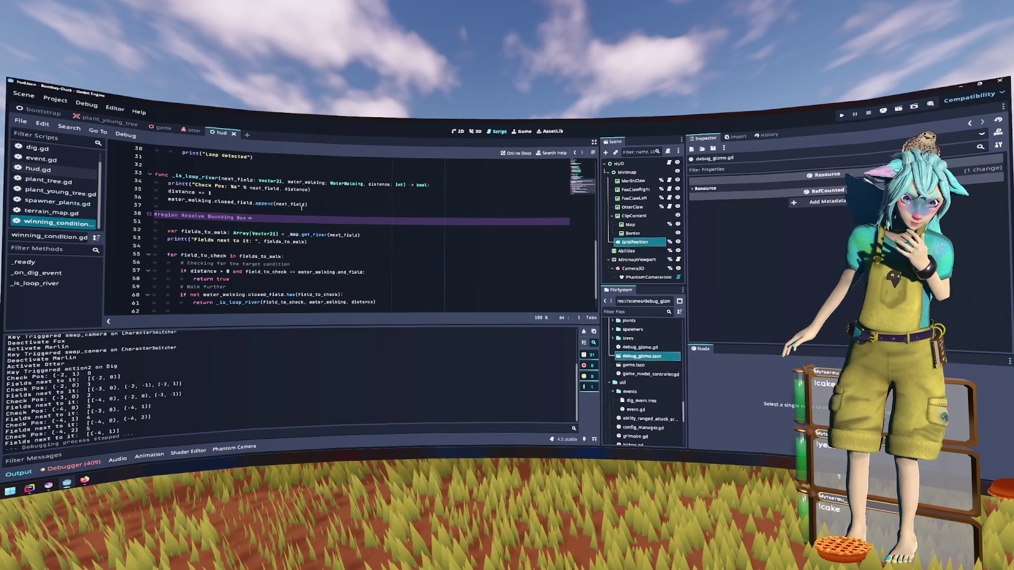
{"action": "mouse_move", "coordinate": [314, 200]}
{"action": "left_click", "coordinate": [378, 192]}
{"action": "key", "text": "Up"}
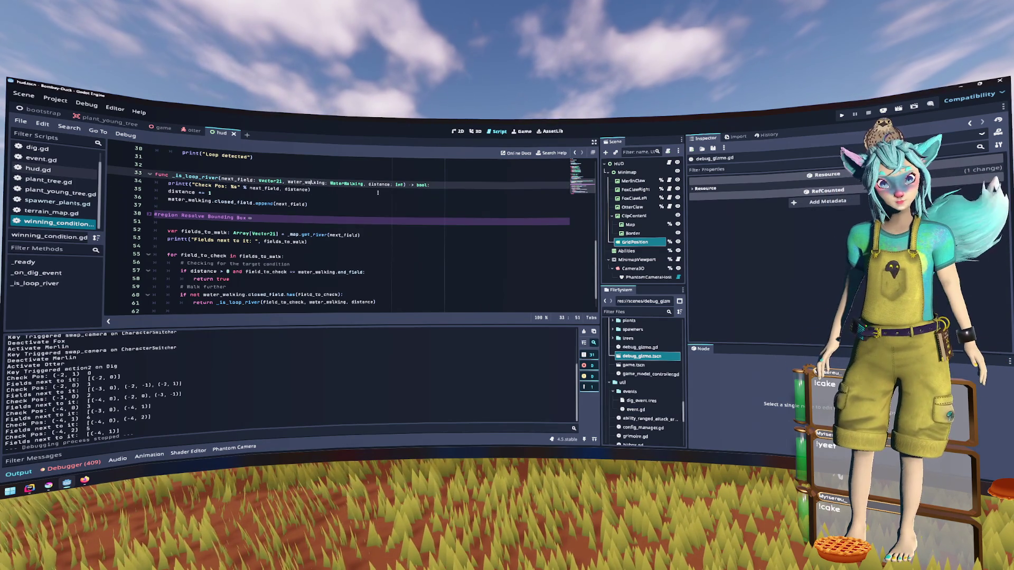
{"action": "scroll", "coordinate": [378, 193], "scroll_direction": "up", "scroll_amount": 3}
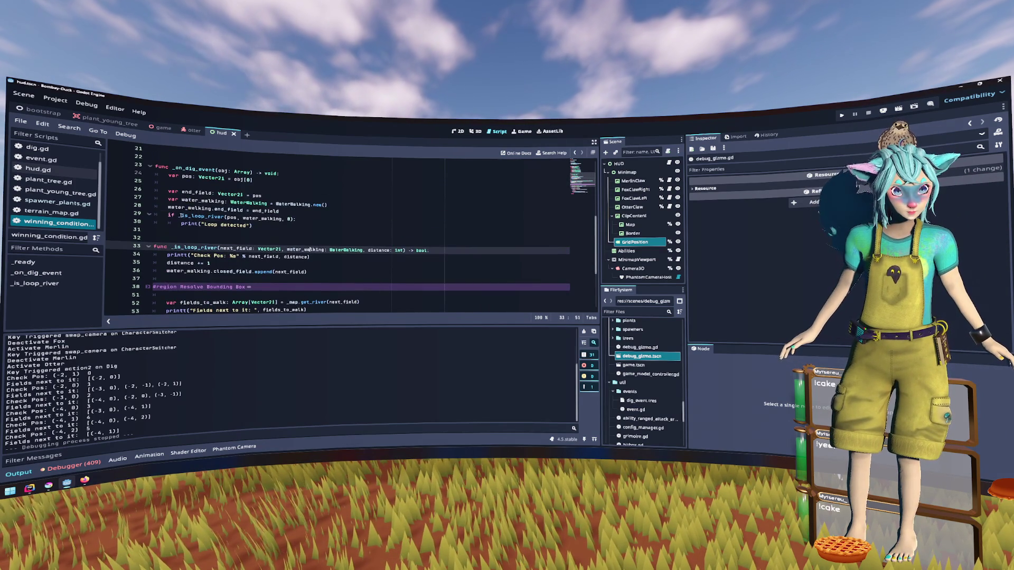
{"action": "left_click", "coordinate": [179, 216]}
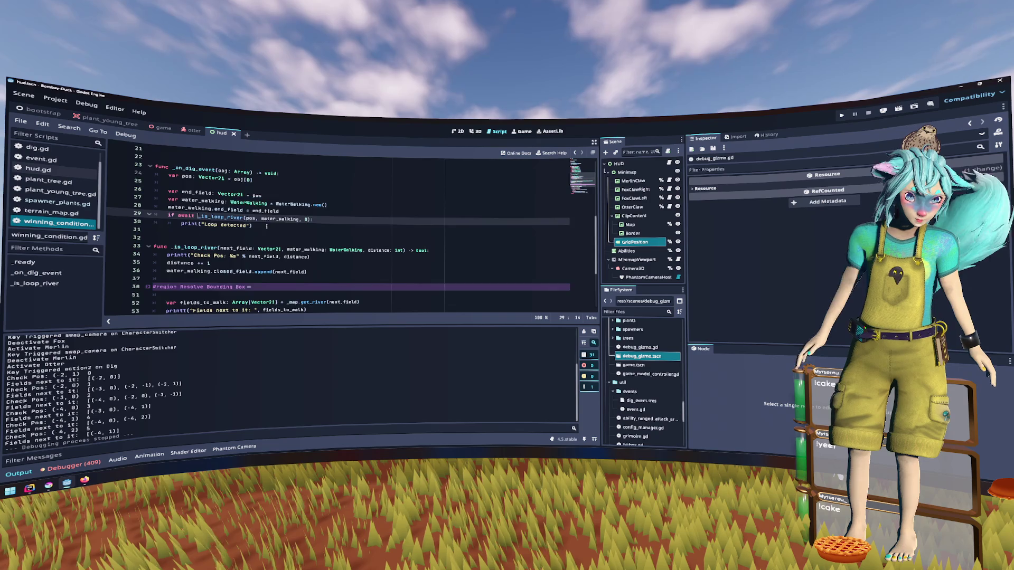
- Make the recursive _is_loop_river call return an awaited result
{"action": "scroll", "coordinate": [267, 226], "scroll_direction": "down", "scroll_amount": 4}
{"action": "left_click", "coordinate": [219, 279]}
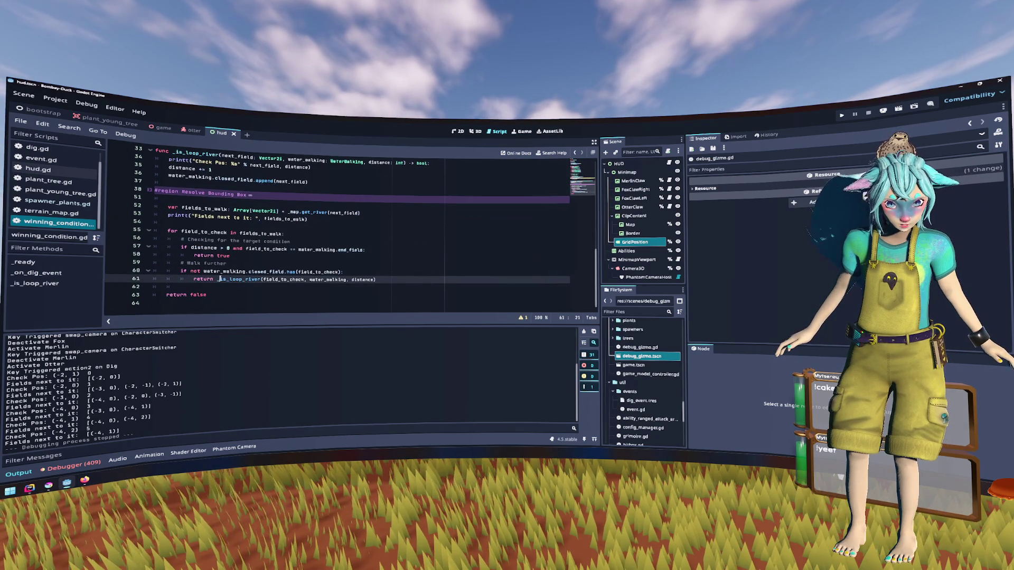
{"action": "left_click", "coordinate": [254, 259]}
{"action": "left_click", "coordinate": [298, 205]}
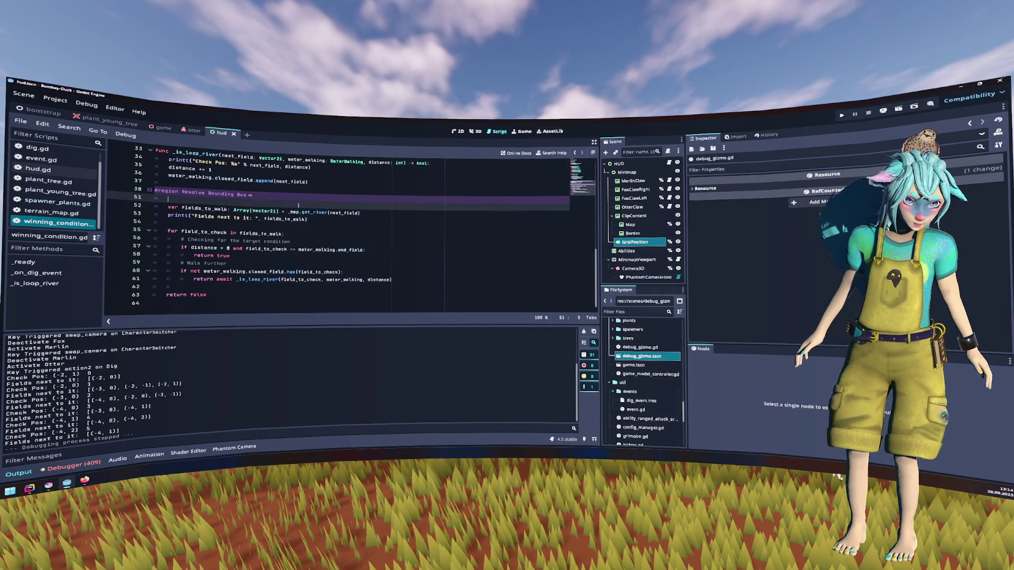
{"action": "left_click", "coordinate": [328, 208]}
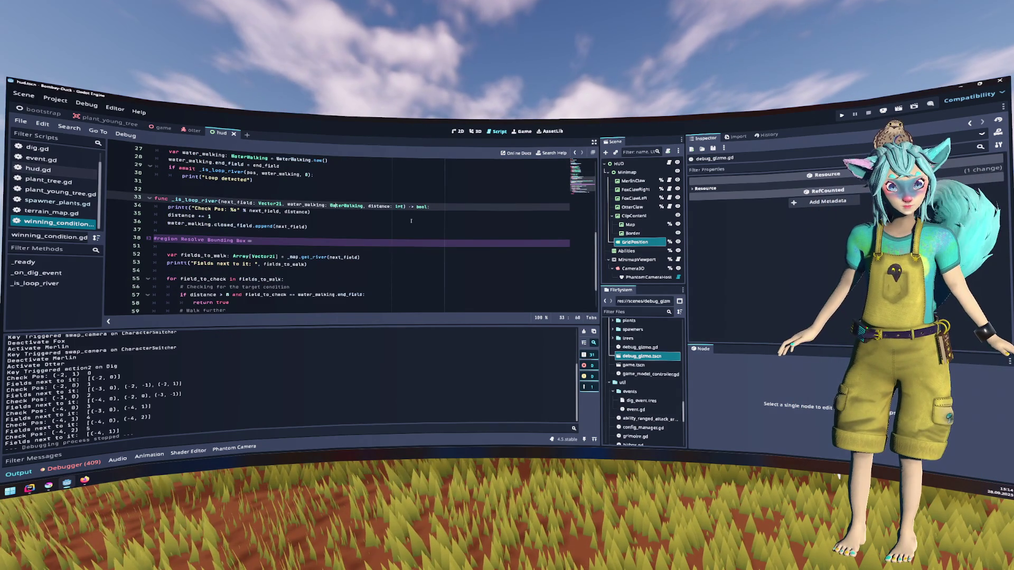
- Add a DebugGizmo.create(Color.AQUA) call on line 34 of _is_loop_river
{"action": "key", "text": "Return"}
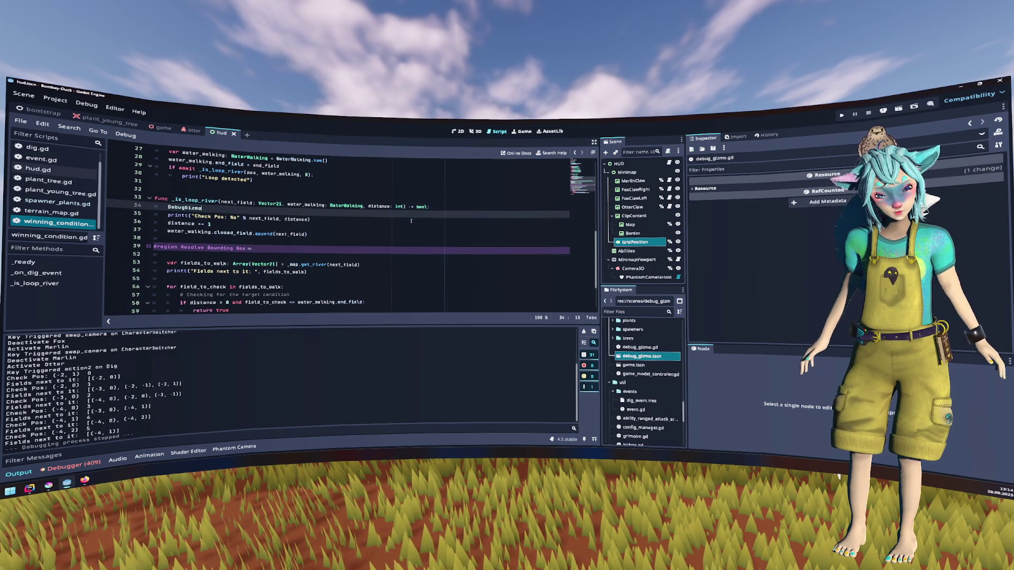
{"action": "key", "text": "Return"}
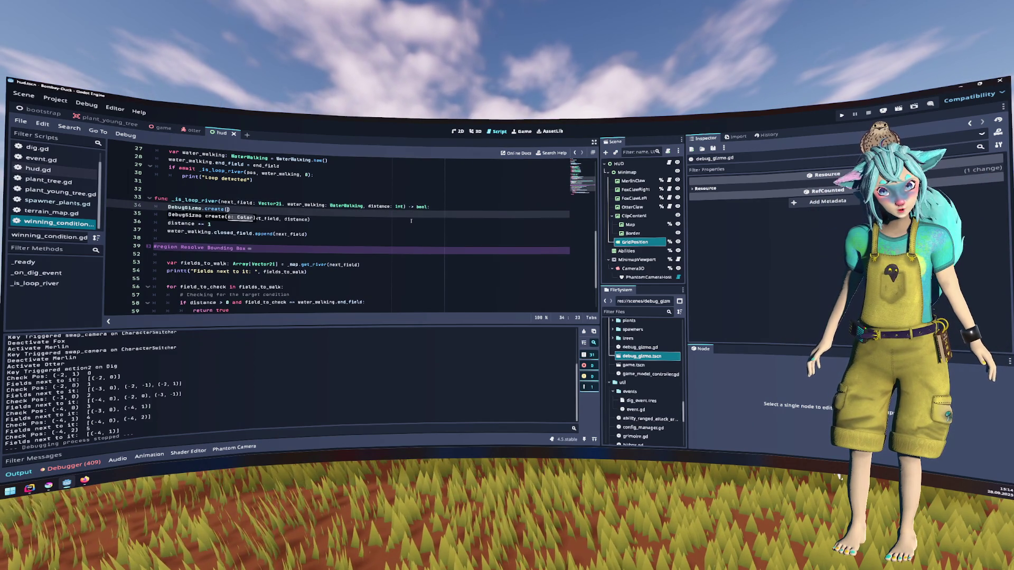
{"action": "type", "text": "r."}
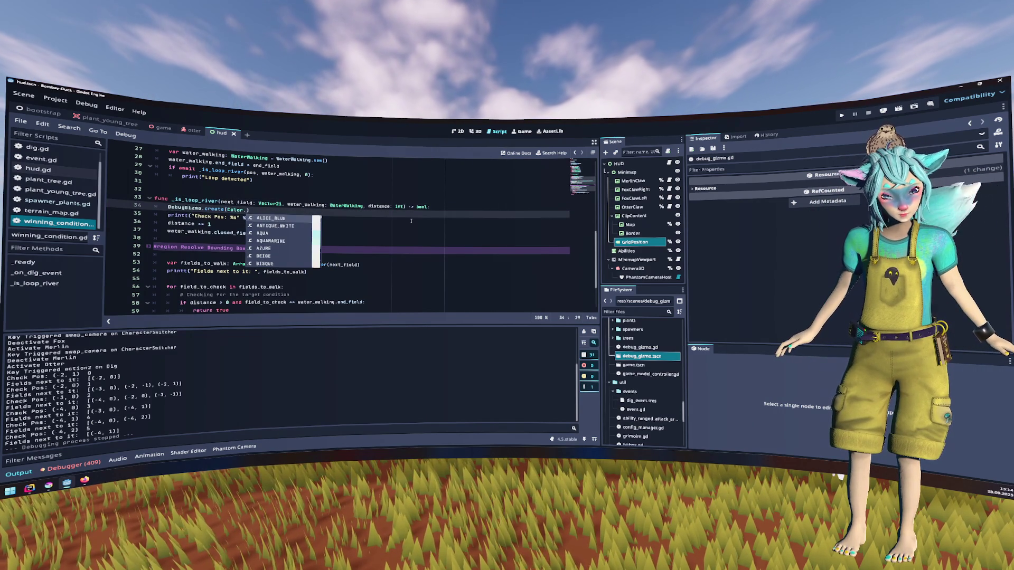
{"action": "key", "text": "Down"}
{"action": "key", "text": "Down"}
{"action": "key", "text": "Return"}
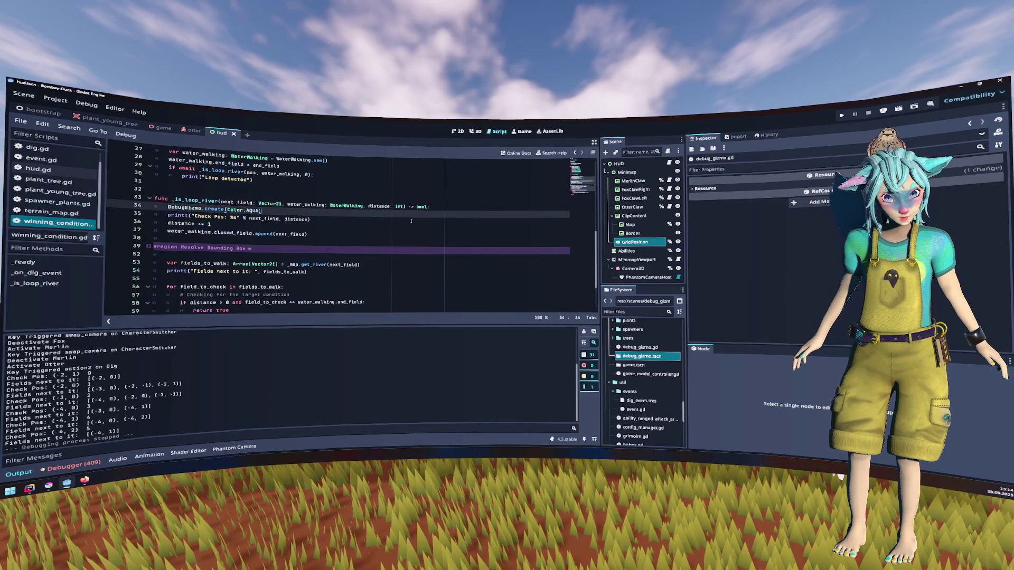
{"action": "key", "text": "shift+Home"}
{"action": "key", "text": "Down"}
{"action": "key", "text": "Down"}
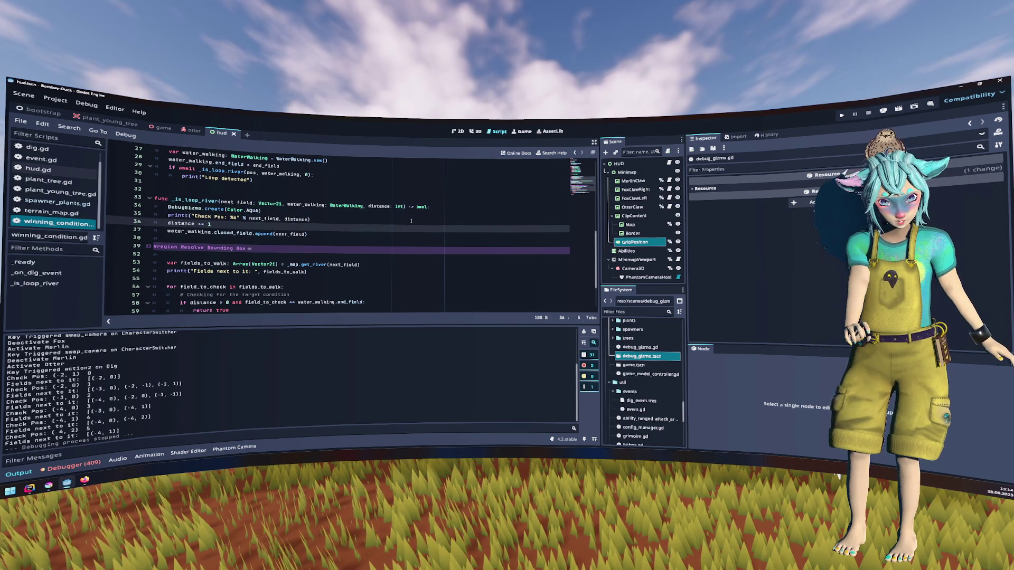
{"action": "key", "text": "Down"}
{"action": "key", "text": "Down"}
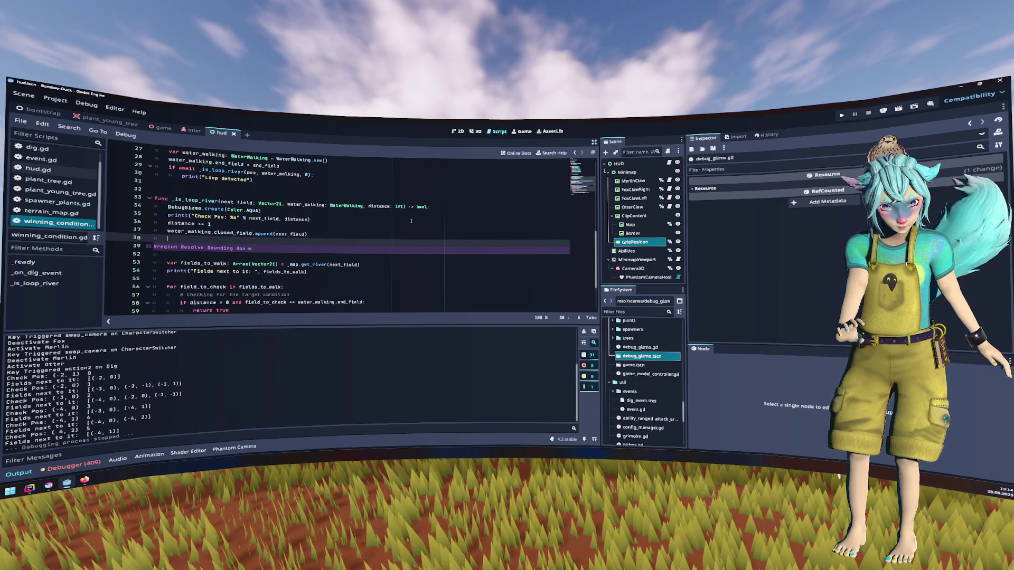
{"action": "key", "text": "Up"}
{"action": "key", "text": "Up"}
{"action": "key", "text": "Up"}
{"action": "key", "text": "shift+End"}
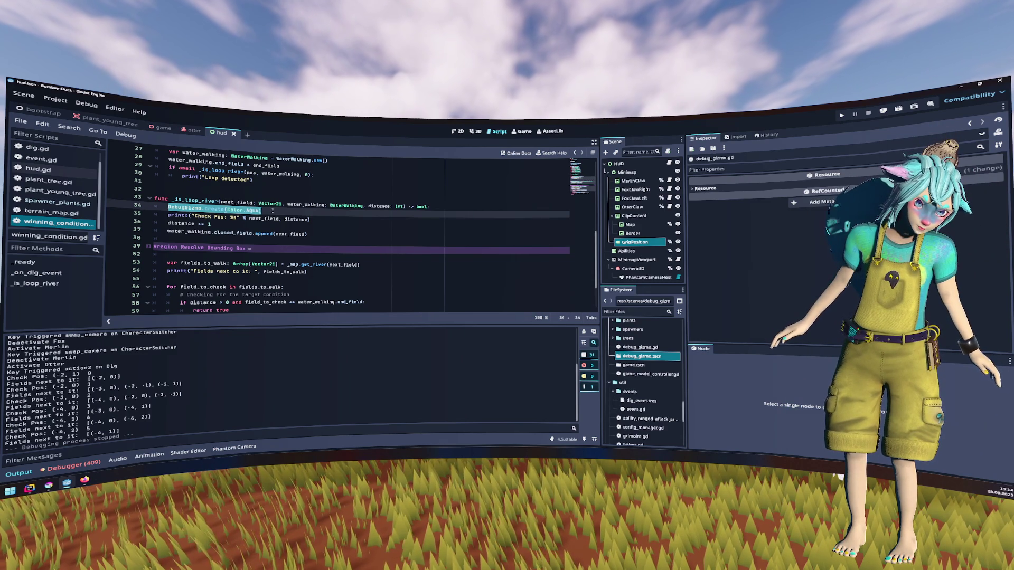
- Store the call as var check_field := DebugGizmo.create(Color.GREEN)
{"action": "left_click", "coordinate": [215, 210], "text": "ctrl"}
{"action": "key", "text": "alt+Left"}
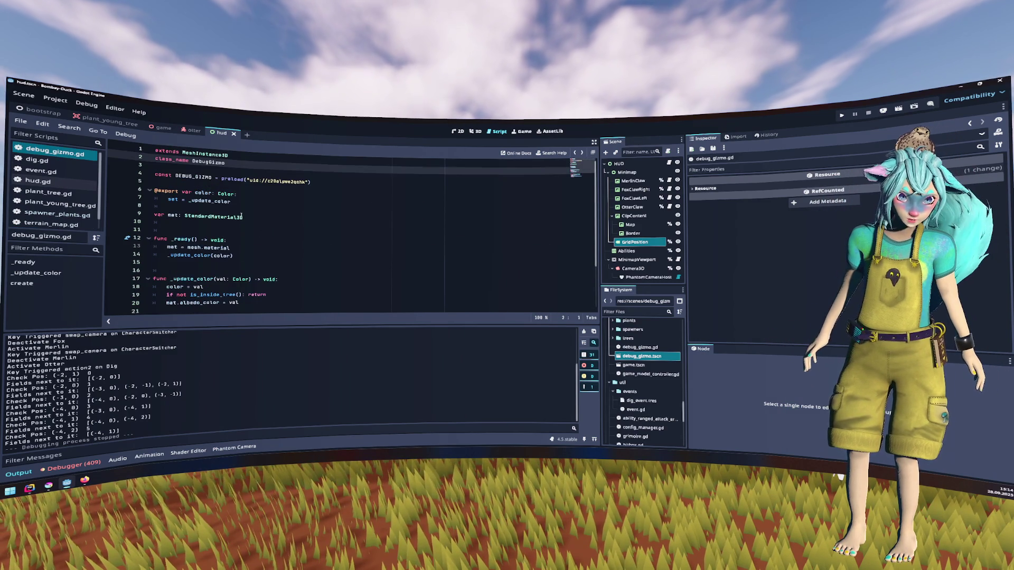
{"action": "key", "text": "Home"}
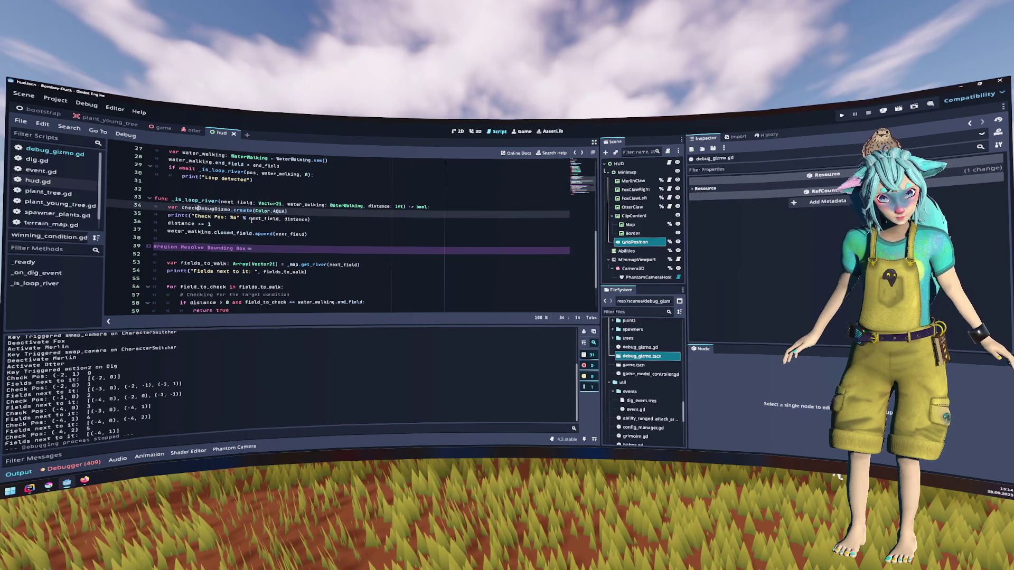
{"action": "type", "text": ":="}
{"action": "key", "text": "End"}
{"action": "key", "text": "Left"}
{"action": "key", "text": "BackSpace"}
{"action": "key", "text": "BackSpace"}
{"action": "key", "text": "BackSpace"}
{"action": "type", "text": "GE"}
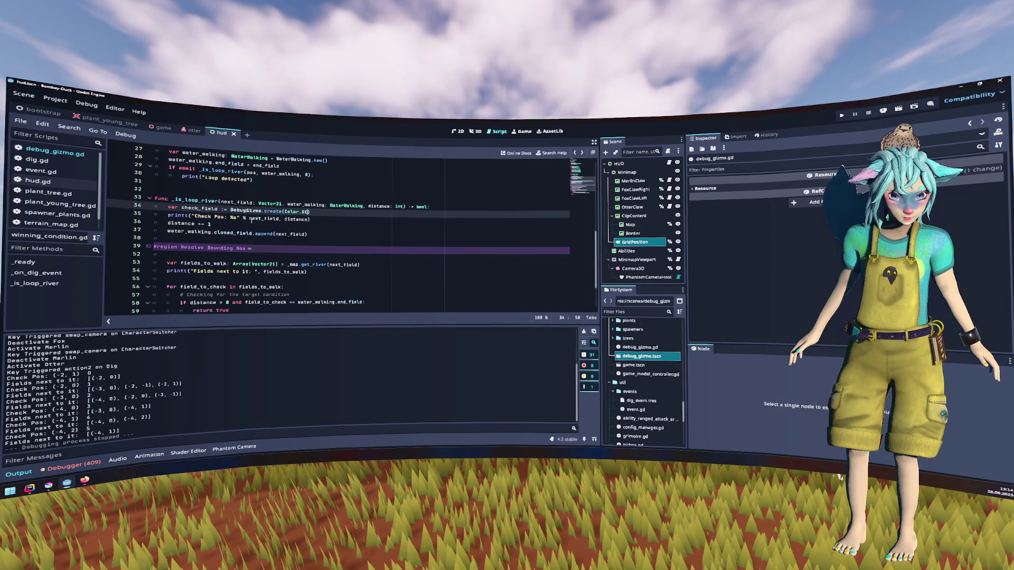
{"action": "key", "text": "Down"}
{"action": "key", "text": "Return"}
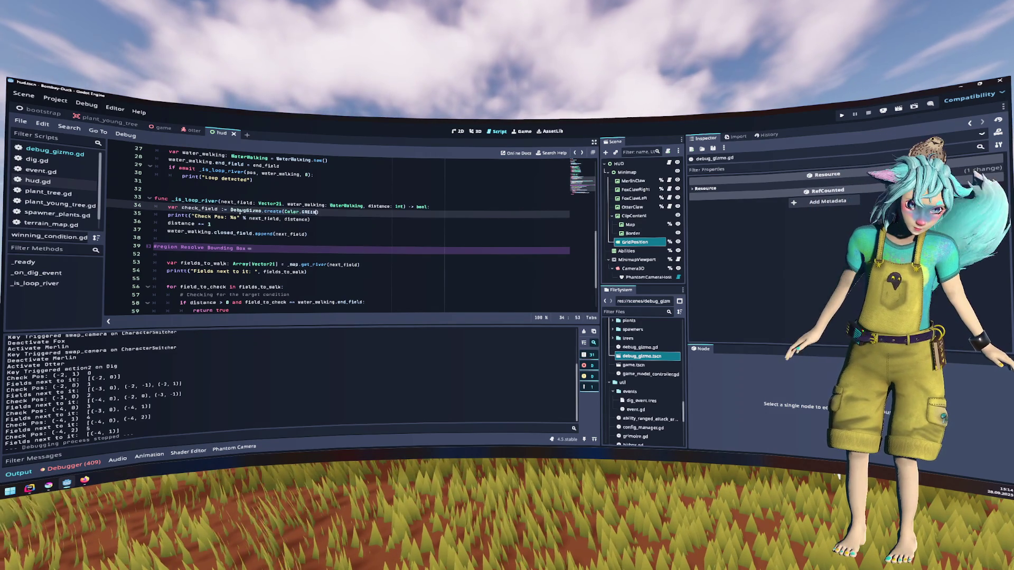
- Add a blank line below check_field and go to create's definition in debug_gizmo.gd
{"action": "triple_click", "coordinate": [340, 214]}
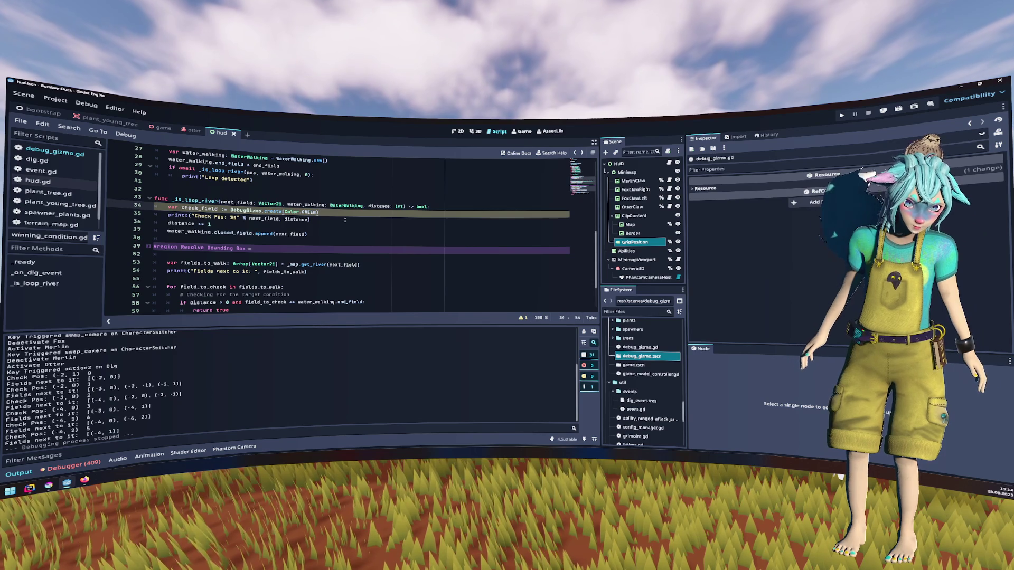
{"action": "key", "text": "Return"}
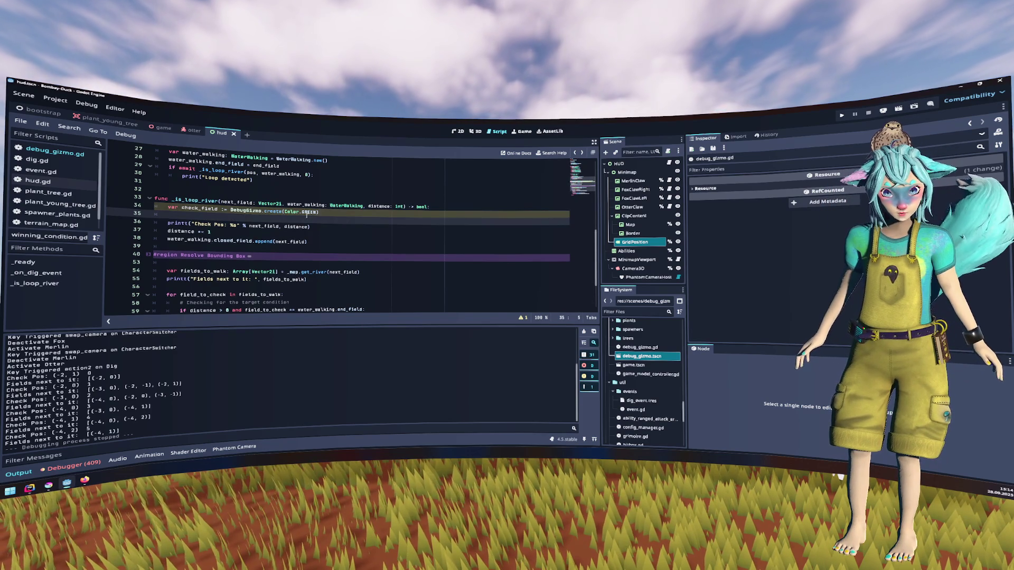
{"action": "left_click", "coordinate": [269, 215], "text": "ctrl"}
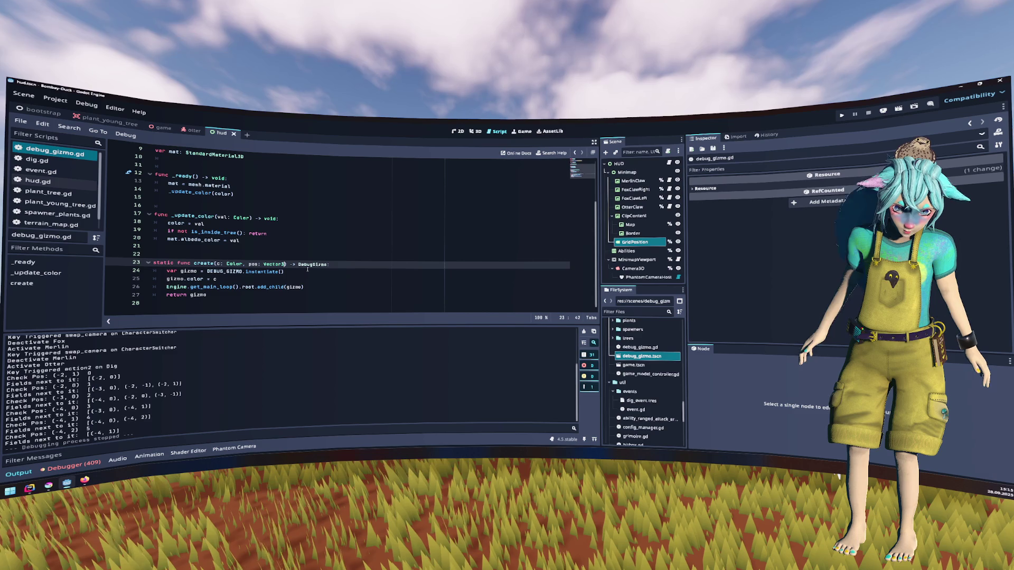
- Add gizmo.global_position = pos after the add_child line in create()
{"action": "left_click", "coordinate": [312, 279]}
{"action": "key", "text": "Return"}
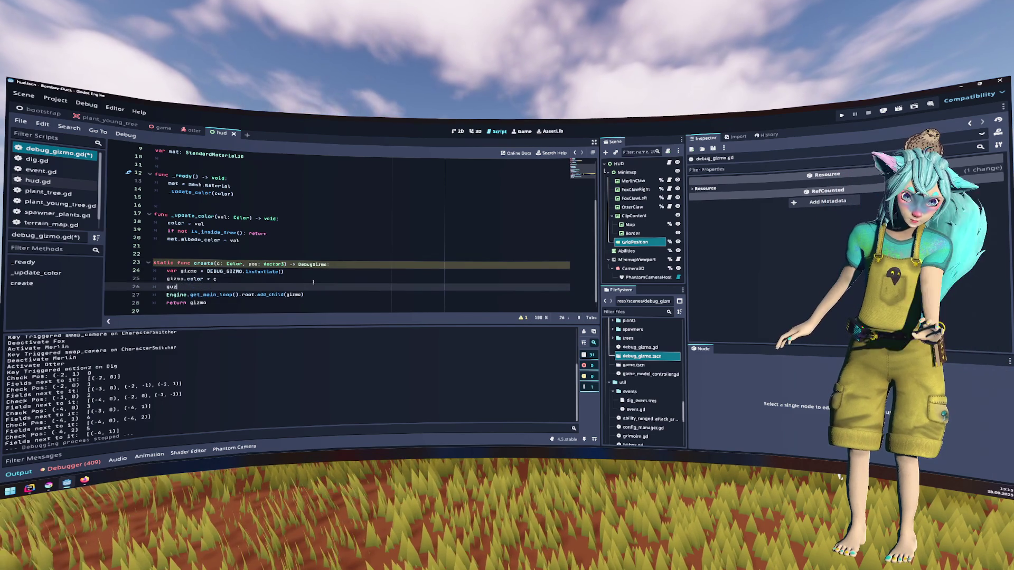
{"action": "type", "text": "giz"}
{"action": "key", "text": "Return"}
{"action": "type", "text": ".glo"}
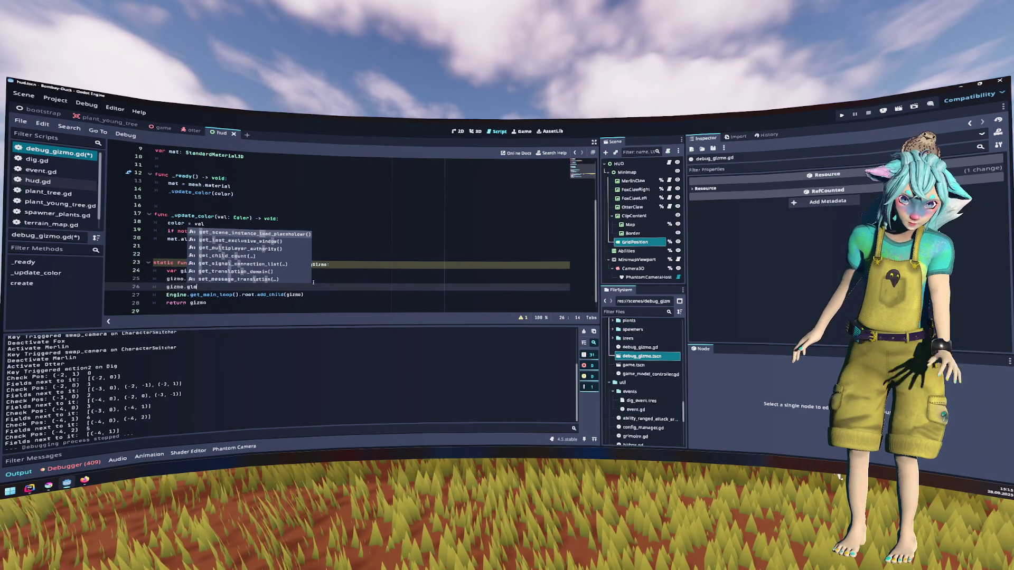
{"action": "key", "text": "BackSpace"}
{"action": "key", "text": "BackSpace"}
{"action": "key", "text": "BackSpace"}
{"action": "key", "text": "Down"}
{"action": "key", "text": "End"}
{"action": "key", "text": "Return"}
{"action": "type", "text": "gizm"}
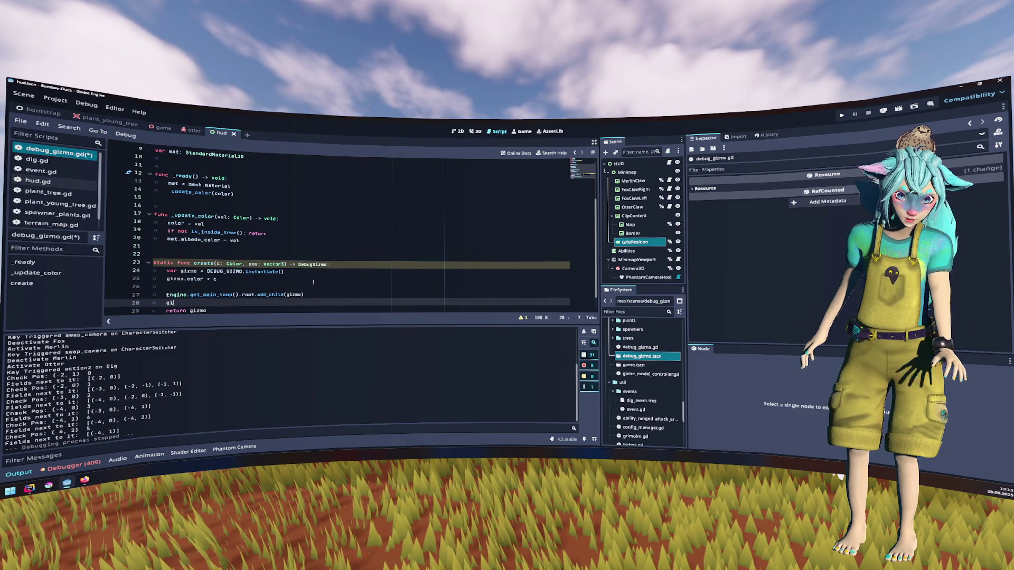
{"action": "type", "text": "op.gl"}
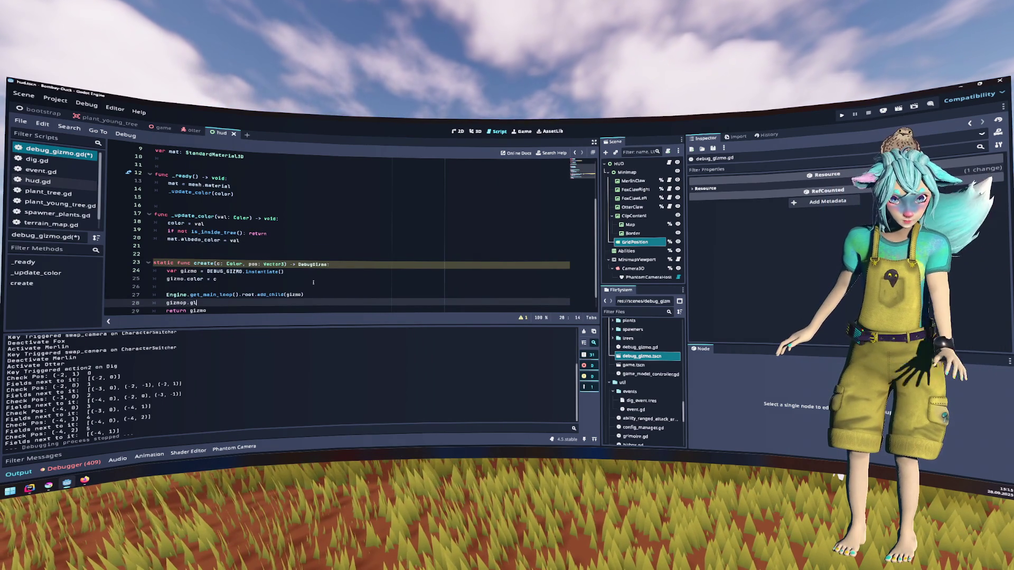
{"action": "type", "text": ".global_"}
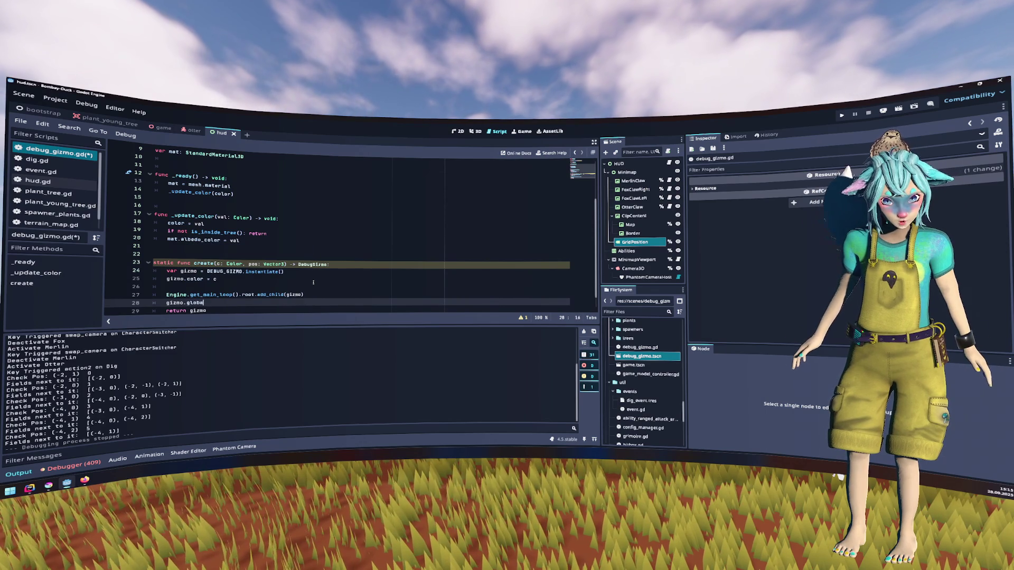
{"action": "type", "text": "position = pos"}
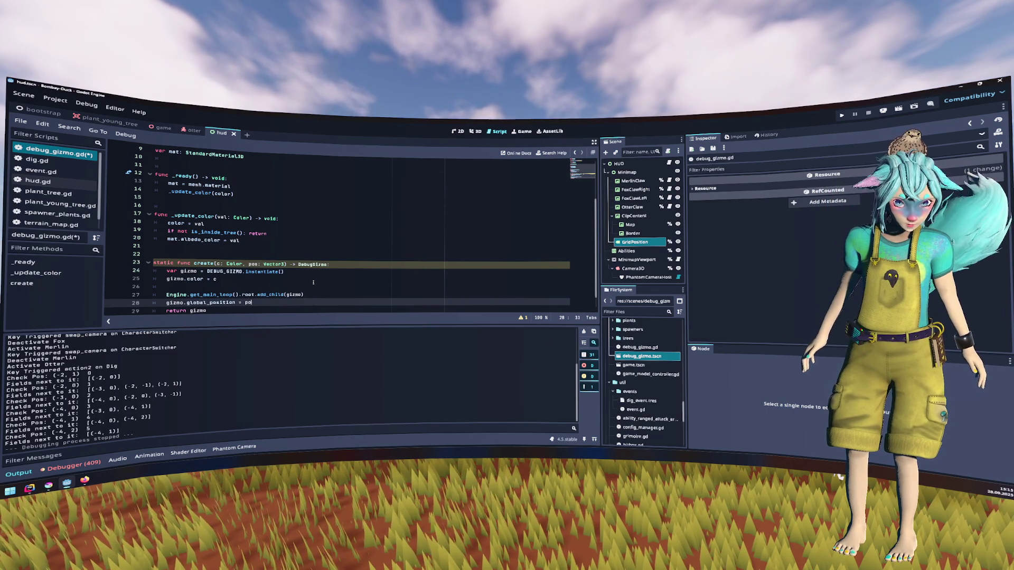
- Save debug_gizmo.gd and return to winning_condition.gd
{"action": "key", "text": "F5"}
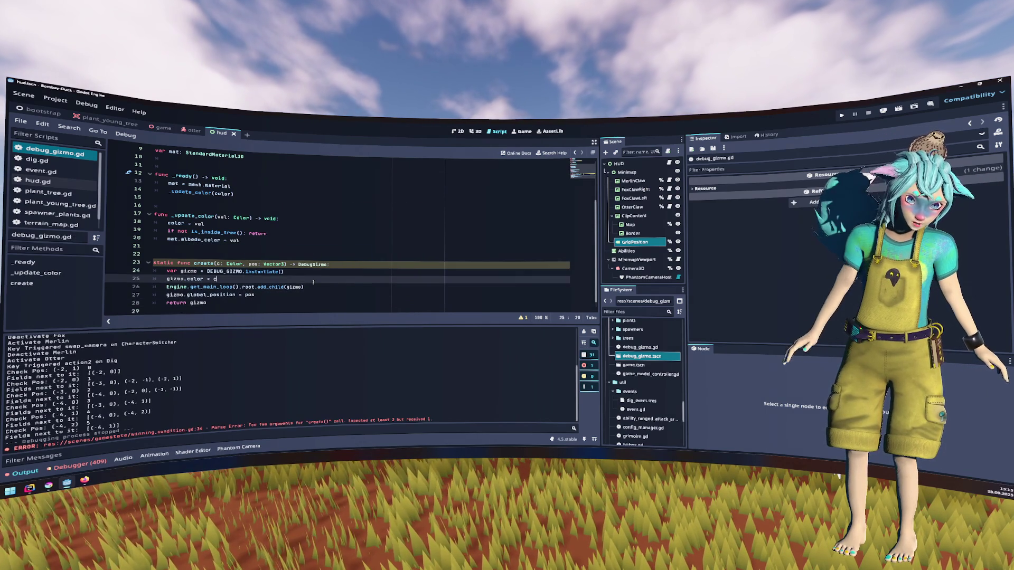
{"action": "key", "text": "alt+Left"}
{"action": "key", "text": "alt+Right"}
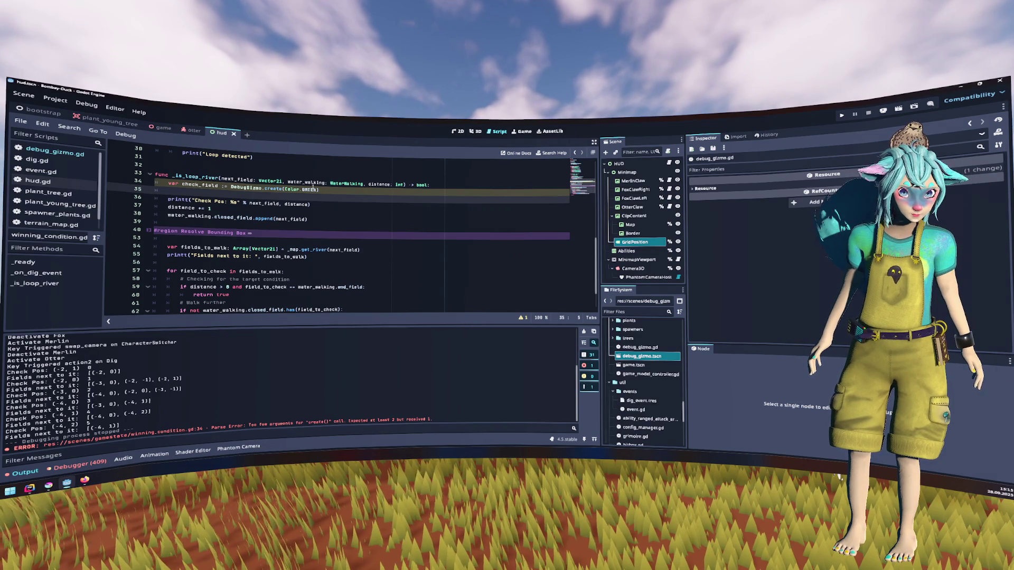
- Remove the stray g after GREEN and start a grid_map_position_to_global_position line above check_field
{"action": "left_click", "coordinate": [314, 188]}
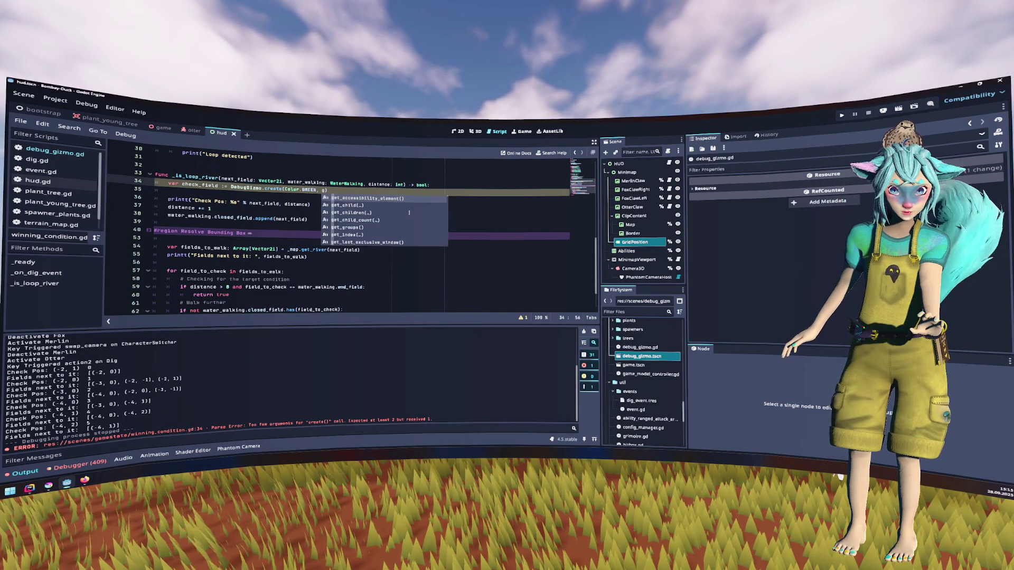
{"action": "key", "text": "BackSpace"}
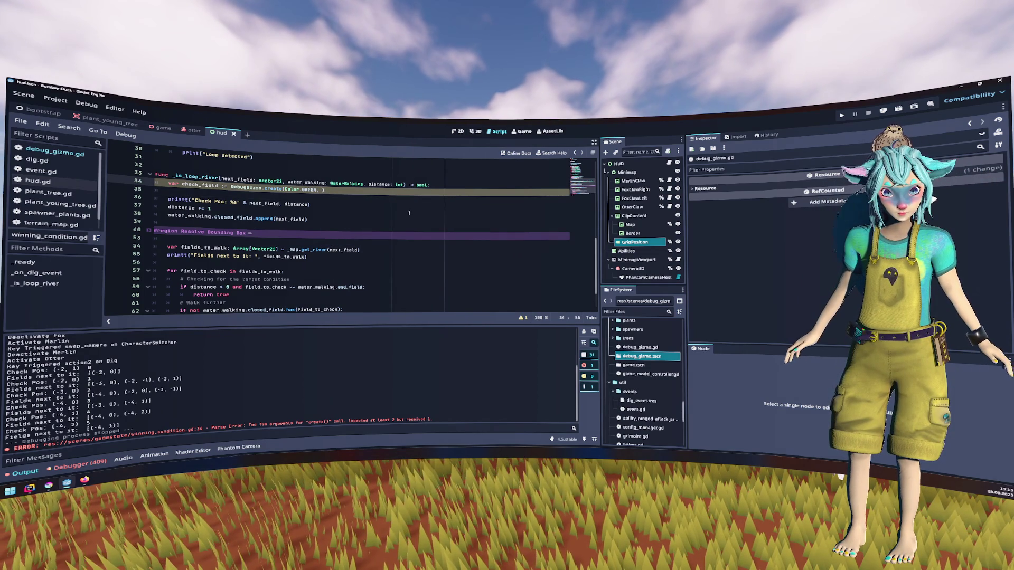
{"action": "key", "text": "ctrl+shift+Return"}
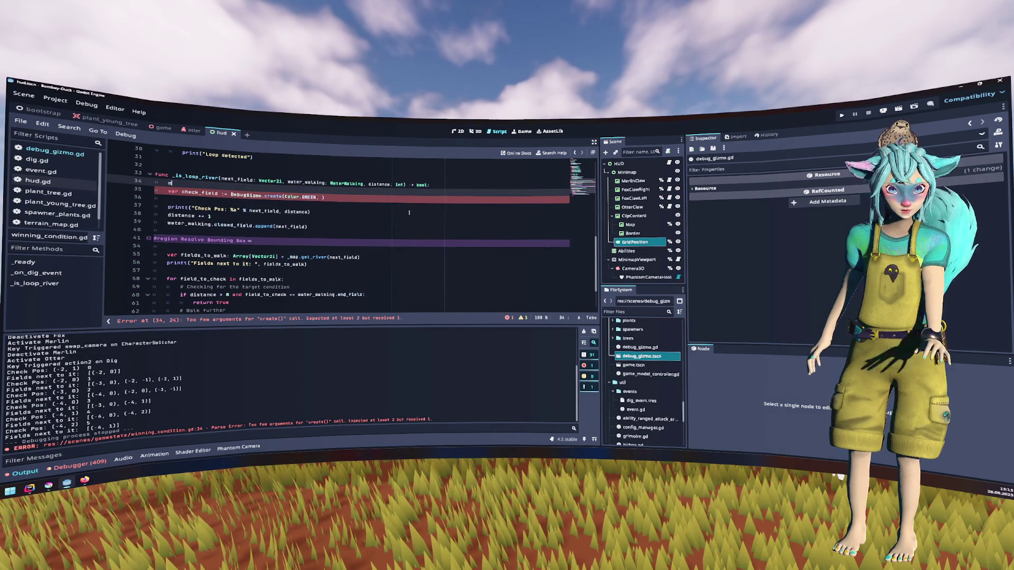
{"action": "key", "text": "Return"}
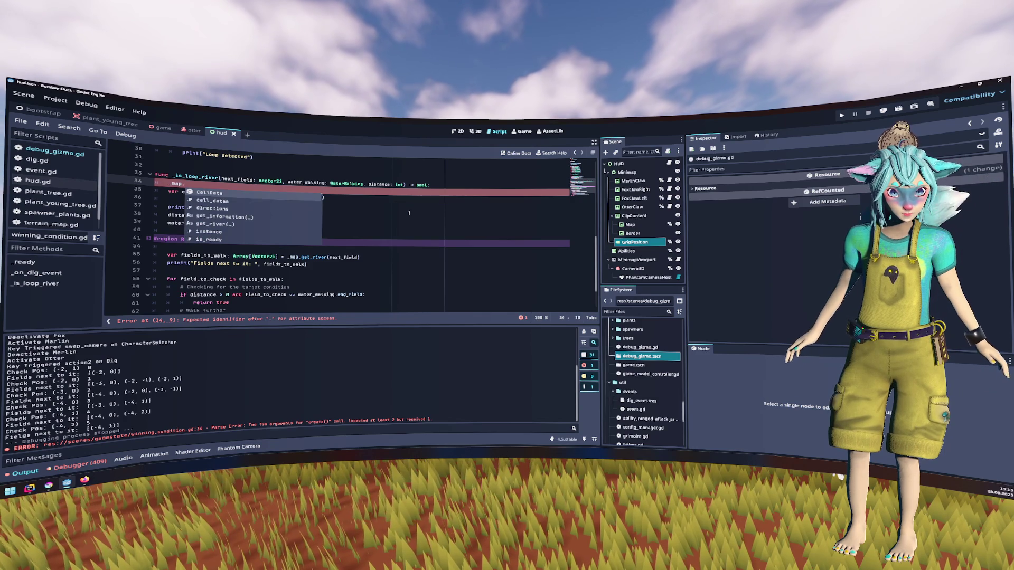
{"action": "type", "text": "global"}
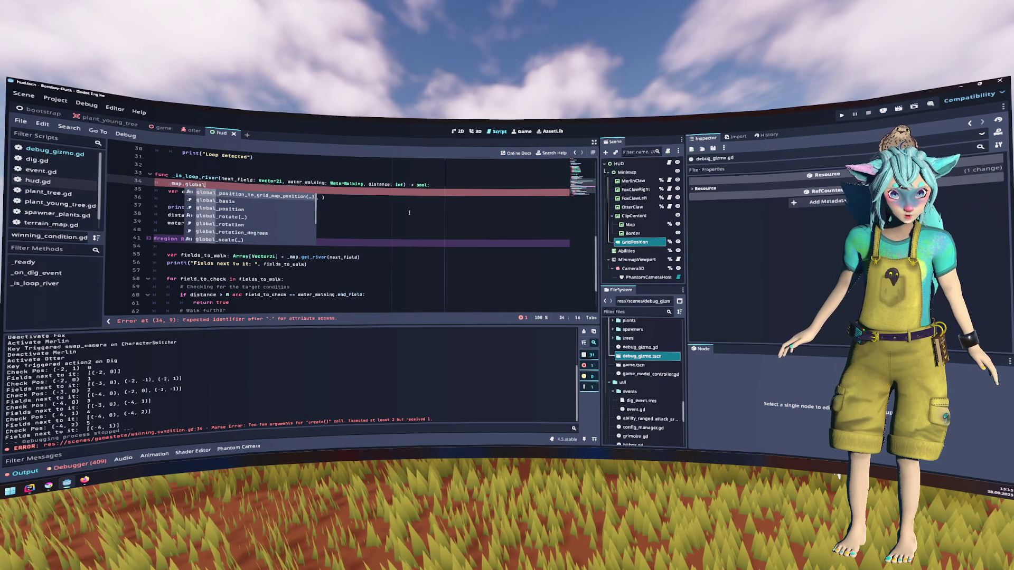
{"action": "key", "text": "ctrl+BackSpace"}
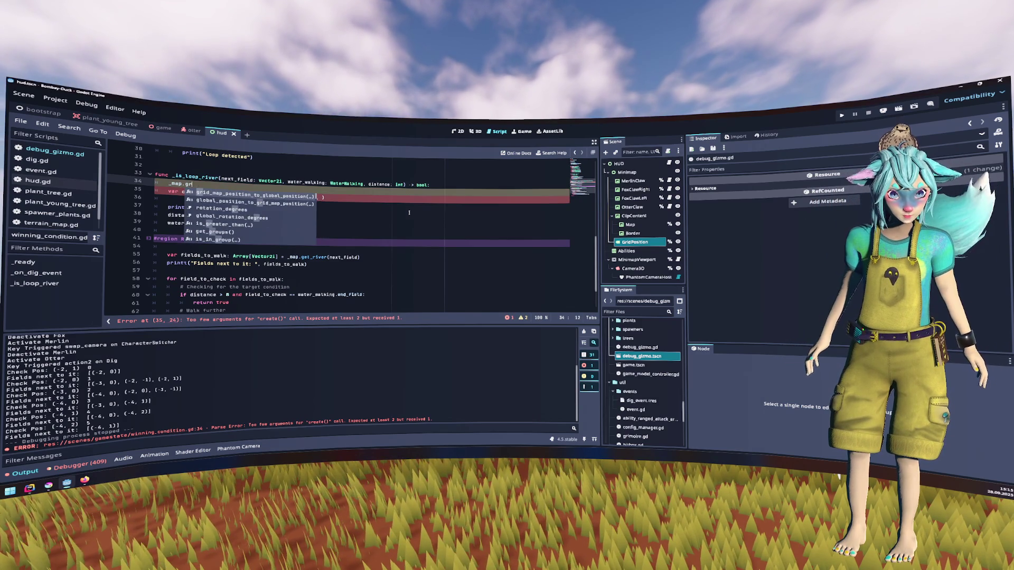
{"action": "type", "text": "grid"}
{"action": "key", "text": "Return"}
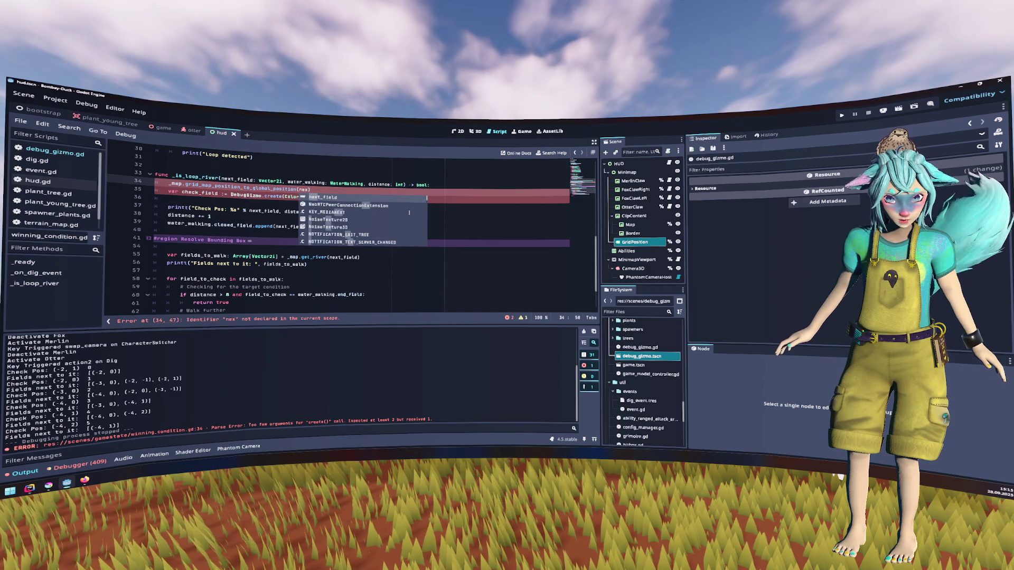
- Set var pos from Vector3i(next_field.x, 1, next_field.y) and pass it to DebugGizmo.create(Color.GREEN, pos)
{"action": "key", "text": "BackSpace"}
{"action": "key", "text": "BackSpace"}
{"action": "key", "text": "BackSpace"}
{"action": "type", "text": "Vecto"}
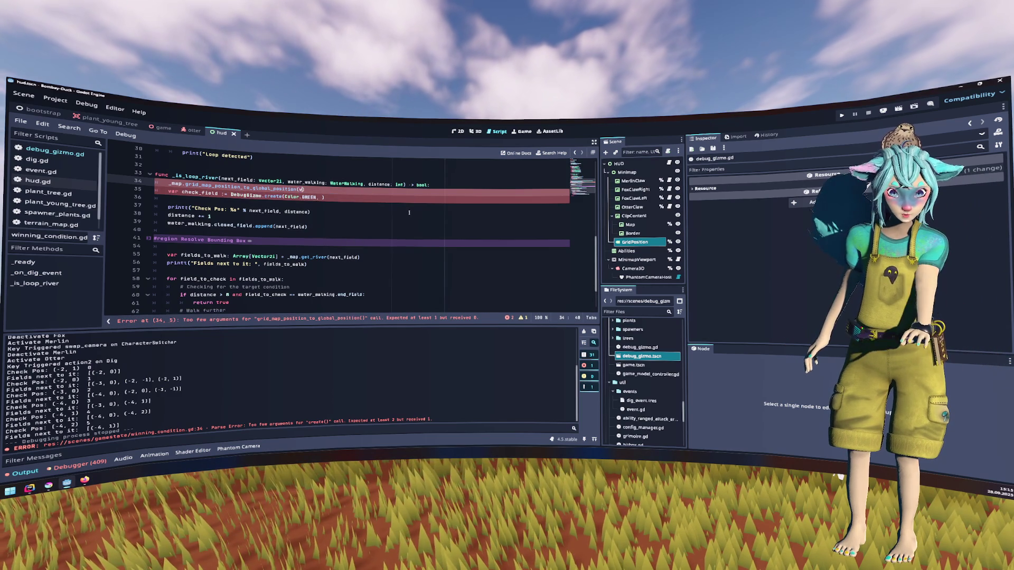
{"action": "type", "text": "r3i("}
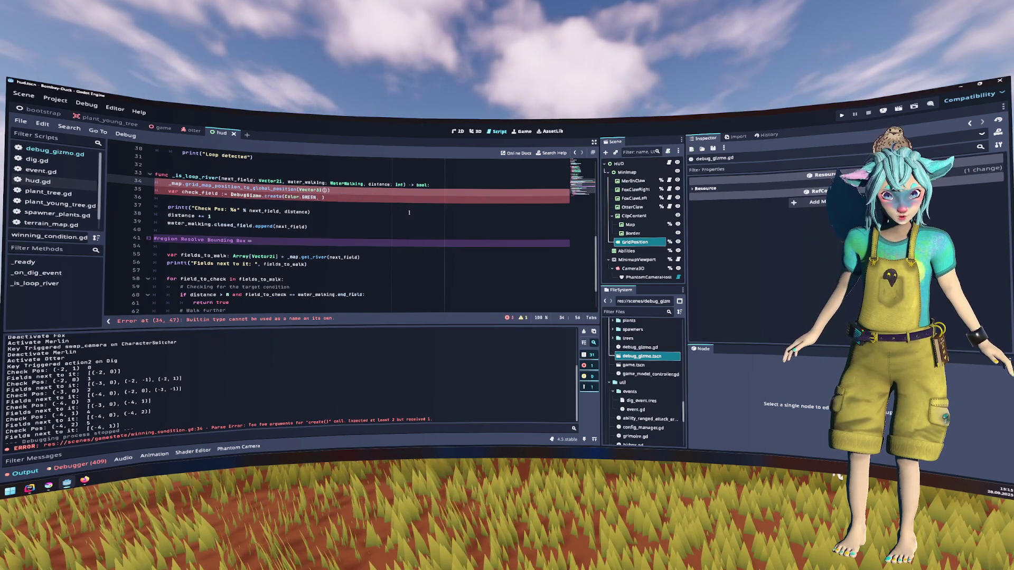
{"action": "key", "text": "Return"}
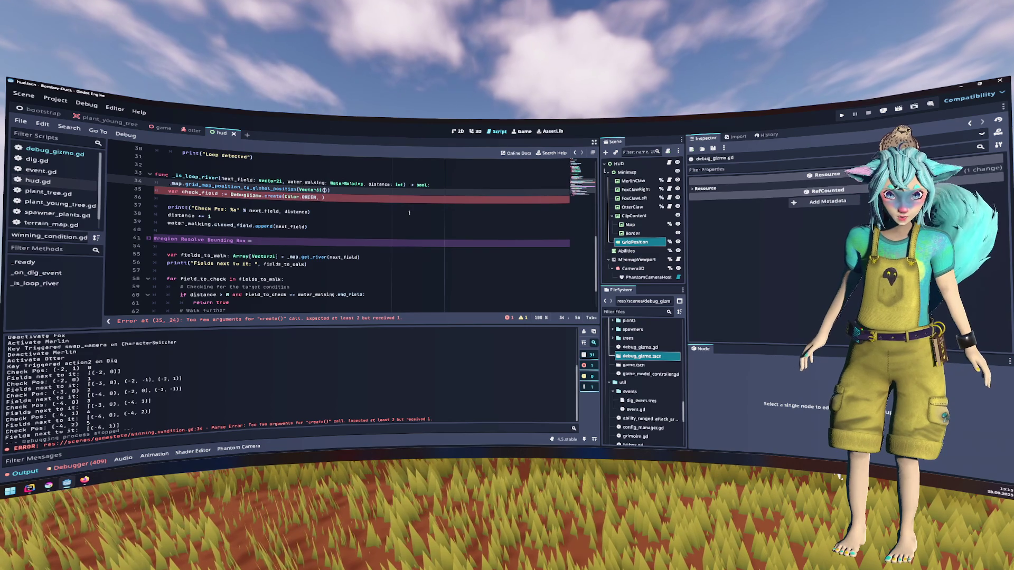
{"action": "type", "text": "."}
{"action": "type", "text": "0"}
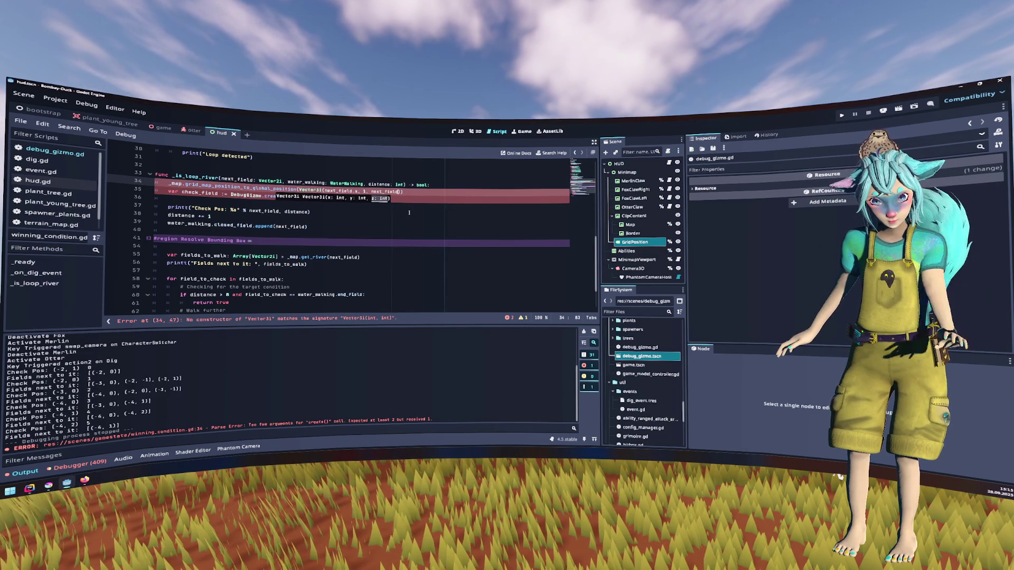
{"action": "type", "text": ".y"}
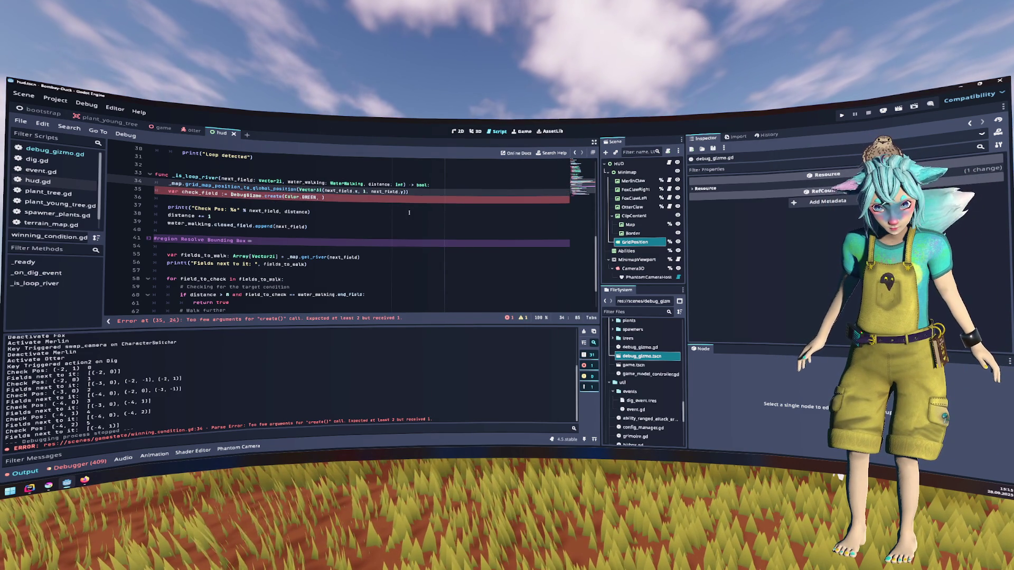
{"action": "type", "text": "var pos = "}
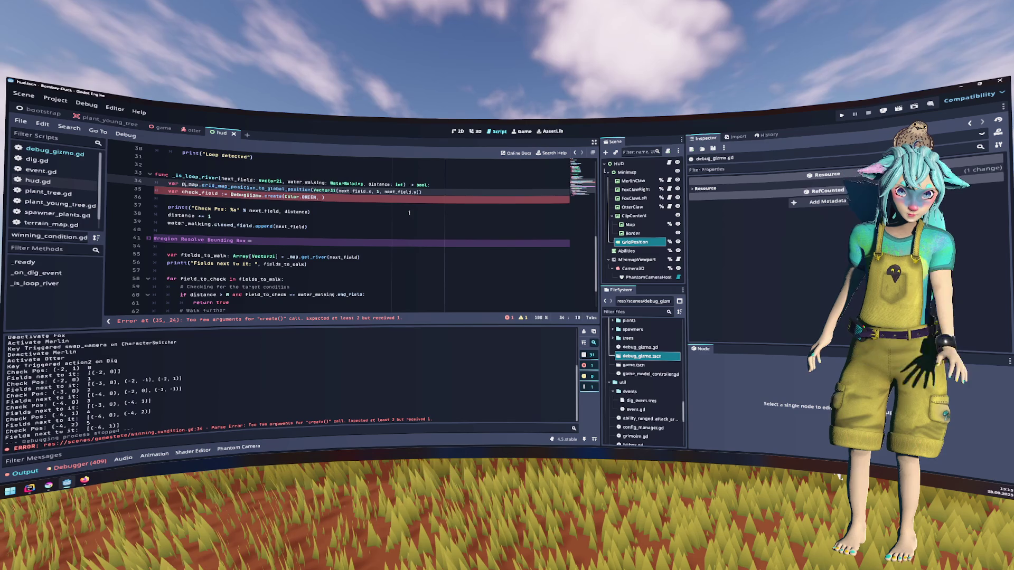
{"action": "type", "text": "field := DebugGizmo.create(Color.GREEN, pos"}
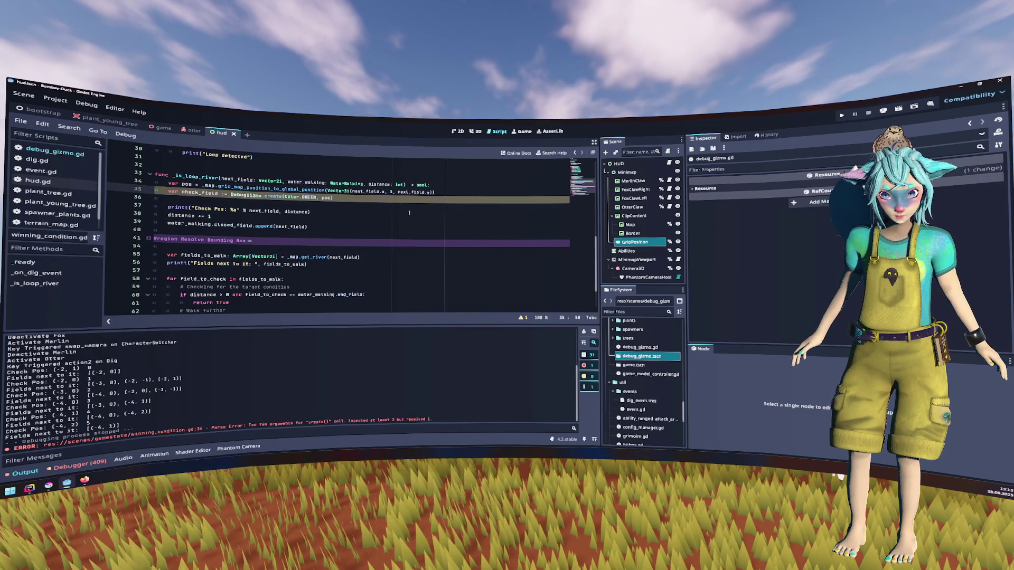
{"action": "type", "text": ")"}
- Add blank lines above func _is_loop_river to make room for a helper
{"action": "key", "text": "Return"}
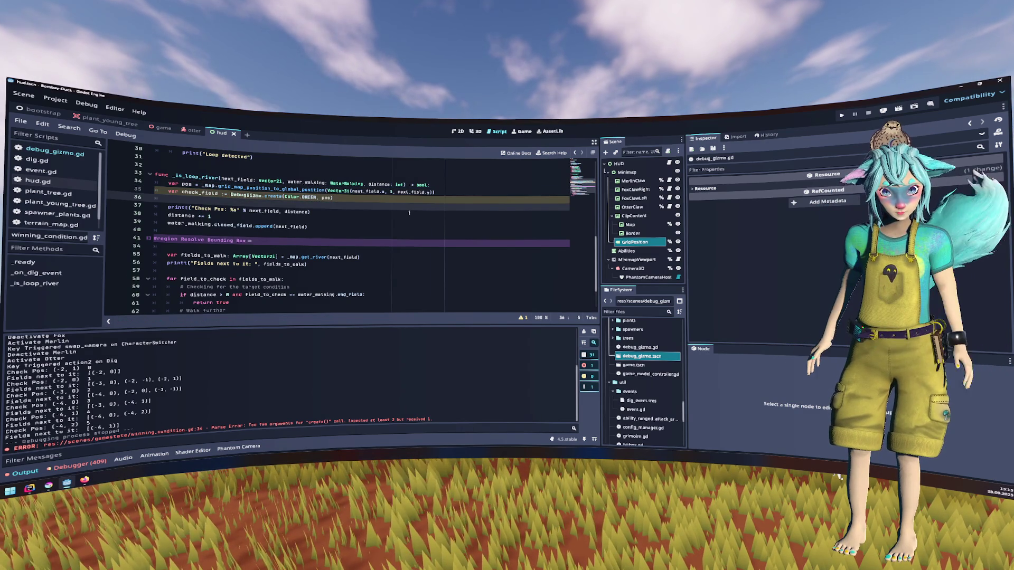
{"action": "key", "text": "Up"}
{"action": "key", "text": "End"}
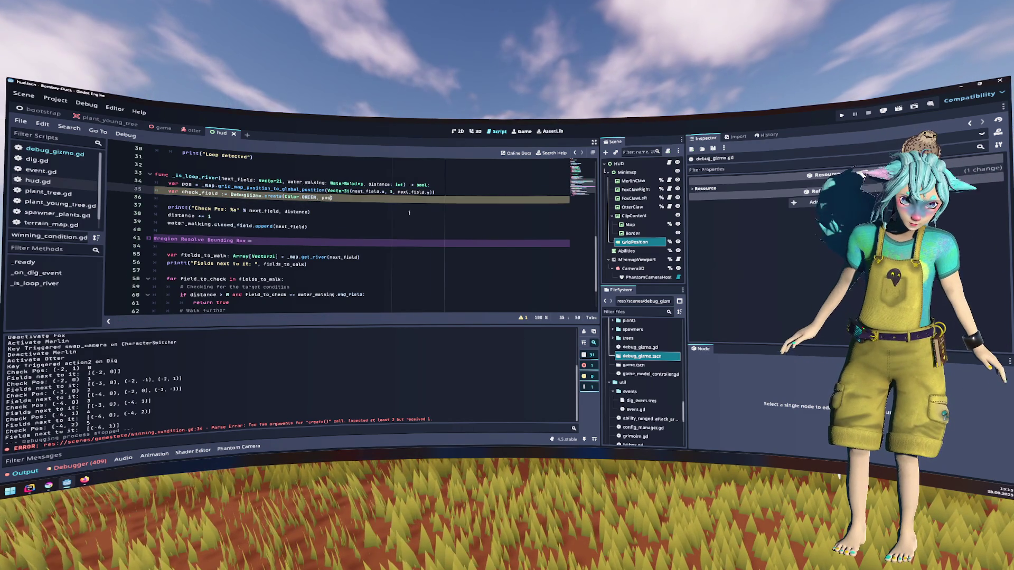
{"action": "key", "text": "Up"}
{"action": "key", "text": "Up"}
{"action": "key", "text": "Up"}
{"action": "key", "text": "Return"}
{"action": "key", "text": "Return"}
{"action": "key", "text": "Up"}
{"action": "key", "text": "Up"}
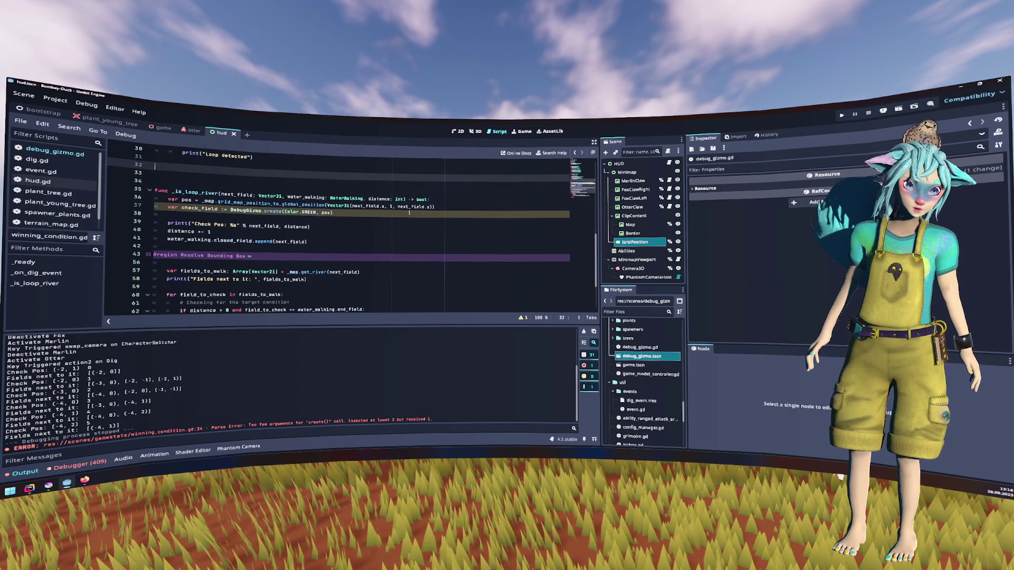
- Start a _d() helper and copy next_field: Vector2i into its parameters
{"action": "type", "text": "d"}
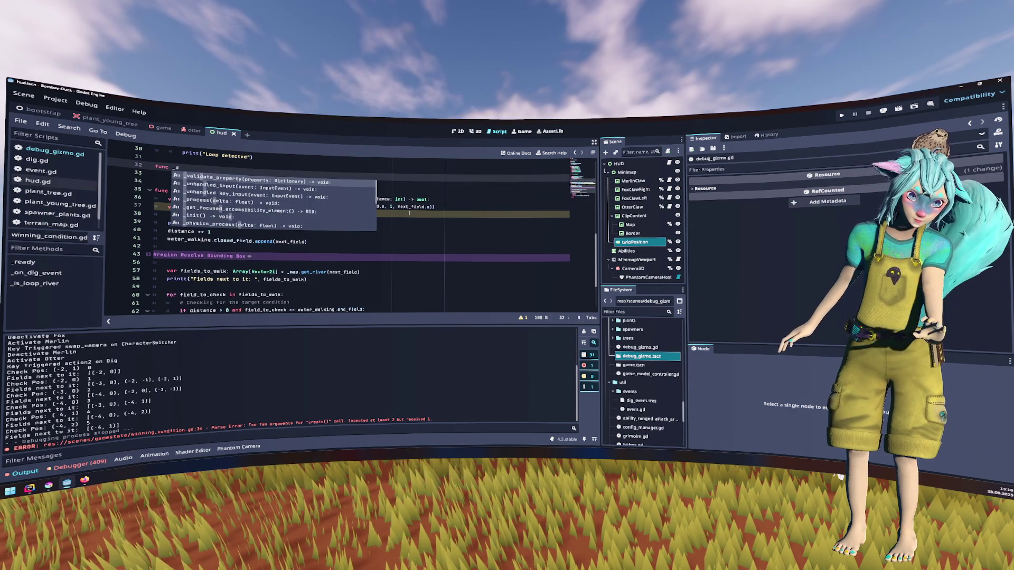
{"action": "type", "text": "()"}
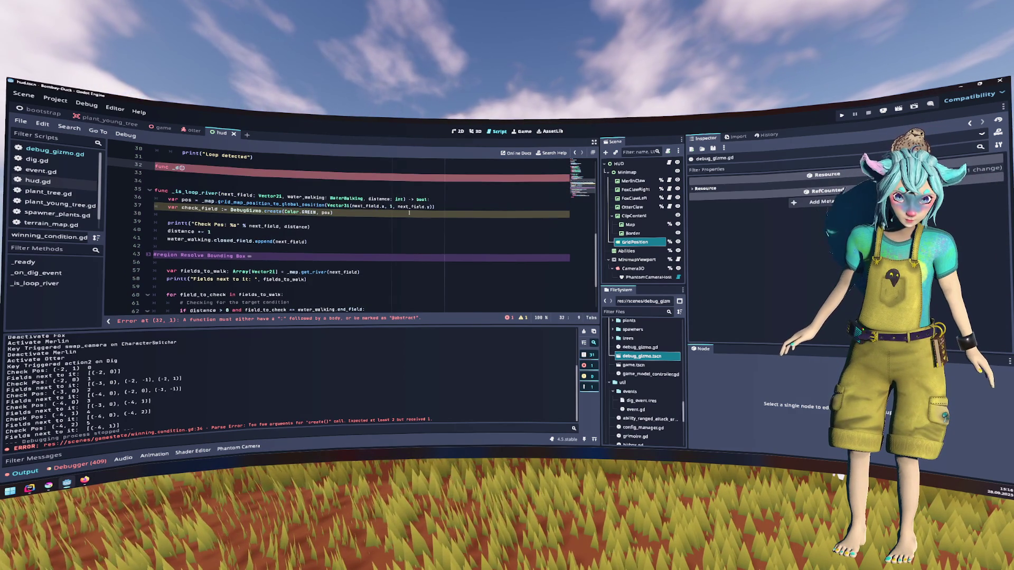
{"action": "key", "text": "Down"}
{"action": "key", "text": "Down"}
{"action": "key", "text": "Down"}
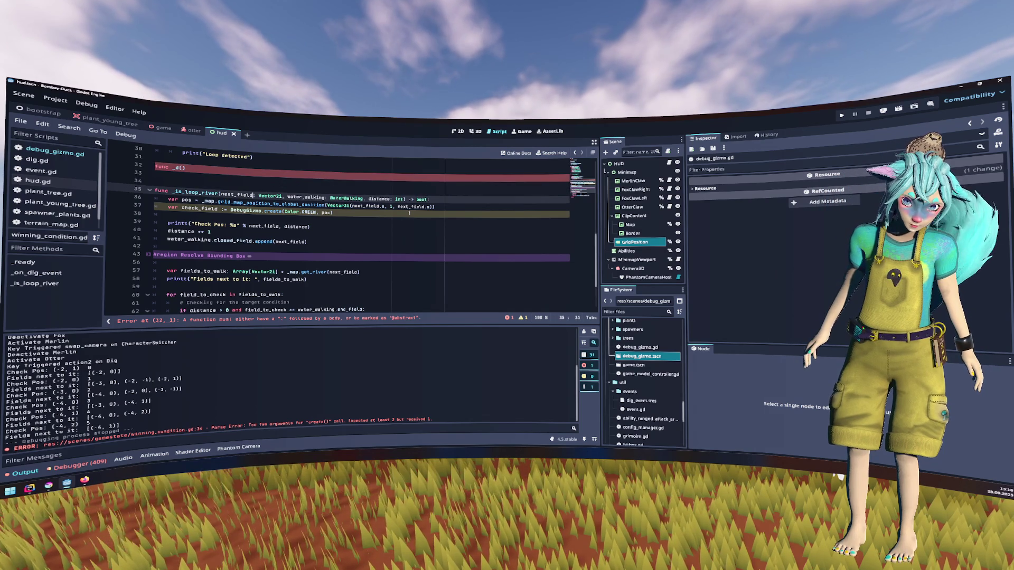
{"action": "key", "text": "ctrl+Left"}
{"action": "key", "text": "ctrl+shift+Right"}
{"action": "key", "text": "ctrl+shift+Right"}
{"action": "key", "text": "ctrl+shift+Right"}
{"action": "key", "text": "ctrl+c"}
{"action": "key", "text": "Up"}
{"action": "key", "text": "Up"}
{"action": "key", "text": "Up"}
{"action": "key", "text": "End"}
{"action": "key", "text": "Left"}
{"action": "key", "text": "ctrl+v"}
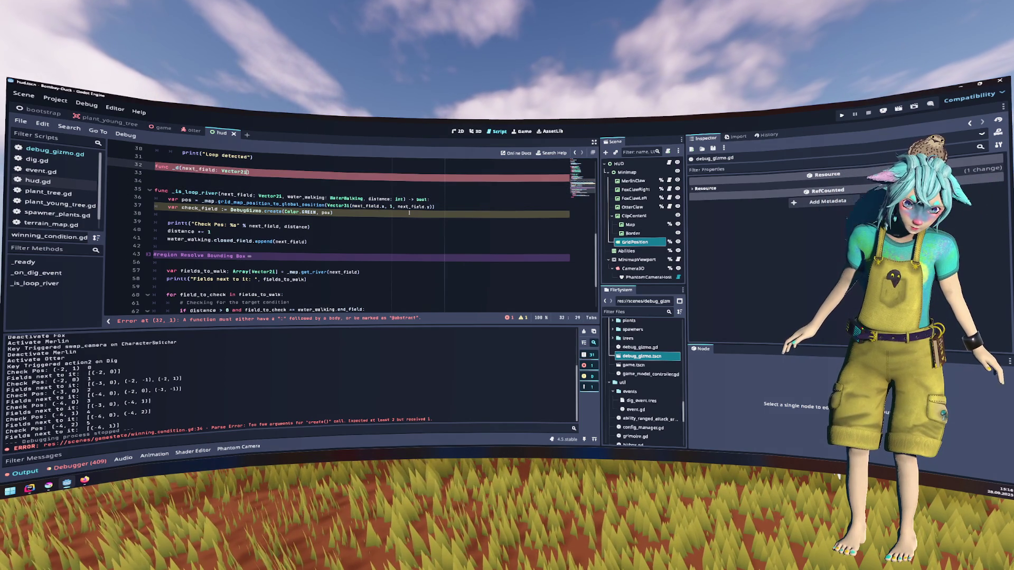
- Move the pos and check_field lines into _d and give it a return type
{"action": "key", "text": "Down"}
{"action": "key", "text": "Down"}
{"action": "key", "text": "Down"}
{"action": "key", "text": "Home"}
{"action": "key", "text": "shift+Down"}
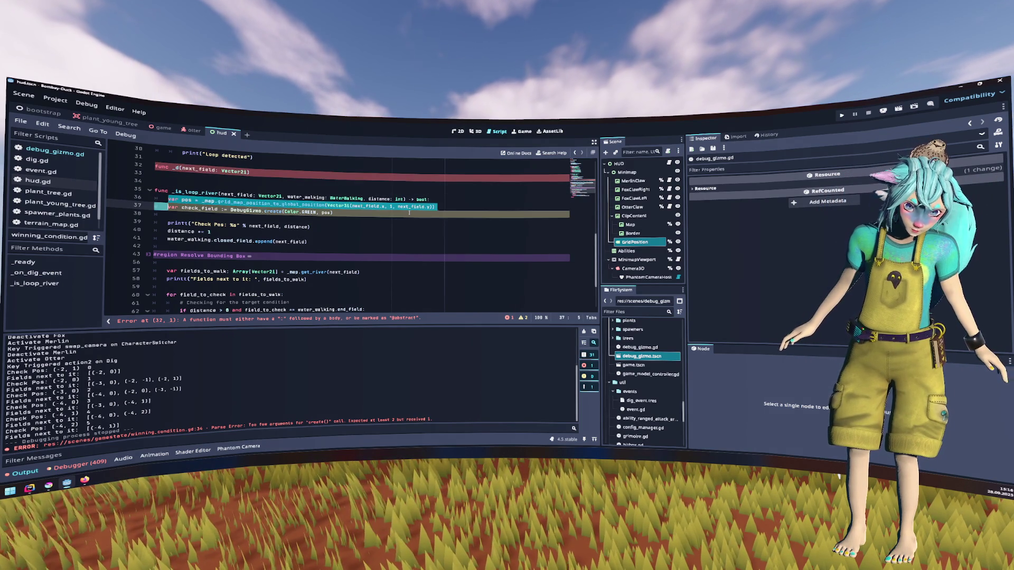
{"action": "key", "text": "alt+Up"}
{"action": "key", "text": "alt+Up"}
{"action": "key", "text": "alt+Up"}
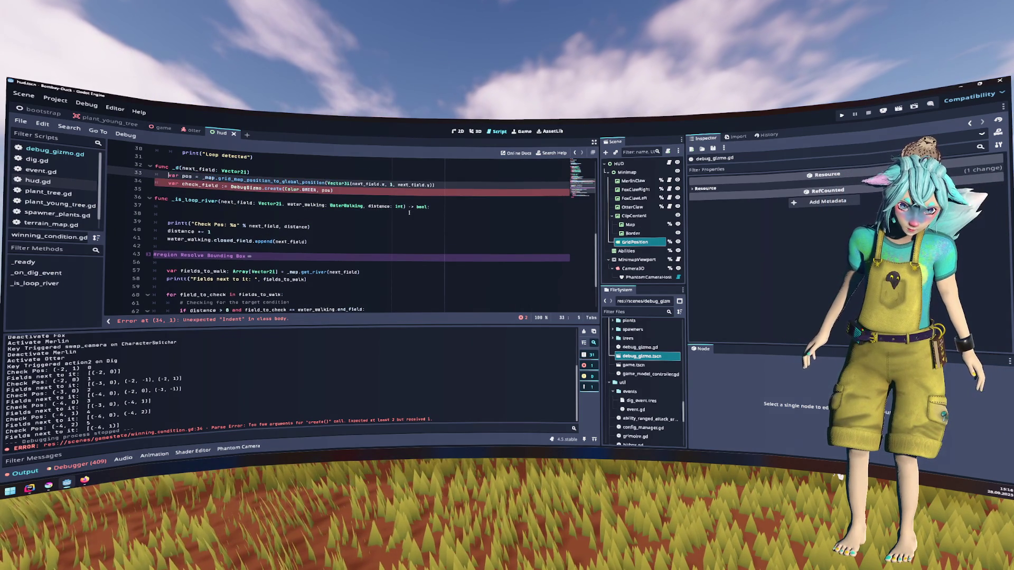
{"action": "double_click", "coordinate": [200, 169]}
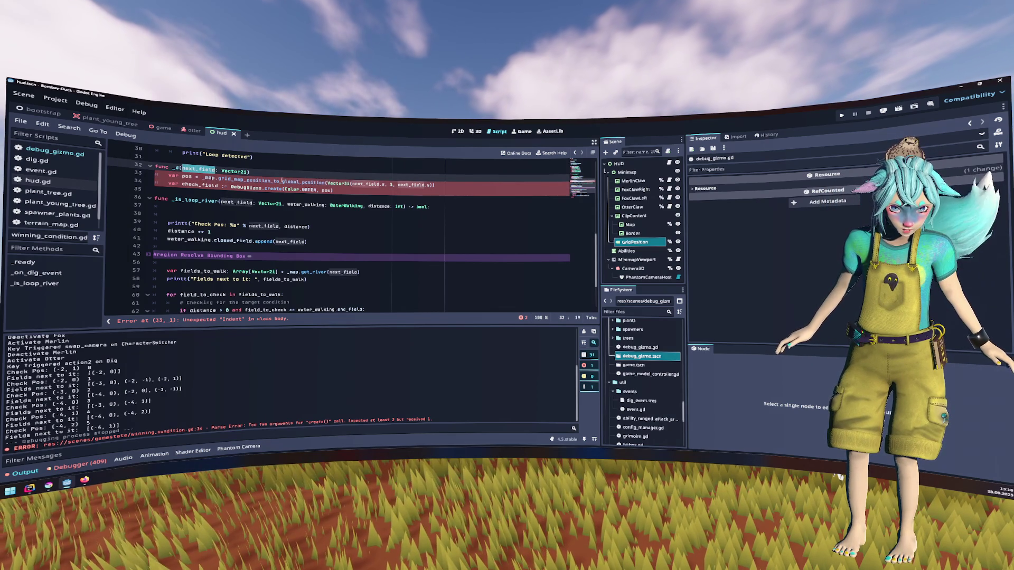
{"action": "key", "text": "Home"}
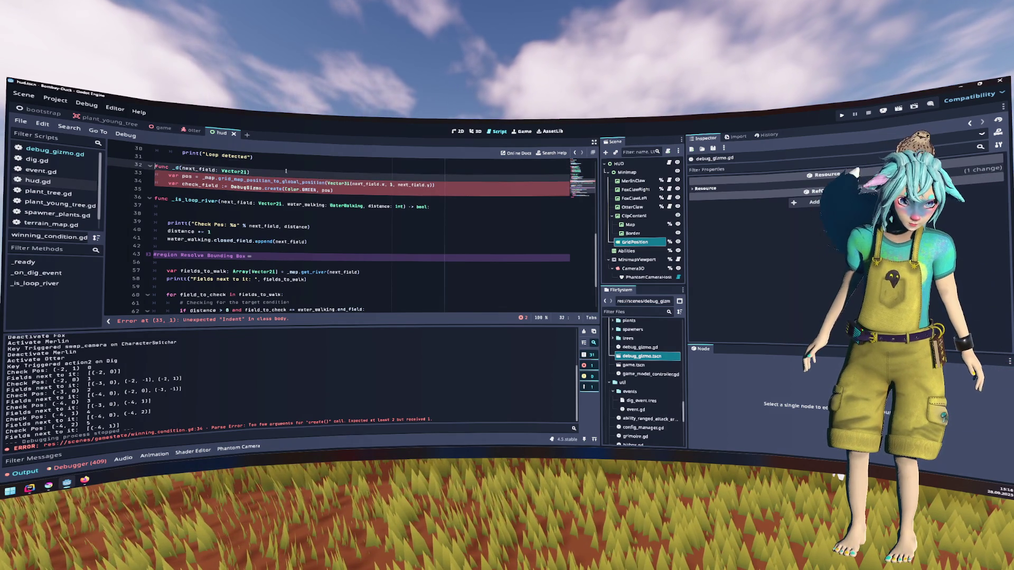
{"action": "key", "text": "End"}
{"action": "type", "text": "-> void"}
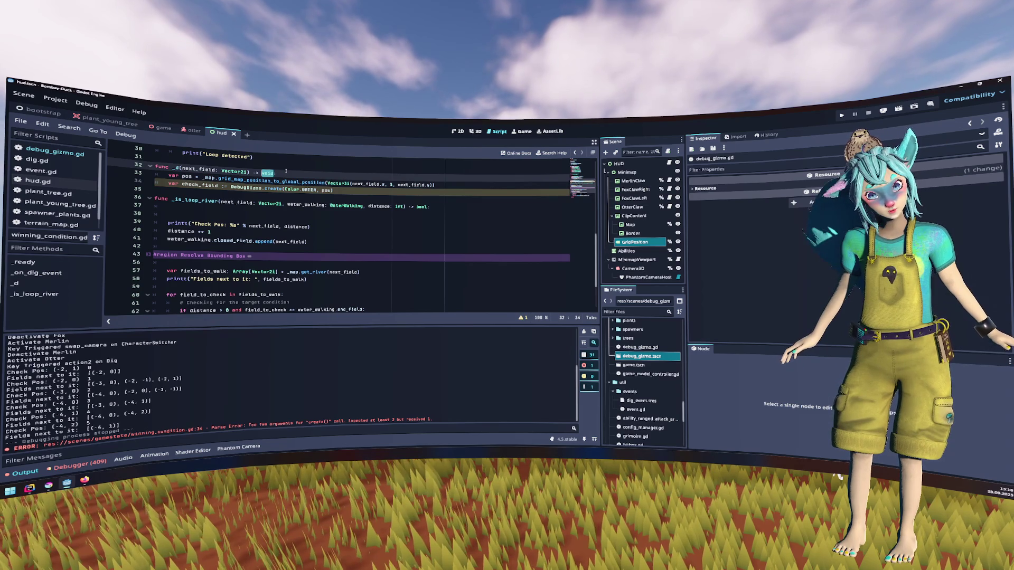
- Make the gizmo line a return and add a color: Color = Color.GREEN parameter
{"action": "key", "text": "Down"}
{"action": "key", "text": "Down"}
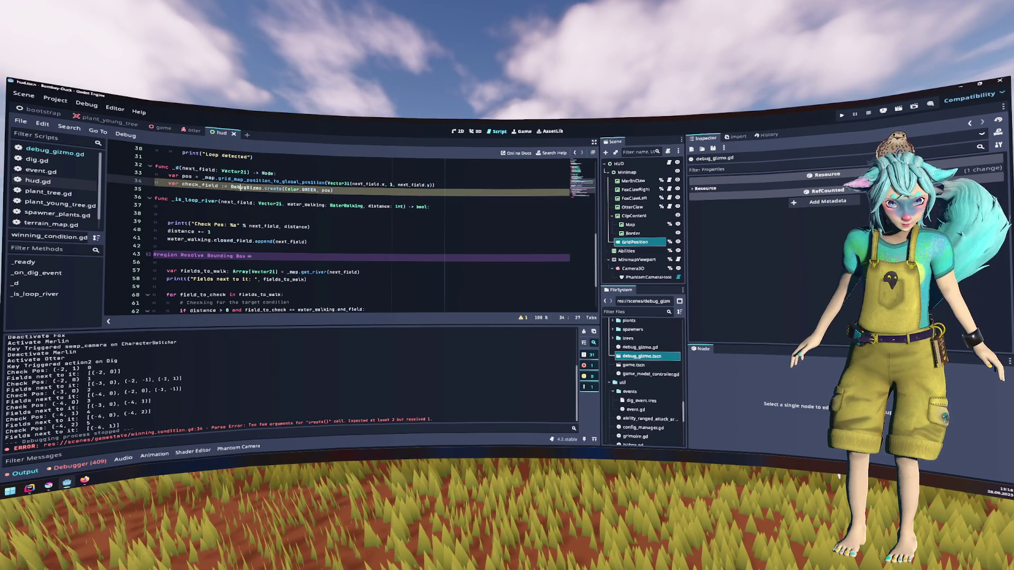
{"action": "key", "text": "shift+Home"}
{"action": "type", "text": "return"}
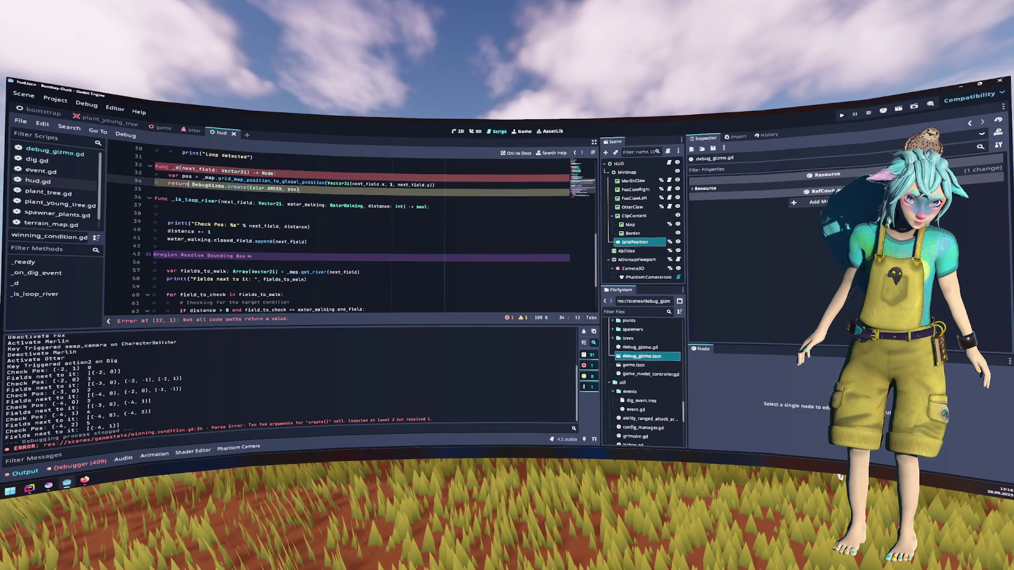
{"action": "key", "text": "End"}
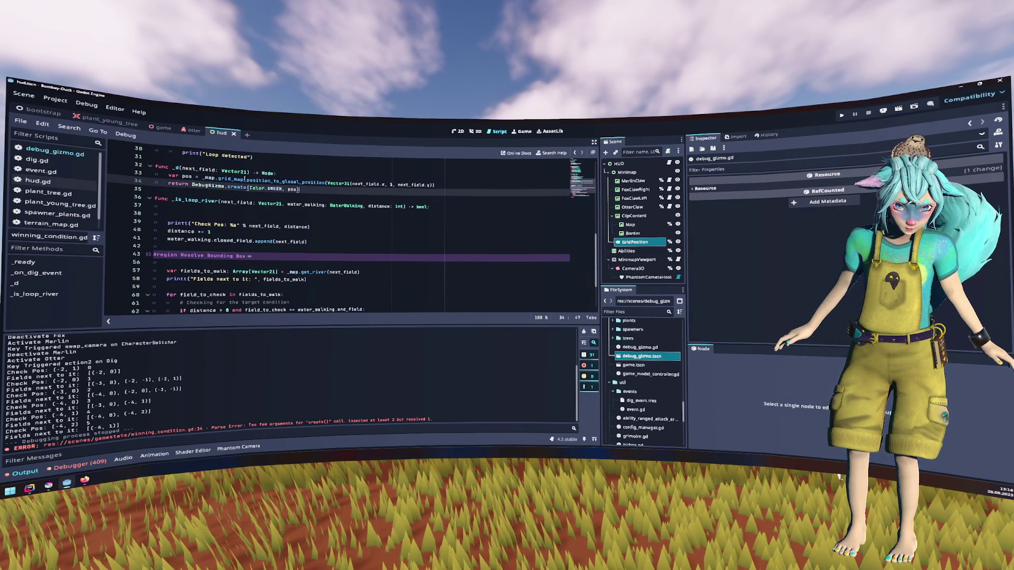
{"action": "left_click", "coordinate": [248, 172]}
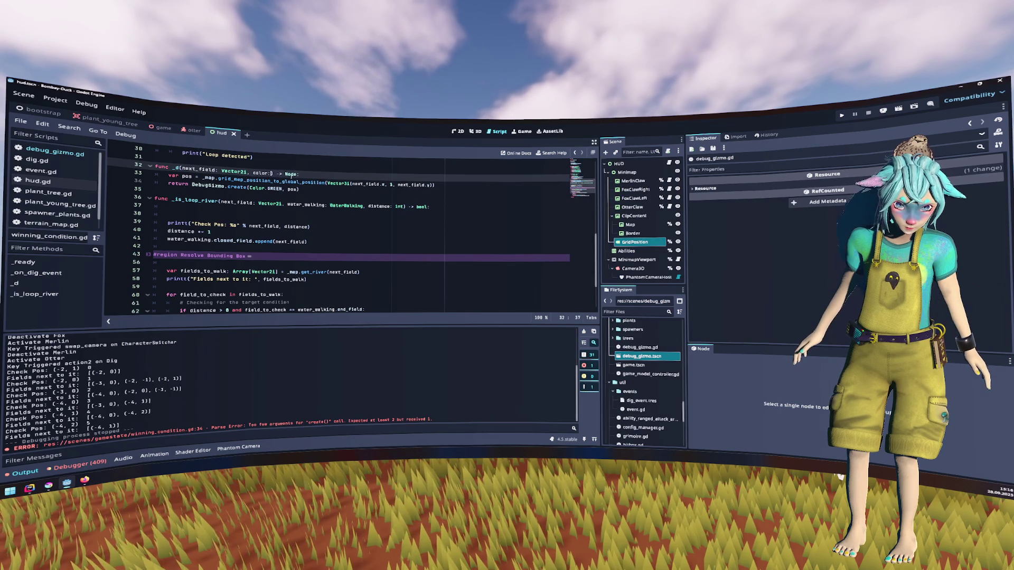
{"action": "type", "text": "Color = Color"}
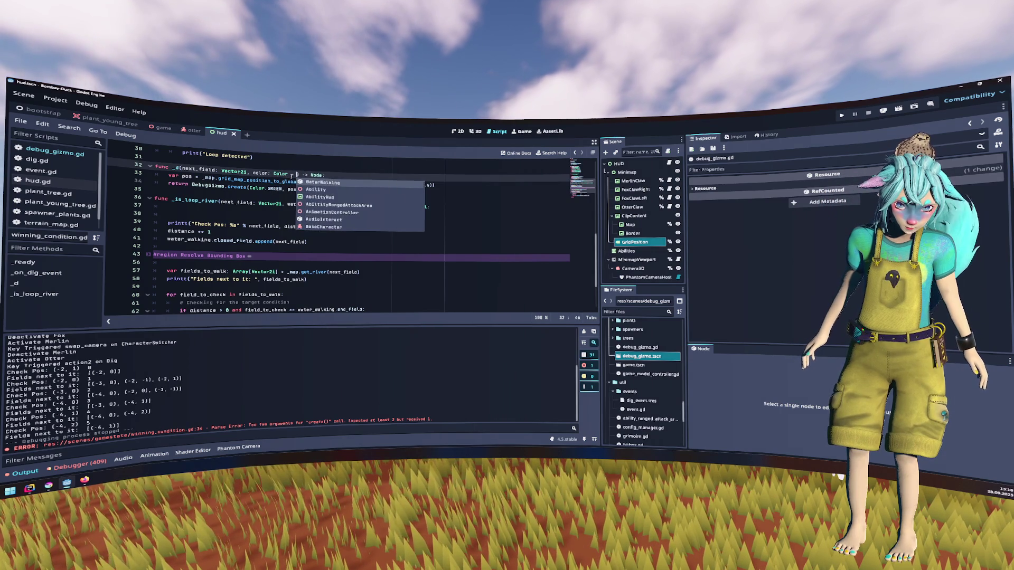
{"action": "type", "text": ".gre"}
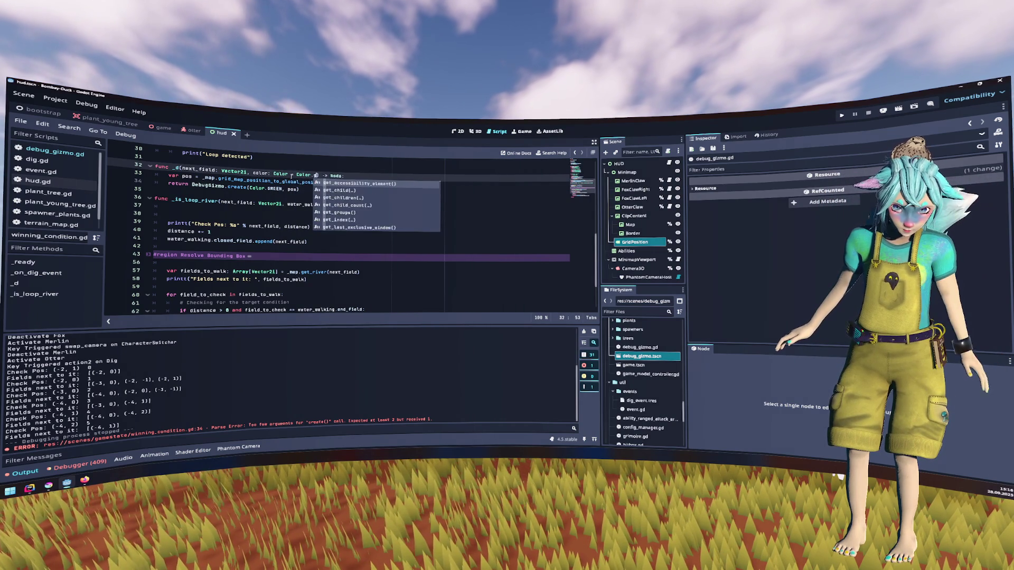
{"action": "key", "text": "Return"}
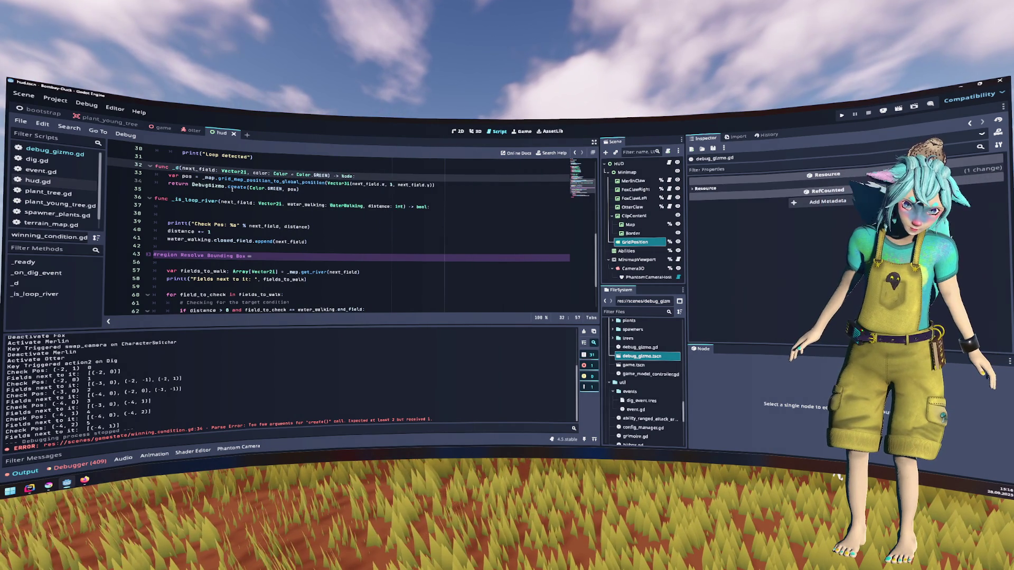
{"action": "left_click", "coordinate": [296, 218]}
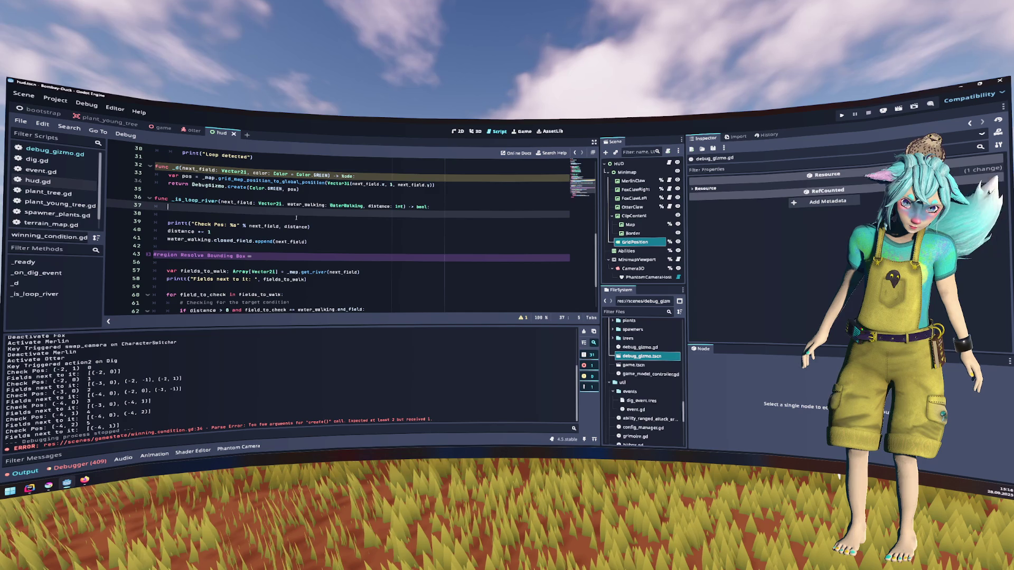
- Store _d(next_field) in var check and open blank lines below the region marker
{"action": "type", "text": "_d(nex"}
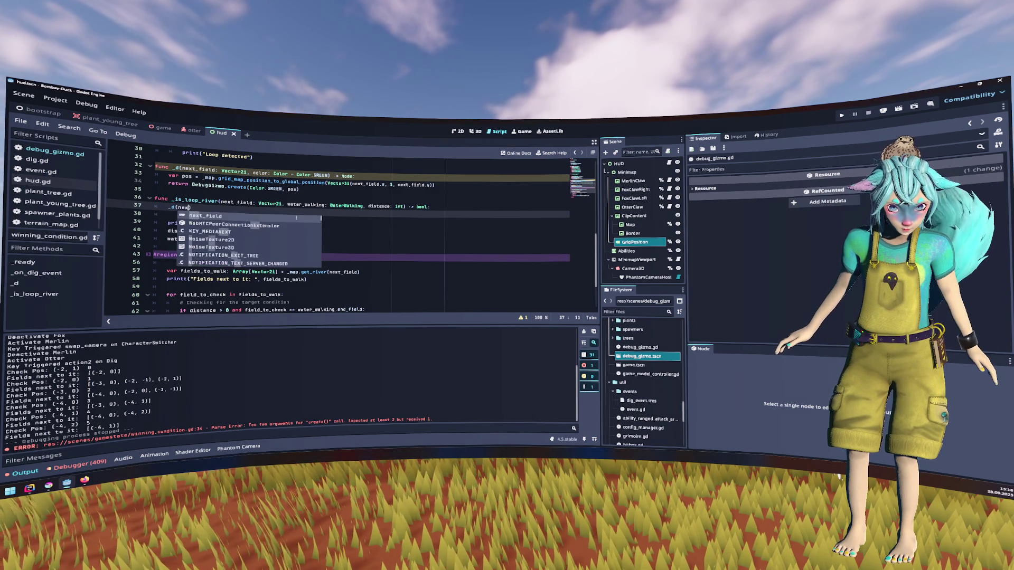
{"action": "key", "text": "Return"}
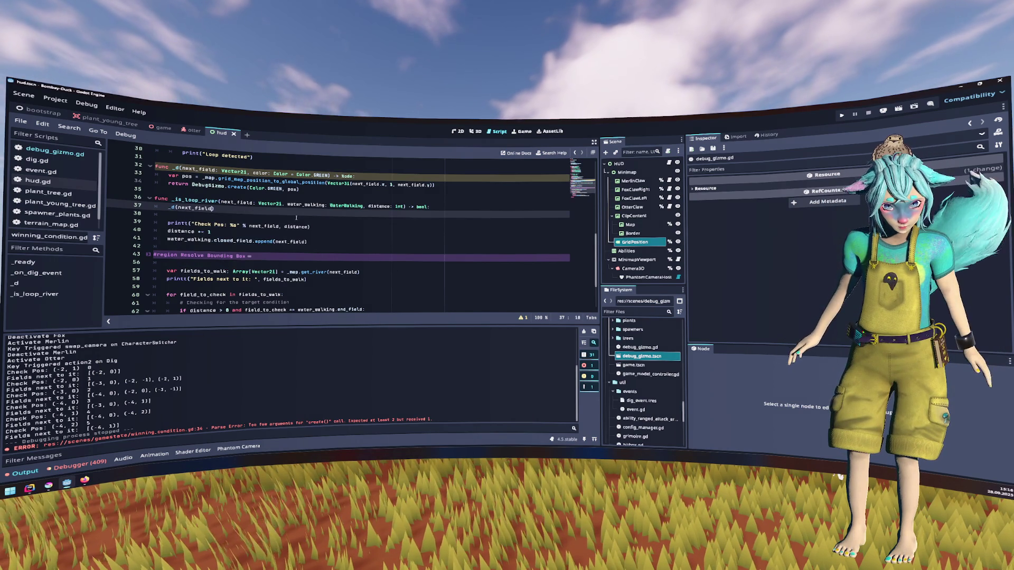
{"action": "key", "text": "Home"}
{"action": "type", "text": "var "}
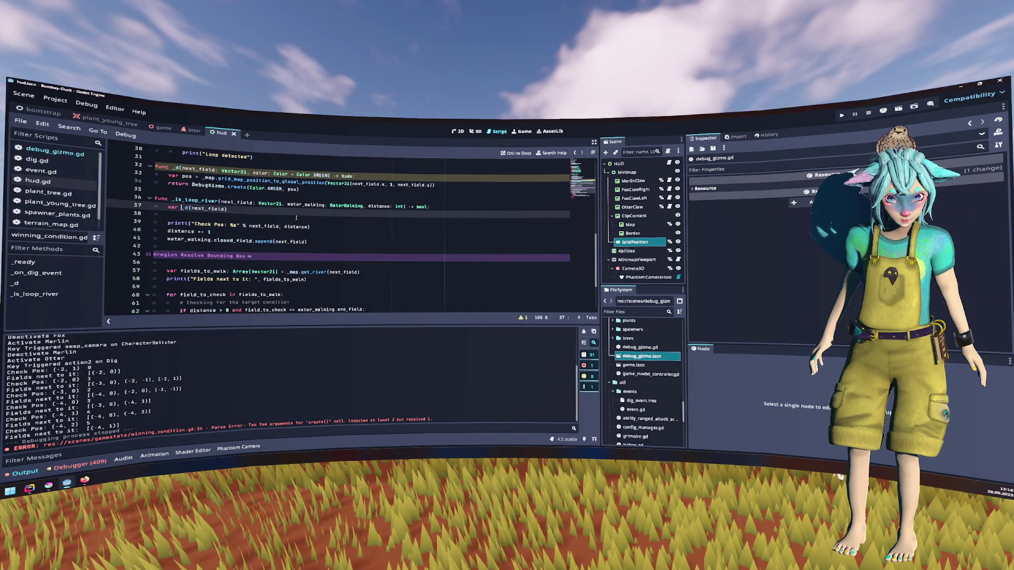
{"action": "type", "text": "check ="}
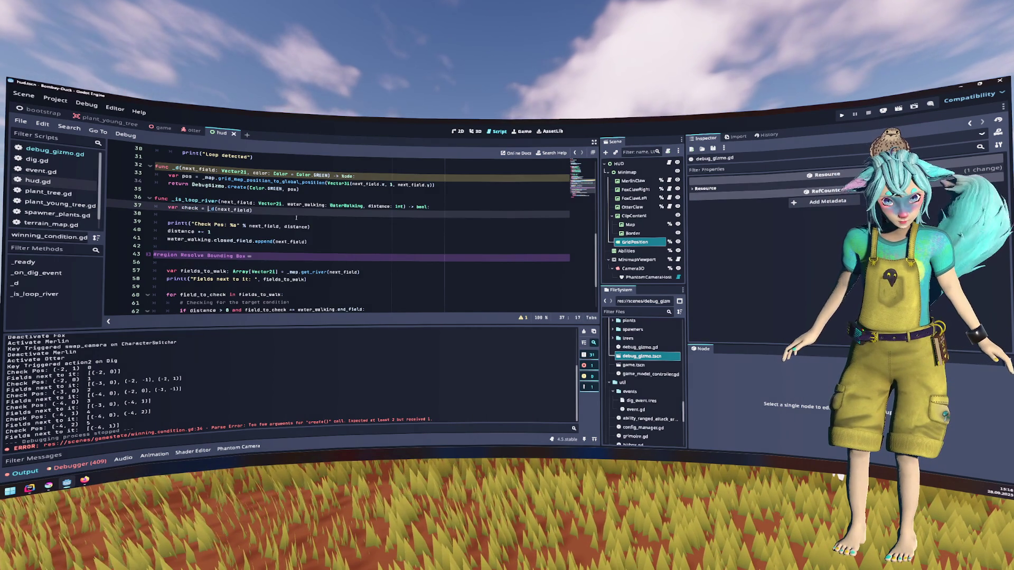
{"action": "key", "text": "Down"}
{"action": "key", "text": "Down"}
{"action": "key", "text": "Down"}
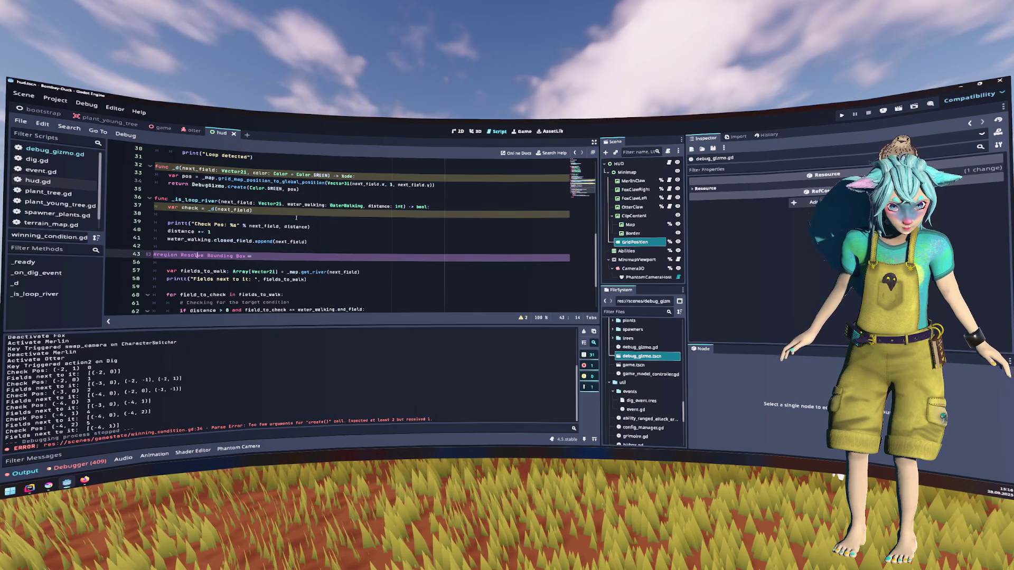
{"action": "key", "text": "Return"}
{"action": "key", "text": "Return"}
{"action": "key", "text": "Up"}
- Add await get_tree().create_timer(1).timeout below the region line
{"action": "type", "text": "crea"}
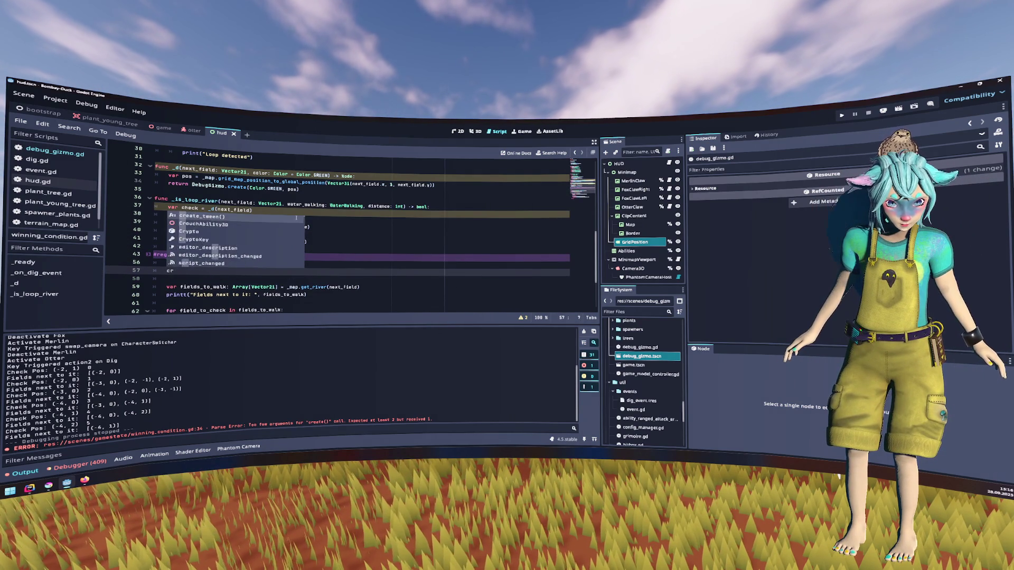
{"action": "key", "text": "BackSpace"}
{"action": "key", "text": "BackSpace"}
{"action": "key", "text": "BackSpace"}
{"action": "type", "text": "get_tre"}
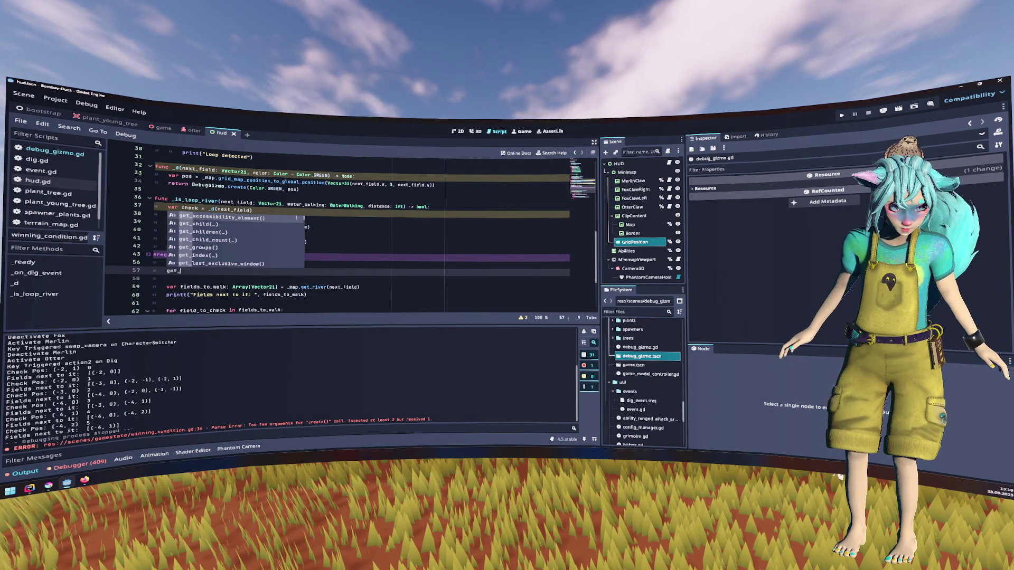
{"action": "key", "text": "Return"}
{"action": "type", "text": ".create_t"}
{"action": "key", "text": "Return"}
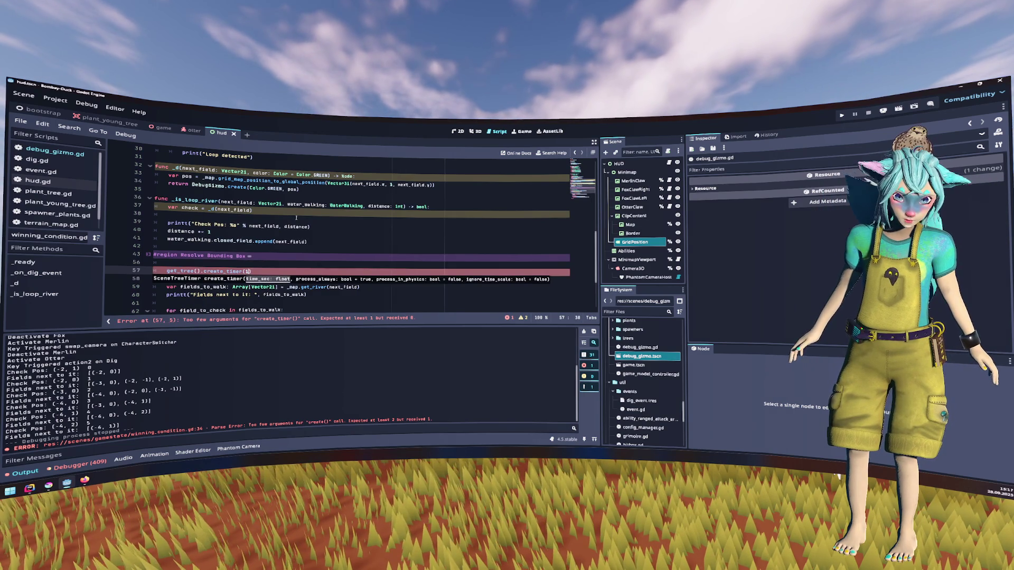
{"action": "type", "text": ").timeout"}
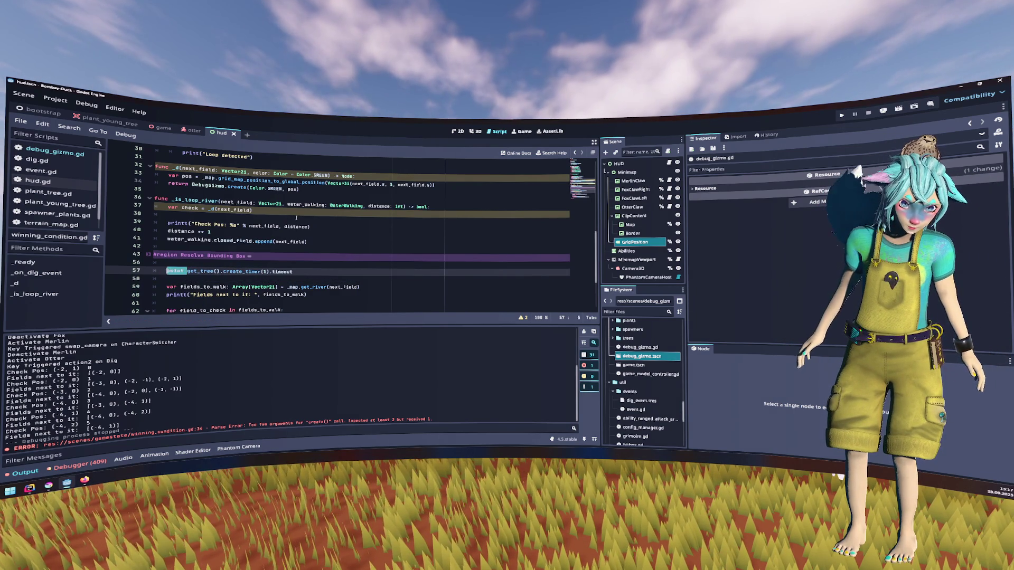
{"action": "type", "text": "ait"}
{"action": "key", "text": "End"}
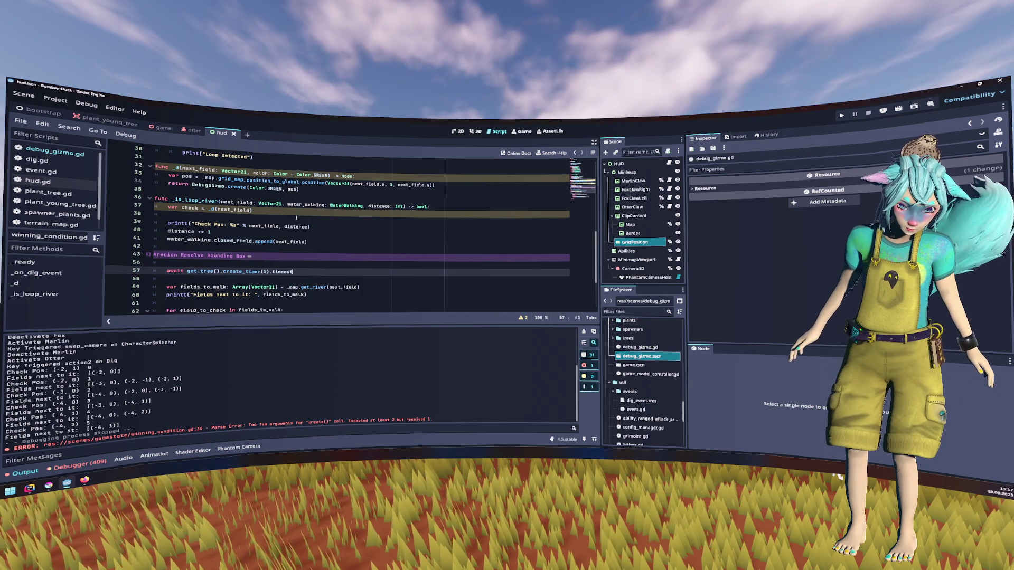
- Free the check gizmo with check.queue_free() after the timer
{"action": "key", "text": "Return"}
{"action": "type", "text": "check."}
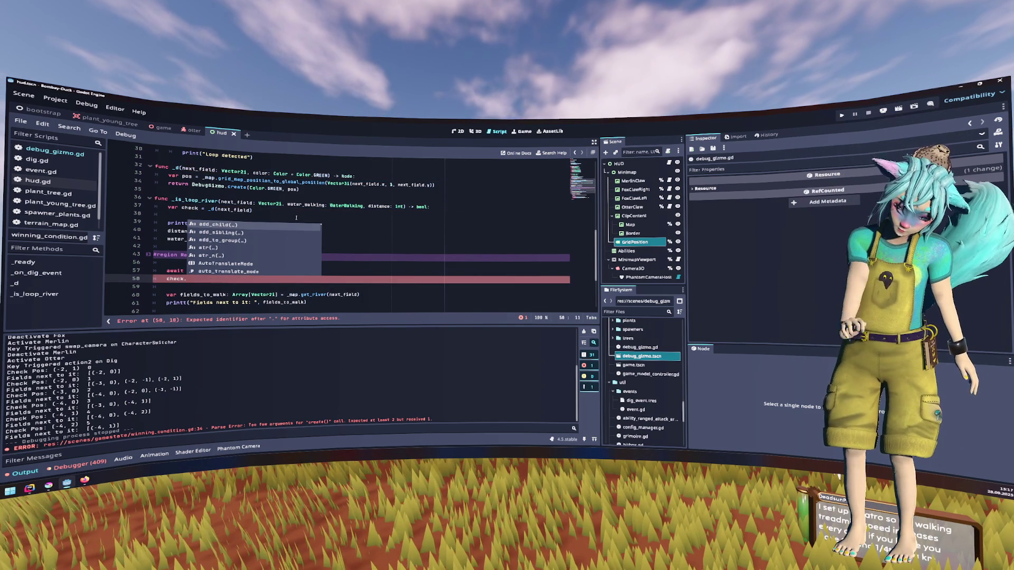
{"action": "type", "text": "q"}
{"action": "key", "text": "Down"}
{"action": "key", "text": "Return"}
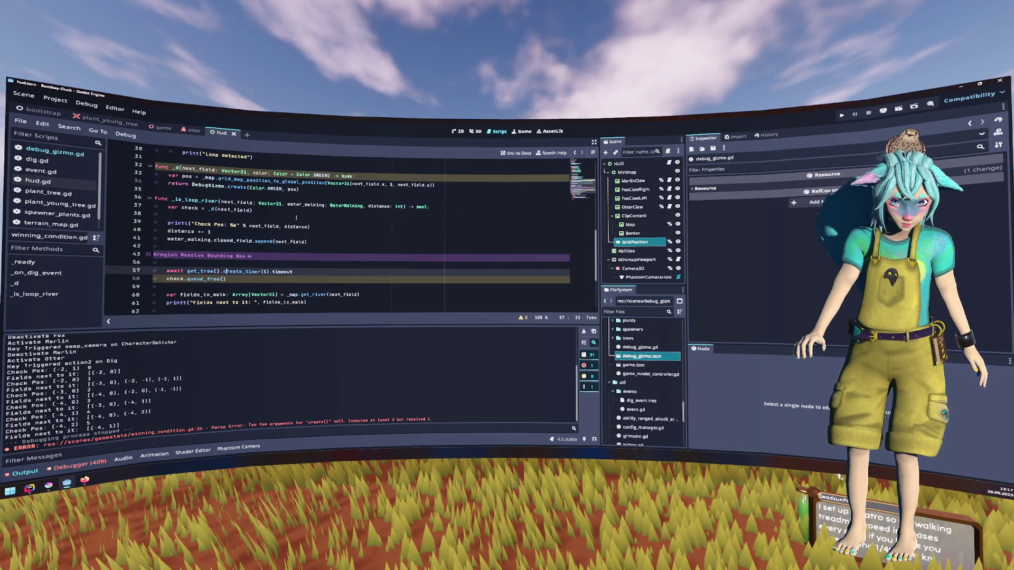
{"action": "scroll", "coordinate": [296, 217], "scroll_direction": "down", "scroll_amount": 4}
{"action": "key", "text": "Down"}
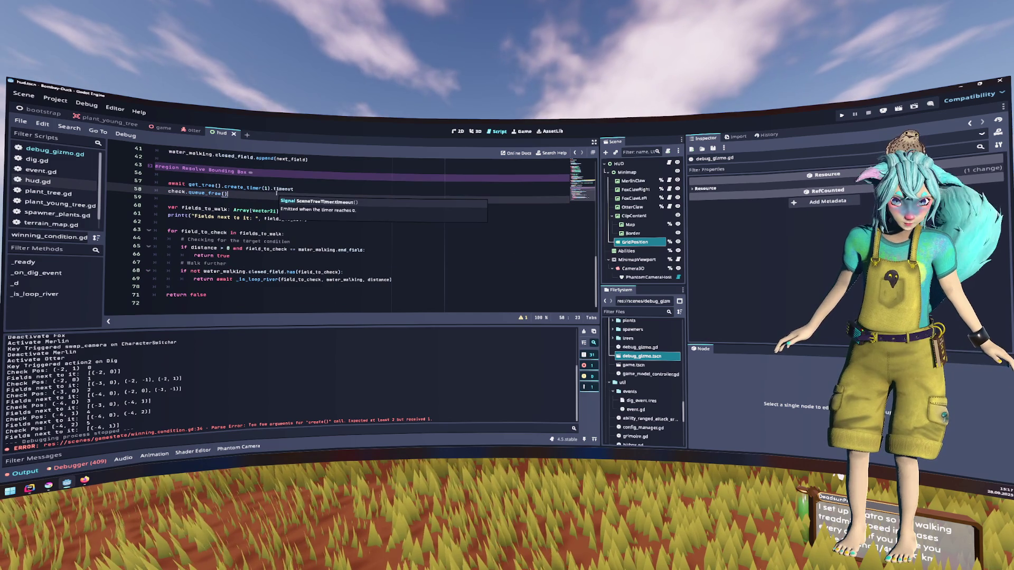
- Paste the await-timer and queue_free lines into the fields_to_walk loop
{"action": "left_click", "coordinate": [298, 233]}
{"action": "key", "text": "Return"}
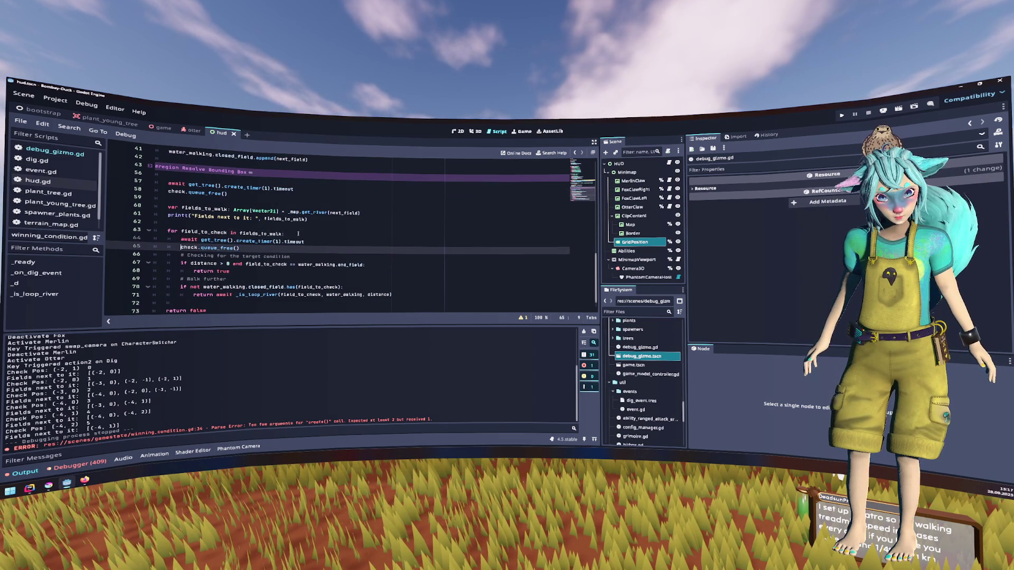
{"action": "key", "text": "ctrl+v"}
{"action": "key", "text": "Home"}
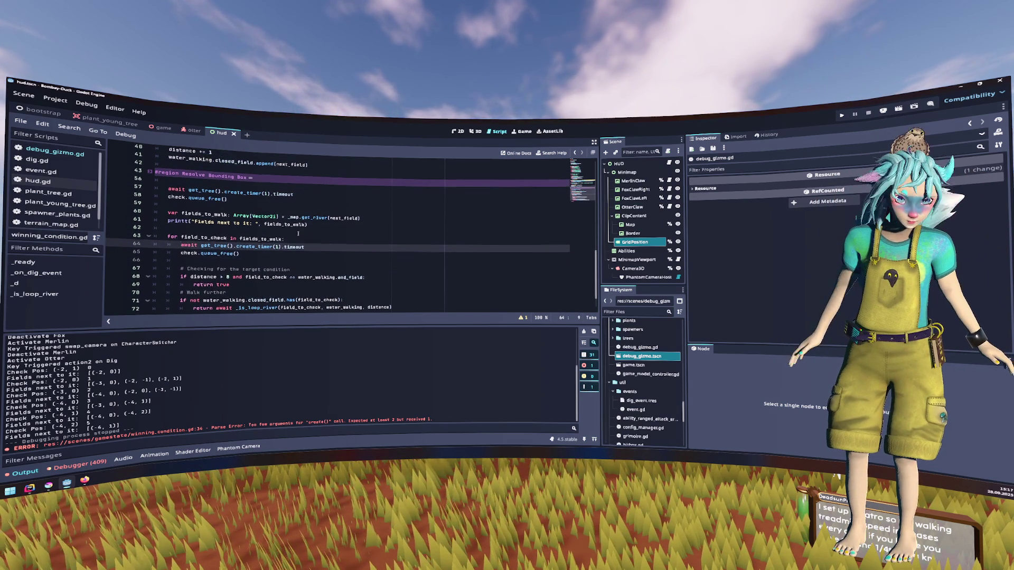
{"action": "scroll", "coordinate": [233, 203], "scroll_direction": "up", "scroll_amount": 2}
{"action": "scroll", "coordinate": [233, 203], "scroll_direction": "down", "scroll_amount": 2}
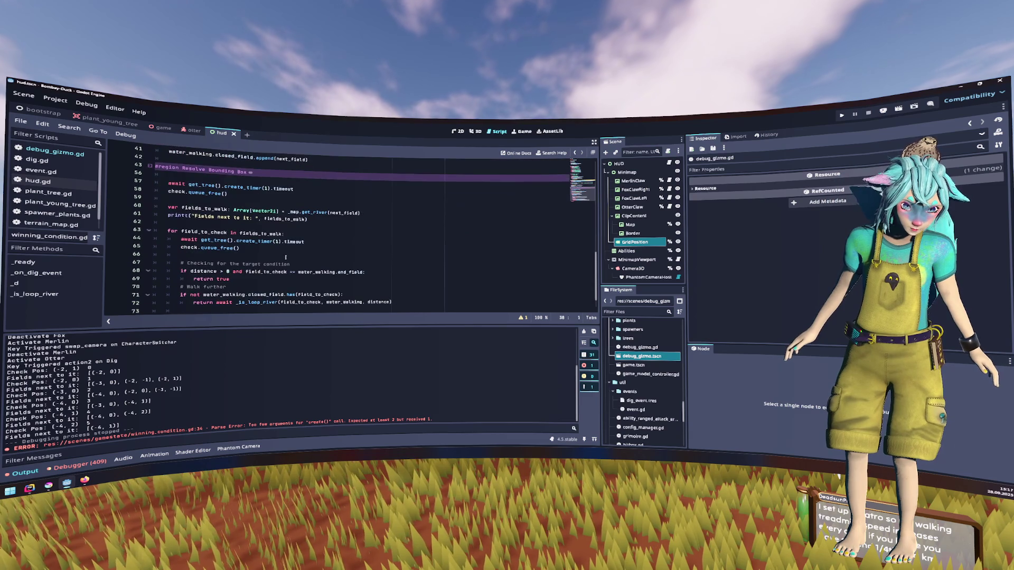
- Add a spawn line at the top of the loop creating _d(next_field, Color.ORANGE)
{"action": "left_click", "coordinate": [304, 235]}
{"action": "key", "text": "Return"}
{"action": "type", "text": "var check = _d(next_field)"}
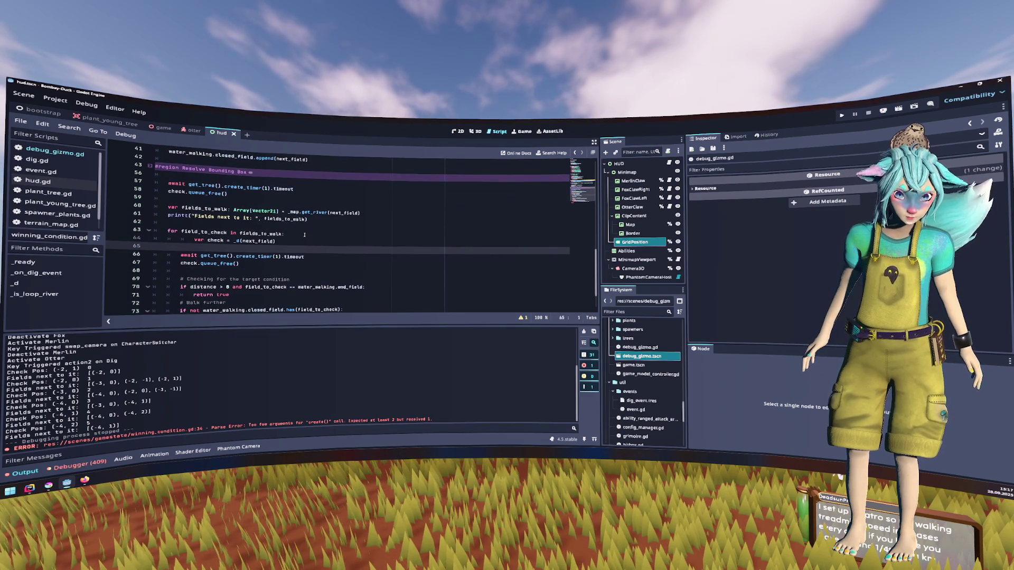
{"action": "key", "text": "BackSpace"}
{"action": "key", "text": "BackSpace"}
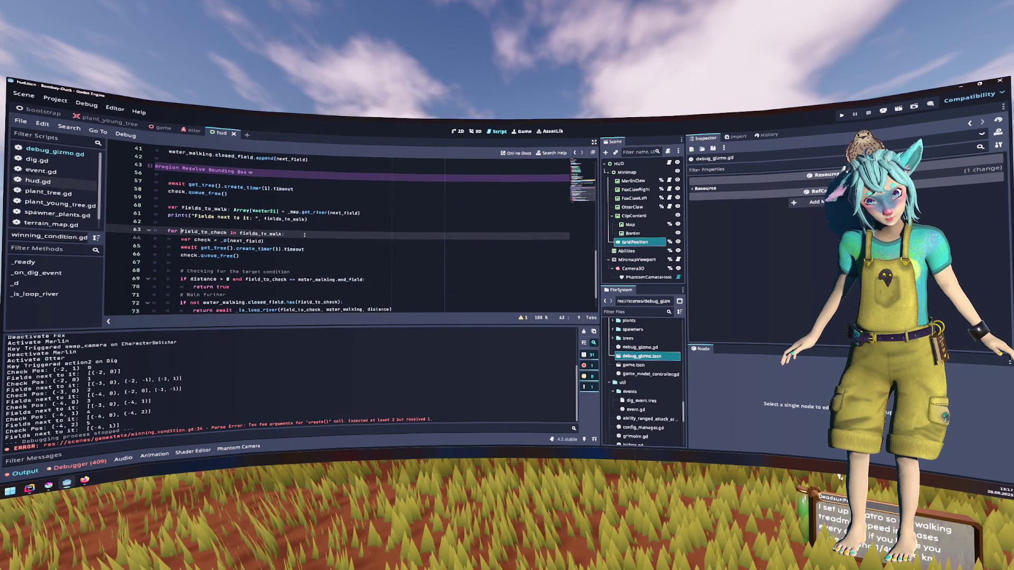
{"action": "key", "text": "Return"}
{"action": "key", "text": "End"}
{"action": "type", "text": ", Color."}
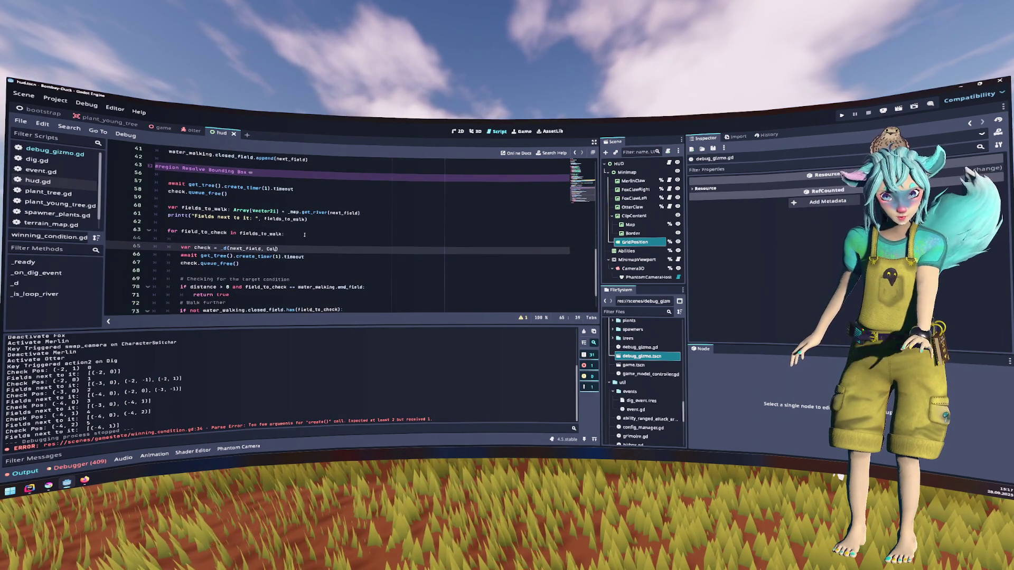
{"action": "type", "text": "O"}
{"action": "key", "text": "Down"}
{"action": "key", "text": "Down"}
{"action": "key", "text": "Down"}
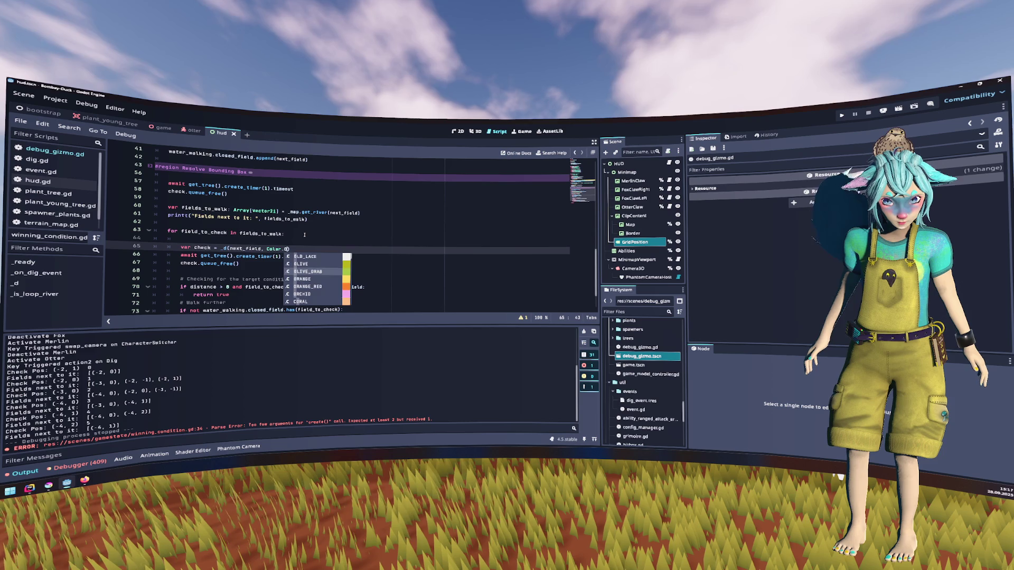
{"action": "key", "text": "Return"}
- Set the loop's timer to 1 second and remove the duplicate var from the spawn line
{"action": "key", "text": "Down"}
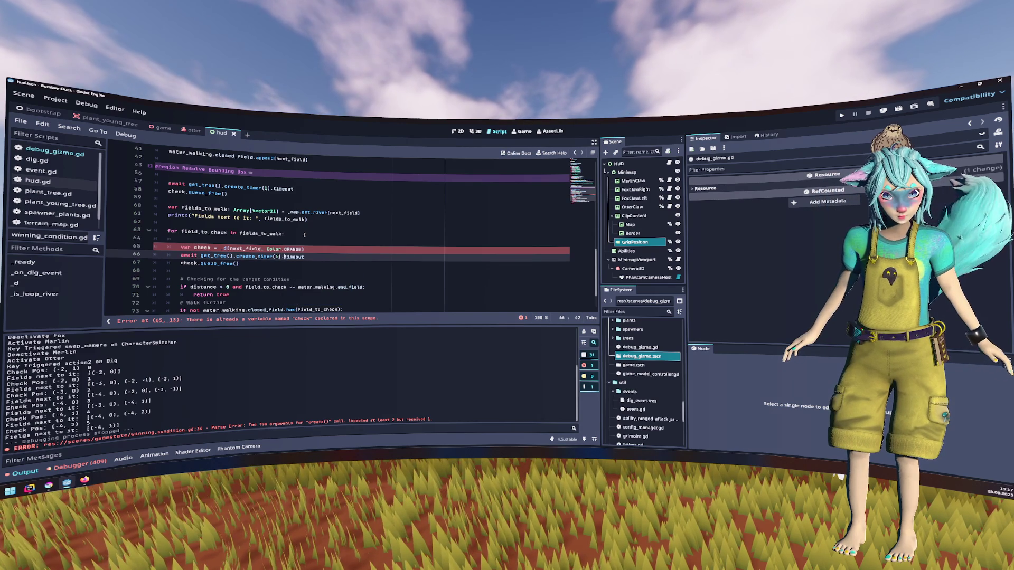
{"action": "key", "text": "BackSpace"}
{"action": "type", "text": "1"}
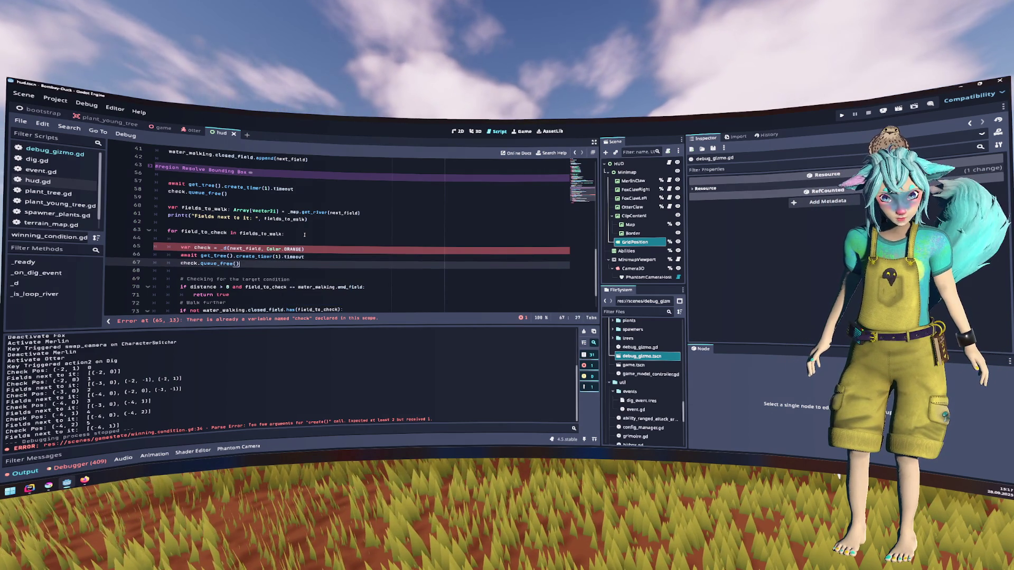
{"action": "key", "text": "Up"}
{"action": "key", "text": "Home"}
{"action": "key", "text": "BackSpace"}
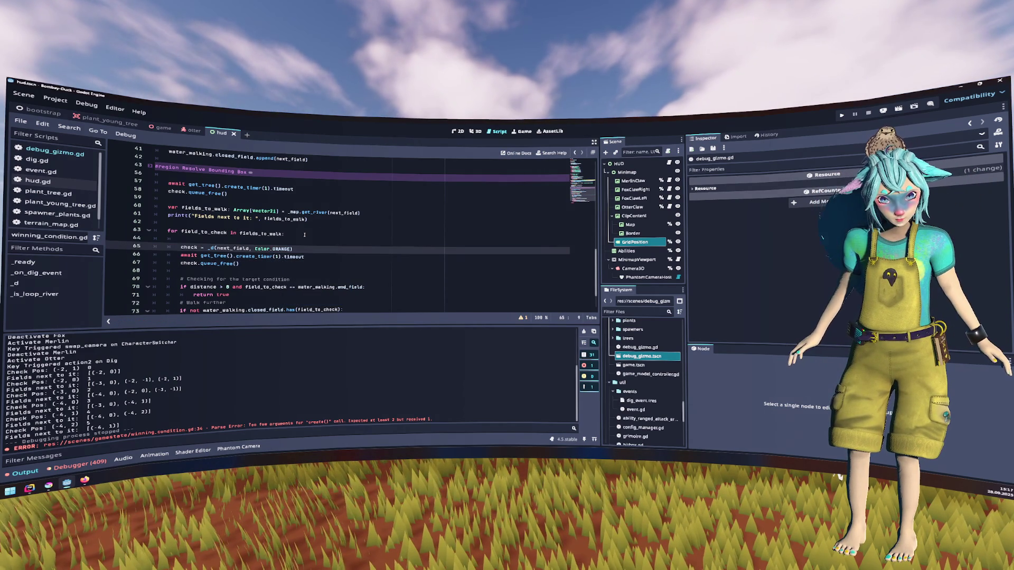
{"action": "scroll", "coordinate": [267, 223], "scroll_direction": "up", "scroll_amount": 2}
{"action": "double_click", "coordinate": [190, 168]}
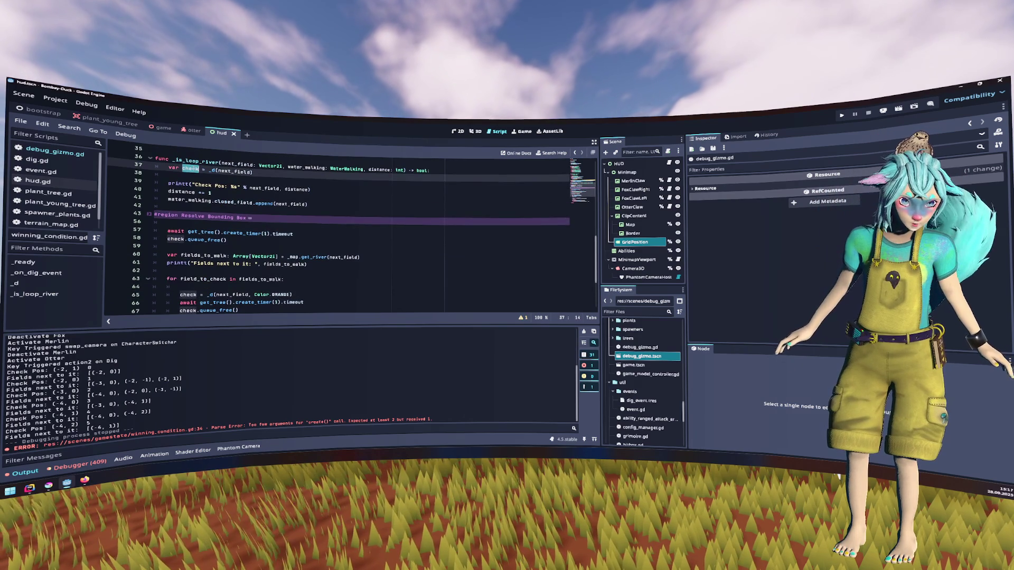
- Rename the check variable to gizmo in its declaration, loop assignment and free line
{"action": "type", "text": "gizmo"}
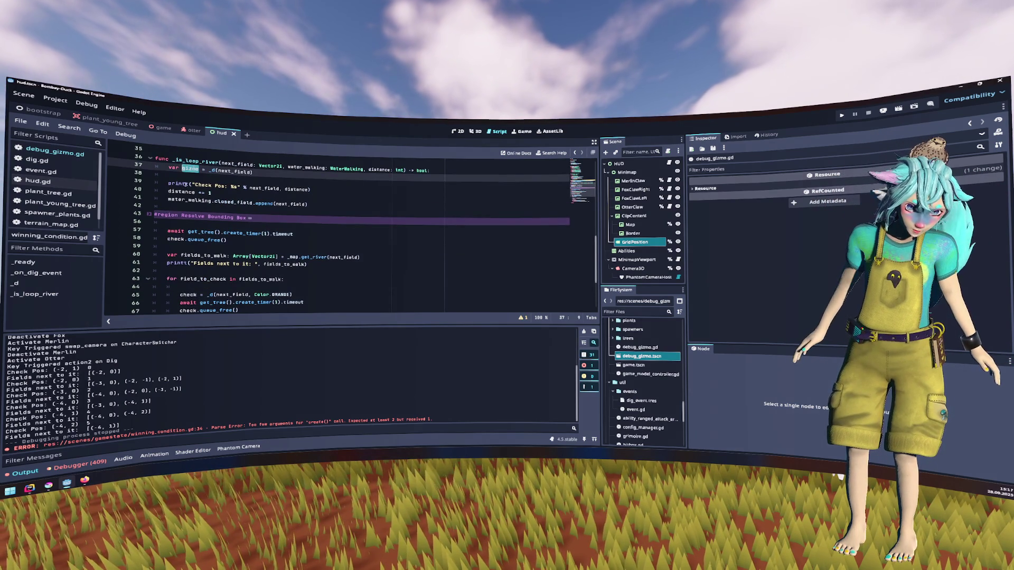
{"action": "left_click", "coordinate": [182, 239]}
{"action": "double_click", "coordinate": [188, 295]}
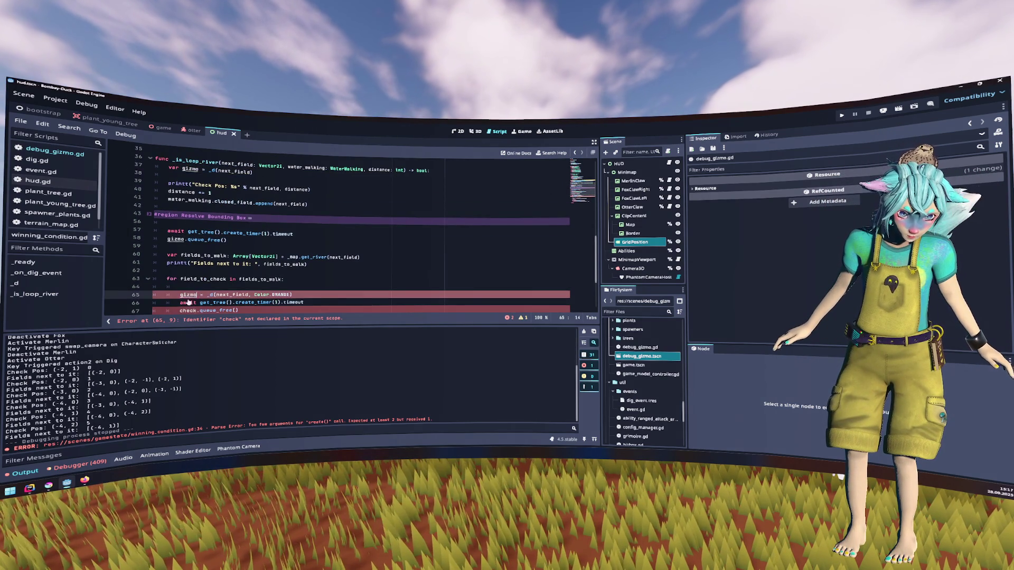
{"action": "type", "text": "gizmo"}
{"action": "double_click", "coordinate": [188, 311]}
{"action": "type", "text": "gizmo"}
{"action": "scroll", "coordinate": [264, 264], "scroll_direction": "down", "scroll_amount": 2}
- Select the loop's 1-second timer line
{"action": "left_click", "coordinate": [313, 259]}
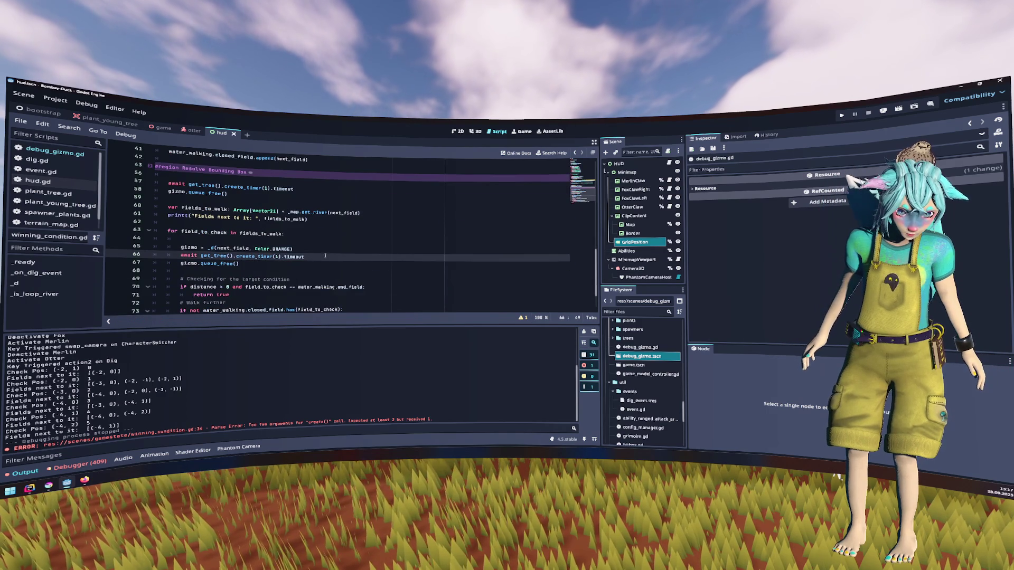
{"action": "key", "text": "Left"}
{"action": "key", "text": "Left"}
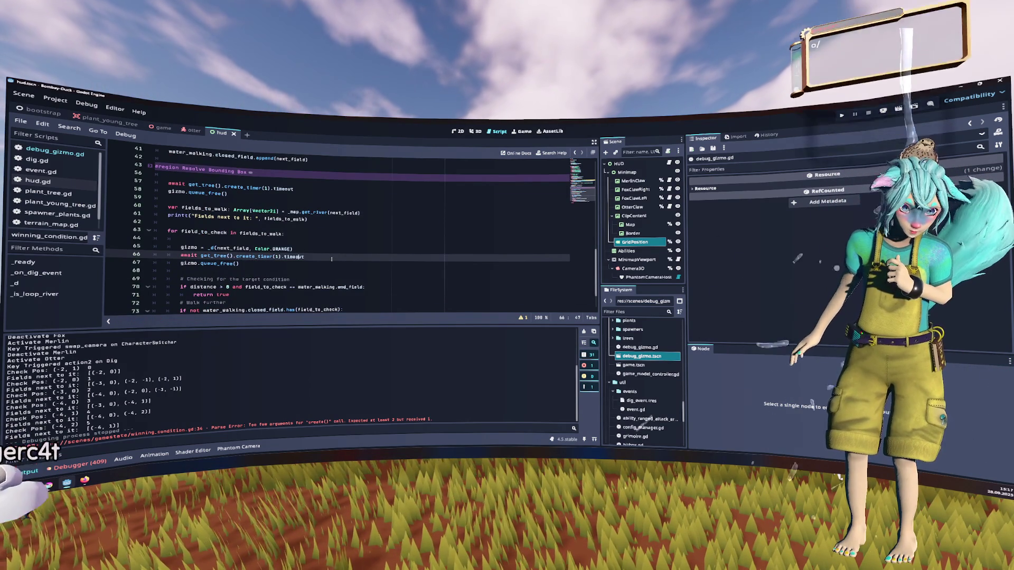
{"action": "key", "text": "End"}
{"action": "key", "text": "shift+Home"}
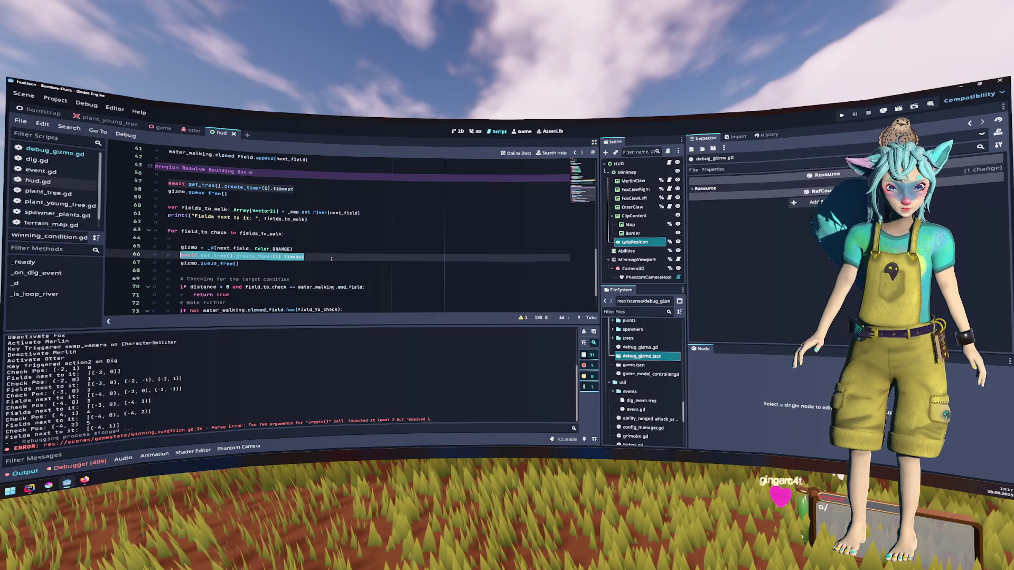
{"action": "scroll", "coordinate": [332, 259], "scroll_direction": "up", "scroll_amount": 6}
- In _d, replace the return keyword before DebugGizmo.create with var
{"action": "left_click", "coordinate": [311, 236]}
{"action": "key", "text": "Down"}
{"action": "key", "text": "Home"}
{"action": "key", "text": "ctrl+shift+Right"}
{"action": "type", "text": "var"}
{"action": "key", "text": "ctrl+z"}
{"action": "key", "text": "ctrl+z"}
{"action": "key", "text": "ctrl+z"}
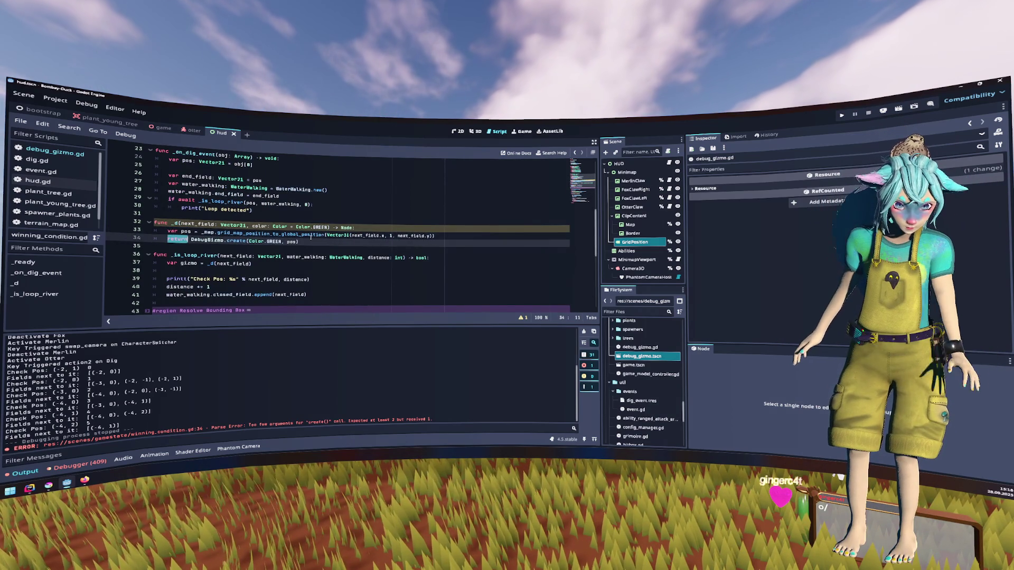
{"action": "type", "text": "var gizmo ="}
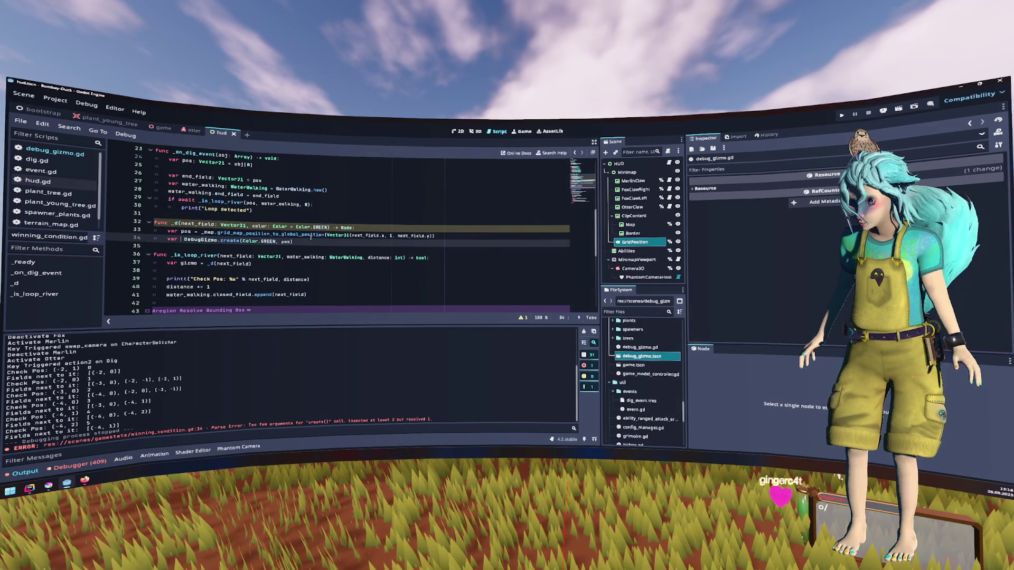
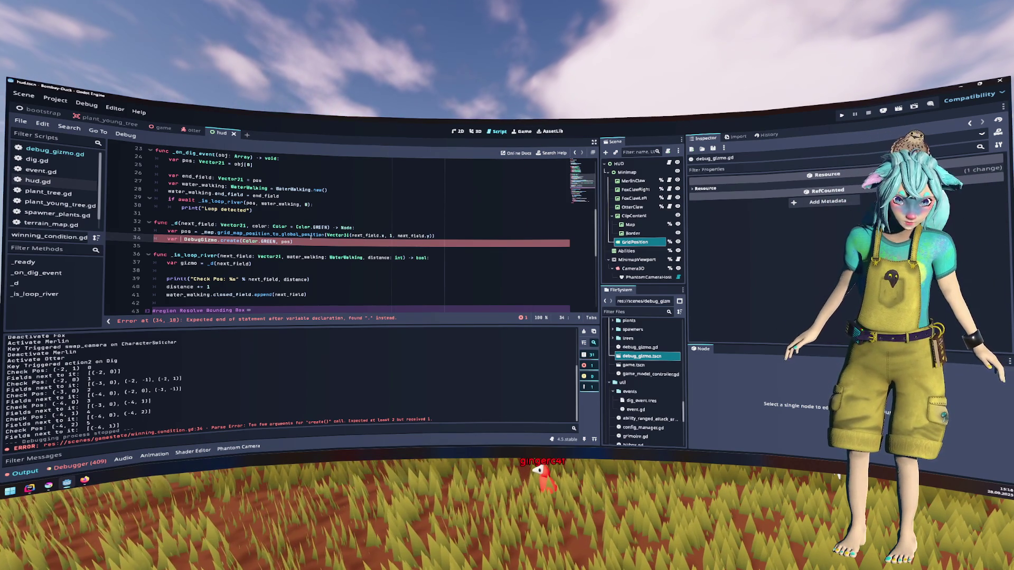
- Add gizmo.queue_free() on a new line after the timer await in _d
{"action": "type", "text": "f"}
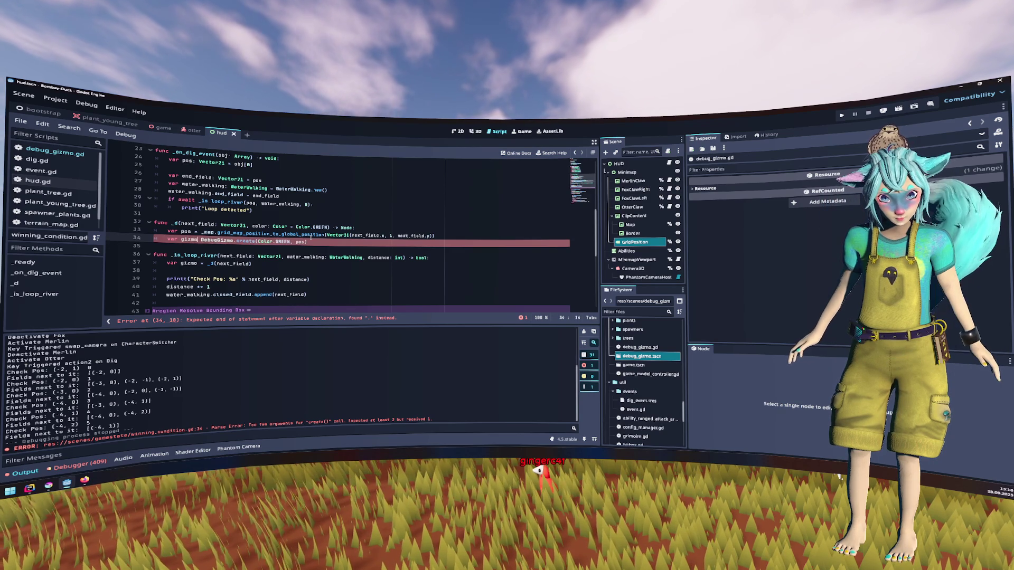
{"action": "key", "text": "BackSpace"}
{"action": "key", "text": "End"}
{"action": "key", "text": "Return"}
{"action": "type", "text": "gizm"}
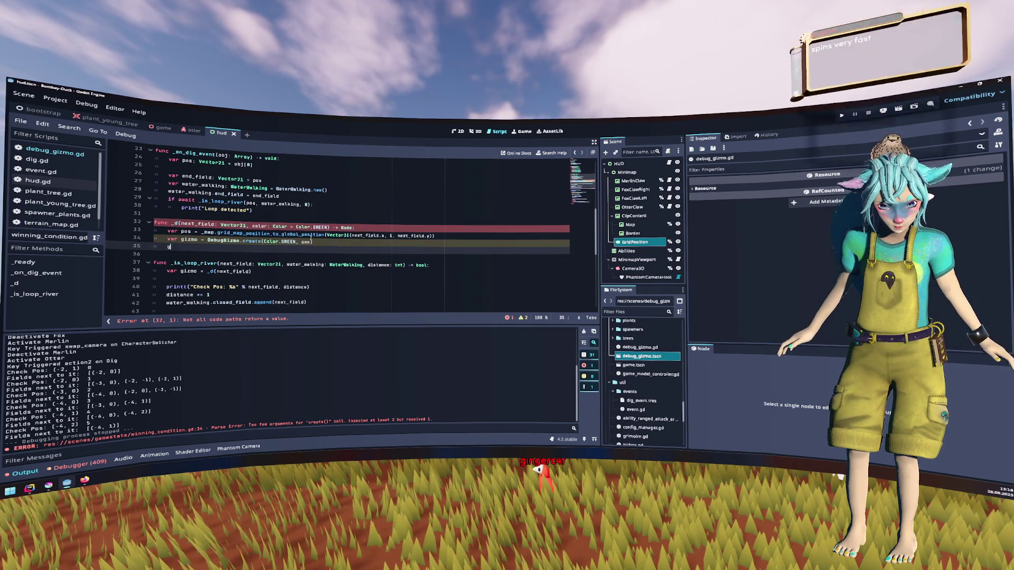
{"action": "type", "text": "o"}
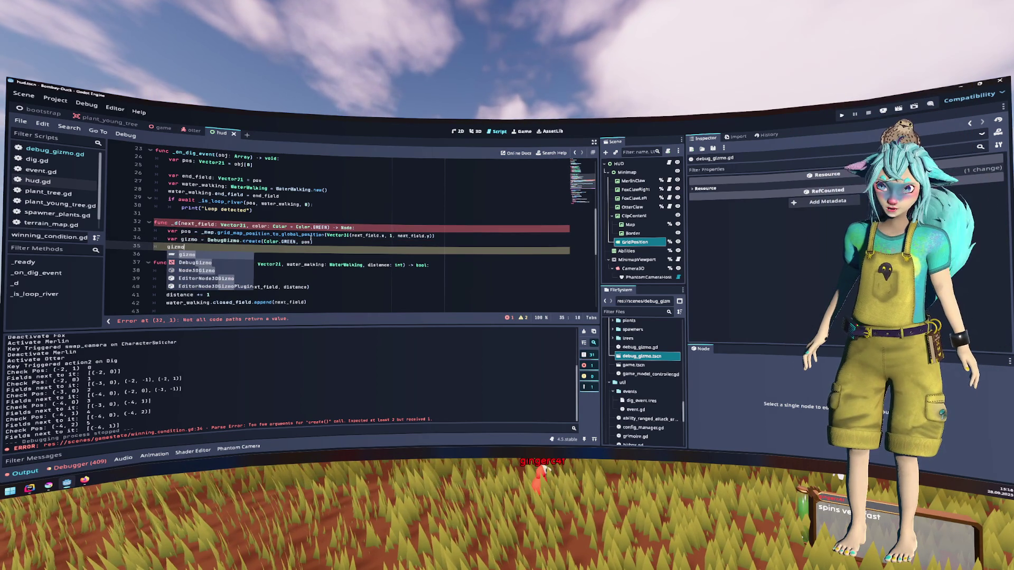
{"action": "type", "text": "."}
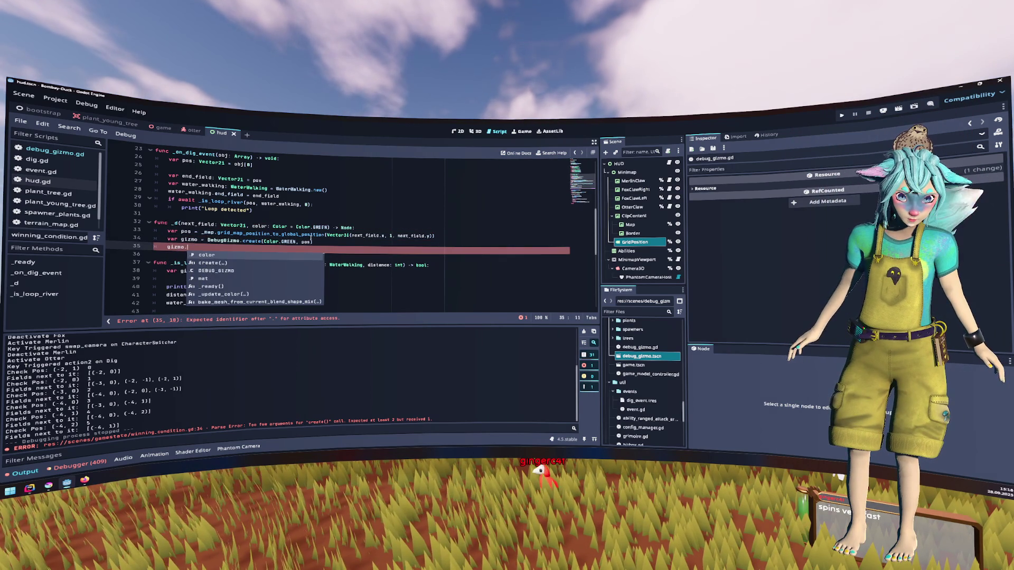
{"action": "key", "text": "BackSpace"}
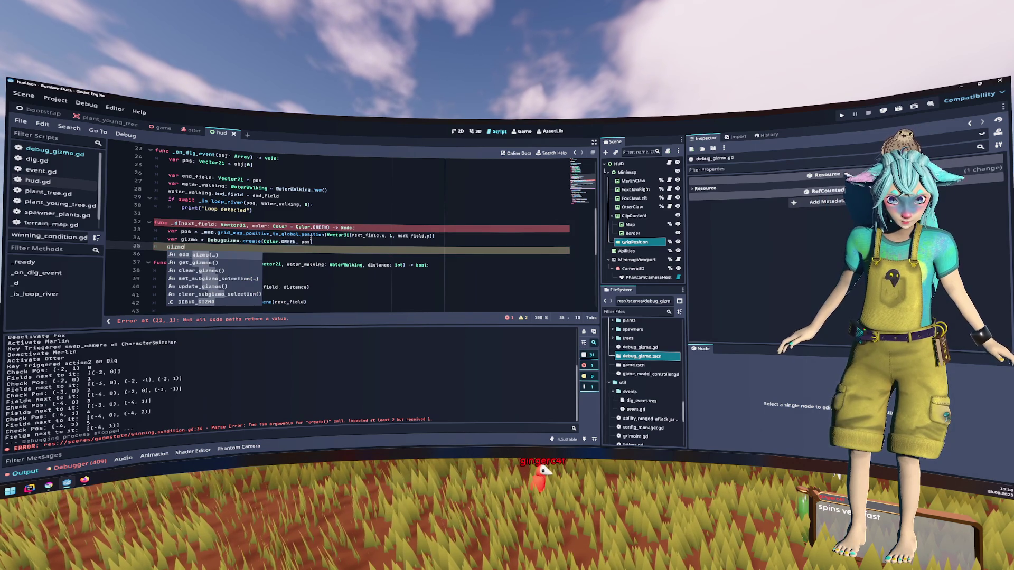
{"action": "key", "text": "ctrl+BackSpace"}
{"action": "key", "text": "Return"}
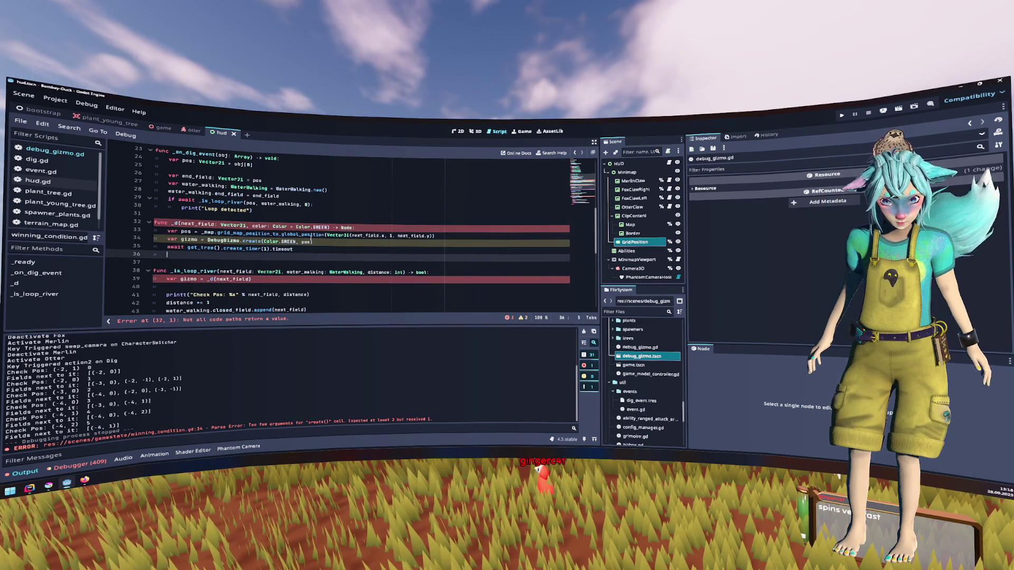
{"action": "type", "text": "zmo."}
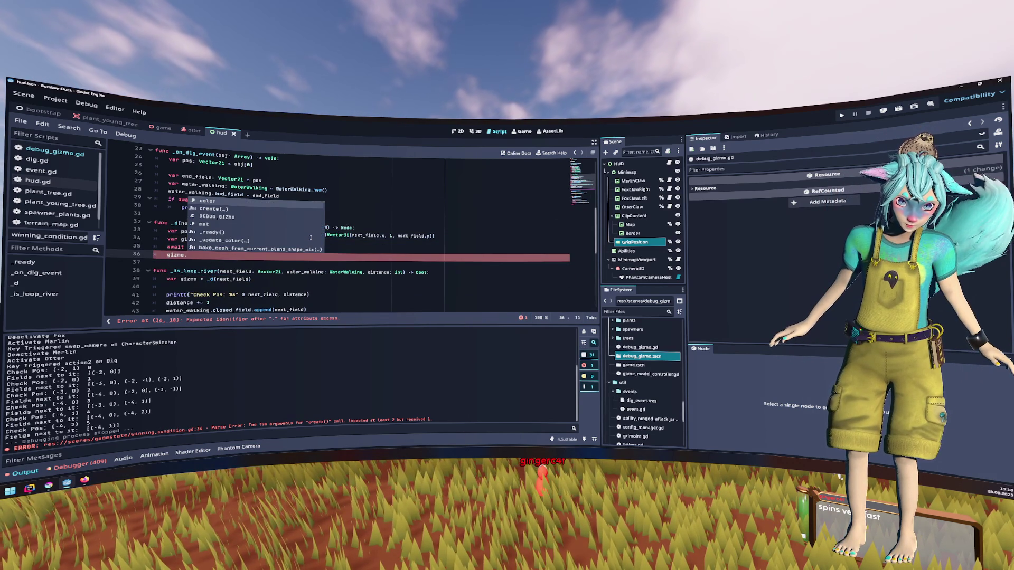
{"action": "type", "text": "que"}
{"action": "left_click", "coordinate": [282, 211]}
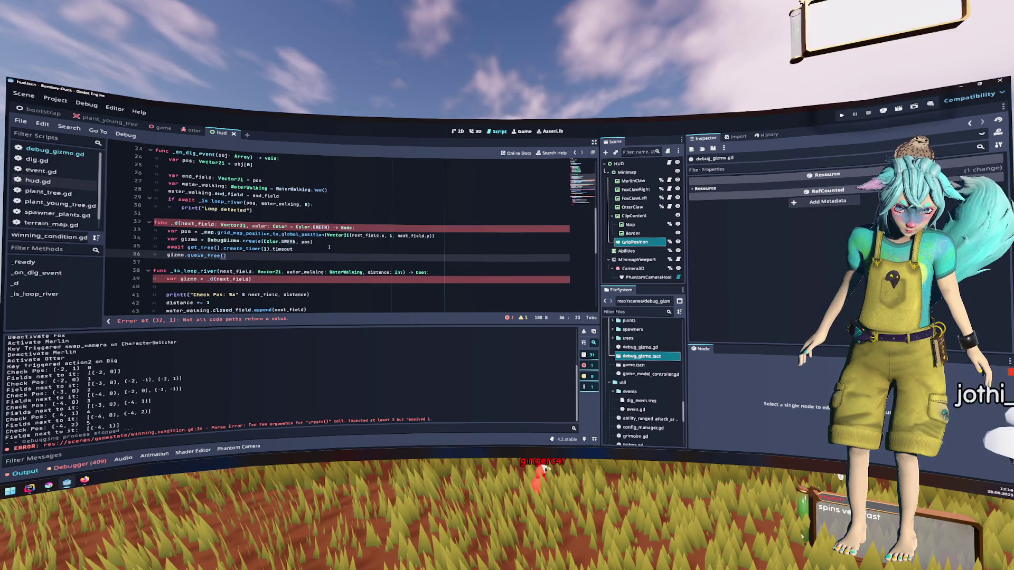
- Make _d return void and take a time parameter used by create_timer
{"action": "double_click", "coordinate": [347, 227]}
{"action": "type", "text": "voi"}
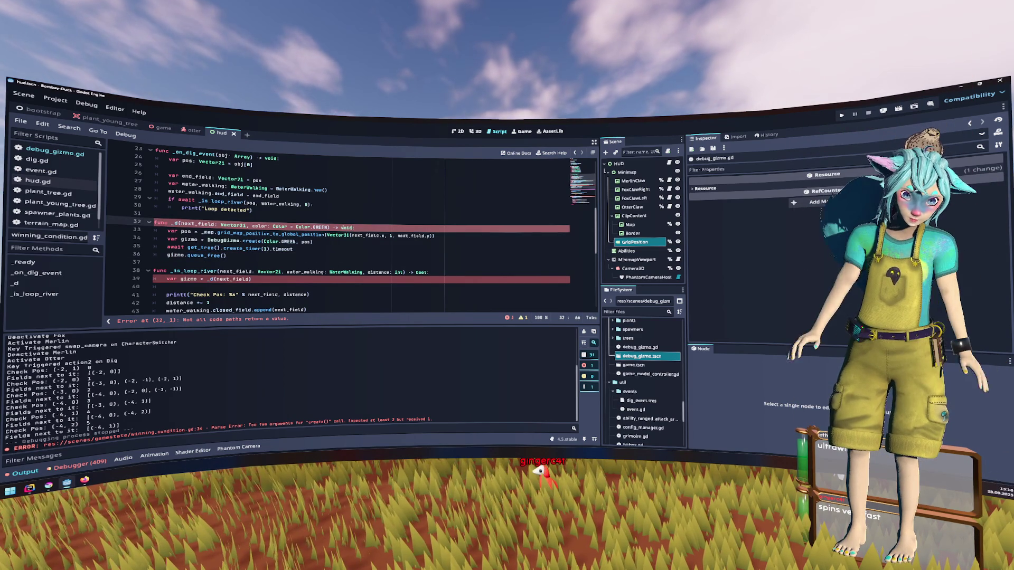
{"action": "left_click", "coordinate": [327, 228]}
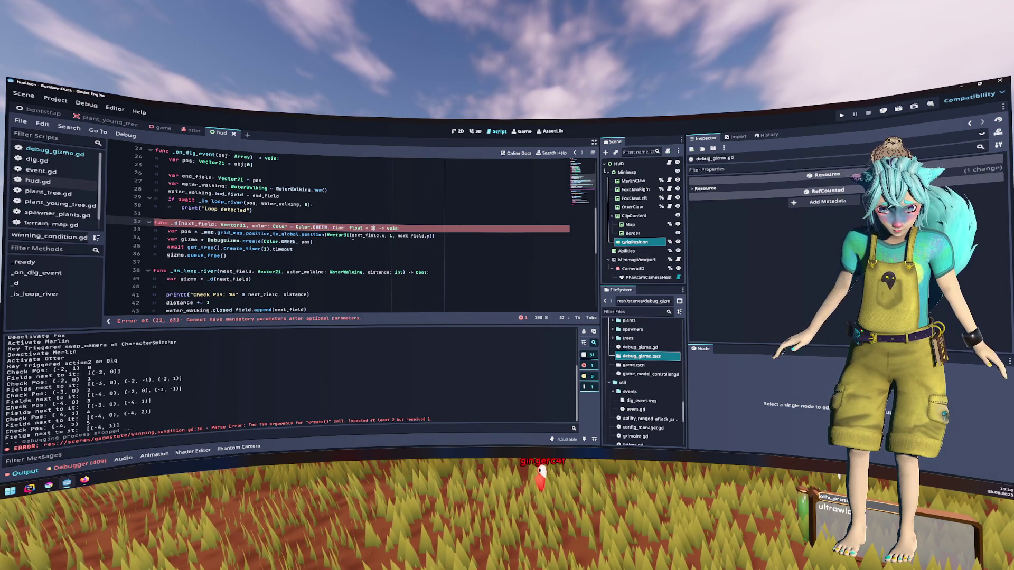
{"action": "double_click", "coordinate": [270, 249]}
{"action": "type", "text": "time"}
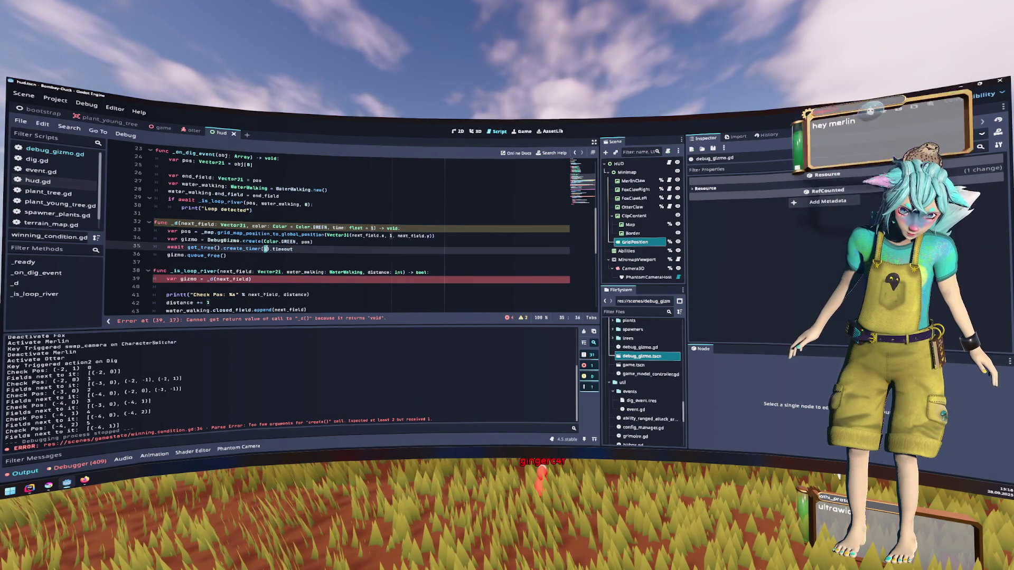
{"action": "left_click", "coordinate": [227, 256]}
- Reduce the _is_loop_river line to a plain _d(next_field) call without 'var gizmo ='
{"action": "left_click", "coordinate": [206, 279]}
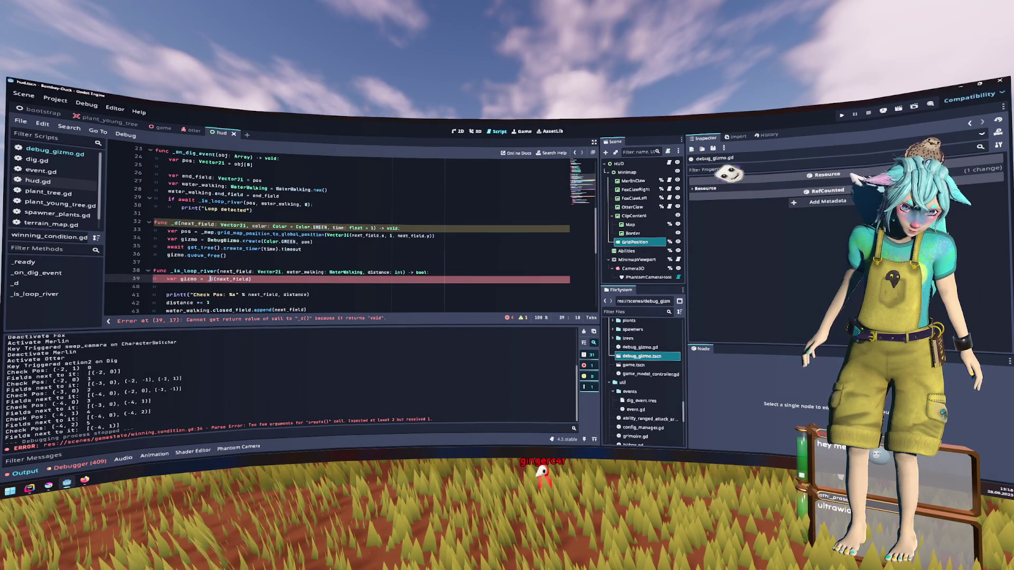
{"action": "key", "text": "shift+Home"}
{"action": "key", "text": "BackSpace"}
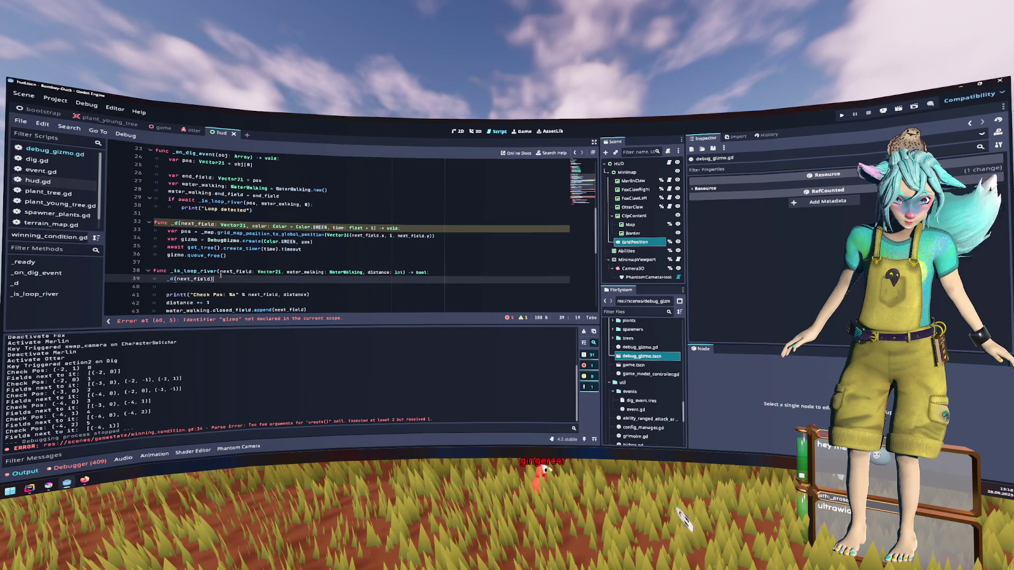
{"action": "key", "text": "End"}
{"action": "key", "text": "Left"}
{"action": "type", "text": "."}
{"action": "key", "text": "BackSpace"}
{"action": "type", "text": ","}
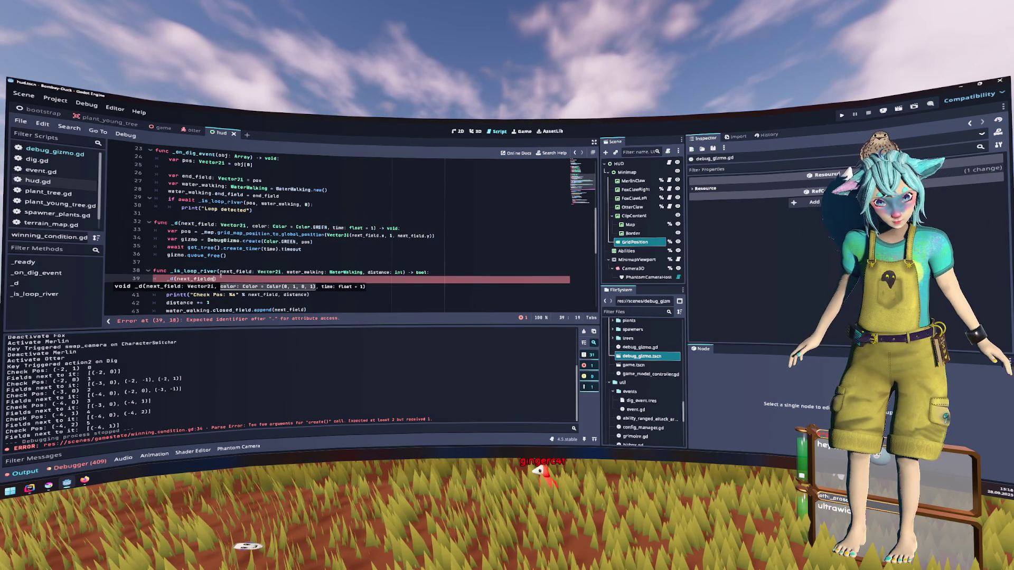
{"action": "scroll", "coordinate": [219, 259], "scroll_direction": "down", "scroll_amount": 5}
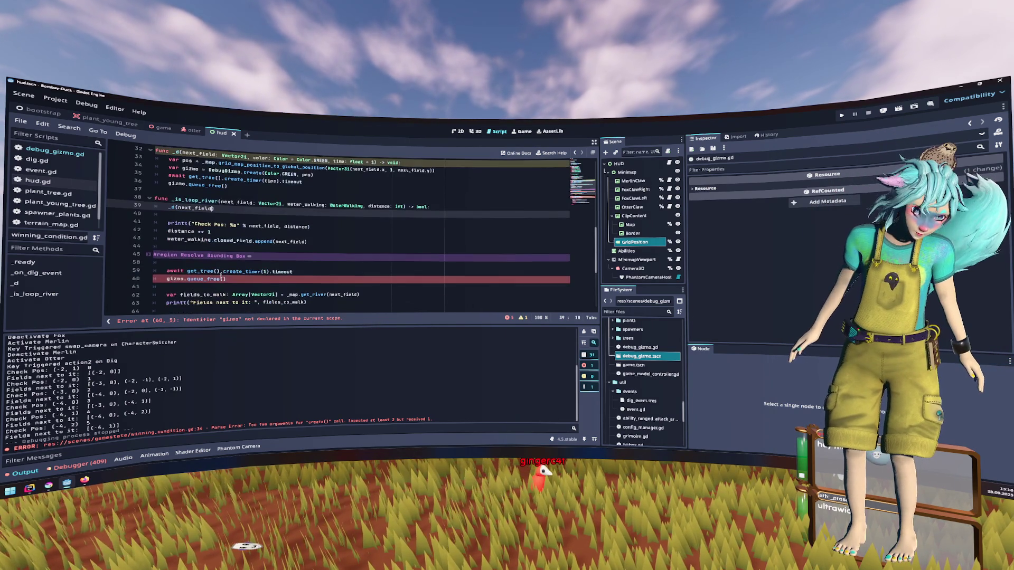
- Delete the create_timer and queue_free lines 59–60 and prefix the _d call with await
{"action": "left_click", "coordinate": [235, 227]}
{"action": "key", "text": "shift+Down"}
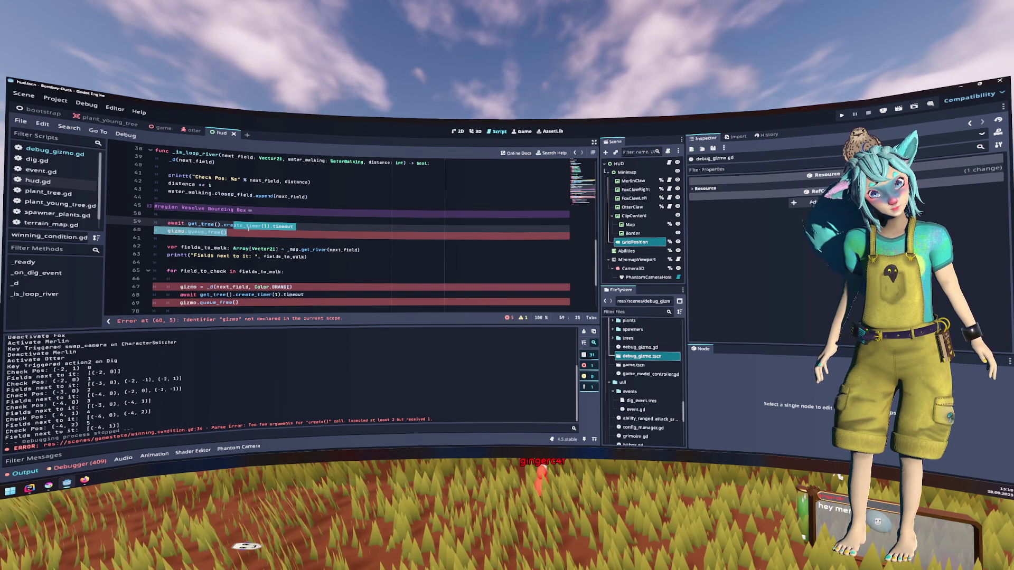
{"action": "key", "text": "shift+Home"}
{"action": "key", "text": "BackSpace"}
{"action": "key", "text": "BackSpace"}
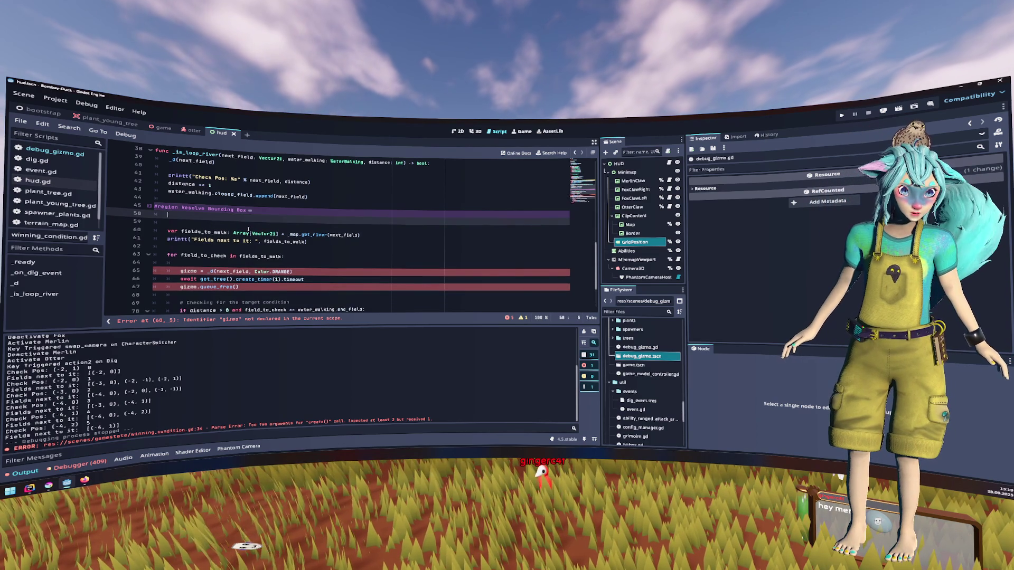
{"action": "left_click", "coordinate": [148, 207]}
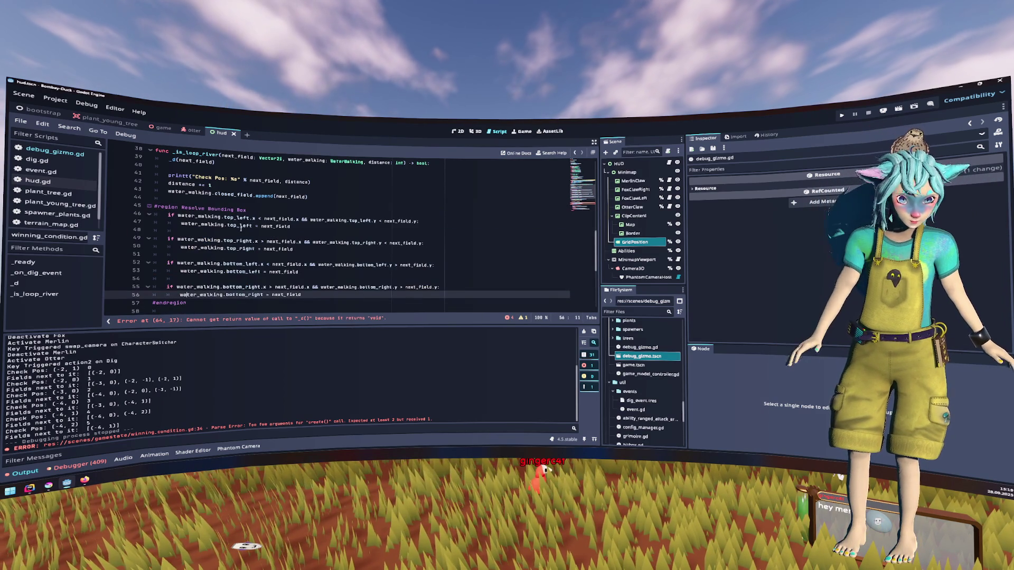
{"action": "left_click", "coordinate": [147, 206]}
{"action": "left_click", "coordinate": [169, 160]}
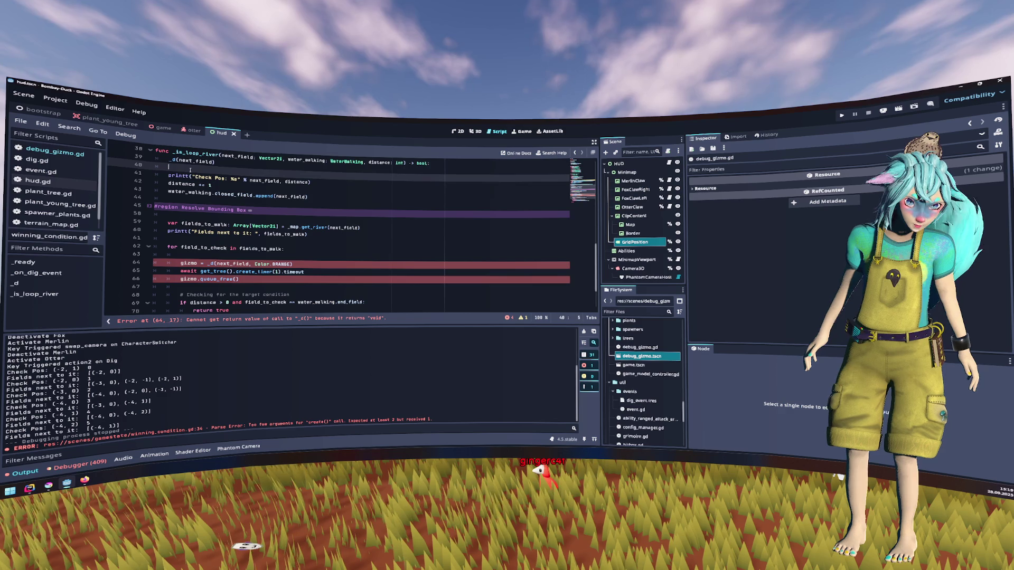
{"action": "type", "text": "await"}
{"action": "scroll", "coordinate": [190, 170], "scroll_direction": "down", "scroll_amount": 2}
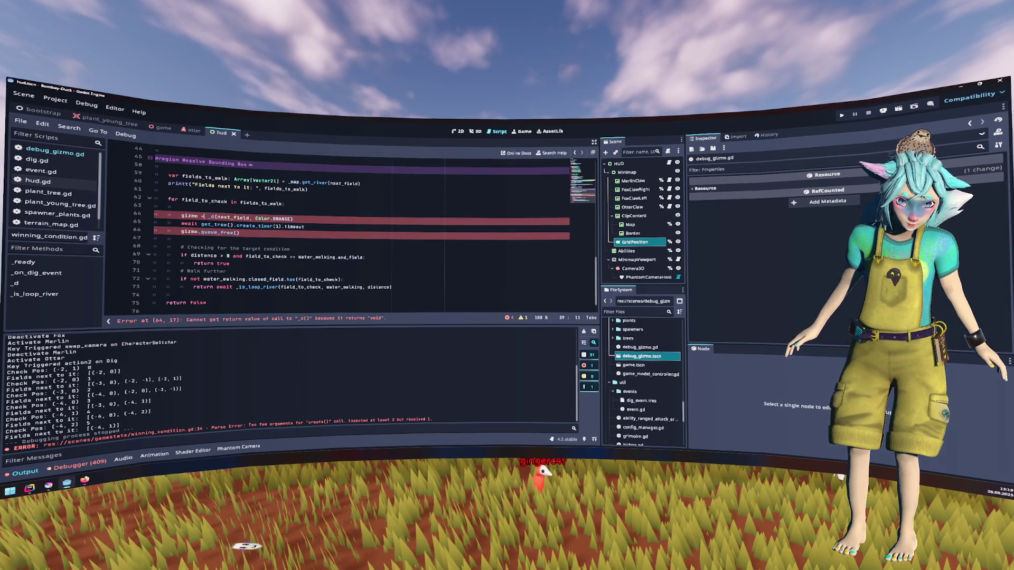
- Remove the loop's timer, free and blank lines around the orange _d call, then run the project
{"action": "left_click", "coordinate": [202, 216]}
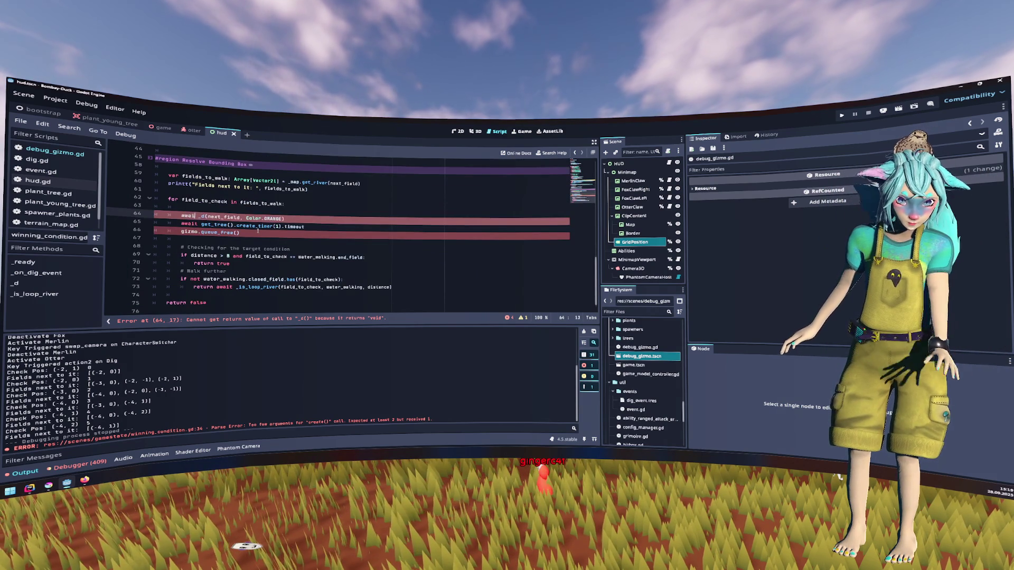
{"action": "key", "text": "Down"}
{"action": "key", "text": "Home"}
{"action": "key", "text": "shift+Down"}
{"action": "key", "text": "shift+End"}
{"action": "key", "text": "Delete"}
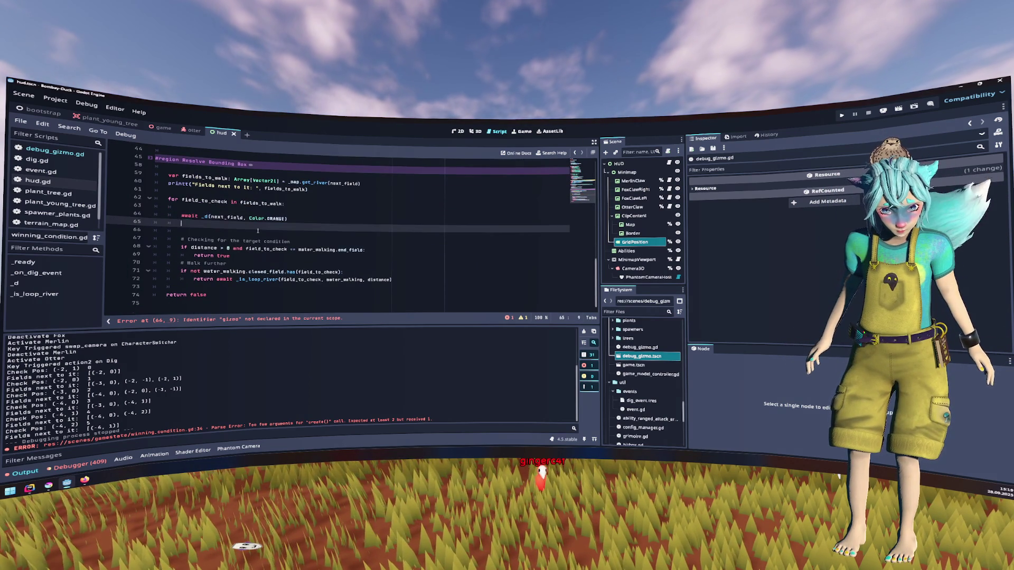
{"action": "key", "text": "BackSpace"}
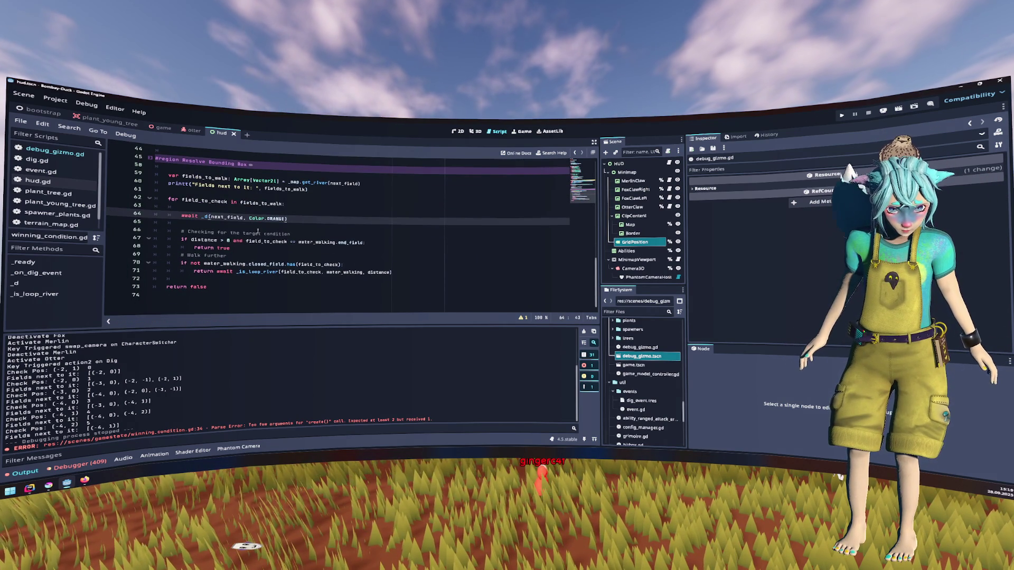
{"action": "key", "text": "Up"}
{"action": "key", "text": "BackSpace"}
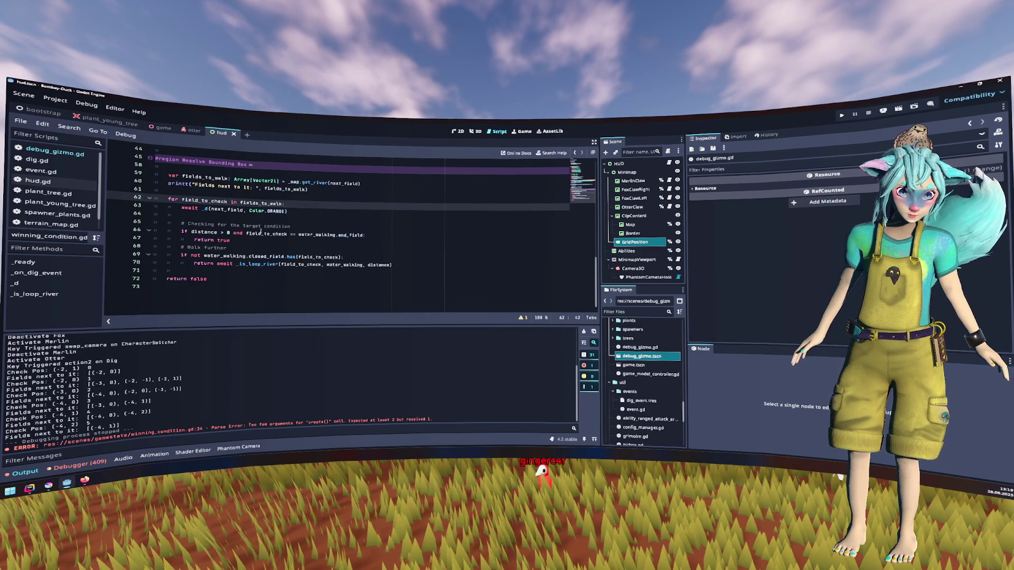
{"action": "left_click", "coordinate": [842, 115]}
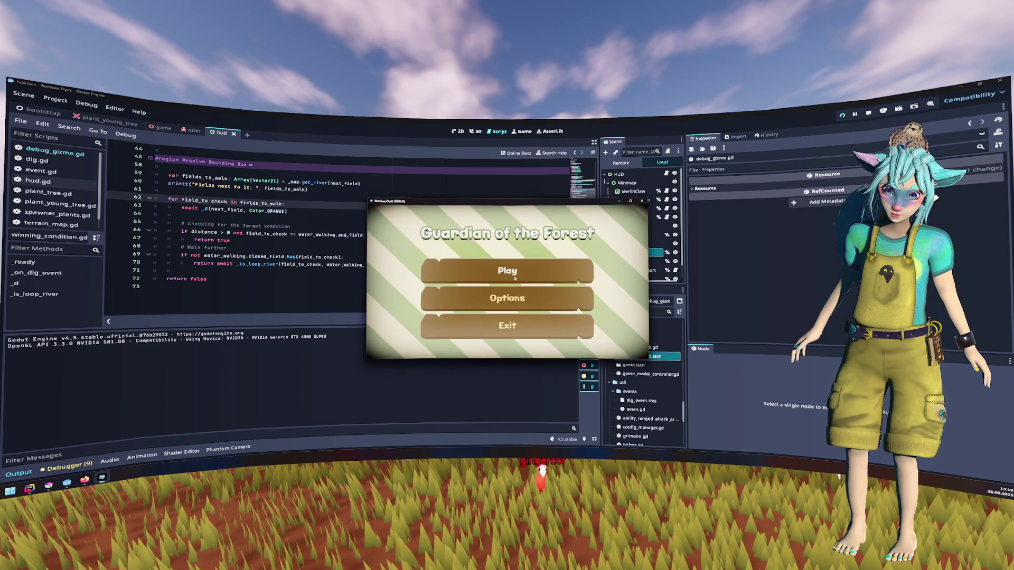
- Start the game, switch to the otter, and dig to trigger the river checks
{"action": "key", "text": "Return"}
{"action": "key", "text": "Tab"}
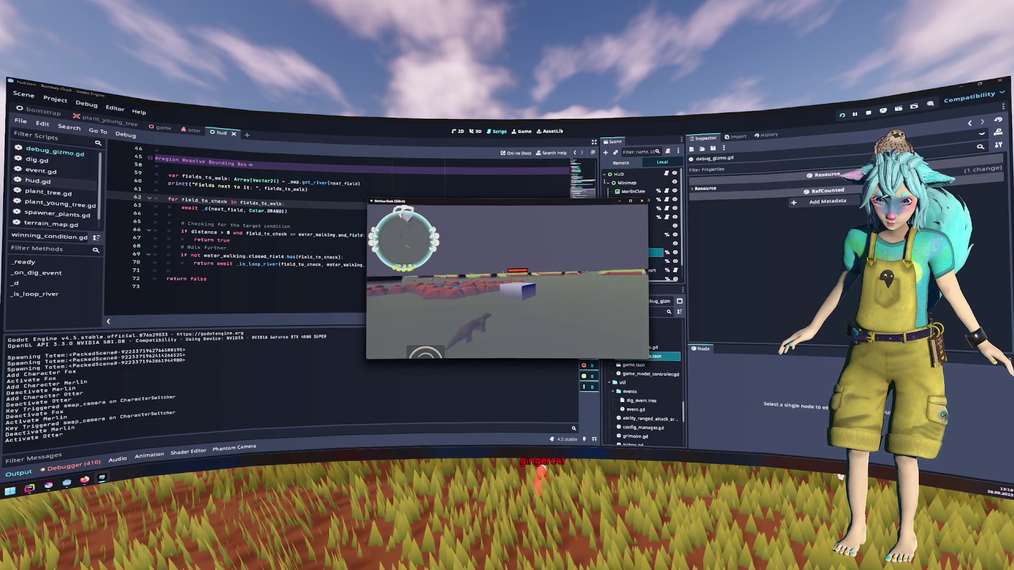
{"action": "key", "text": "Tab"}
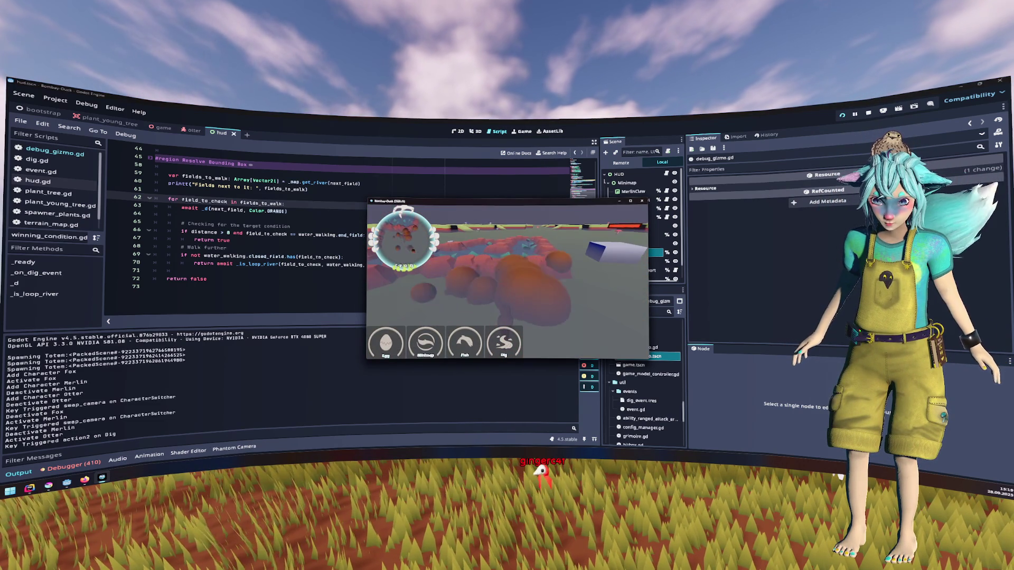
{"action": "key", "text": "e"}
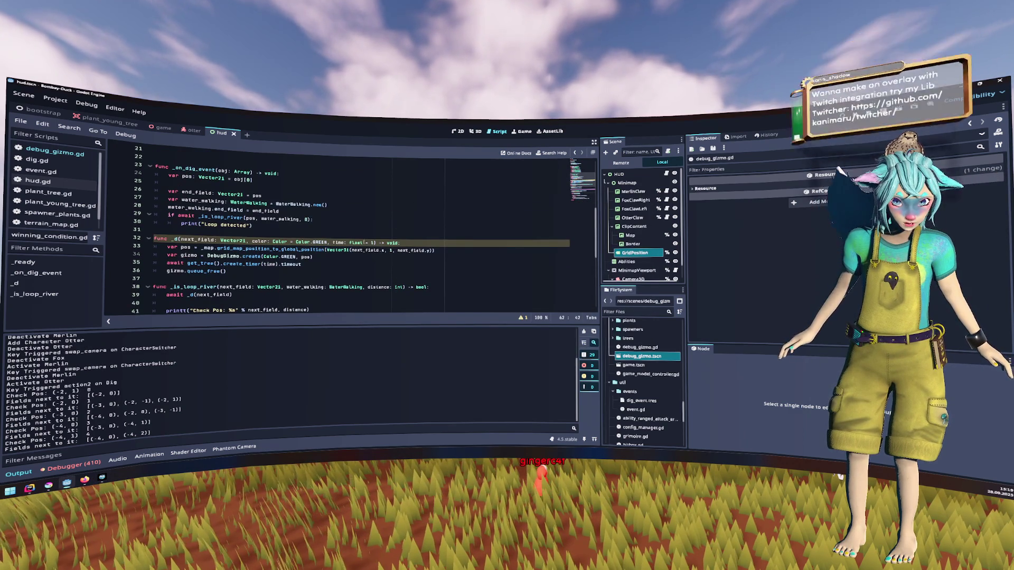
- Shorten _d's default time to .25 and rerun the project with F5
{"action": "left_click", "coordinate": [373, 242]}
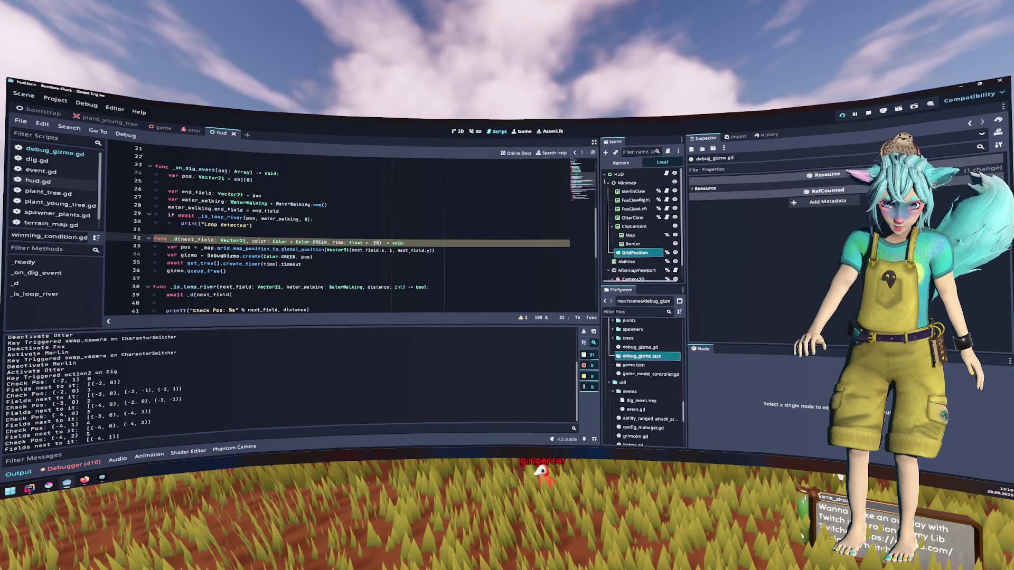
{"action": "type", "text": ".25"}
{"action": "key", "text": "F5"}
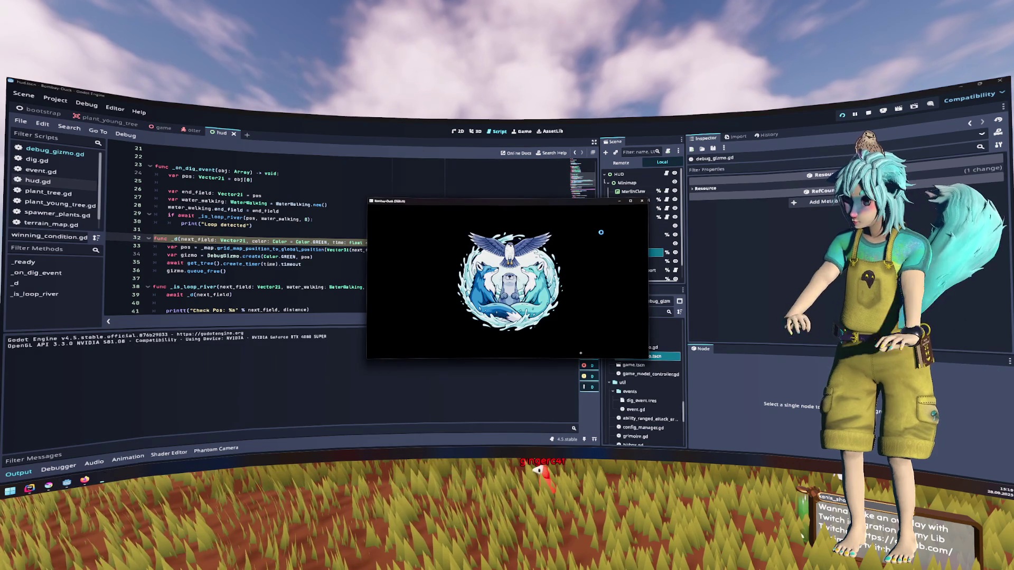
- Start playing, switch to the otter, dig a river, then stop the game with F8
{"action": "left_click", "coordinate": [507, 273]}
{"action": "key", "text": "Tab"}
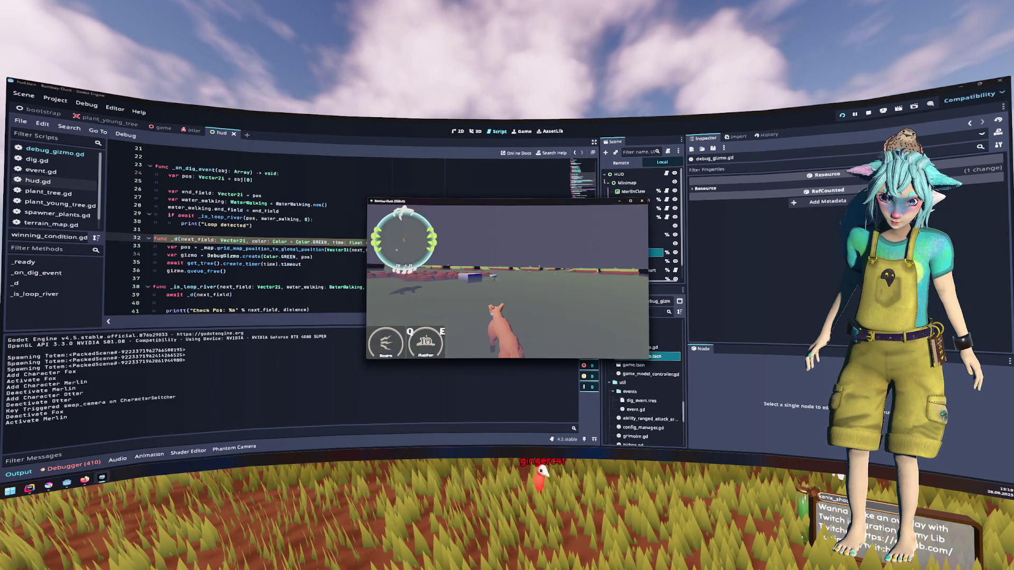
{"action": "key", "text": "Tab"}
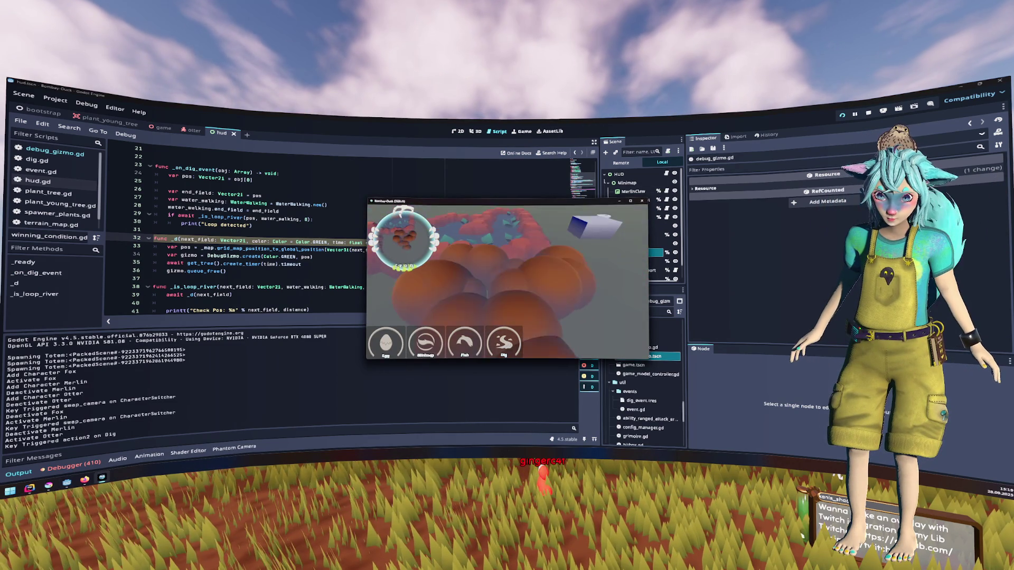
{"action": "key", "text": "2"}
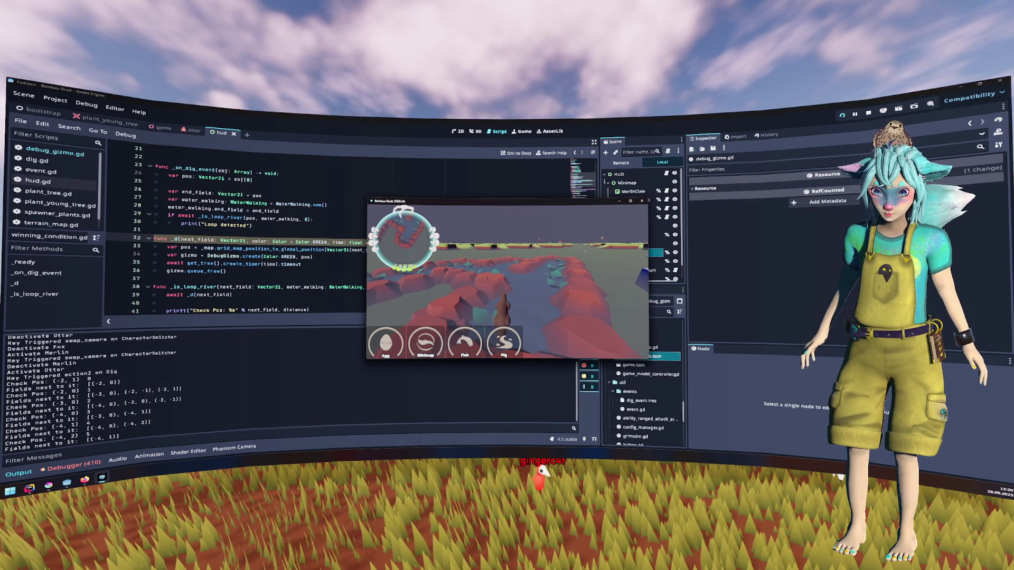
{"action": "key", "text": "F8"}
{"action": "left_click", "coordinate": [421, 280]}
- Change next_field to field_to_check in the orange _d call on line 63
{"action": "scroll", "coordinate": [423, 273], "scroll_direction": "down", "scroll_amount": 7}
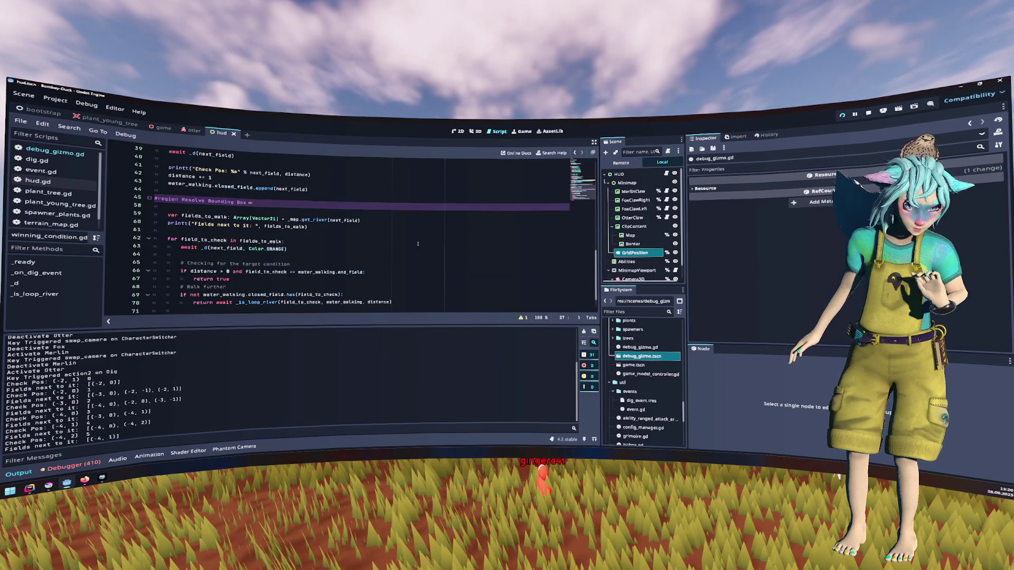
{"action": "left_click", "coordinate": [417, 242]}
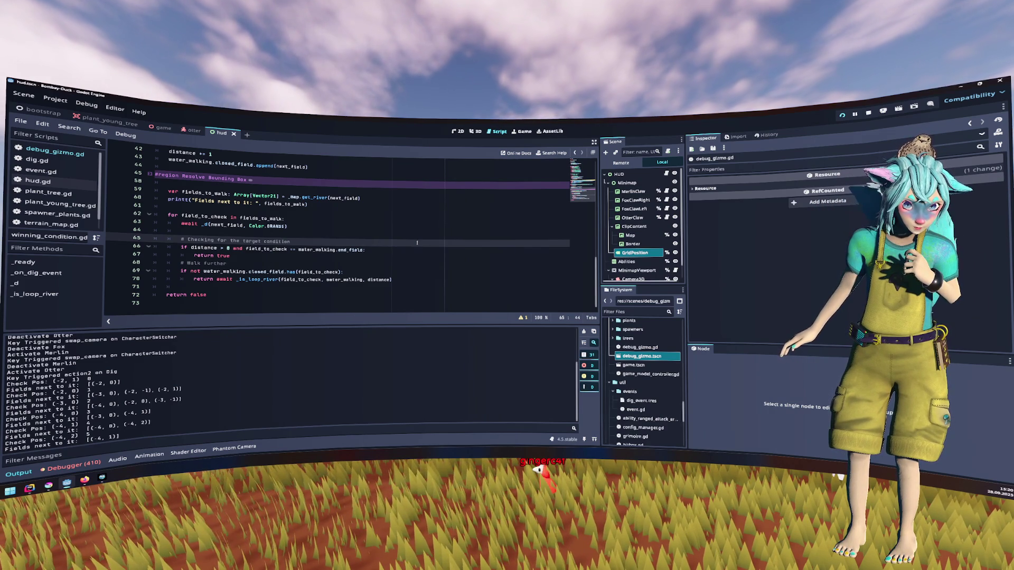
{"action": "left_click", "coordinate": [418, 280]}
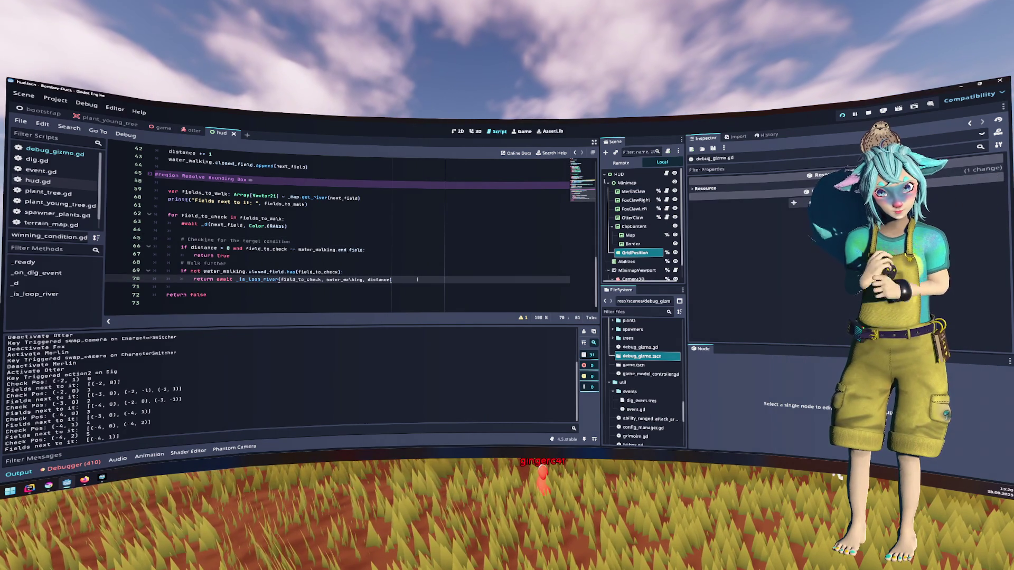
{"action": "left_click", "coordinate": [325, 224]}
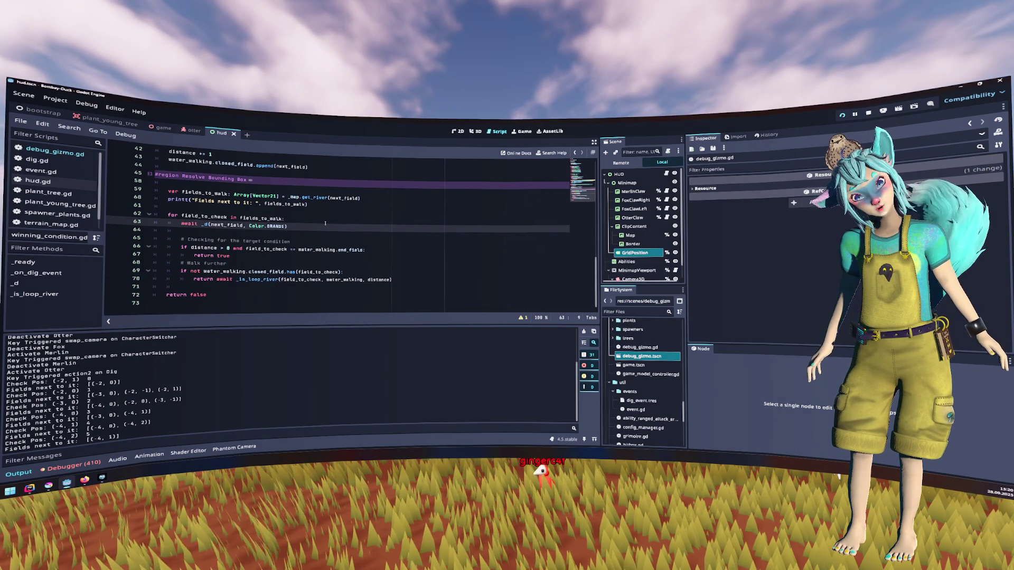
{"action": "type", "text": "field_to_check"}
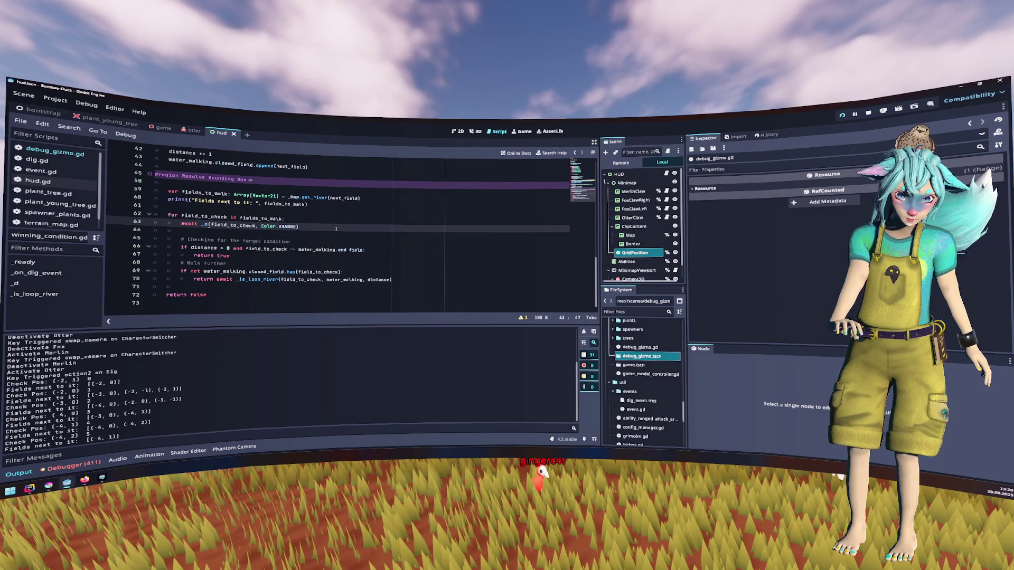
- Rerun the game, swap to the otter, and dig a river to test loop detection
{"action": "left_click", "coordinate": [842, 116]}
{"action": "mouse_move", "coordinate": [351, 251]}
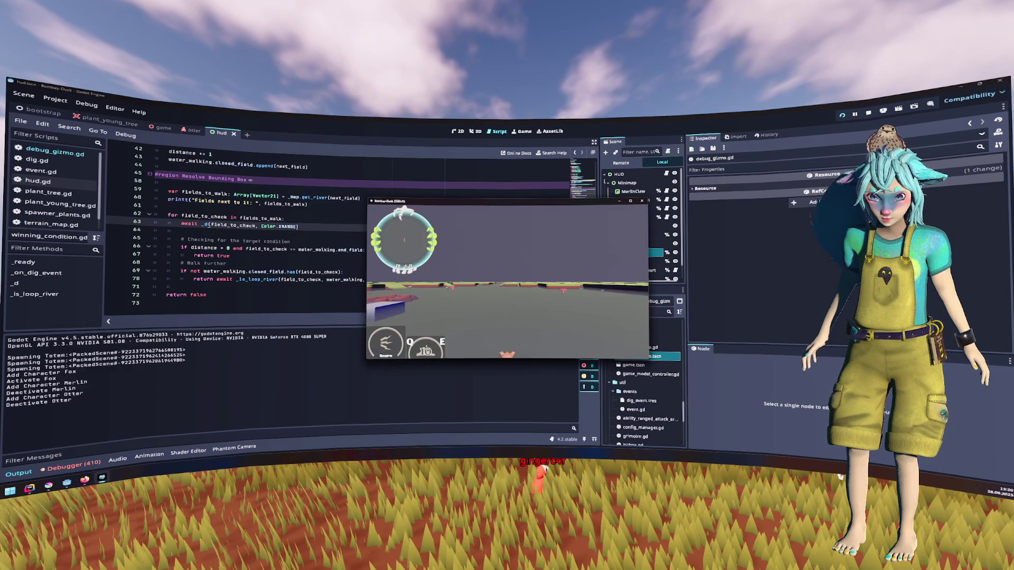
{"action": "key", "text": "Tab"}
{"action": "key", "text": "Tab"}
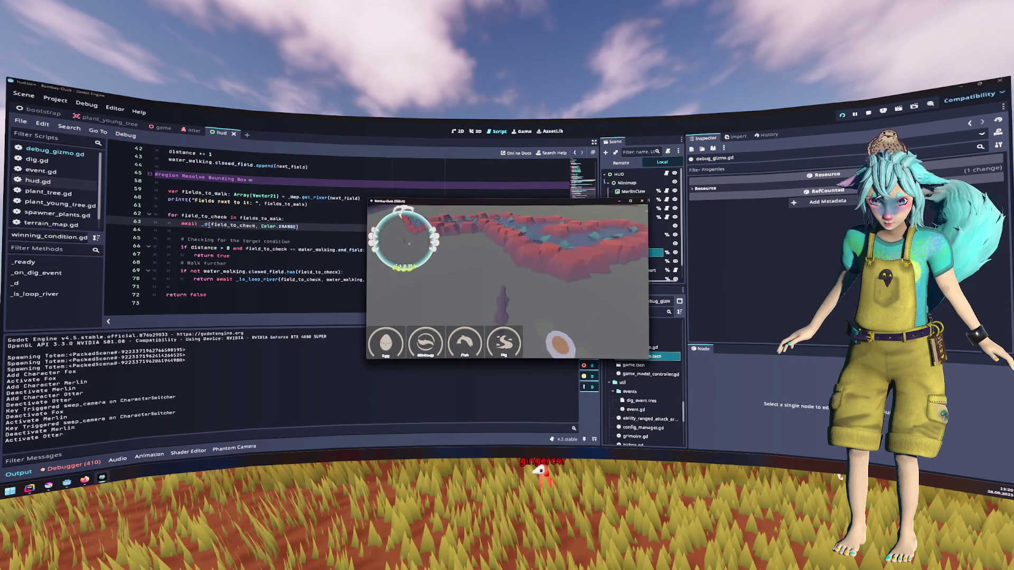
{"action": "key", "text": "e"}
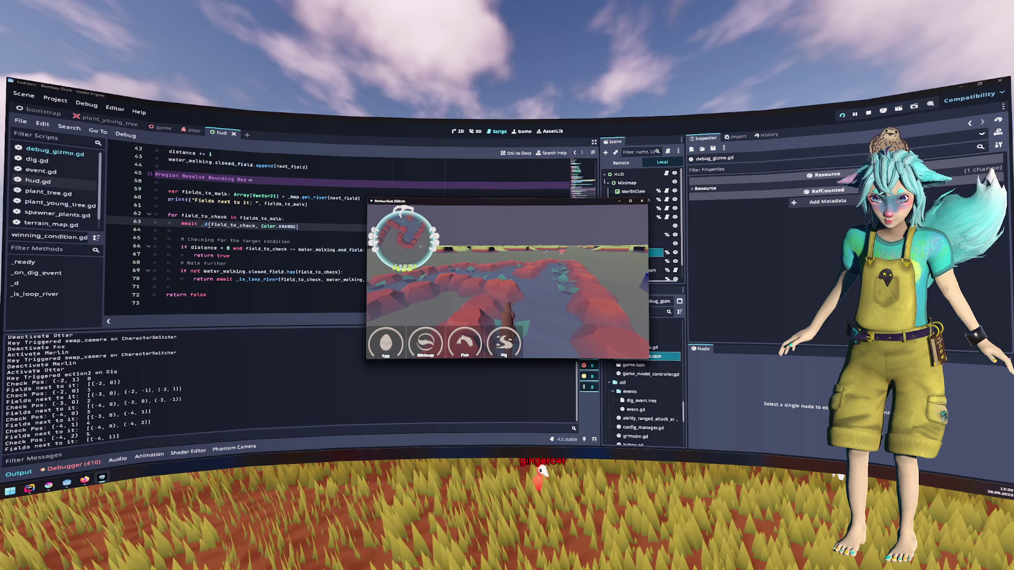
{"action": "key", "text": "alt+Tab"}
- Go back to the .25 delay on line 32 and restart the running game
{"action": "scroll", "coordinate": [431, 266], "scroll_direction": "up", "scroll_amount": 4}
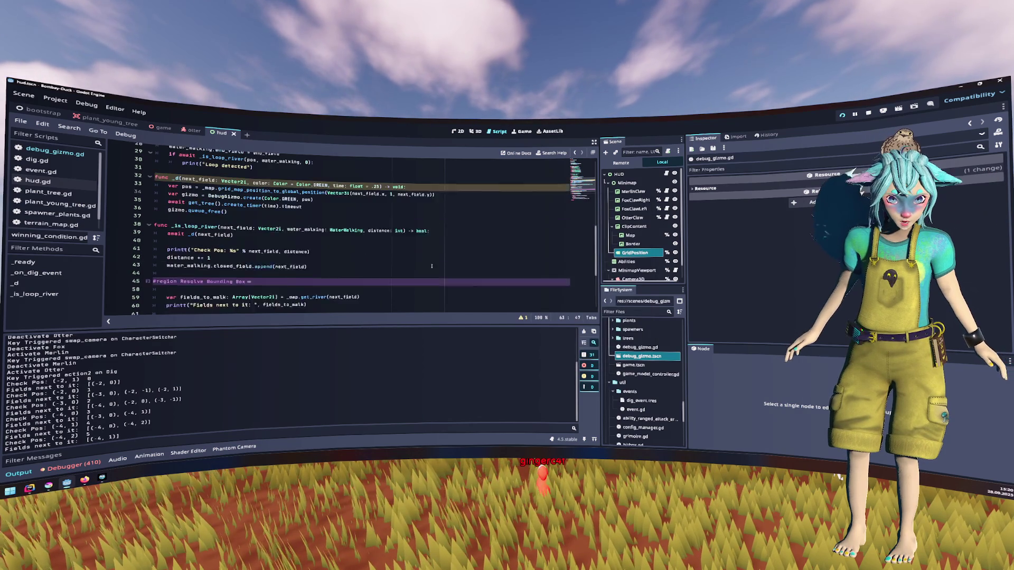
{"action": "scroll", "coordinate": [431, 266], "scroll_direction": "up", "scroll_amount": 1}
{"action": "scroll", "coordinate": [361, 198], "scroll_direction": "down", "scroll_amount": 3}
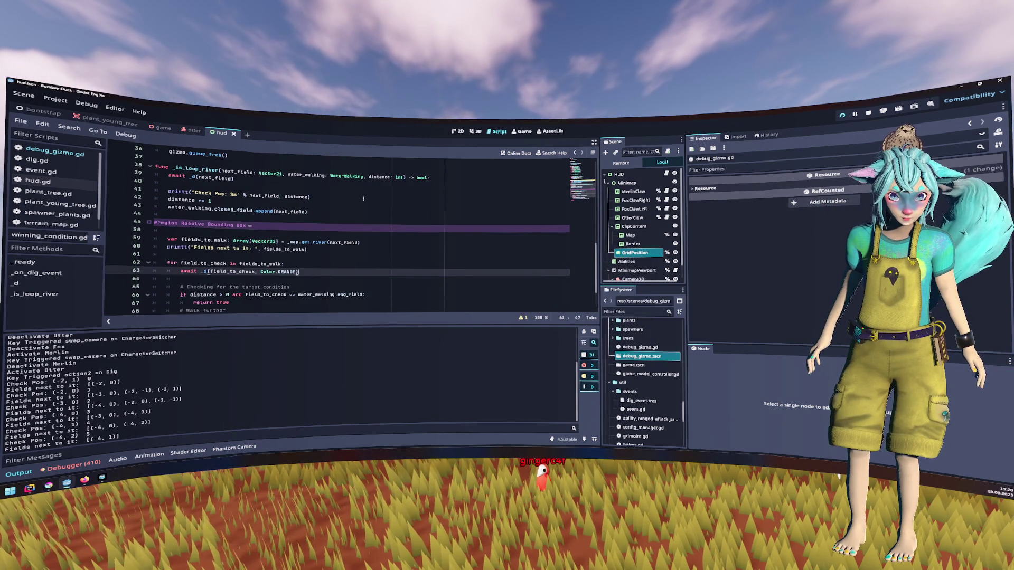
{"action": "scroll", "coordinate": [368, 198], "scroll_direction": "up", "scroll_amount": 3}
{"action": "left_click", "coordinate": [372, 199]}
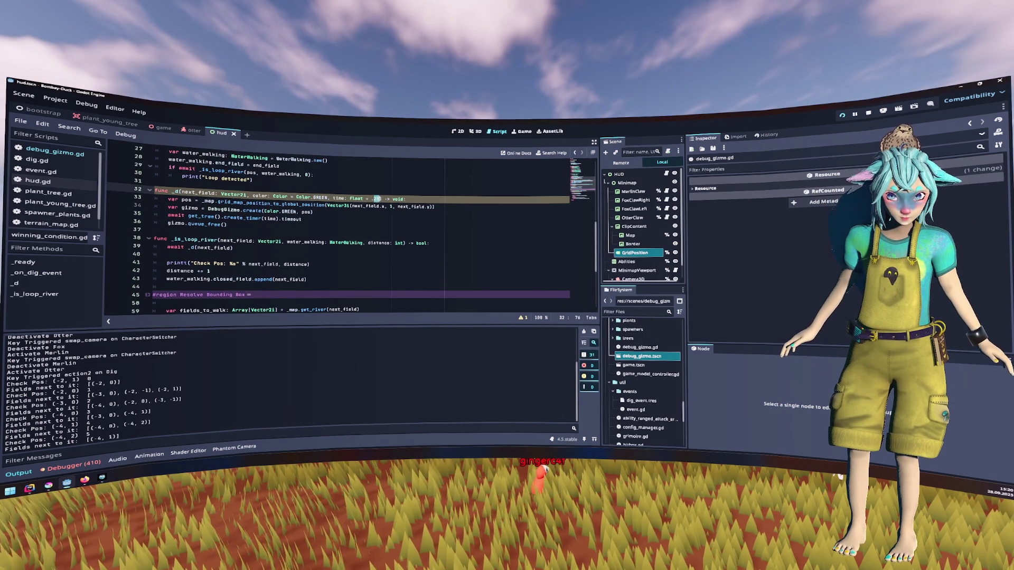
{"action": "left_click", "coordinate": [842, 114]}
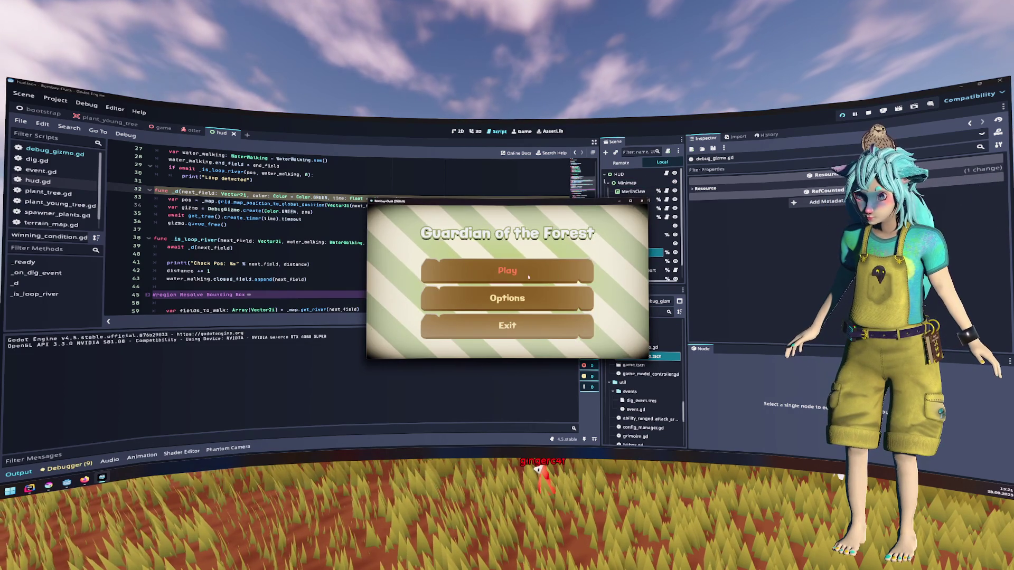
- Start playing, dig a river with key 2, and return to line 37 of the script
{"action": "left_click", "coordinate": [574, 276]}
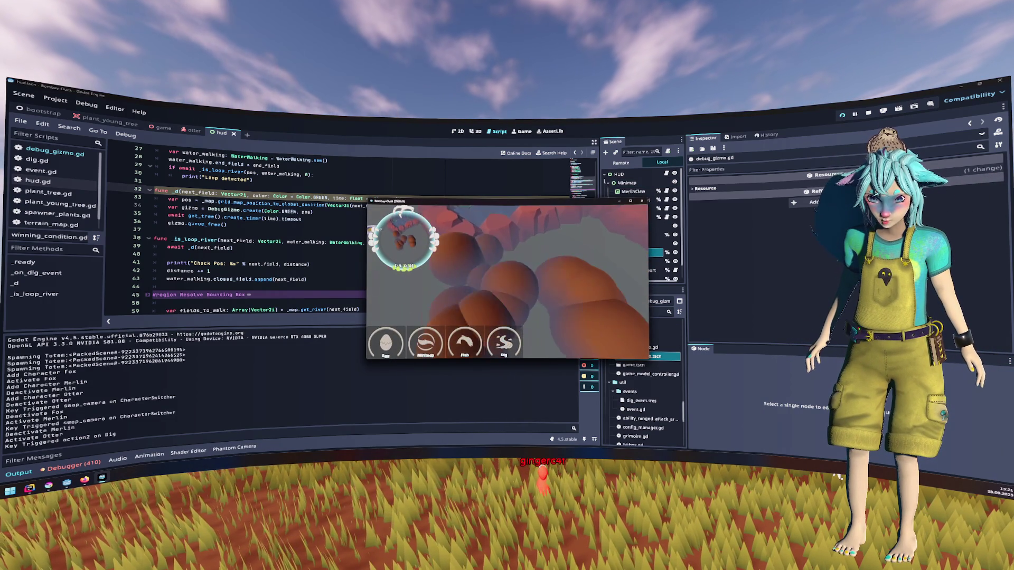
{"action": "key", "text": "2"}
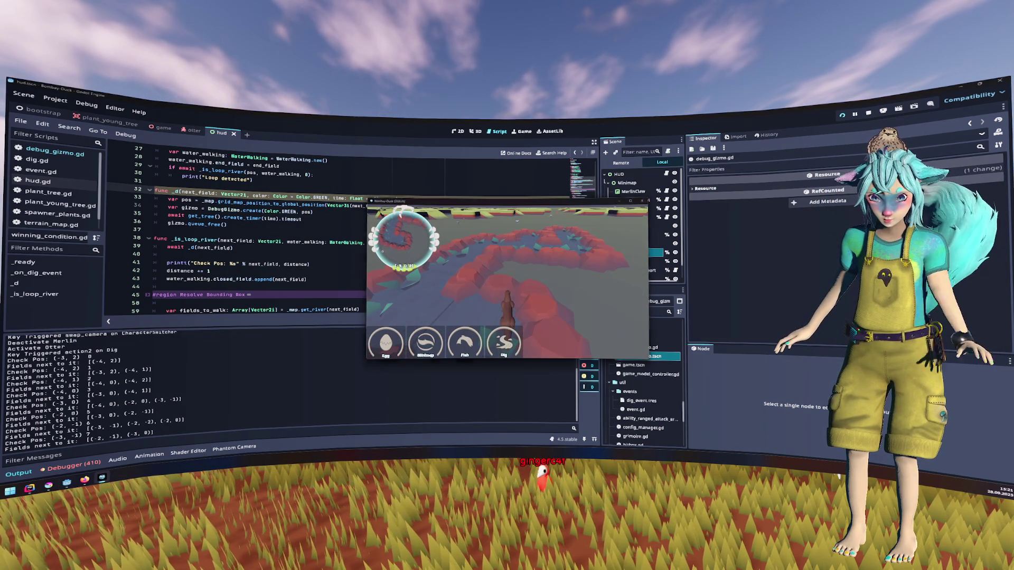
{"action": "left_click", "coordinate": [480, 241]}
{"action": "left_click", "coordinate": [480, 240]}
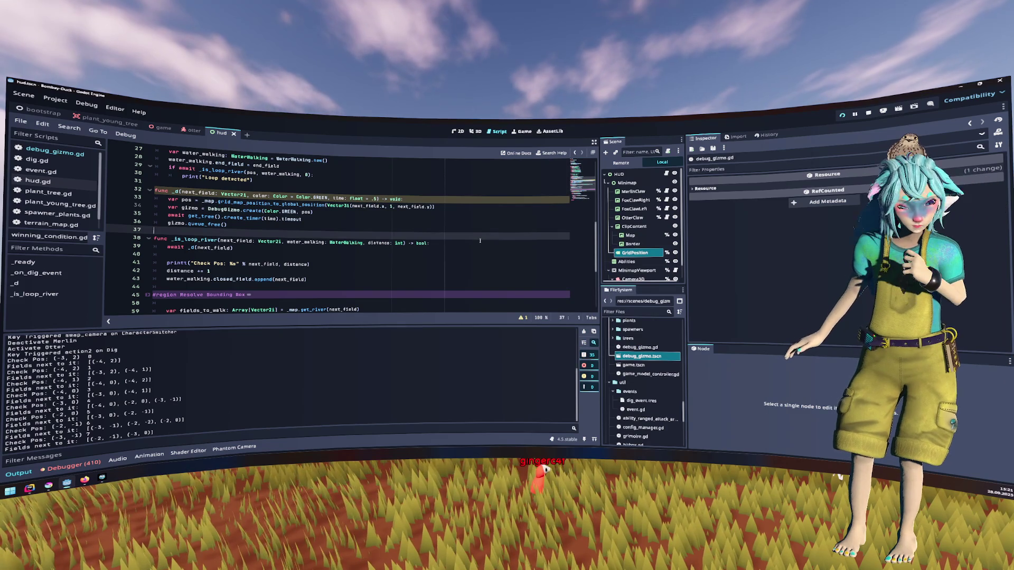
- Make _d pass its color parameter instead of Color.GREEN when creating the gizmo
{"action": "left_click", "coordinate": [150, 190]}
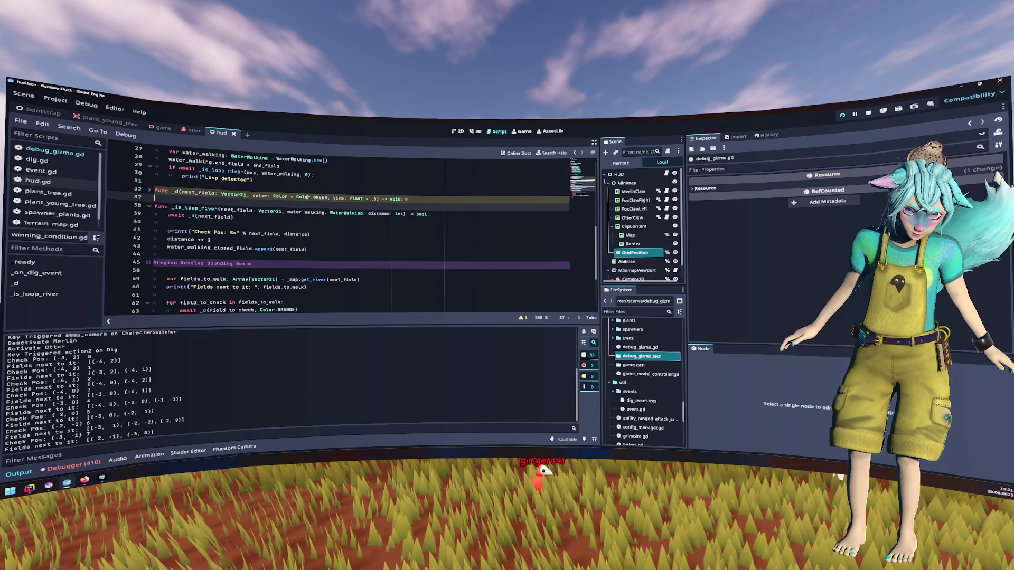
{"action": "left_click", "coordinate": [521, 318]}
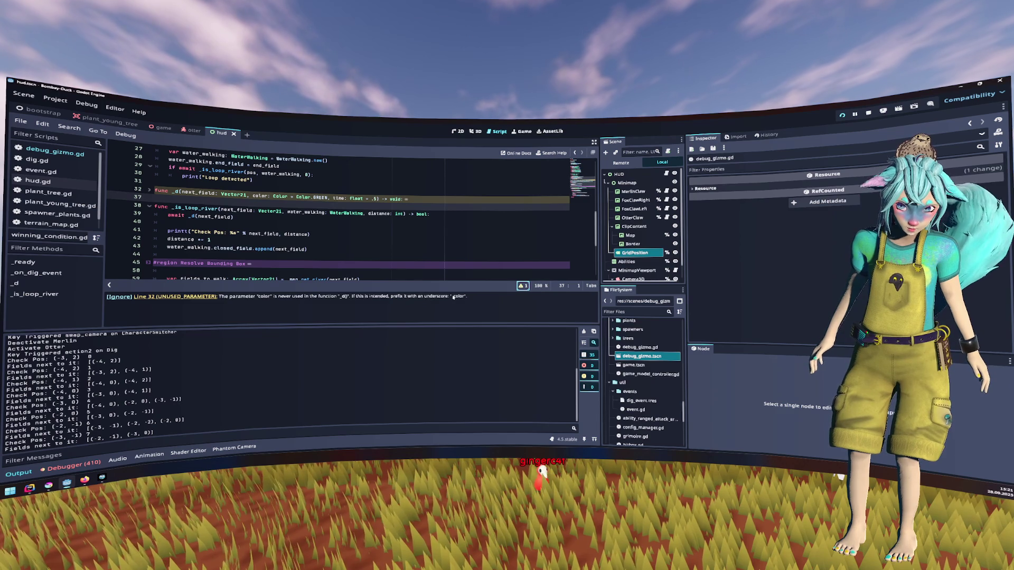
{"action": "left_click", "coordinate": [522, 285]}
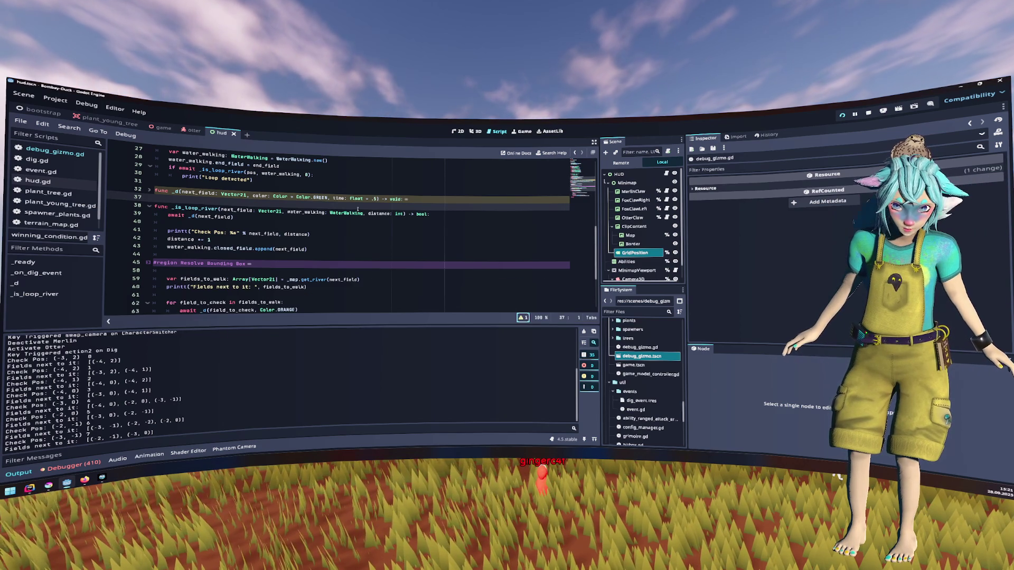
{"action": "left_click", "coordinate": [150, 190]}
{"action": "left_click", "coordinate": [304, 205]}
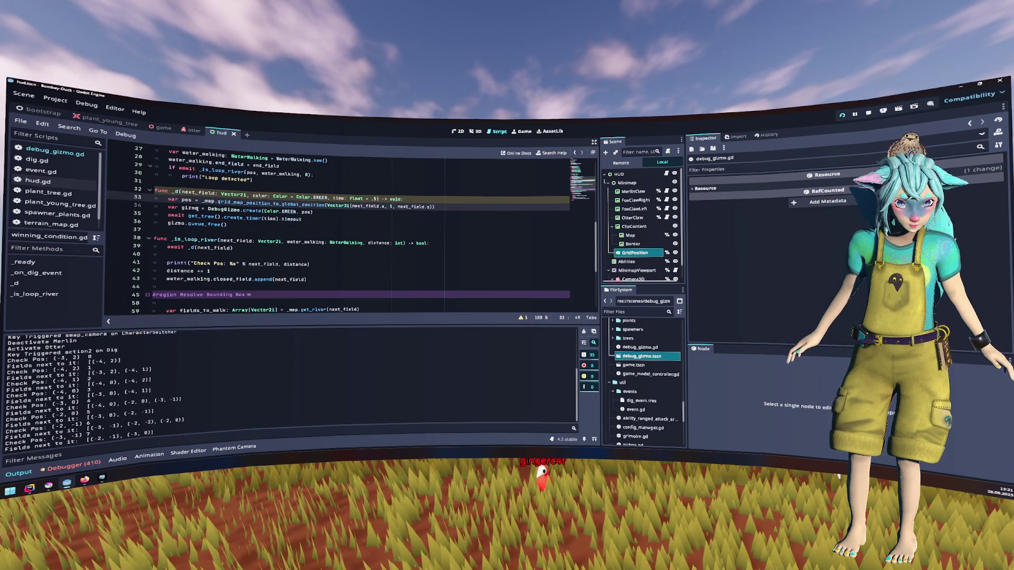
{"action": "double_click", "coordinate": [260, 196]}
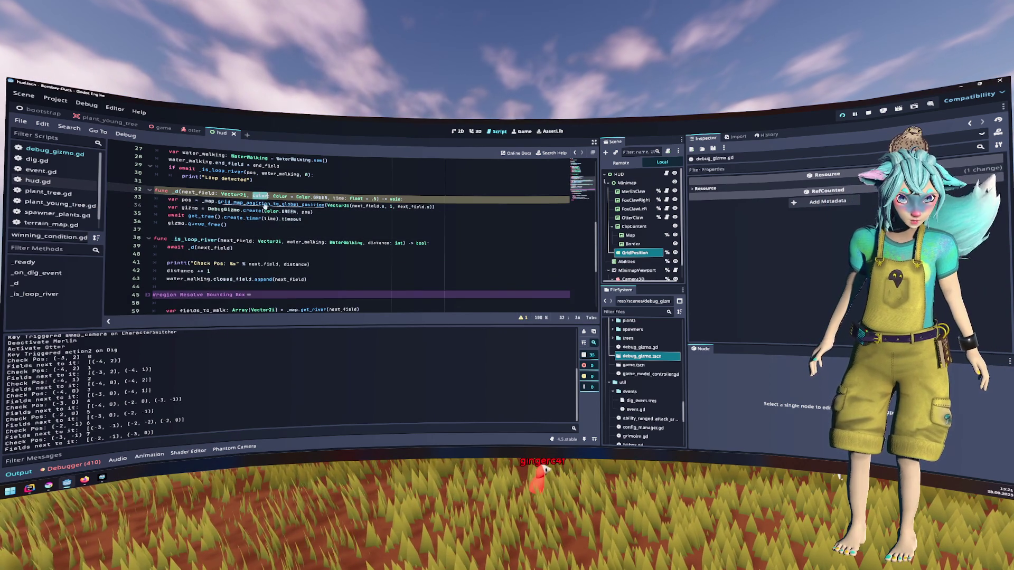
{"action": "key", "text": "ctrl+c"}
{"action": "left_click_drag", "start_coordinate": [263, 211], "coordinate": [297, 212]}
{"action": "key", "text": "ctrl+v"}
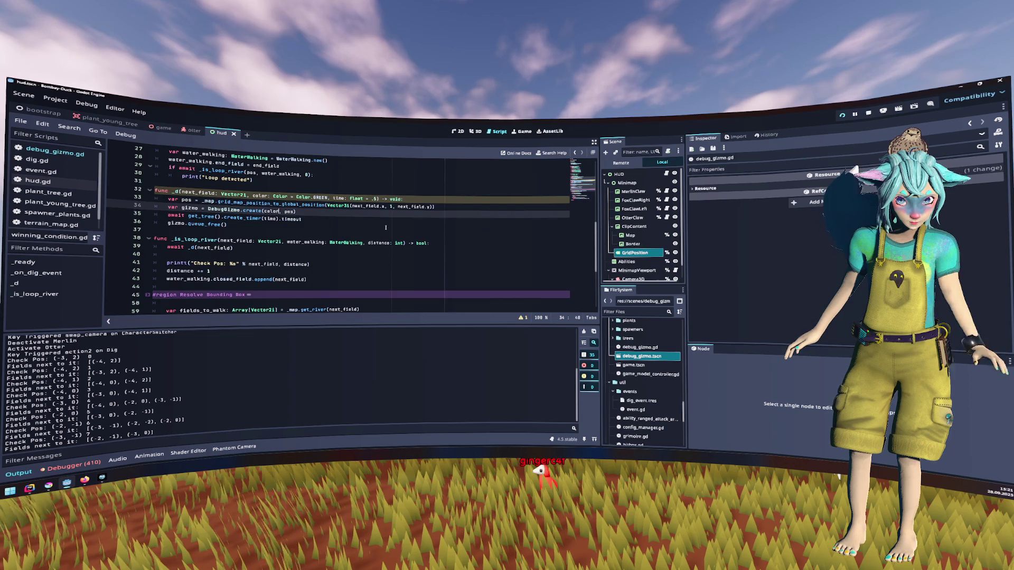
- Add an else: branch after the recursive return line around line 70
{"action": "left_click", "coordinate": [385, 228]}
{"action": "scroll", "coordinate": [387, 225], "scroll_direction": "down", "scroll_amount": 3}
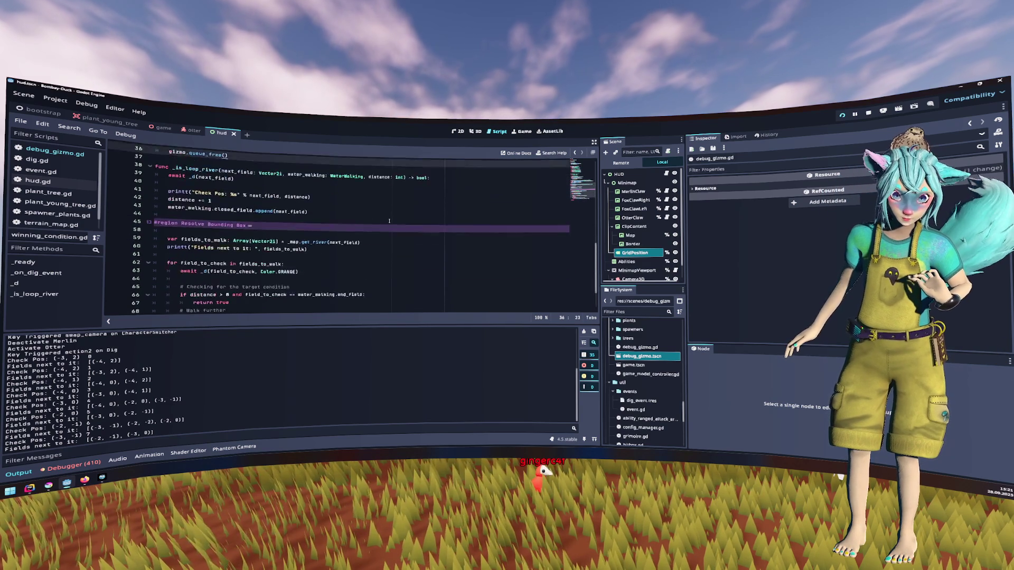
{"action": "scroll", "coordinate": [389, 221], "scroll_direction": "down", "scroll_amount": 1}
{"action": "scroll", "coordinate": [382, 216], "scroll_direction": "down", "scroll_amount": 1}
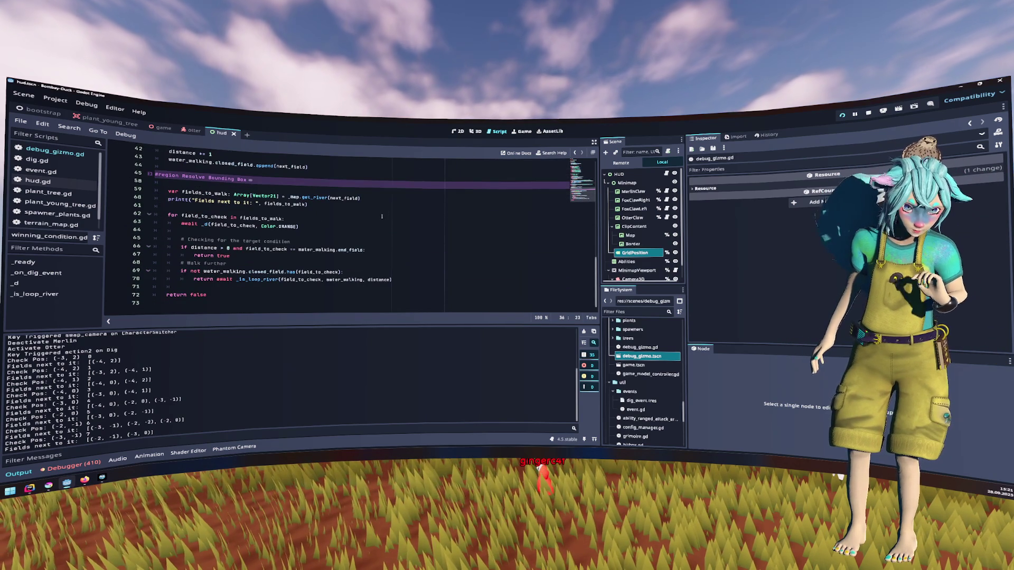
{"action": "left_click", "coordinate": [380, 226]}
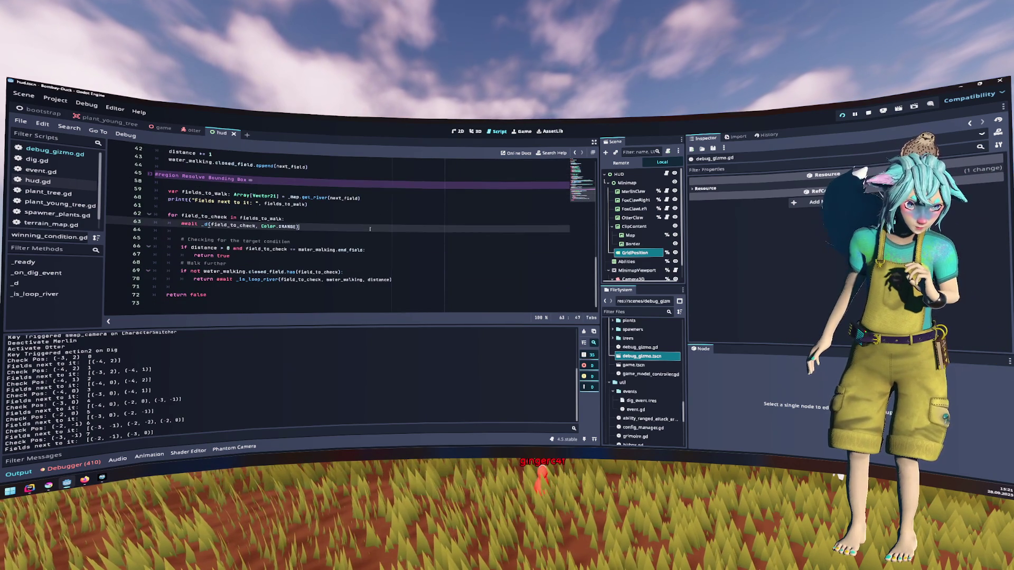
{"action": "left_click", "coordinate": [365, 272]}
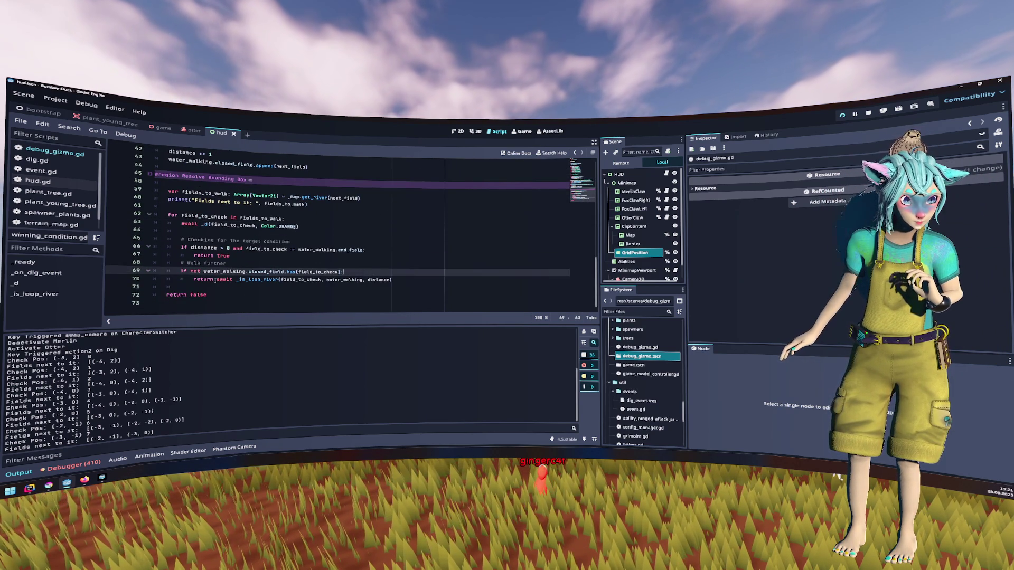
{"action": "key", "text": "Down"}
{"action": "key", "text": "End"}
{"action": "key", "text": "Return"}
{"action": "type", "text": "else"}
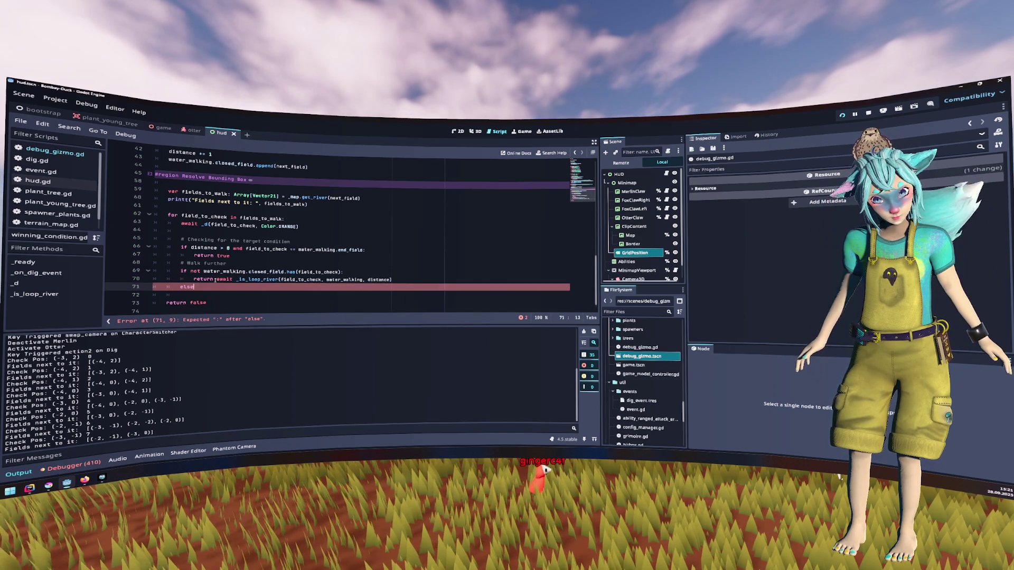
{"action": "type", "text": ":"}
{"action": "key", "text": "Return"}
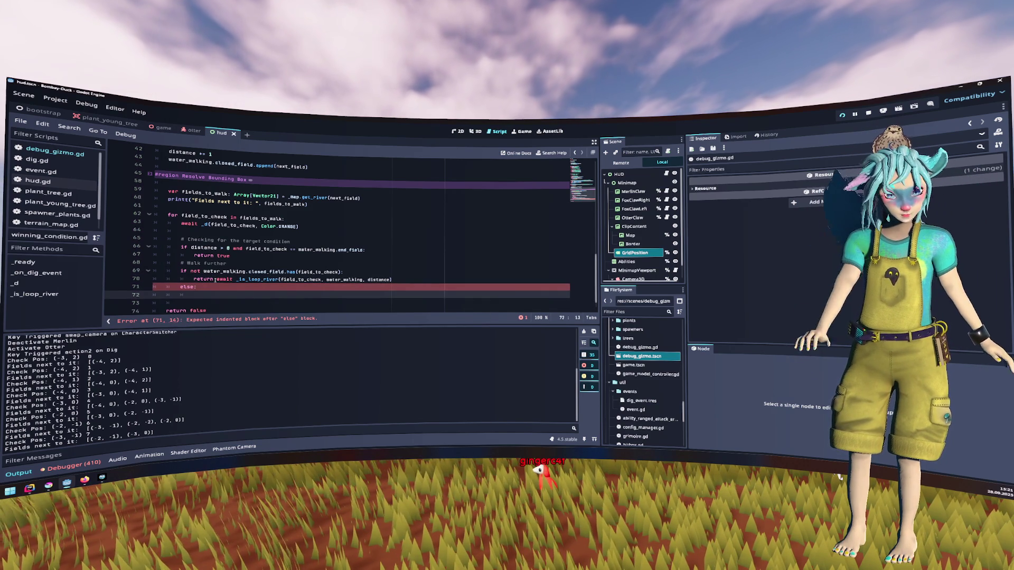
- Fill the else branch with _d(field_to_check, Color.RED) and run the project
{"action": "left_click_drag", "start_coordinate": [299, 226], "coordinate": [202, 226]}
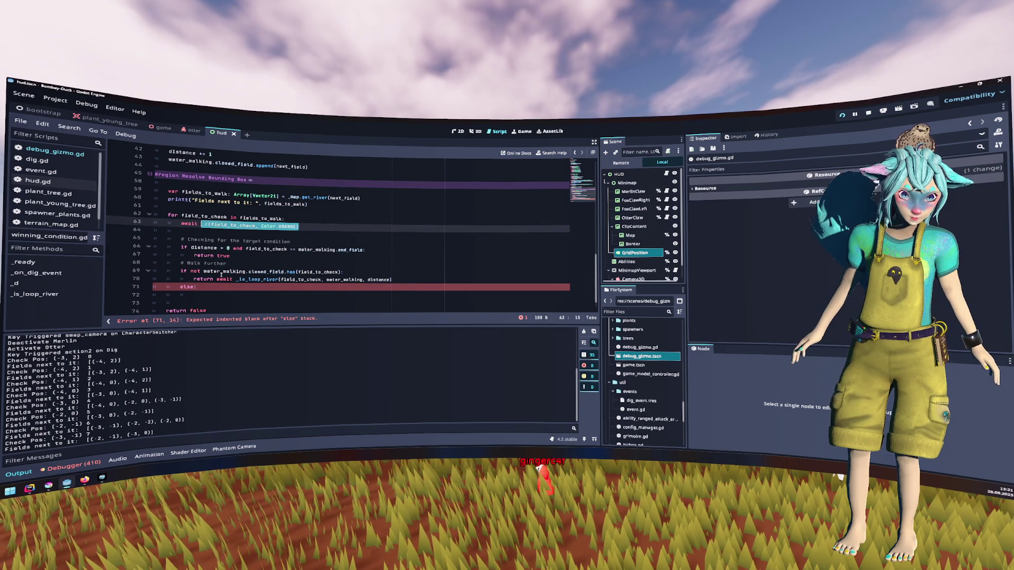
{"action": "key", "text": "ctrl+c"}
{"action": "left_click", "coordinate": [222, 294]}
{"action": "key", "text": "ctrl+v"}
{"action": "double_click", "coordinate": [281, 294]}
{"action": "type", "text": "RED"}
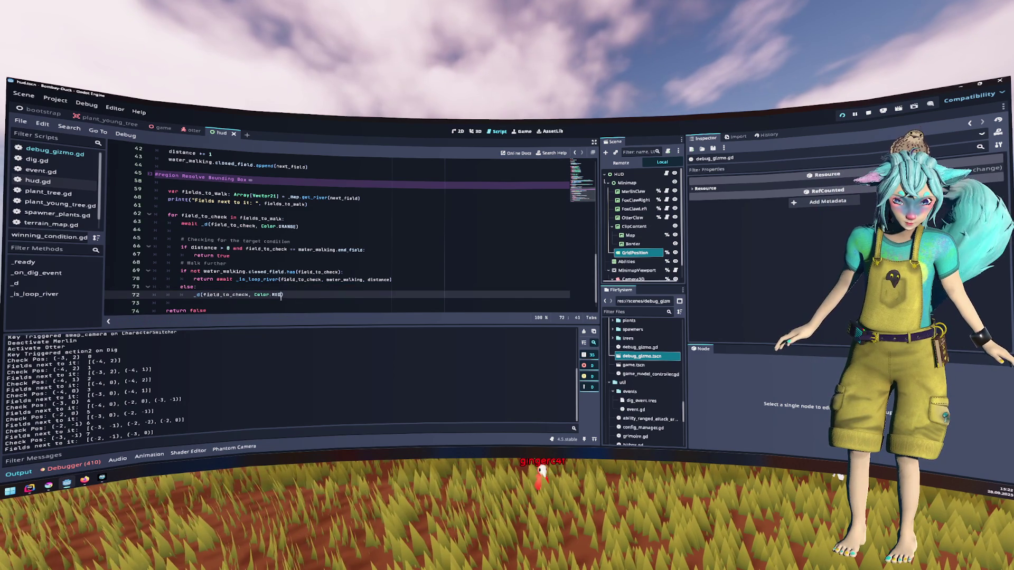
{"action": "type", "text": ")"}
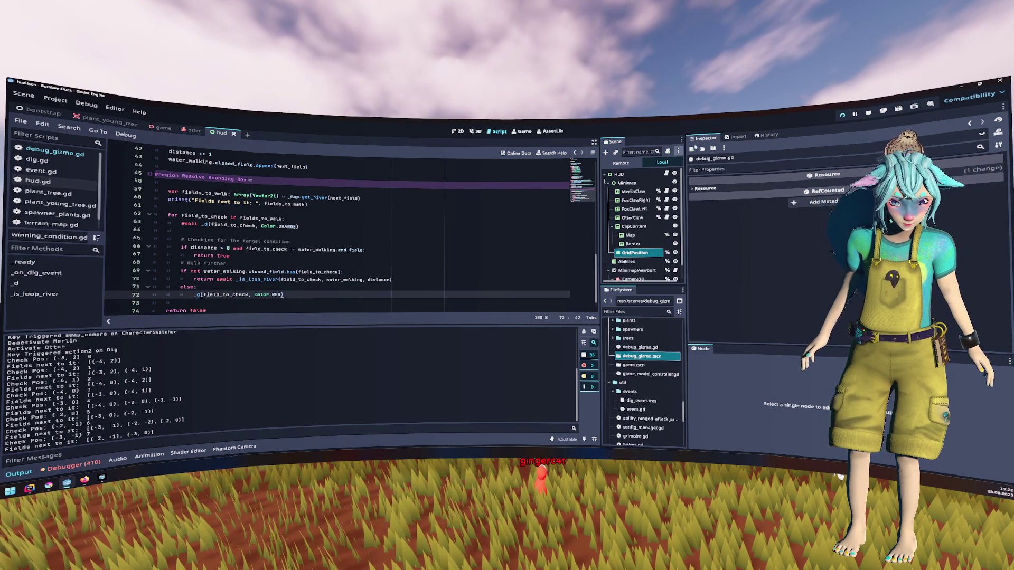
{"action": "key", "text": "F5"}
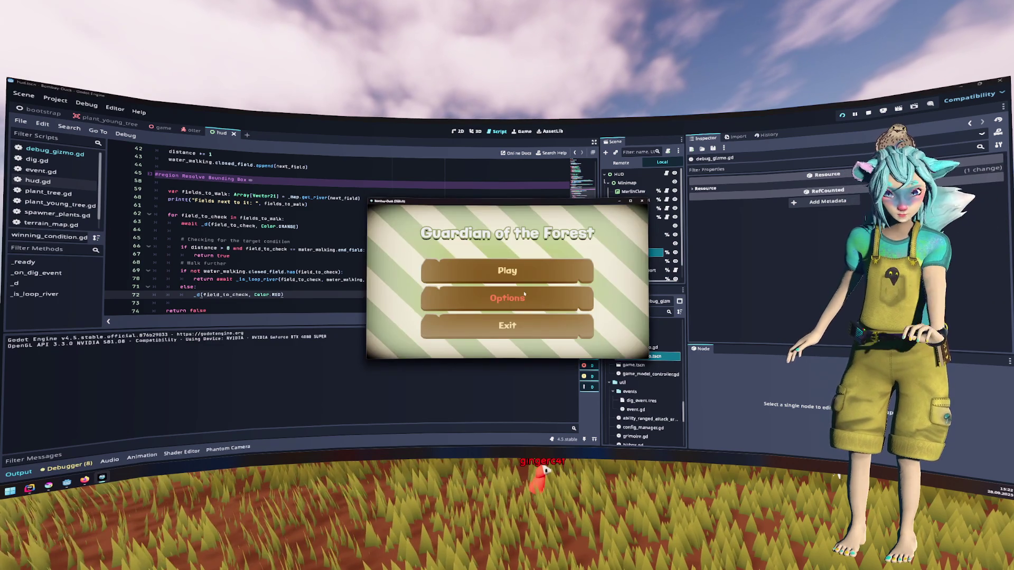
- Start playing, dig to extend the river, and stop the game with F8
{"action": "left_click", "coordinate": [507, 270]}
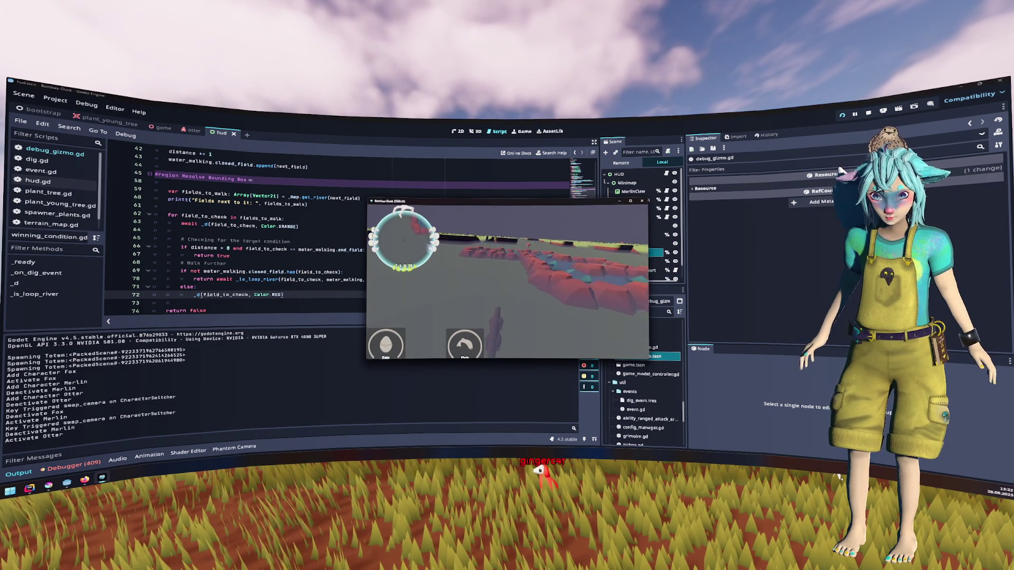
{"action": "key", "text": "2"}
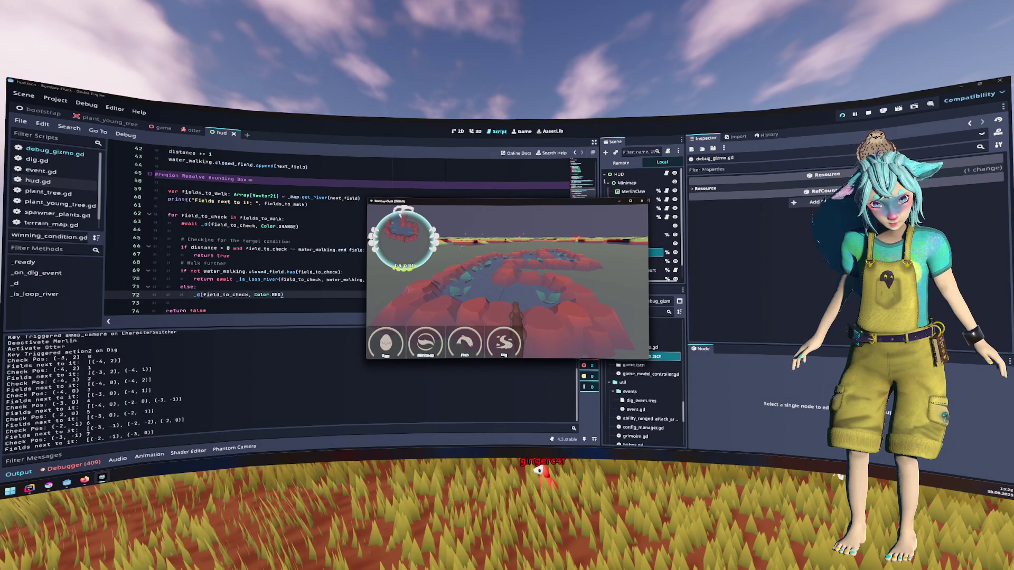
{"action": "key", "text": "F8"}
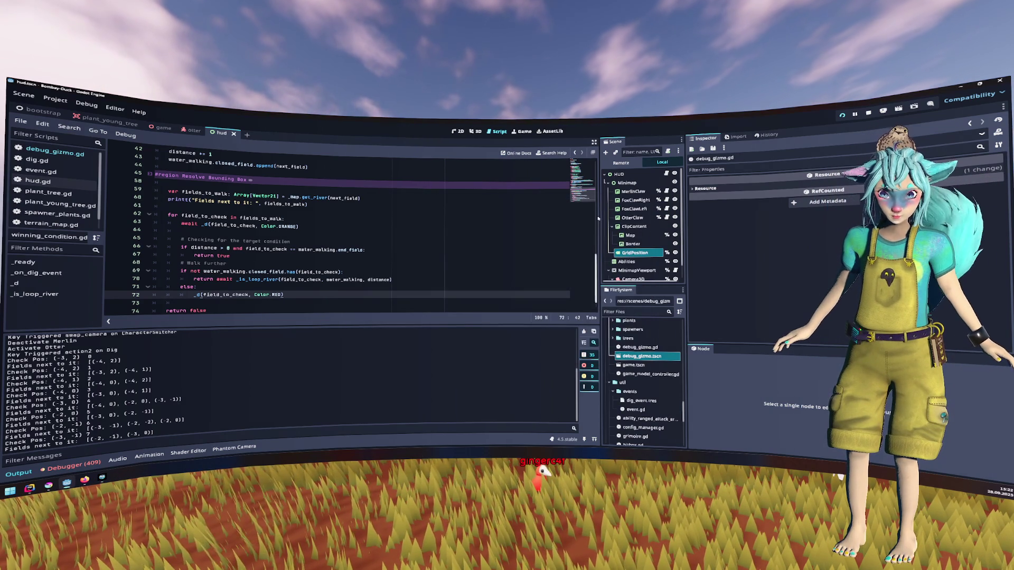
- Collapse the _d debug helper function in the script
{"action": "left_click", "coordinate": [398, 244]}
{"action": "scroll", "coordinate": [398, 245], "scroll_direction": "up", "scroll_amount": 1}
{"action": "scroll", "coordinate": [398, 244], "scroll_direction": "up", "scroll_amount": 4}
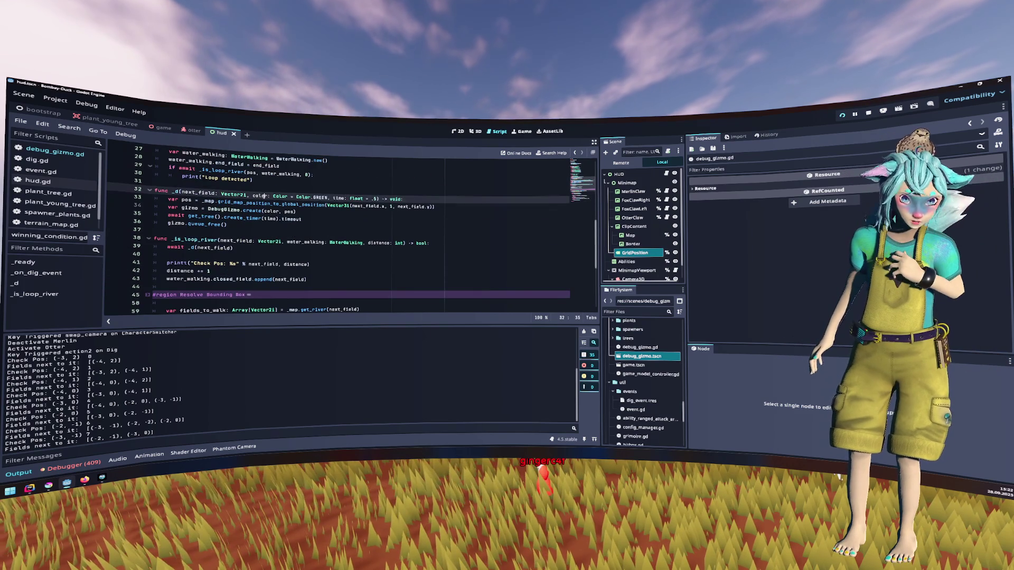
{"action": "left_click", "coordinate": [221, 215]}
{"action": "scroll", "coordinate": [221, 208], "scroll_direction": "up", "scroll_amount": 1}
{"action": "key", "text": "alt+f"}
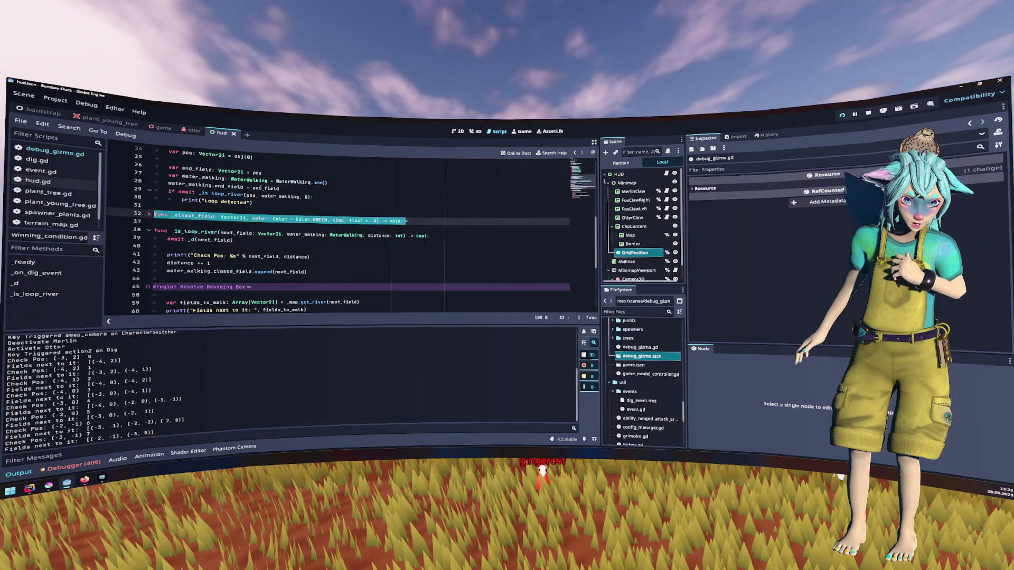
- Review the loop-detected check and the distance and closed_field lines in _is_loop_river
{"action": "left_click", "coordinate": [261, 196]}
{"action": "double_click", "coordinate": [250, 195]}
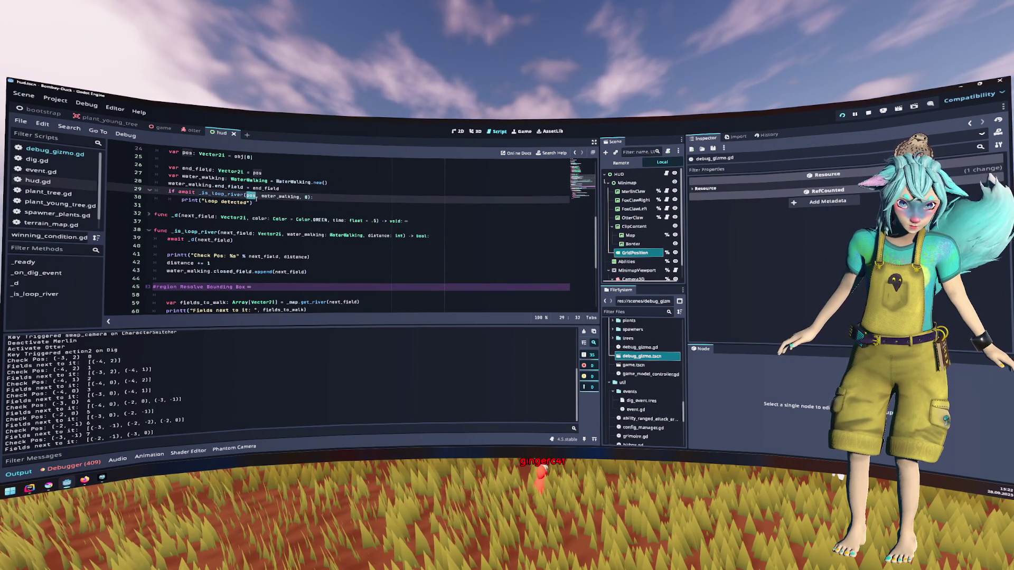
{"action": "scroll", "coordinate": [206, 233], "scroll_direction": "down", "scroll_amount": 2}
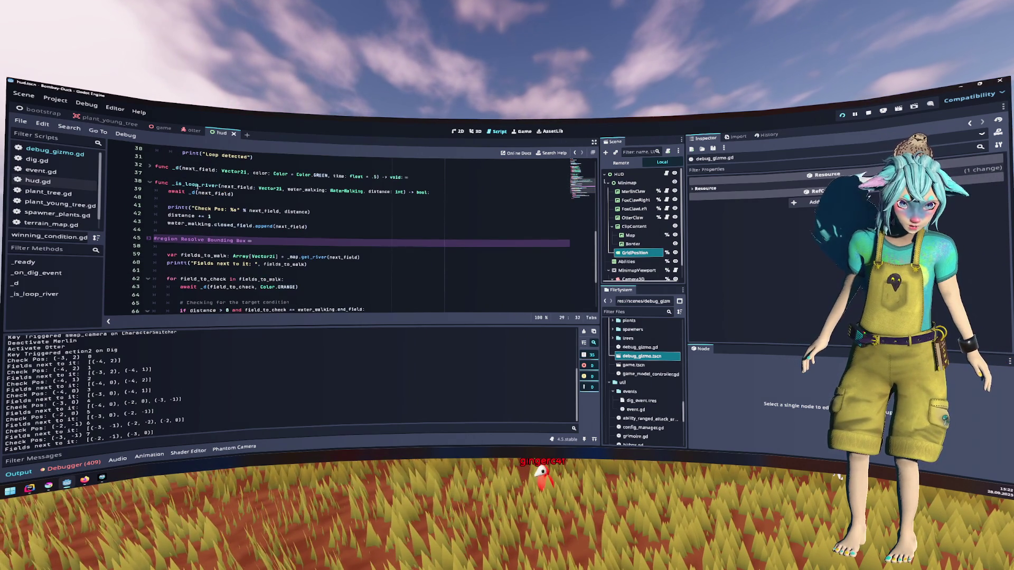
{"action": "left_click", "coordinate": [192, 208]}
{"action": "left_click_drag", "start_coordinate": [327, 231], "coordinate": [154, 215]}
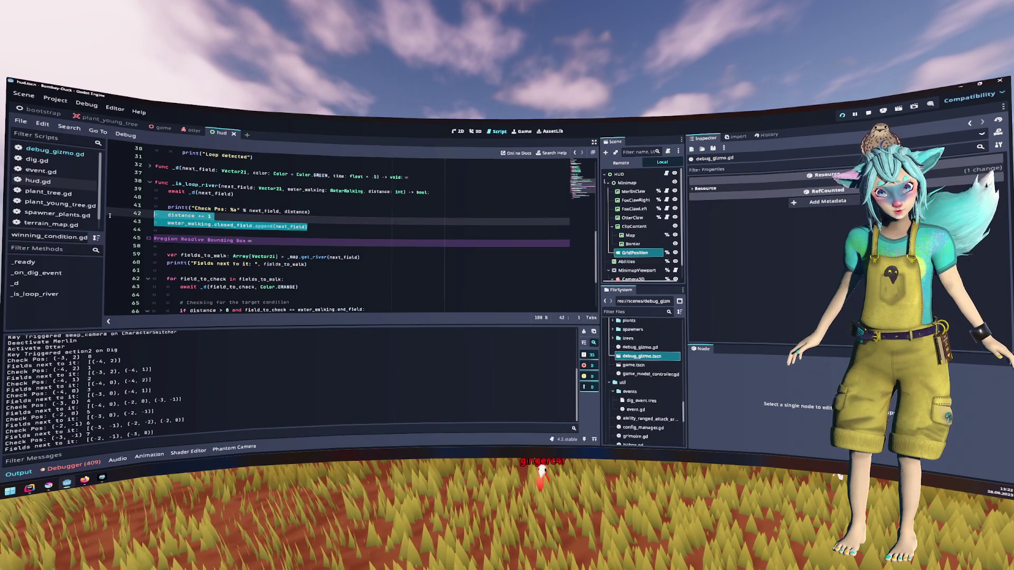
{"action": "double_click", "coordinate": [227, 226]}
{"action": "mouse_move", "coordinate": [307, 227]}
{"action": "left_mouse_down"}
{"action": "mouse_move", "coordinate": [174, 226]}
{"action": "mouse_move", "coordinate": [258, 226]}
{"action": "left_mouse_up"}
- Inspect next_field, the _map.get_river(next_field) call, and the fields_to_walk and field_to_check variables
{"action": "double_click", "coordinate": [236, 187]}
{"action": "scroll", "coordinate": [285, 236], "scroll_direction": "down", "scroll_amount": 2}
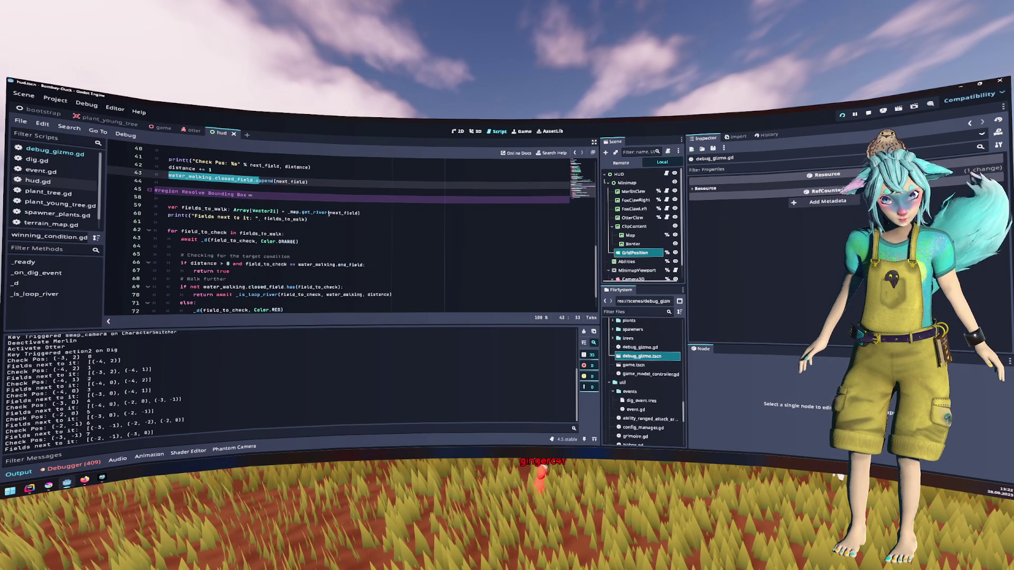
{"action": "left_click", "coordinate": [365, 214]}
{"action": "left_click_drag", "start_coordinate": [365, 214], "coordinate": [286, 213]}
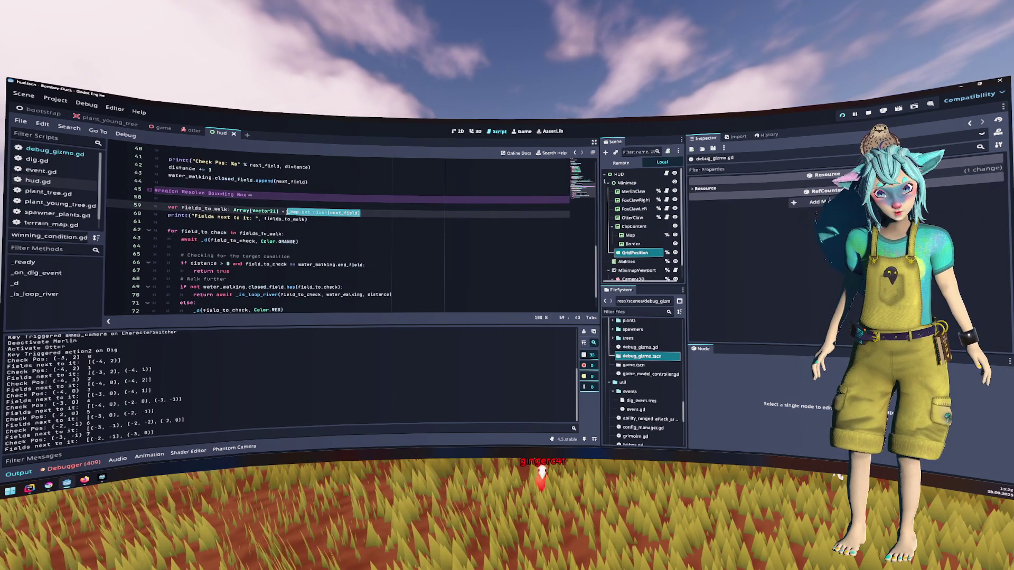
{"action": "double_click", "coordinate": [204, 209]}
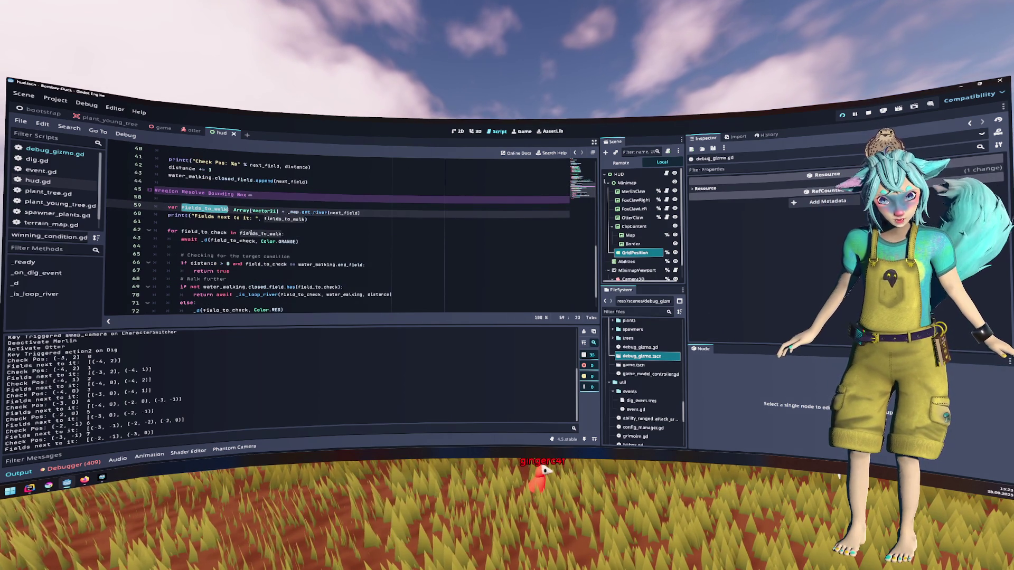
{"action": "double_click", "coordinate": [204, 232]}
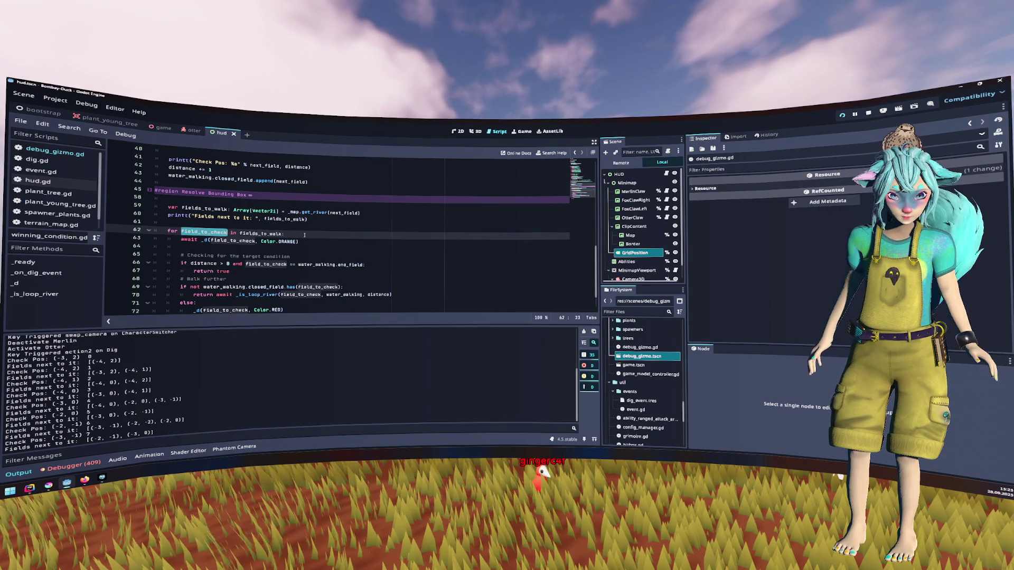
- Delete the 'await _d(field_to_check, Color.ORANGE)' line and the leftover blank lines
{"action": "left_click_drag", "start_coordinate": [304, 242], "coordinate": [154, 239]}
{"action": "key", "text": "BackSpace"}
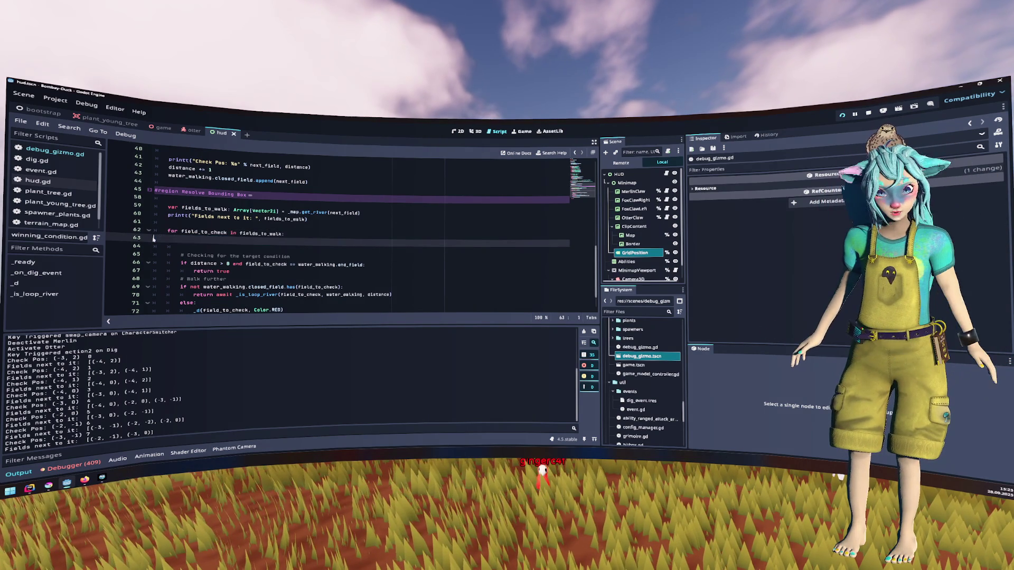
{"action": "key", "text": "BackSpace"}
{"action": "key", "text": "Delete"}
- Trace field_to_check uses, the recursive _is_loop_river call and the await _d(next_field) line
{"action": "double_click", "coordinate": [184, 234]}
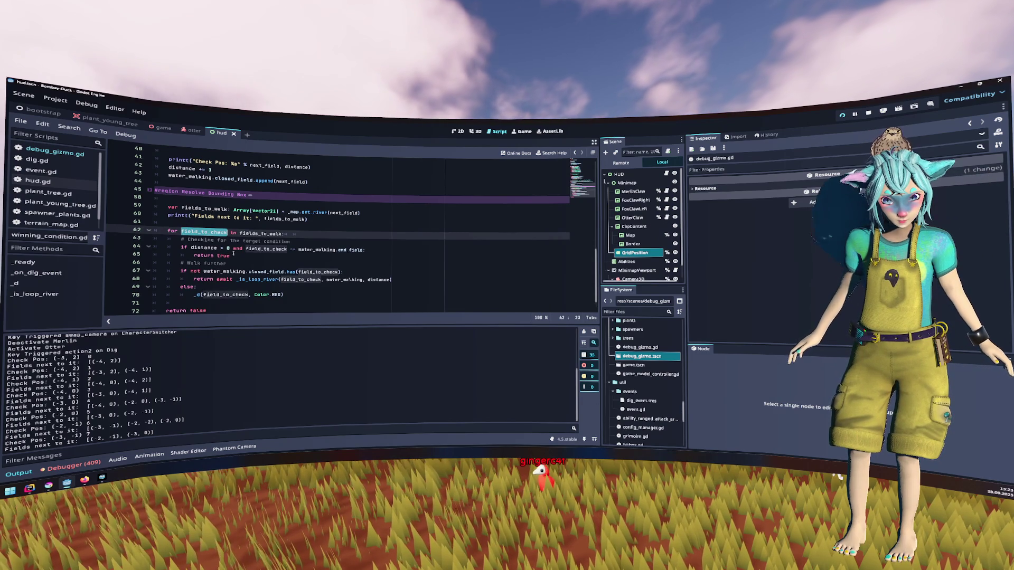
{"action": "left_click", "coordinate": [311, 234]}
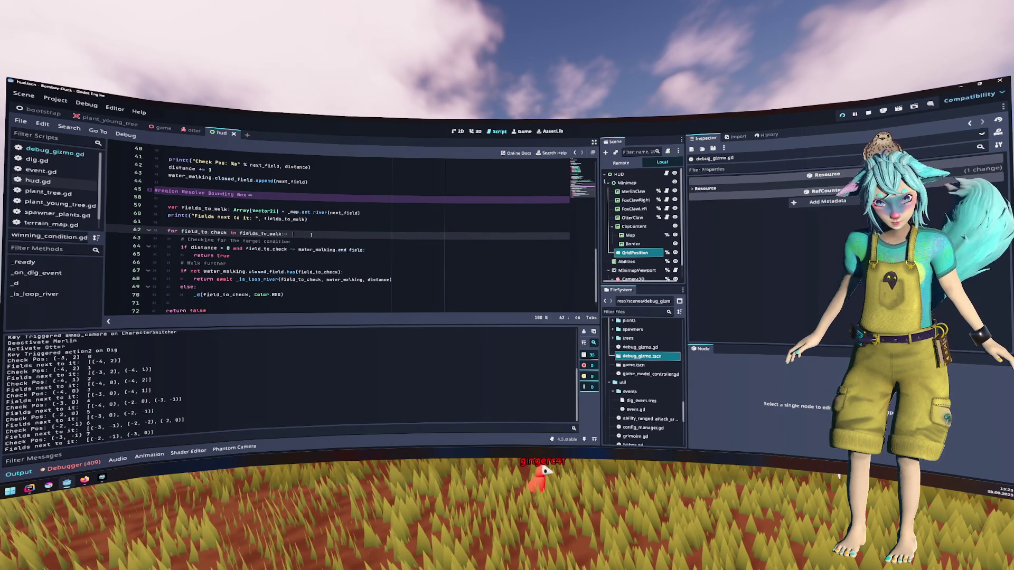
{"action": "double_click", "coordinate": [222, 233]}
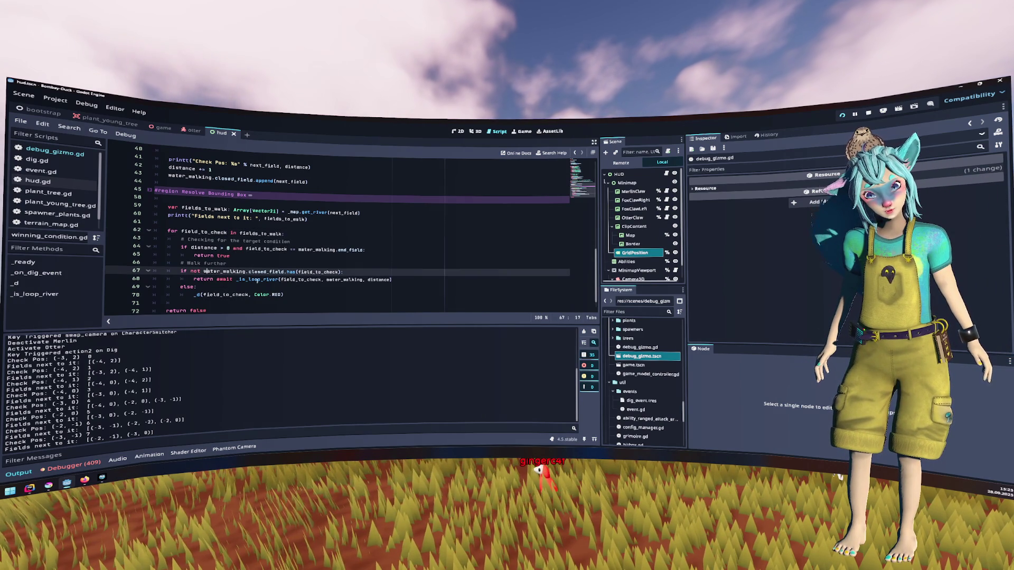
{"action": "double_click", "coordinate": [258, 280]}
{"action": "scroll", "coordinate": [235, 200], "scroll_direction": "up", "scroll_amount": 3}
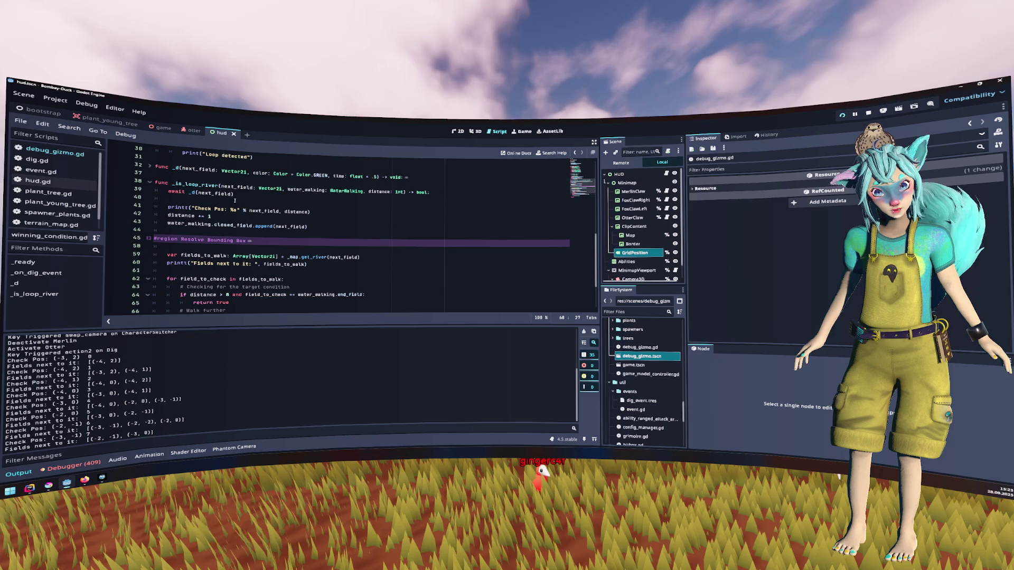
{"action": "triple_click", "coordinate": [166, 194]}
{"action": "scroll", "coordinate": [291, 251], "scroll_direction": "down", "scroll_amount": 3}
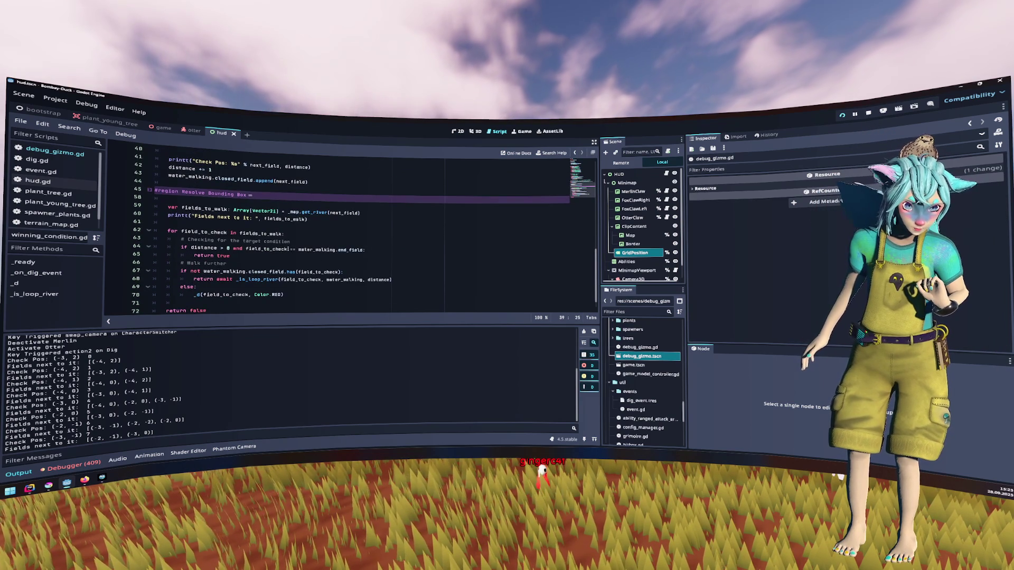
{"action": "double_click", "coordinate": [210, 232]}
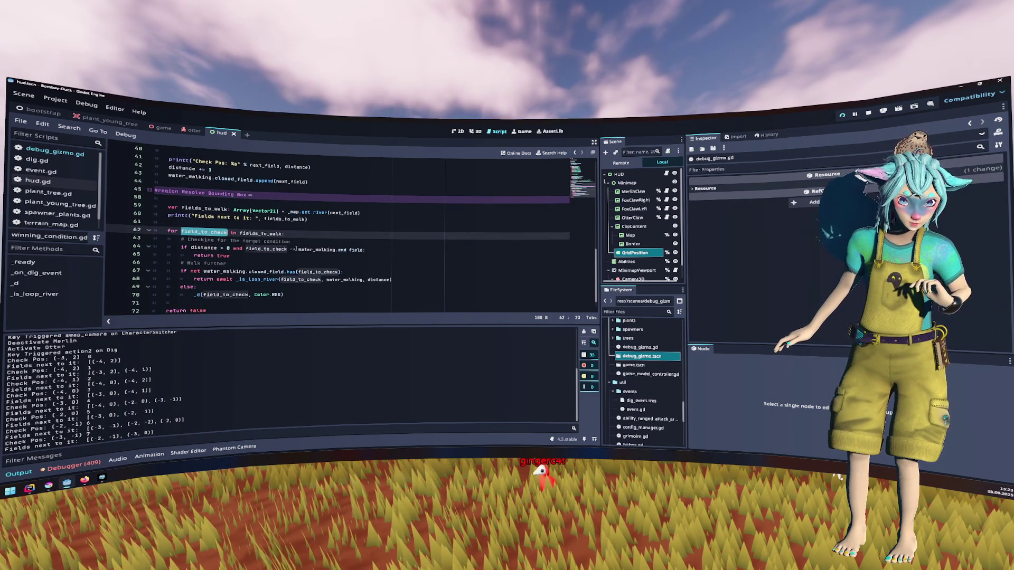
- Examine the target-condition check and its distance > 0 condition
{"action": "left_click", "coordinate": [280, 249]}
{"action": "left_click_drag", "start_coordinate": [366, 250], "coordinate": [180, 247]}
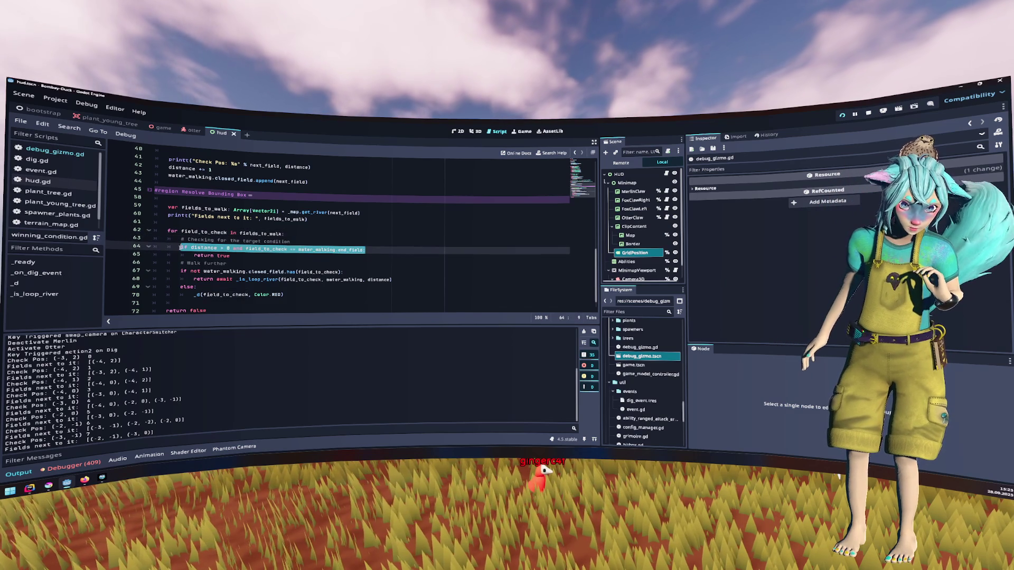
{"action": "double_click", "coordinate": [204, 247]}
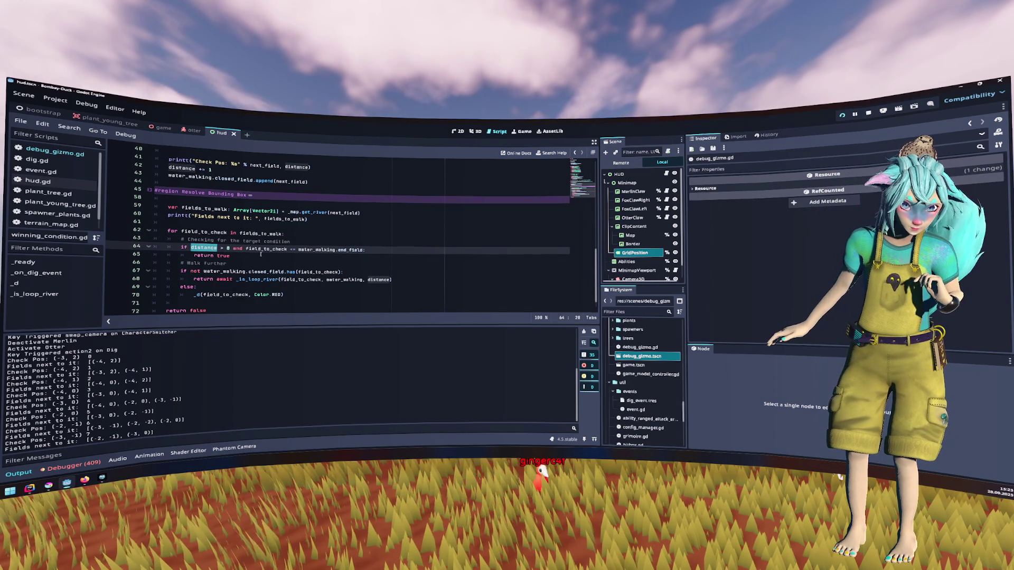
{"action": "scroll", "coordinate": [261, 254], "scroll_direction": "up", "scroll_amount": 1}
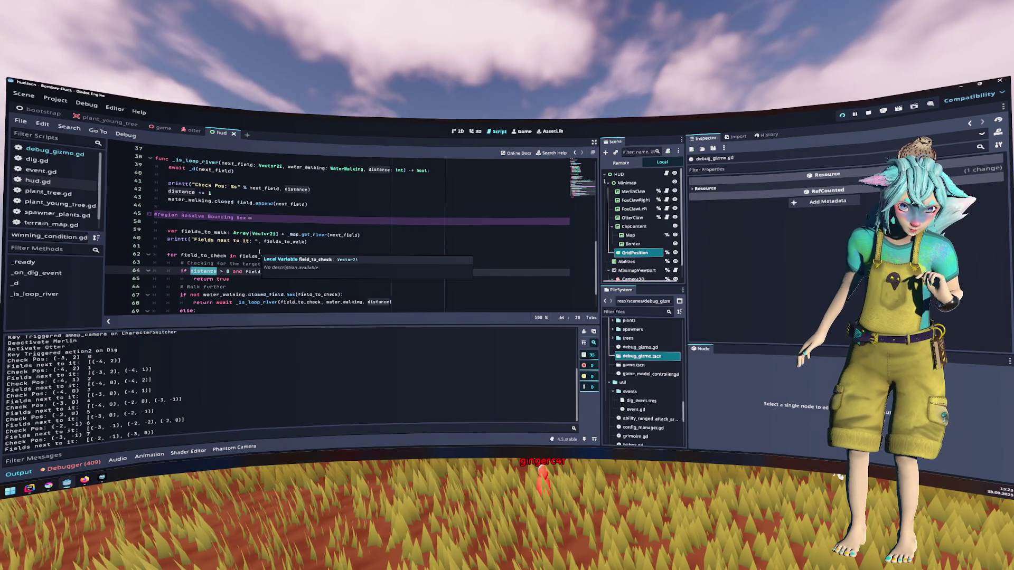
{"action": "left_click", "coordinate": [227, 271]}
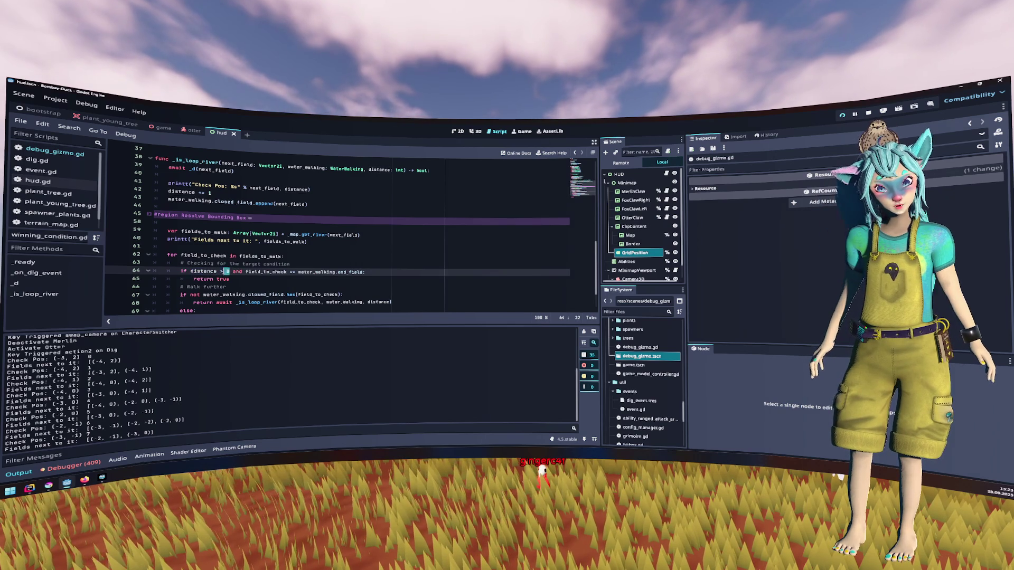
{"action": "left_click_drag", "start_coordinate": [228, 272], "coordinate": [191, 272]}
{"action": "left_click", "coordinate": [238, 162]}
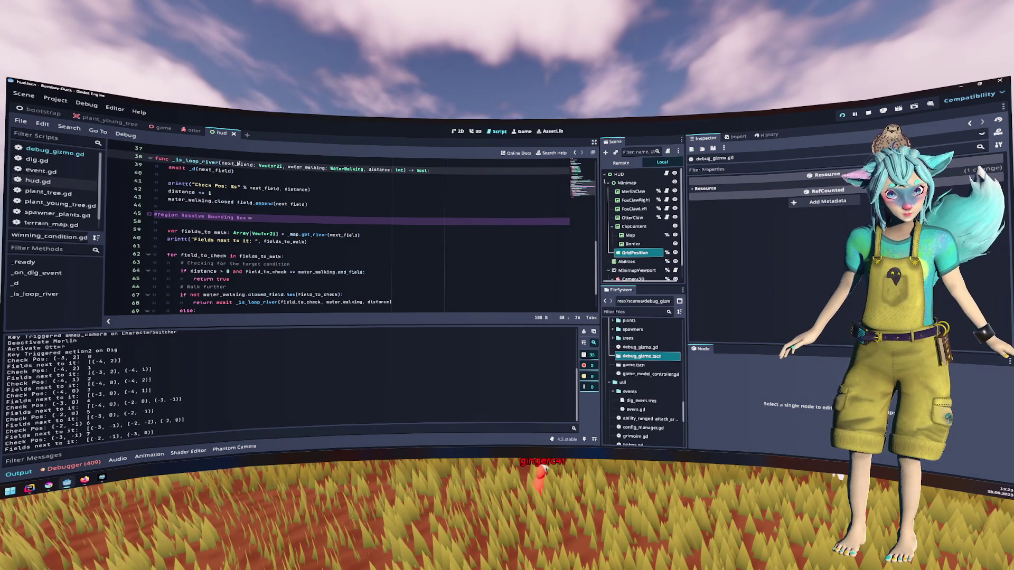
- Add 'var col = Color.GREEN if distance > 0 else Color.RED' and select the red else branch
{"action": "key", "text": "ctrl+Return"}
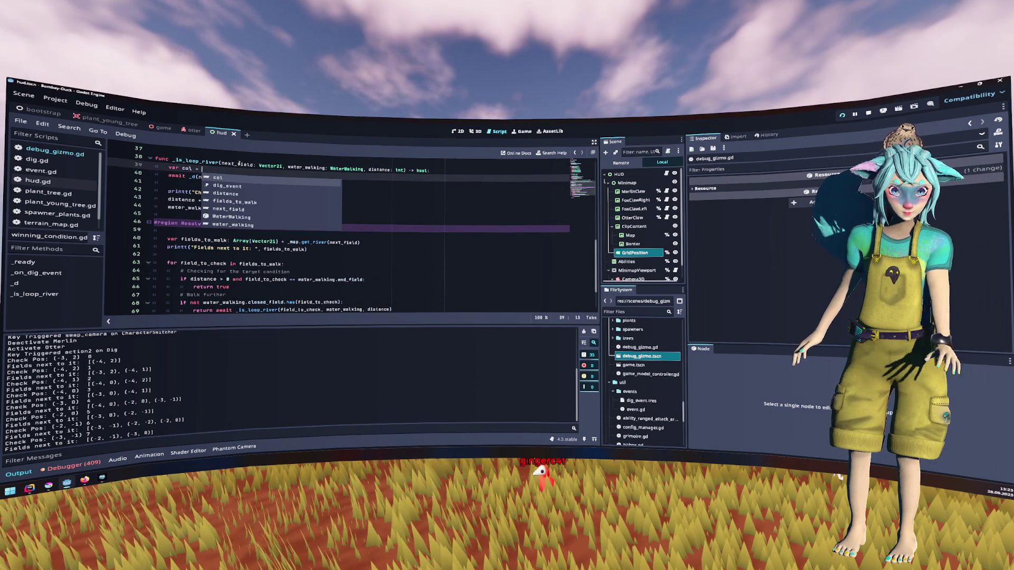
{"action": "type", "text": "Color."}
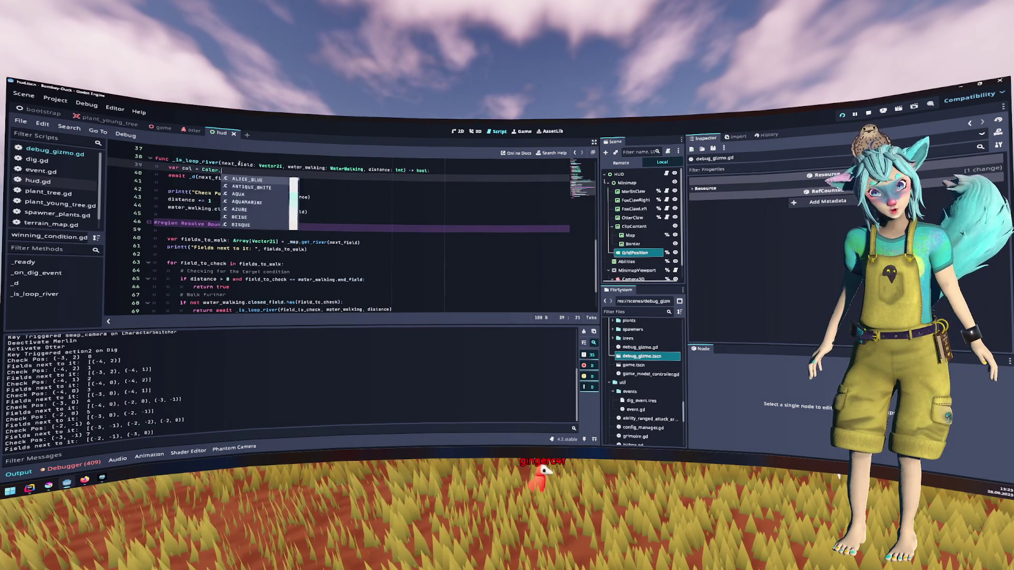
{"action": "type", "text": "GREEN distance > 0"}
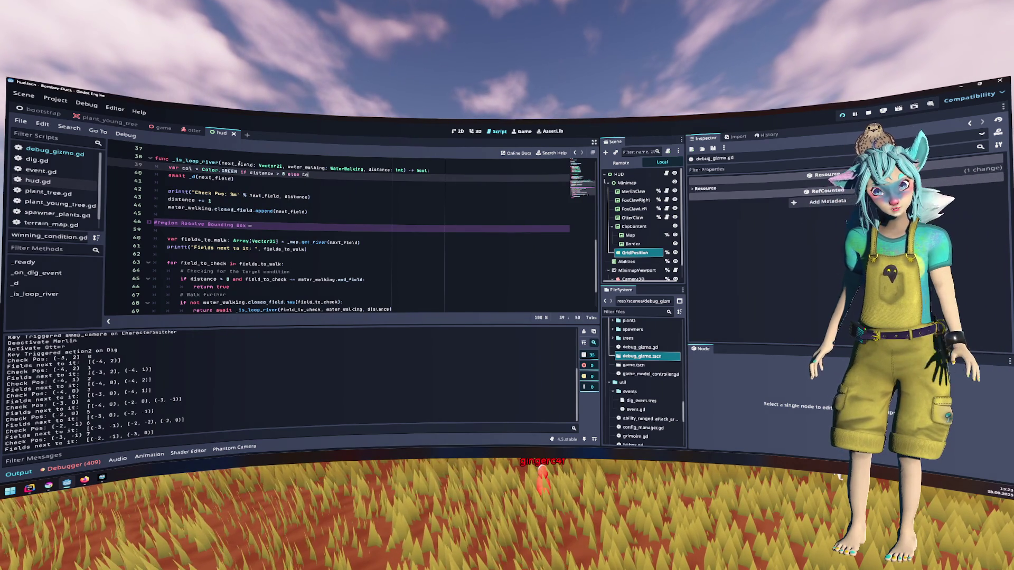
{"action": "type", "text": "RED"}
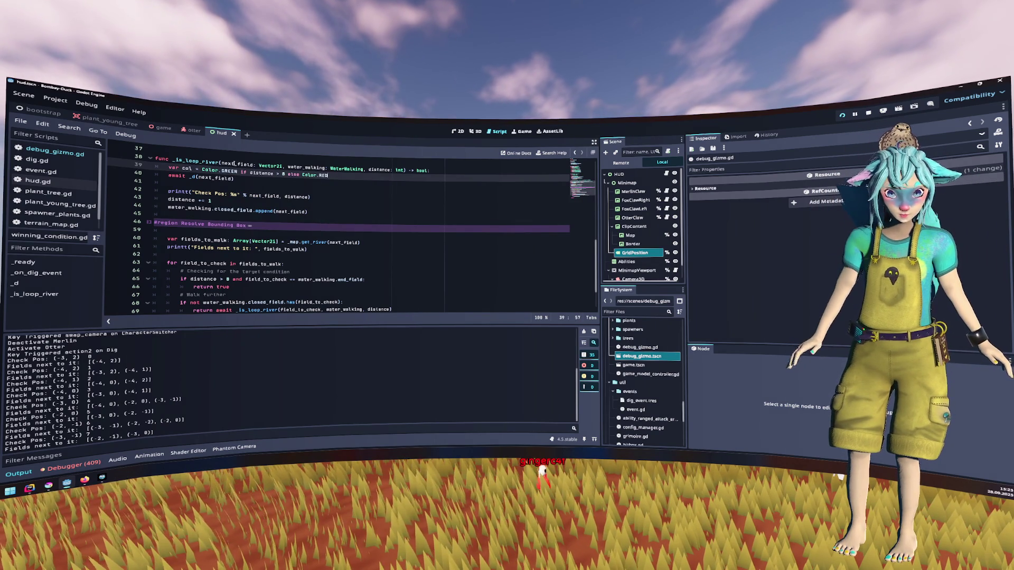
{"action": "left_click", "coordinate": [186, 168]}
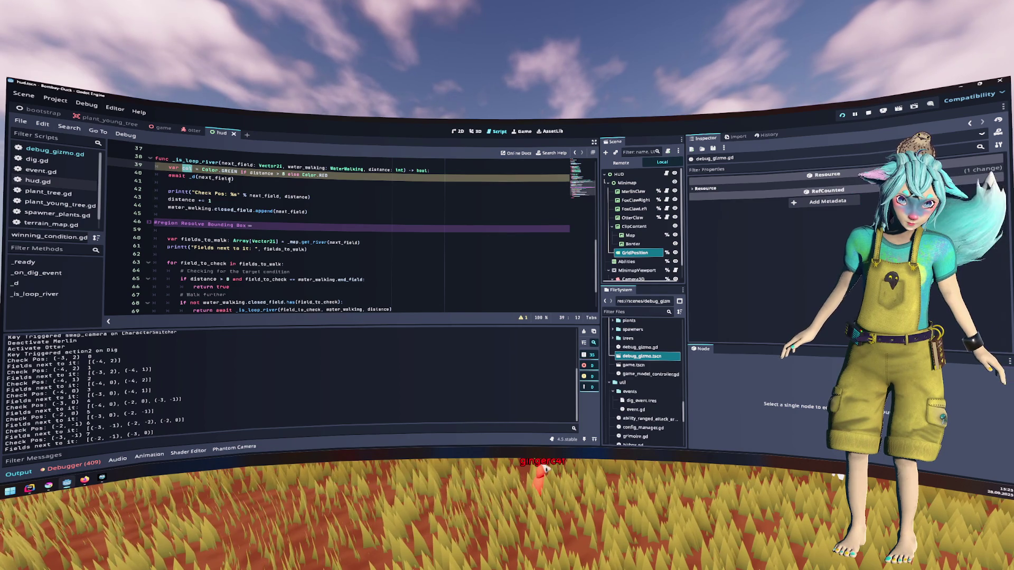
{"action": "left_click", "coordinate": [231, 178]}
{"action": "type", "text": "Col"}
{"action": "scroll", "coordinate": [261, 252], "scroll_direction": "down", "scroll_amount": 2}
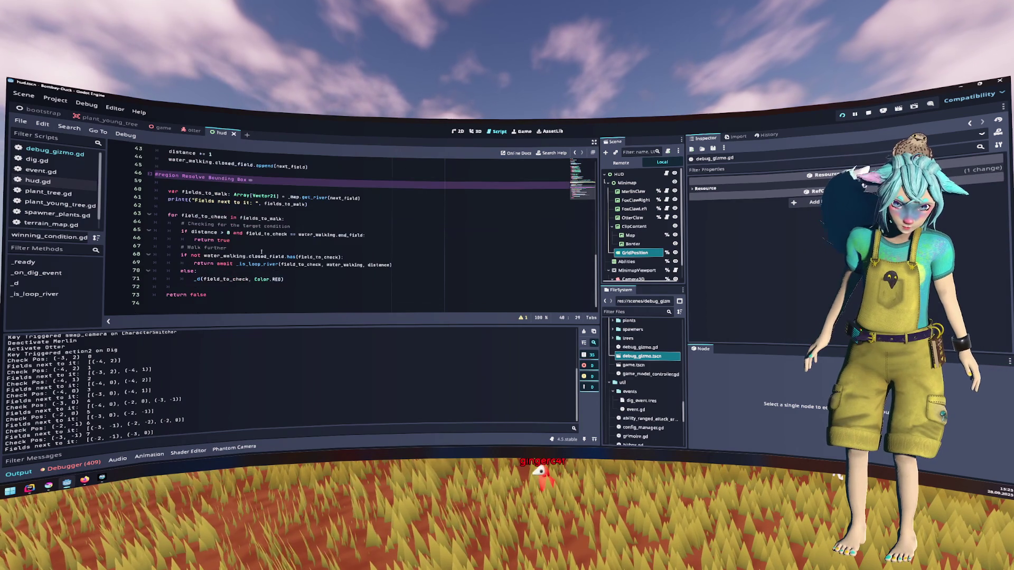
{"action": "mouse_move", "coordinate": [274, 280]}
{"action": "left_mouse_down"}
{"action": "mouse_move", "coordinate": [257, 279]}
{"action": "mouse_move", "coordinate": [401, 263]}
{"action": "left_mouse_up"}
- Delete the red-marker else branch and check the field_to_check and water_walking uses
{"action": "key", "text": "BackSpace"}
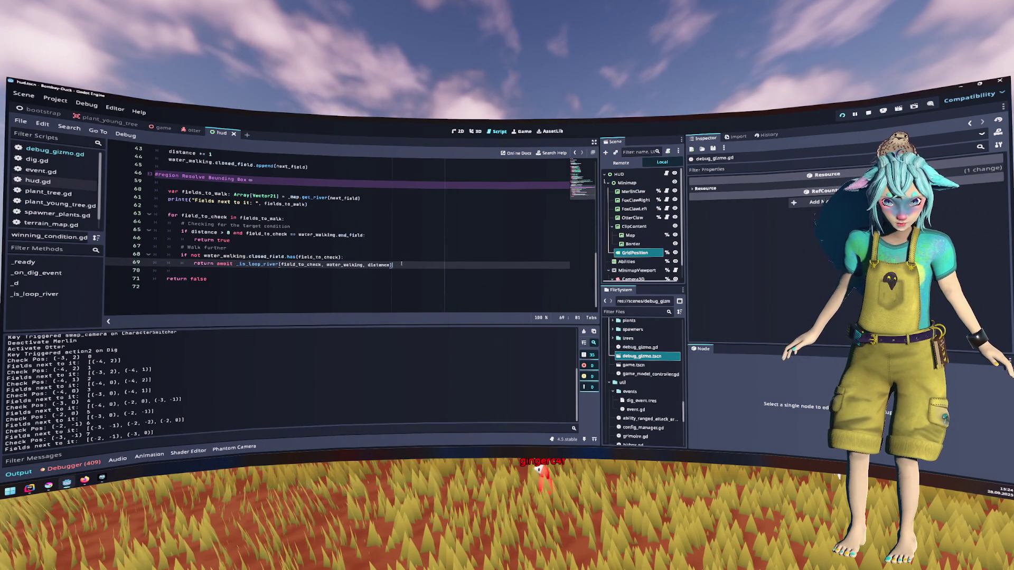
{"action": "double_click", "coordinate": [203, 217]}
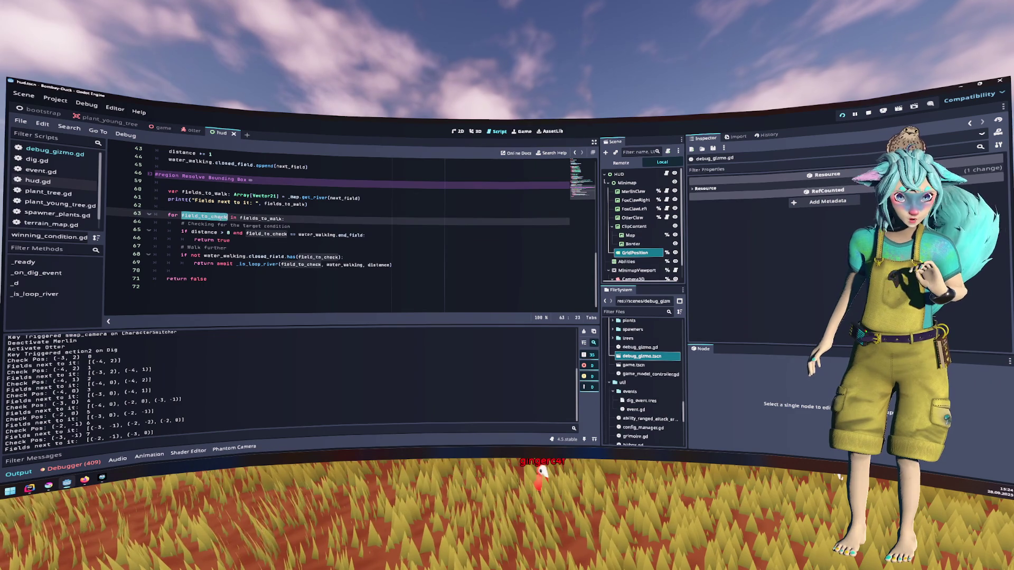
{"action": "left_click", "coordinate": [237, 243]}
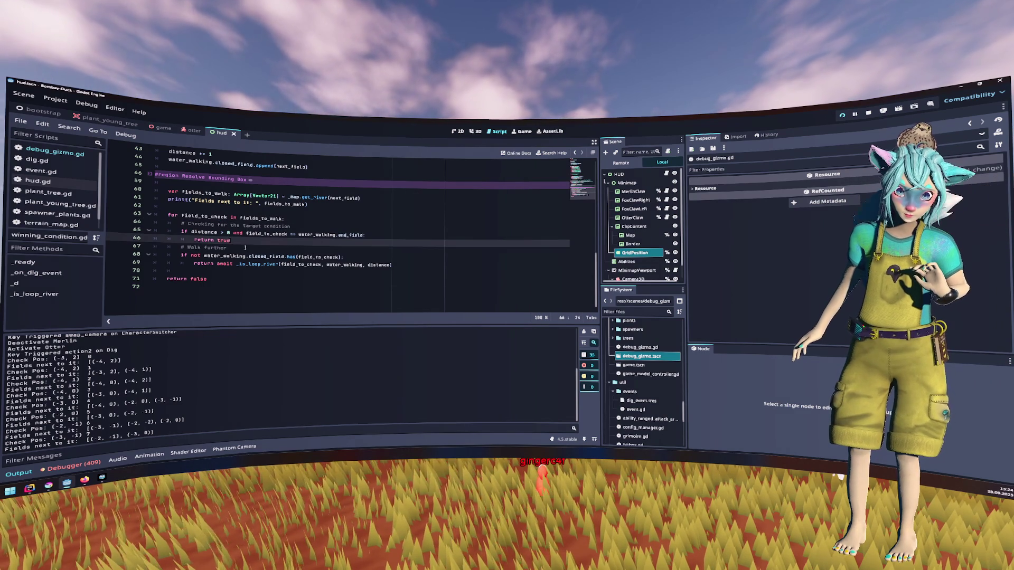
{"action": "double_click", "coordinate": [240, 256]}
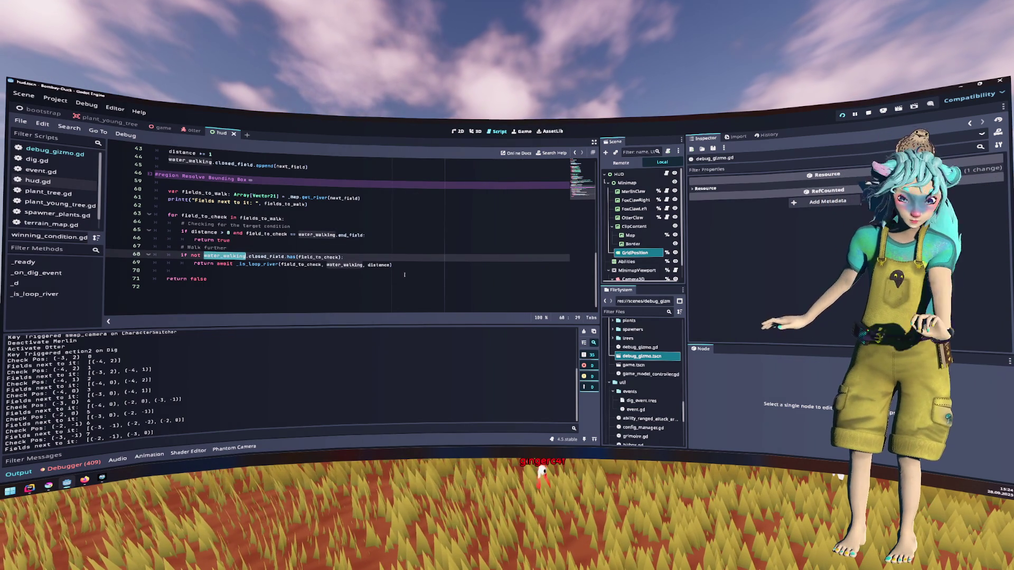
{"action": "left_click", "coordinate": [406, 252]}
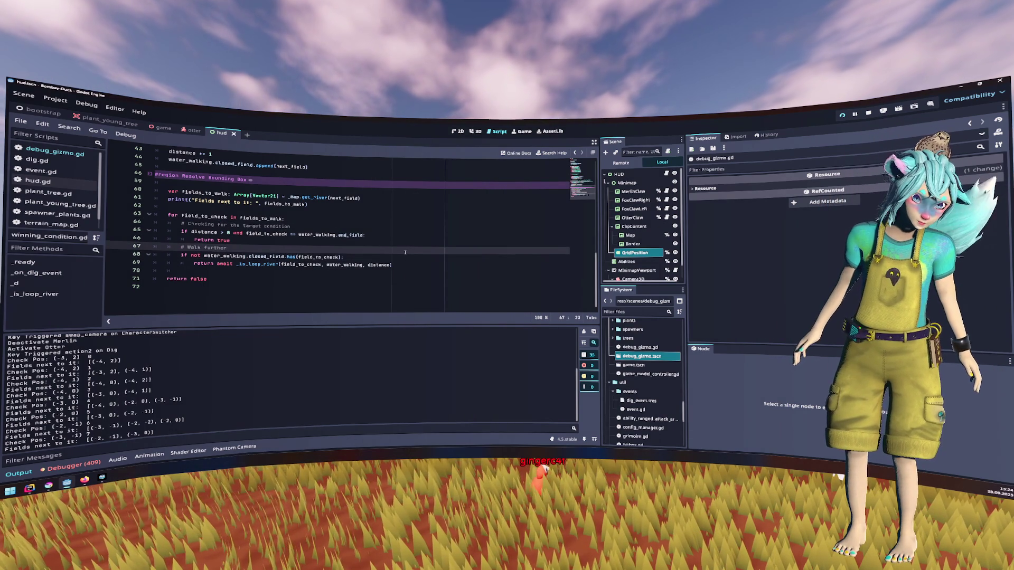
- Review closed_field and the recursive return line, then run the game with F5
{"action": "left_click", "coordinate": [247, 232]}
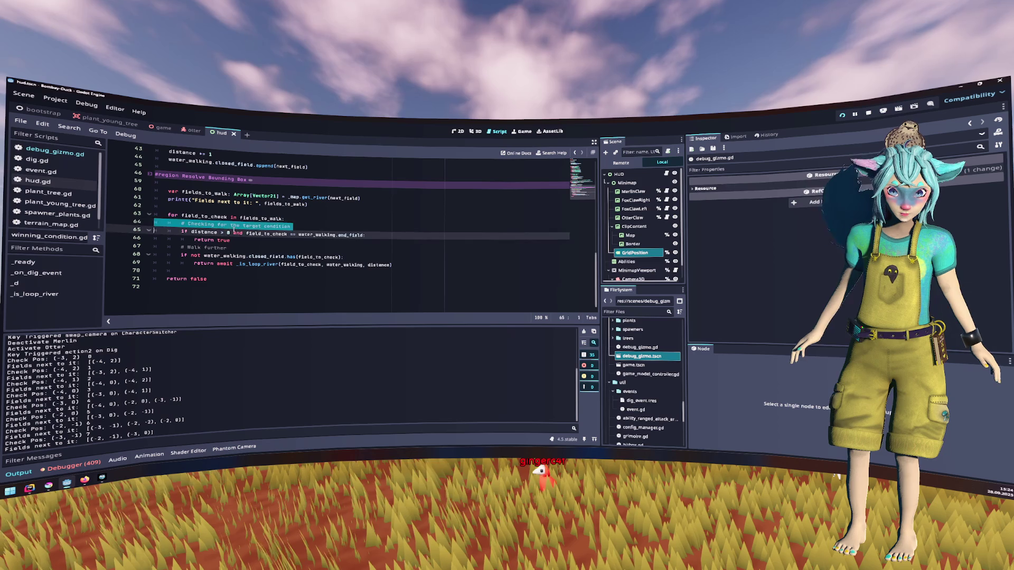
{"action": "double_click", "coordinate": [267, 257]}
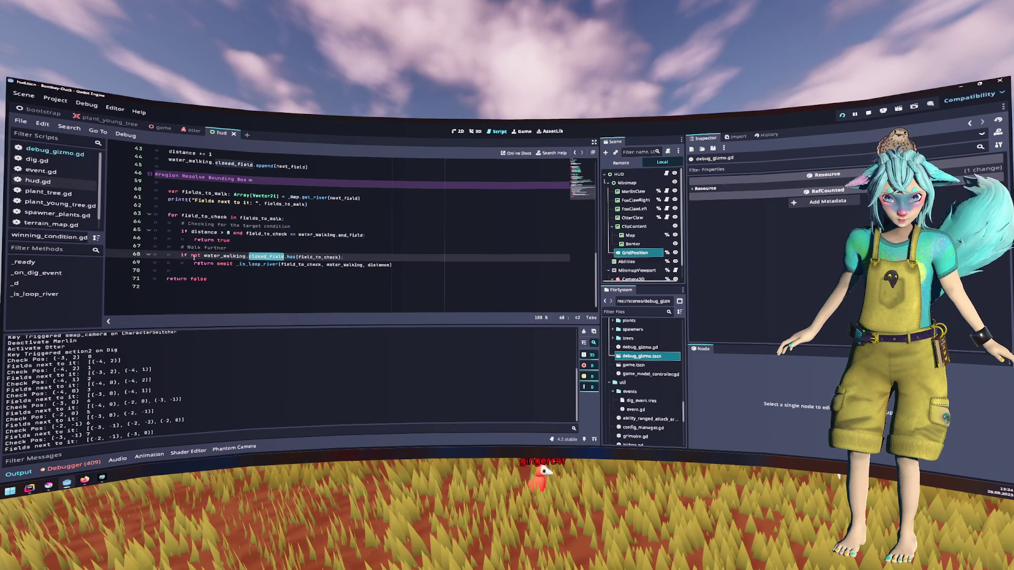
{"action": "left_click", "coordinate": [346, 250]}
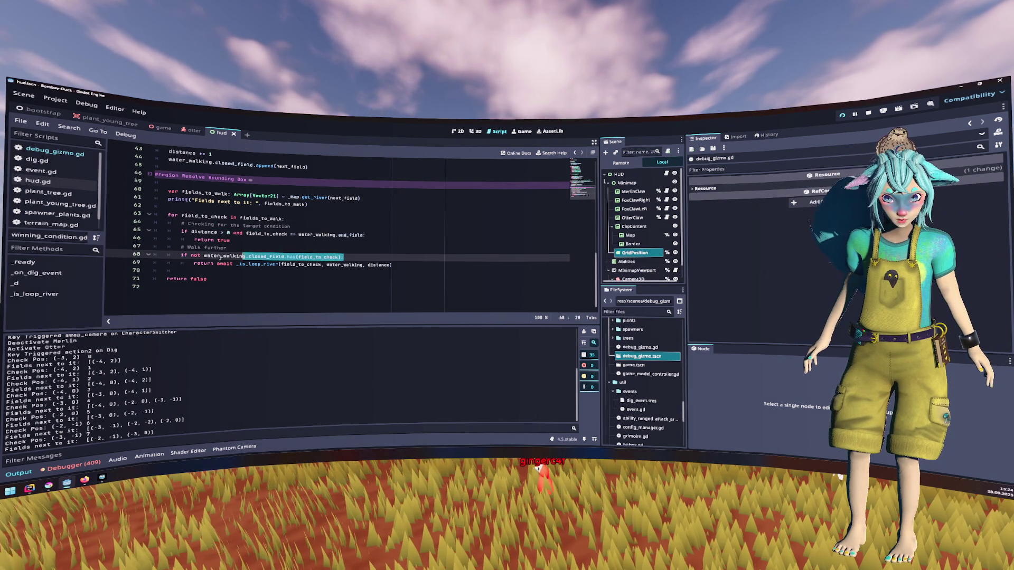
{"action": "triple_click", "coordinate": [351, 265]}
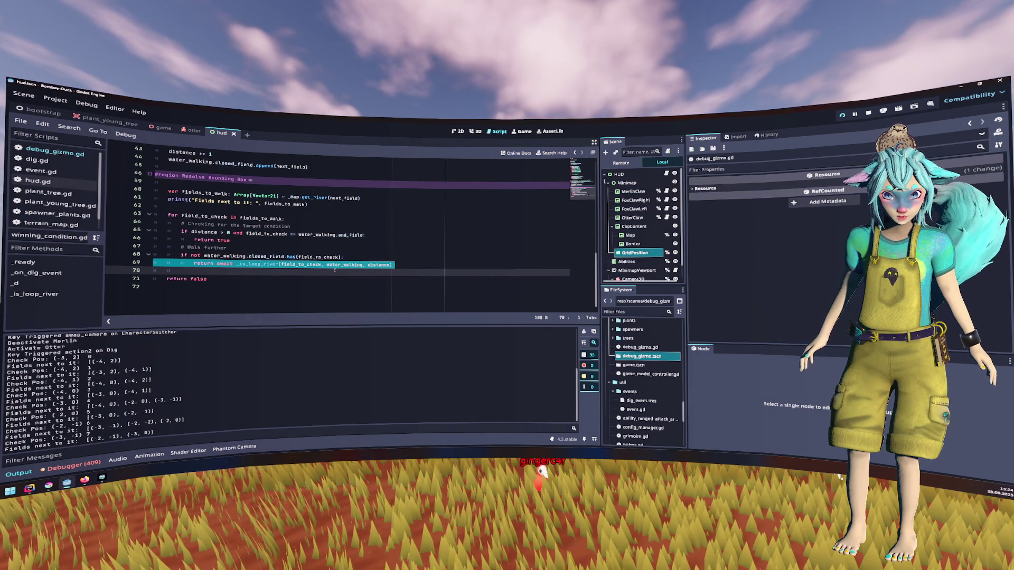
{"action": "double_click", "coordinate": [300, 265]}
{"action": "double_click", "coordinate": [209, 216]}
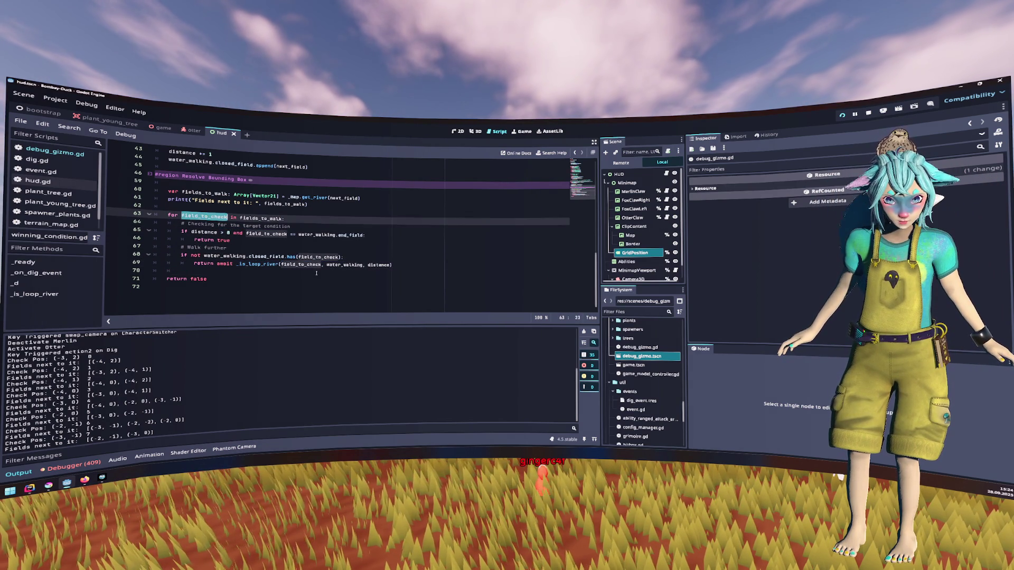
{"action": "left_click", "coordinate": [231, 273]}
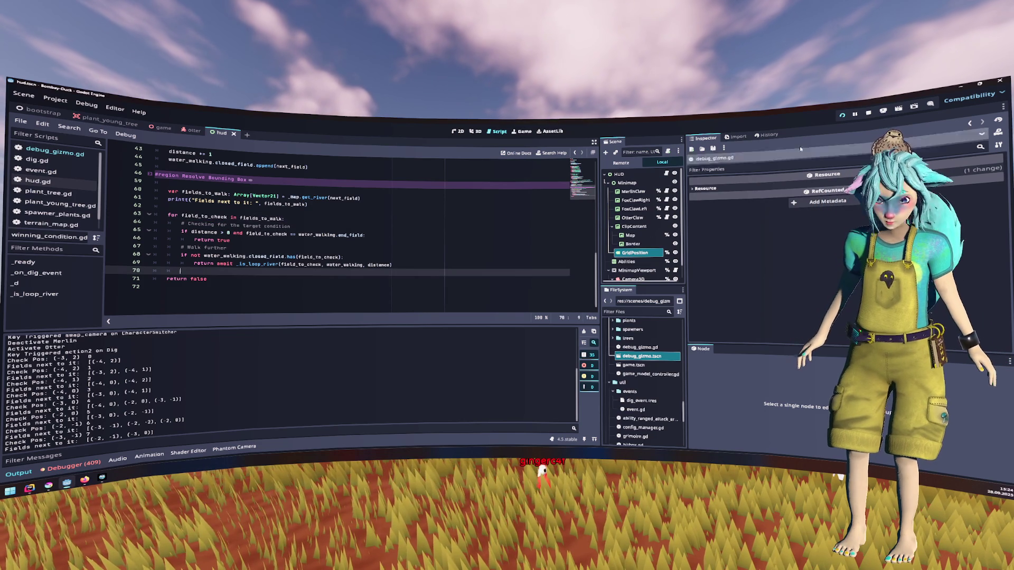
{"action": "key", "text": "F5"}
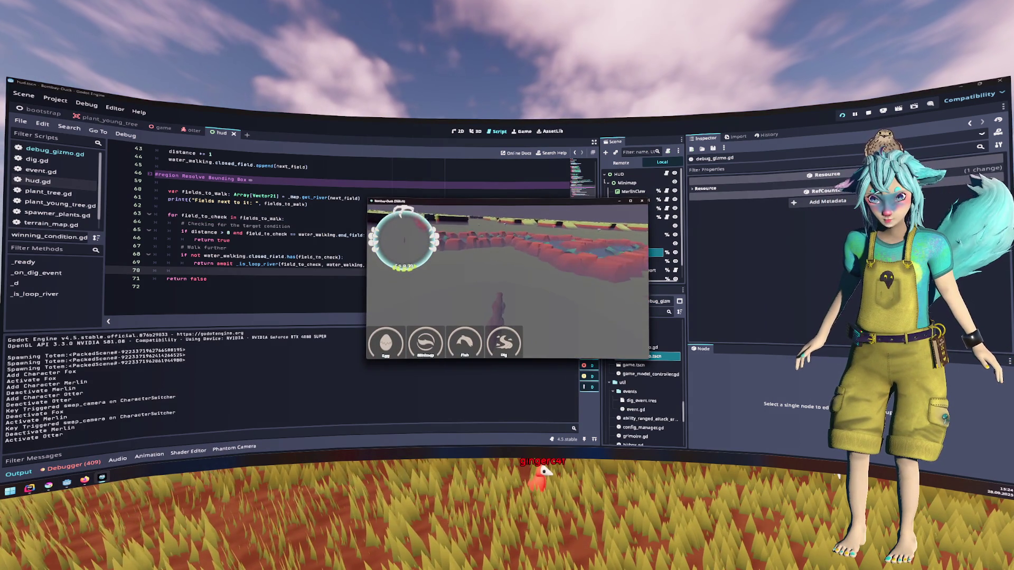
- Dig river sections in the running game with 2 and e, then stop and restart it
{"action": "key", "text": "2"}
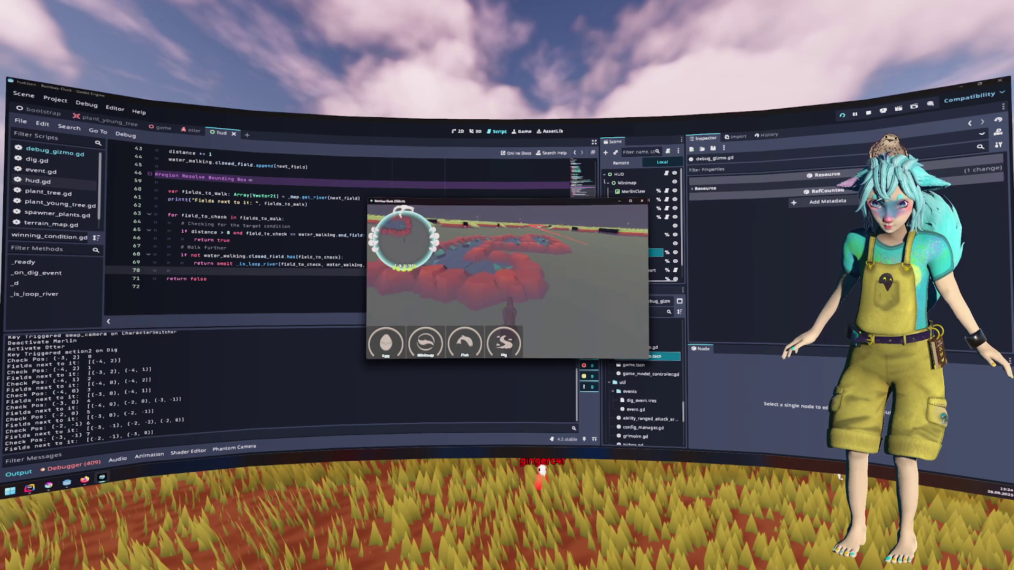
{"action": "key", "text": "e"}
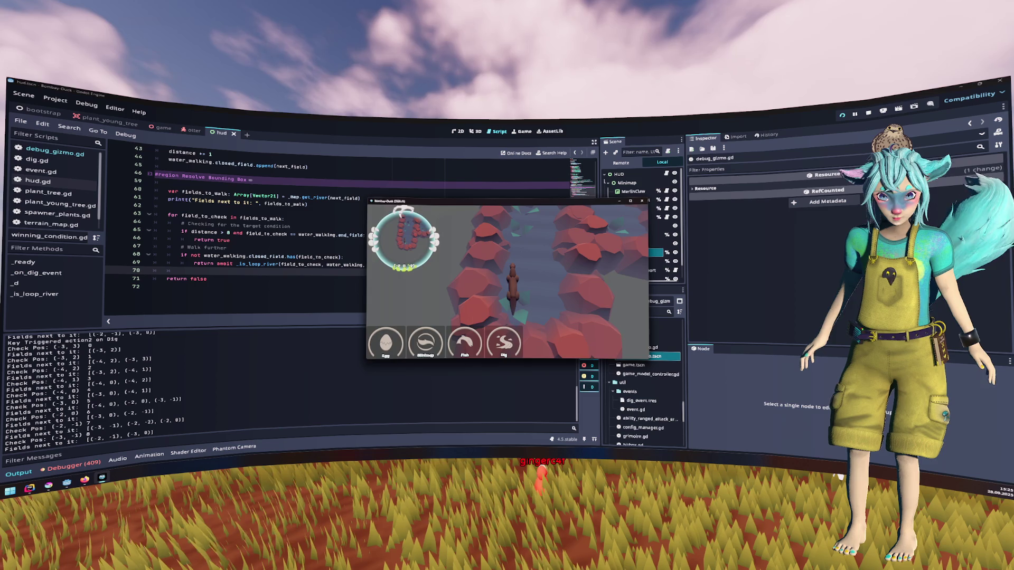
{"action": "key", "text": "F8"}
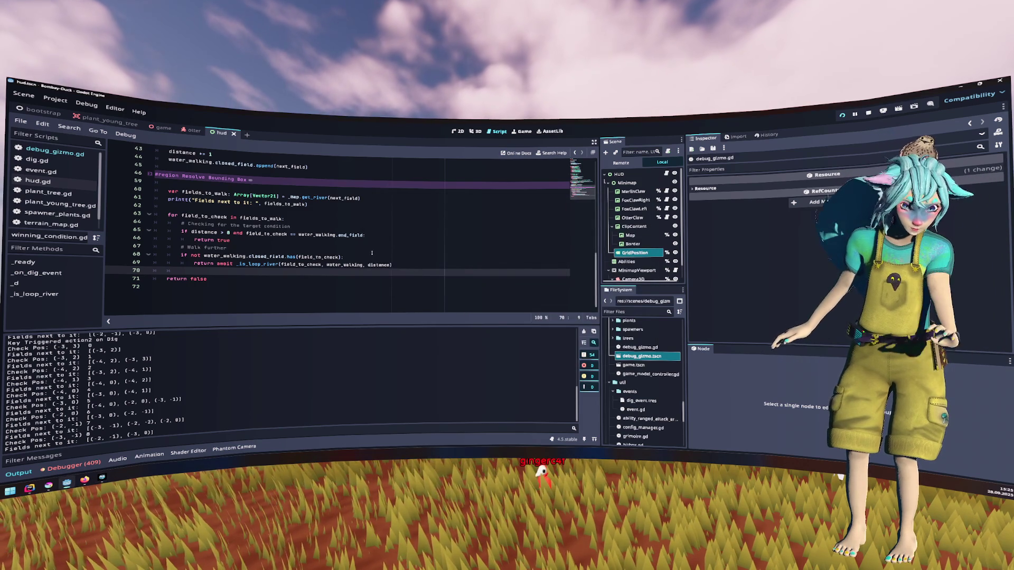
{"action": "key", "text": "F5"}
- Stop the game and insert a new line on line 62 above the fields_to_walk loop
{"action": "key", "text": "F8"}
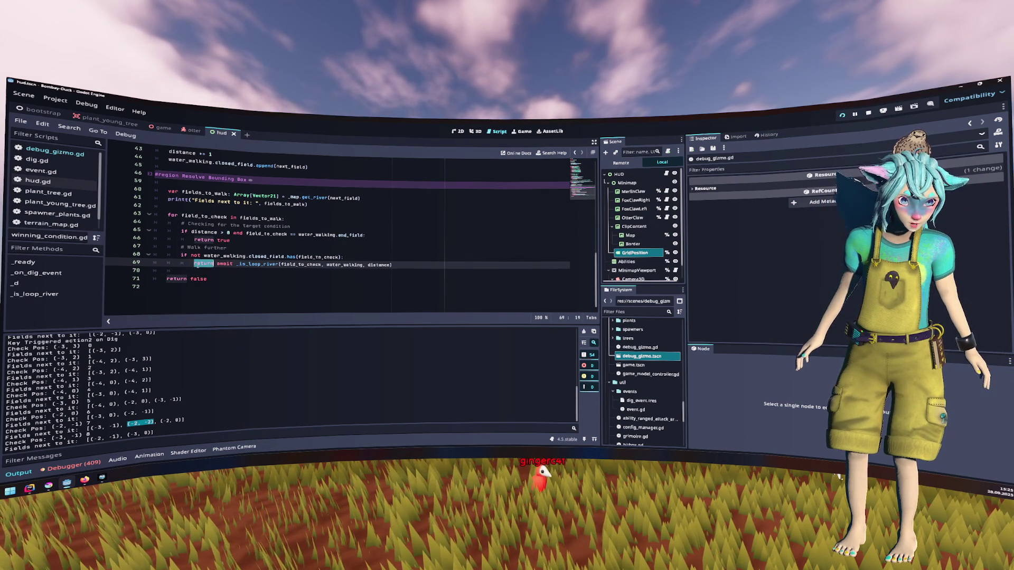
{"action": "left_click", "coordinate": [244, 213]}
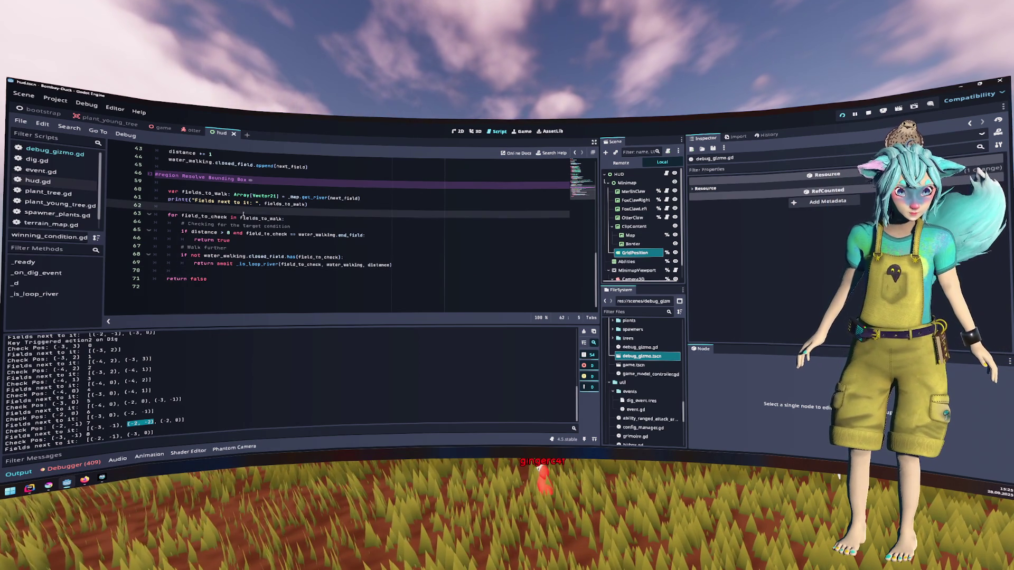
{"action": "key", "text": "Return"}
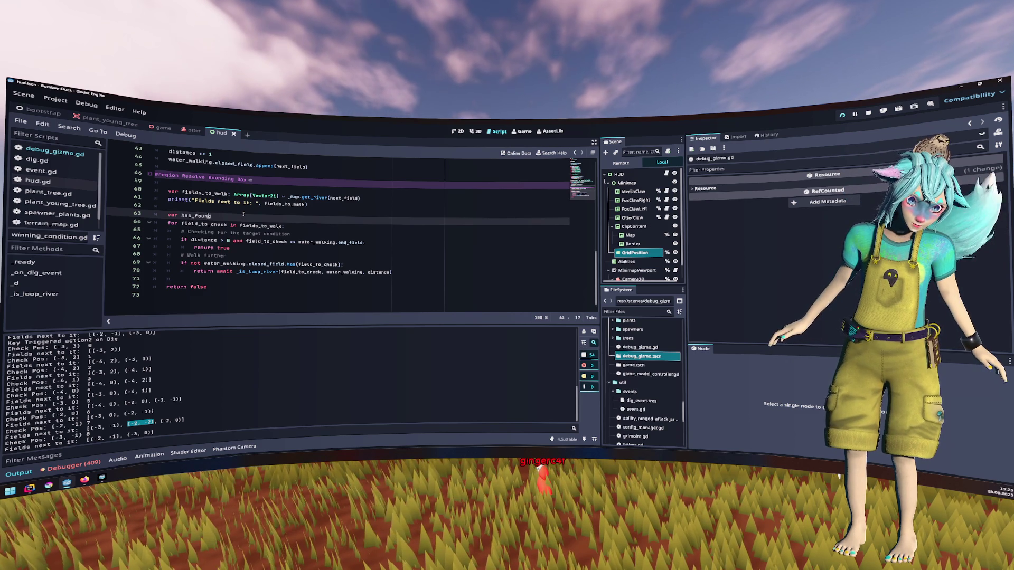
- Declare has_end_found as a bool above the loop
{"action": "type", "text": "-"}
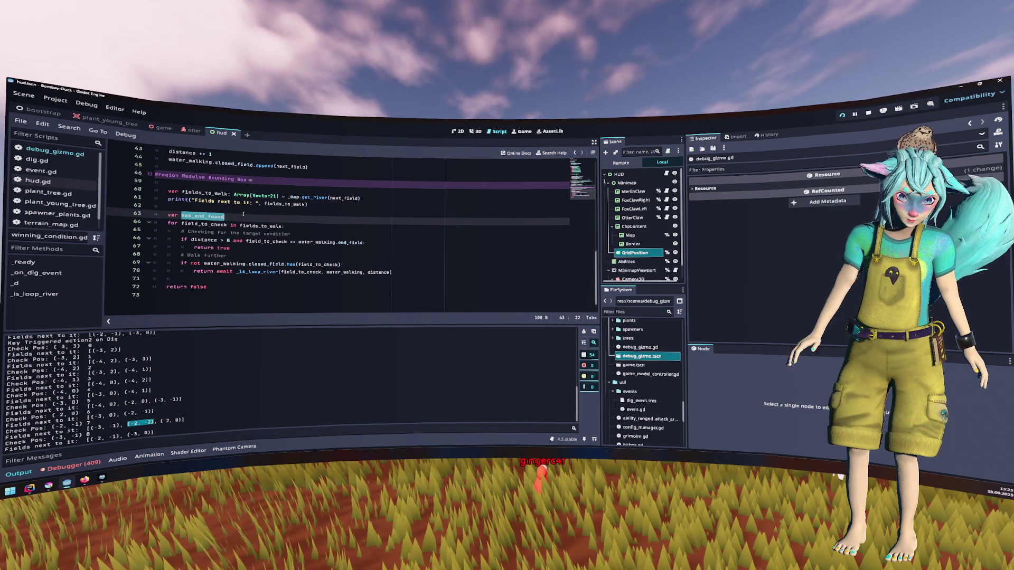
{"action": "left_click", "coordinate": [197, 287]}
{"action": "left_click", "coordinate": [247, 219]}
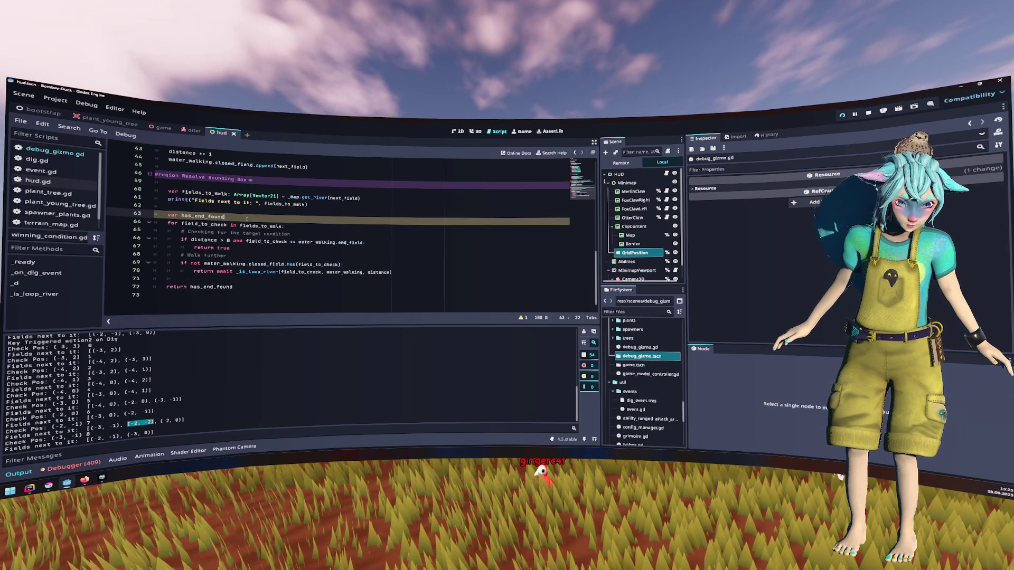
{"action": "type", "text": "bool"}
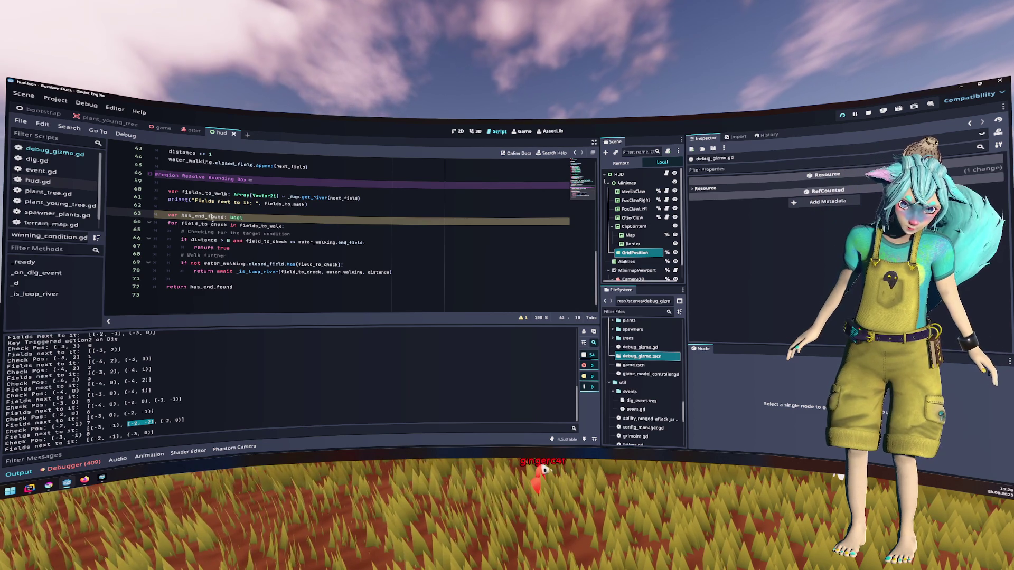
{"action": "double_click", "coordinate": [210, 218]}
{"action": "key", "text": "ctrl+c"}
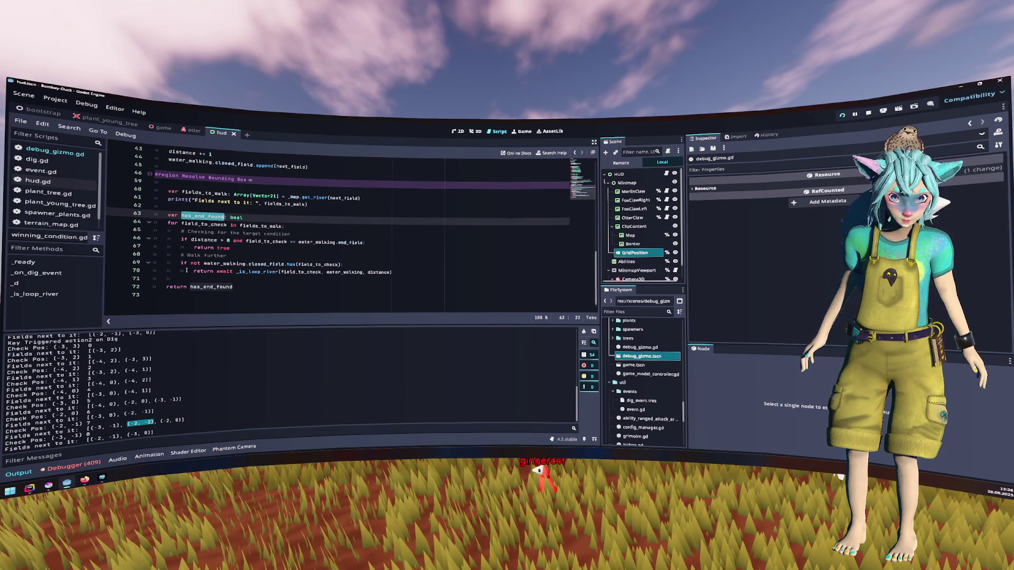
- Replace return on line 70 with 'has_end_found =' and rerun the game with F5
{"action": "left_click", "coordinate": [186, 271]}
{"action": "double_click", "coordinate": [203, 272]}
{"action": "key", "text": "ctrl+v"}
{"action": "type", "text": "="}
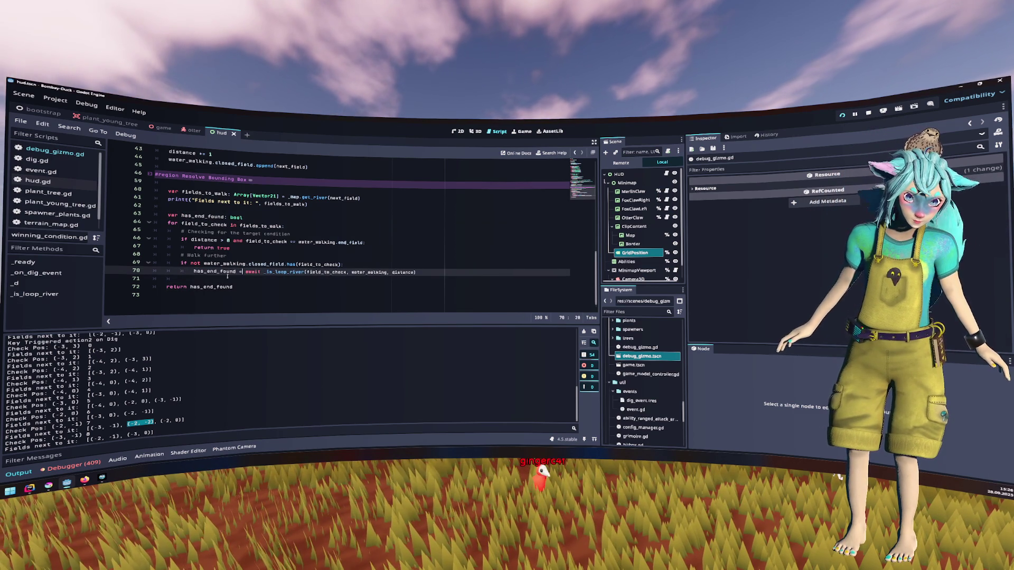
{"action": "key", "text": "Up"}
{"action": "key", "text": "Up"}
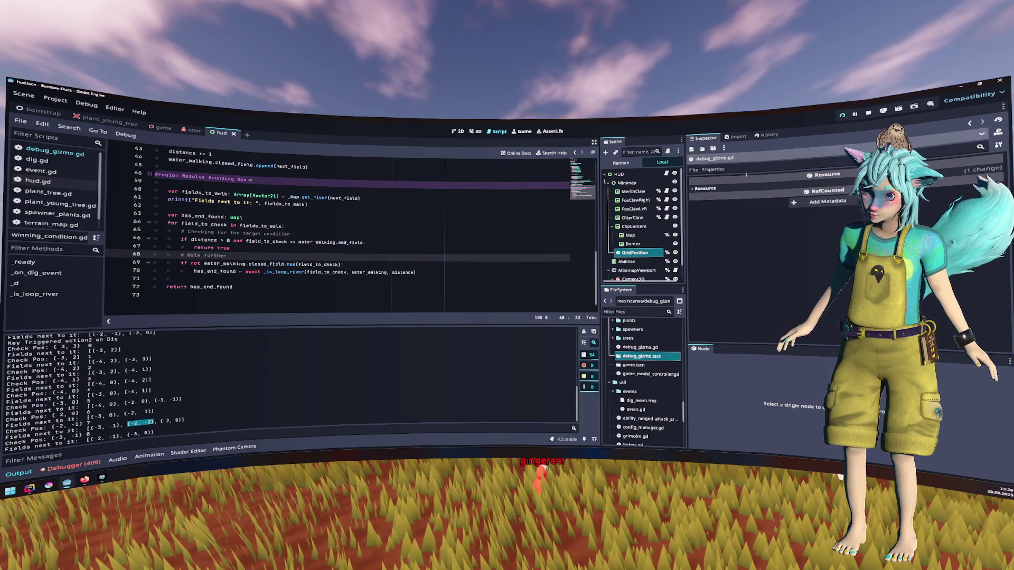
{"action": "key", "text": "F5"}
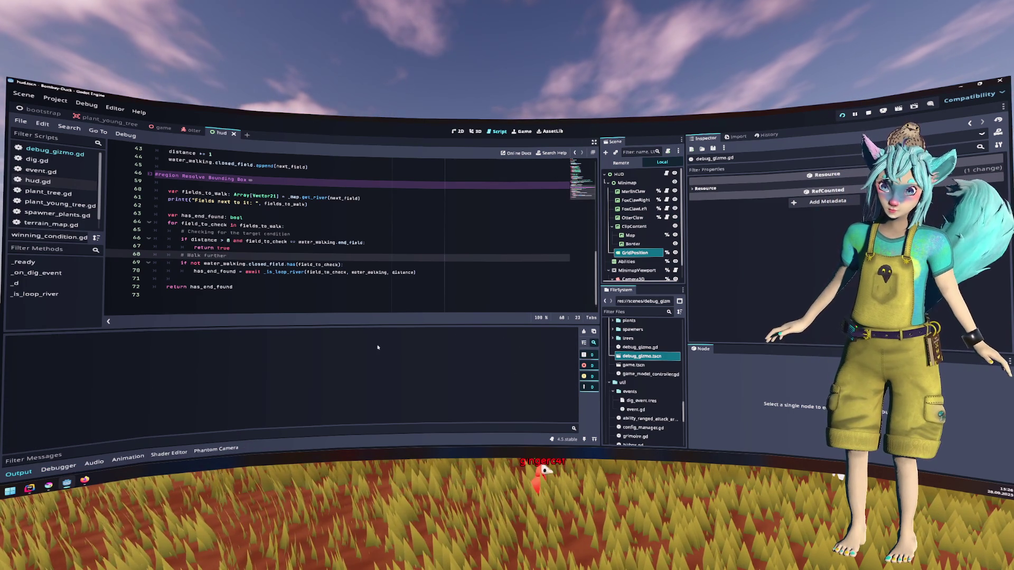
- Start gameplay as the Otter, dig several river sections, then return to the script editor
{"action": "left_click", "coordinate": [506, 274]}
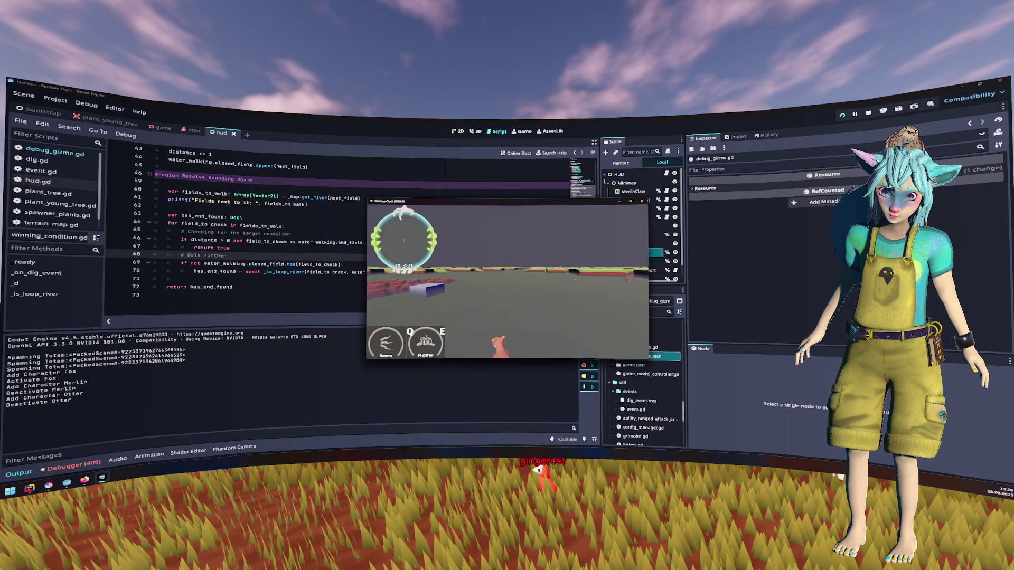
{"action": "key", "text": "e"}
{"action": "key", "text": "e"}
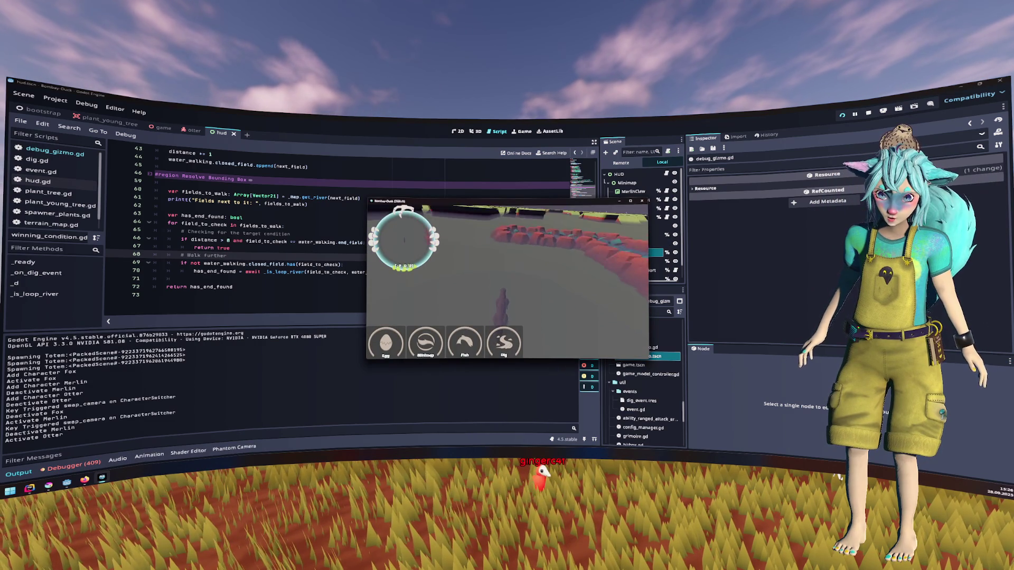
{"action": "key", "text": "q"}
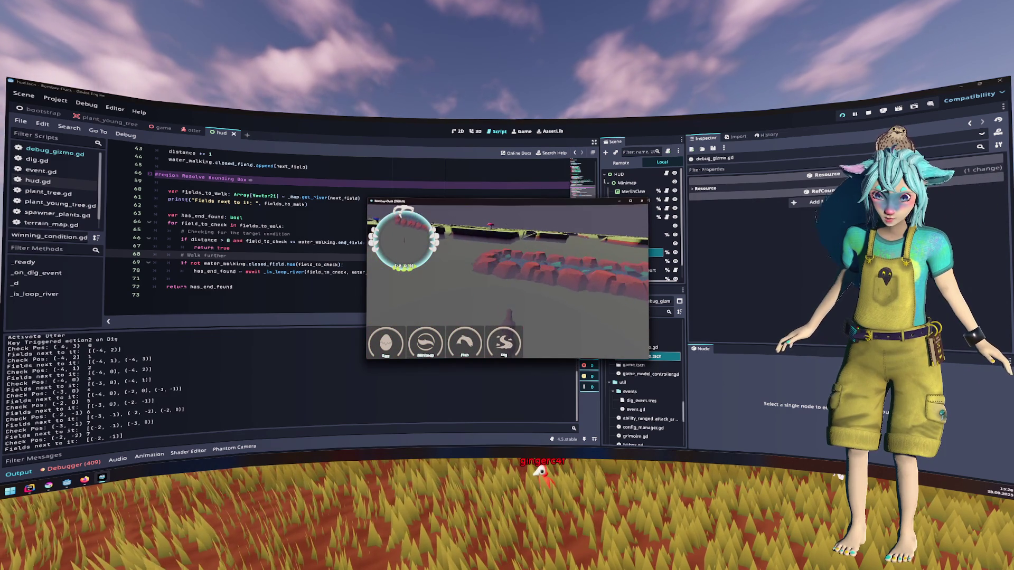
{"action": "key", "text": "2"}
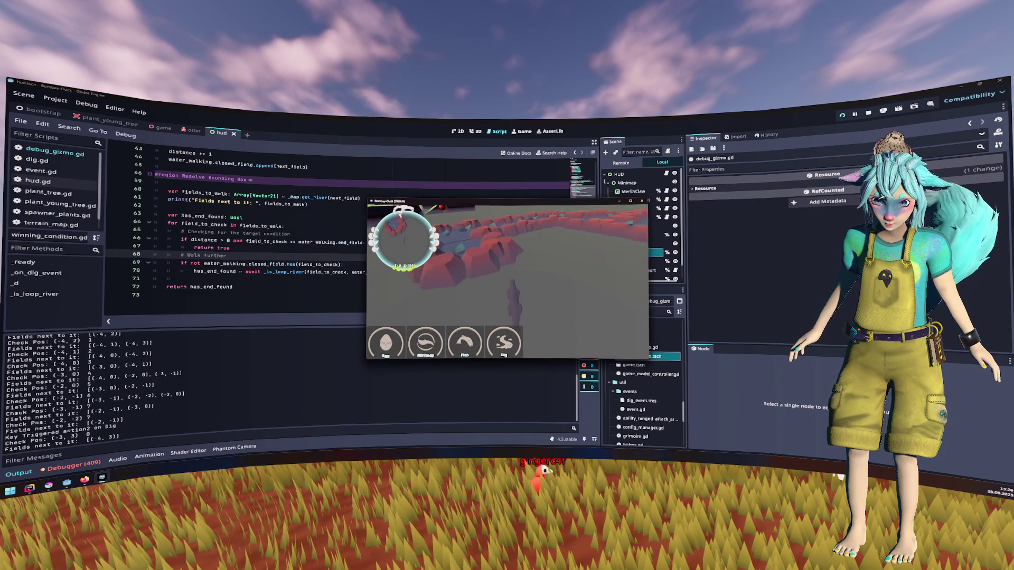
{"action": "key", "text": "2"}
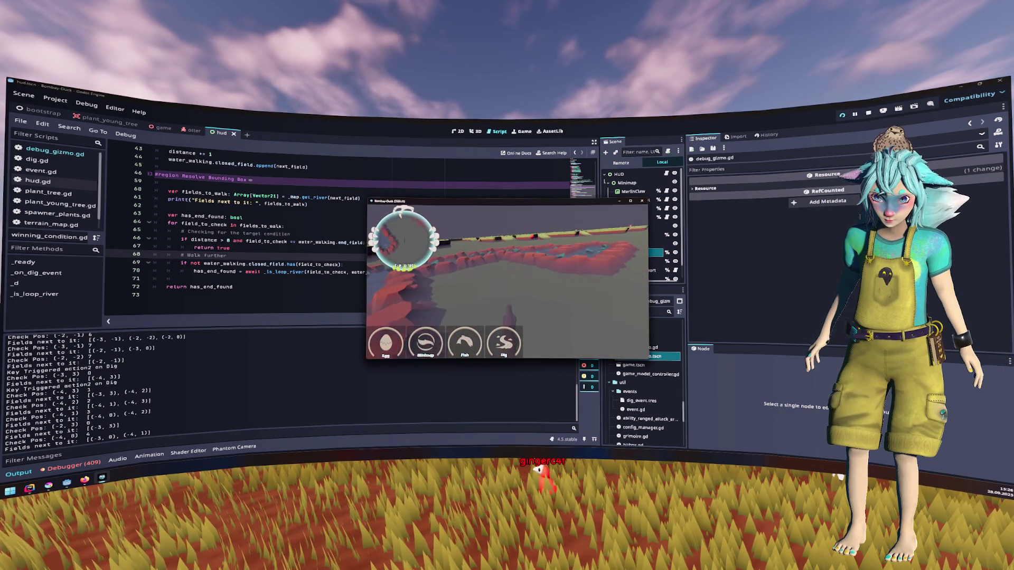
{"action": "key", "text": "2"}
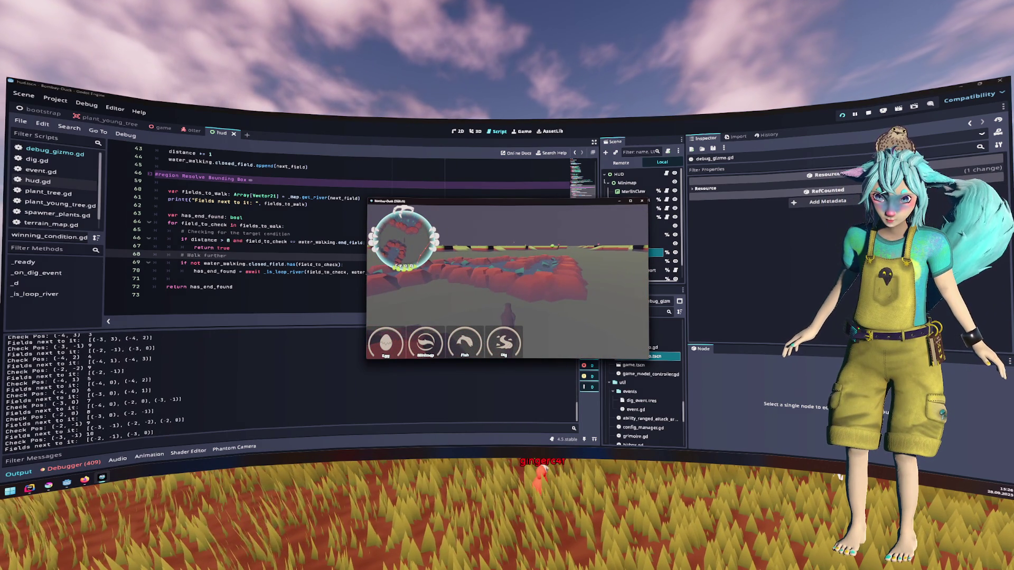
{"action": "key", "text": "2"}
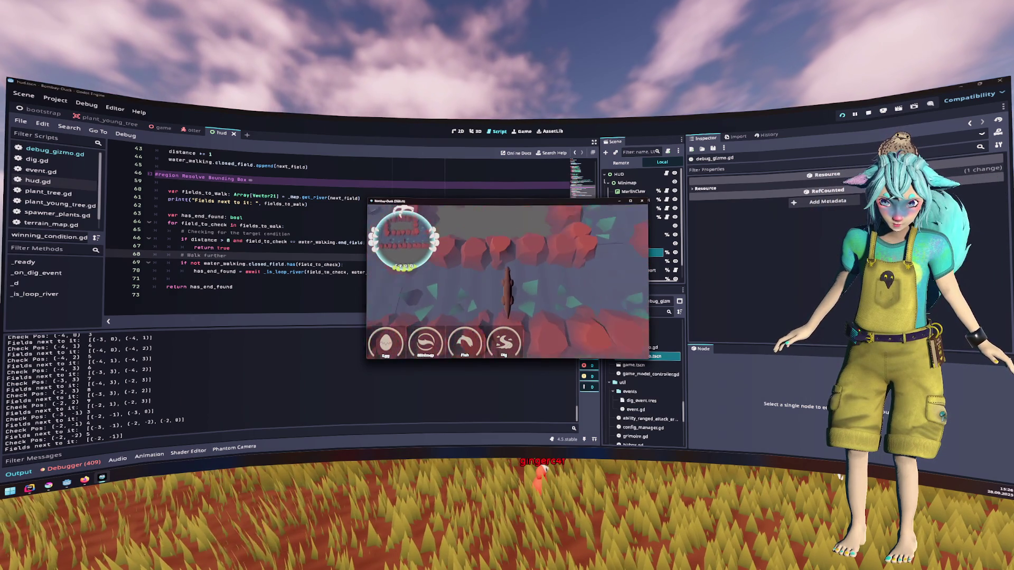
{"action": "key", "text": "alt+Tab"}
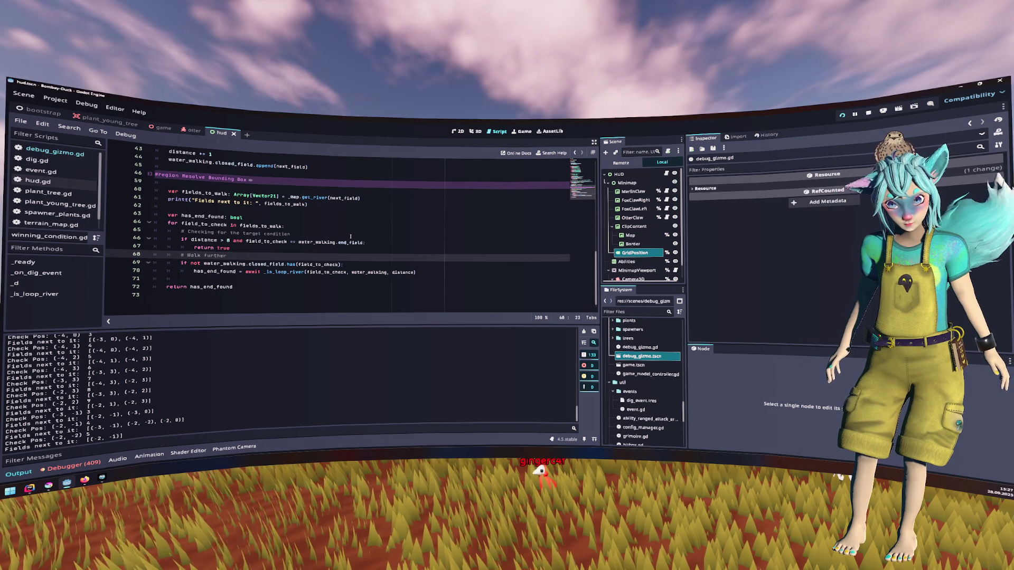
- Stop the game, filter FileSystem for 'level', and open level.tscn and level_1.tscn
{"action": "double_click", "coordinate": [266, 241]}
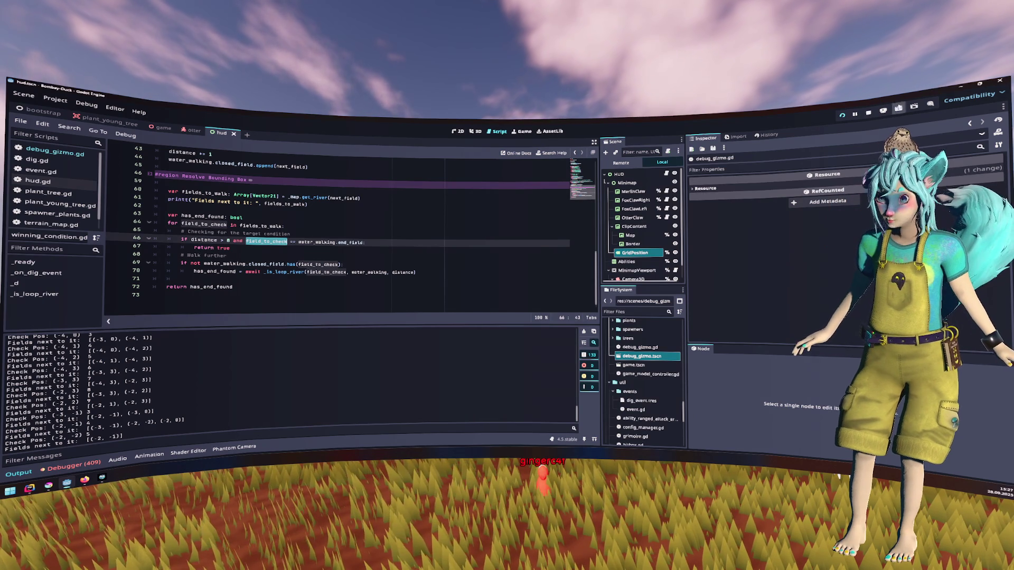
{"action": "left_click", "coordinate": [870, 112]}
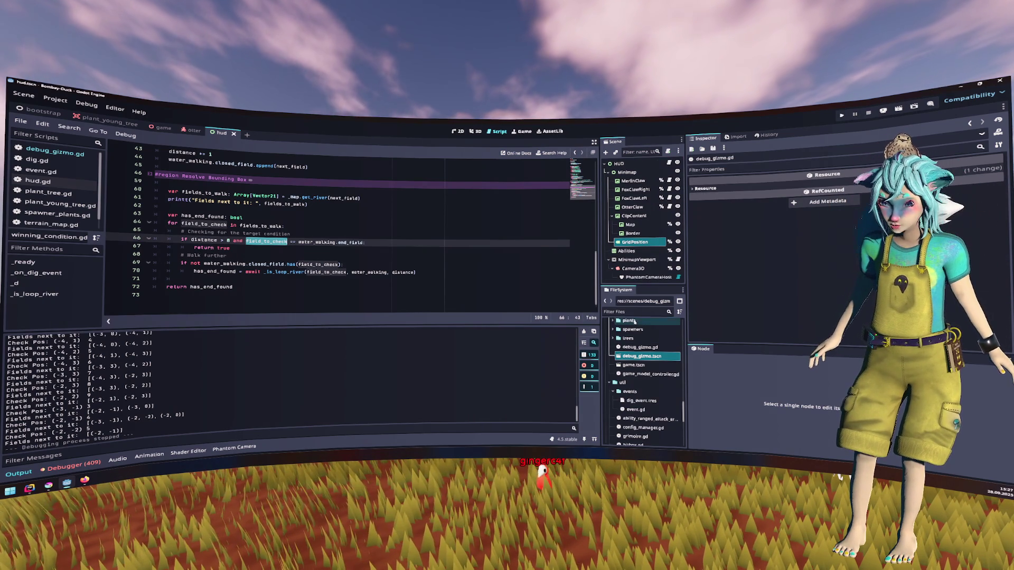
{"action": "type", "text": "level"}
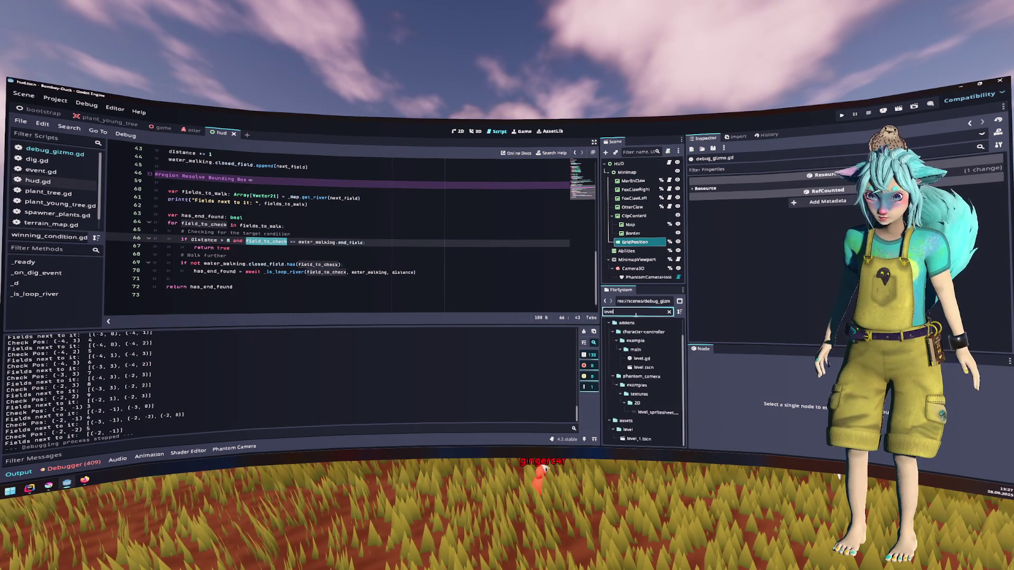
{"action": "double_click", "coordinate": [643, 367]}
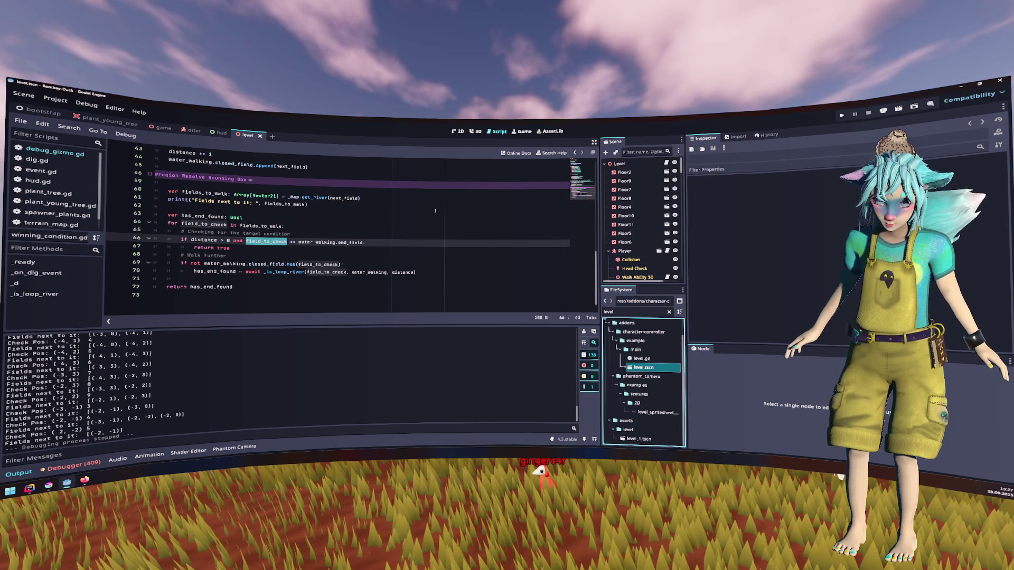
{"action": "left_click", "coordinate": [647, 441]}
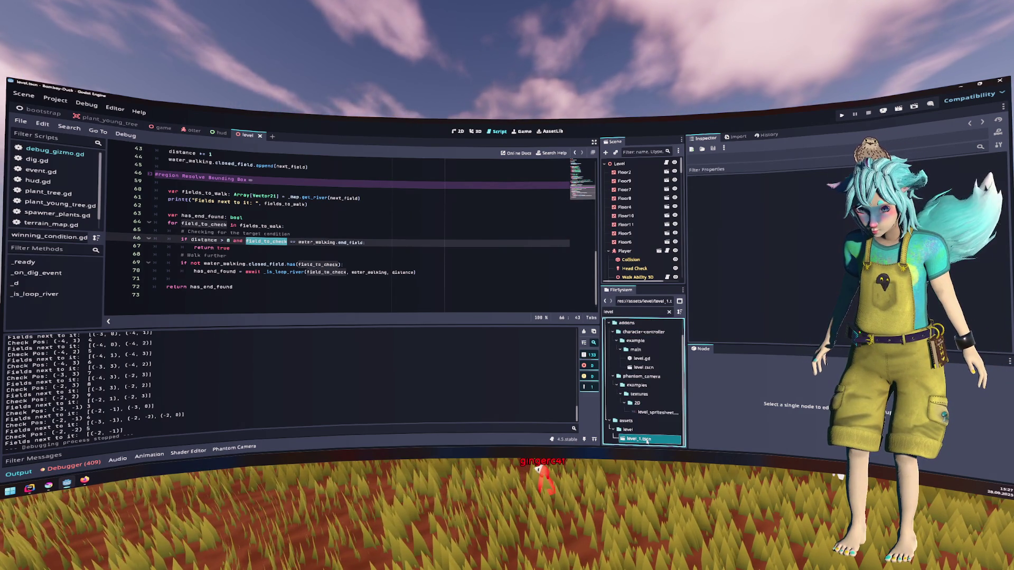
{"action": "double_click", "coordinate": [646, 441]}
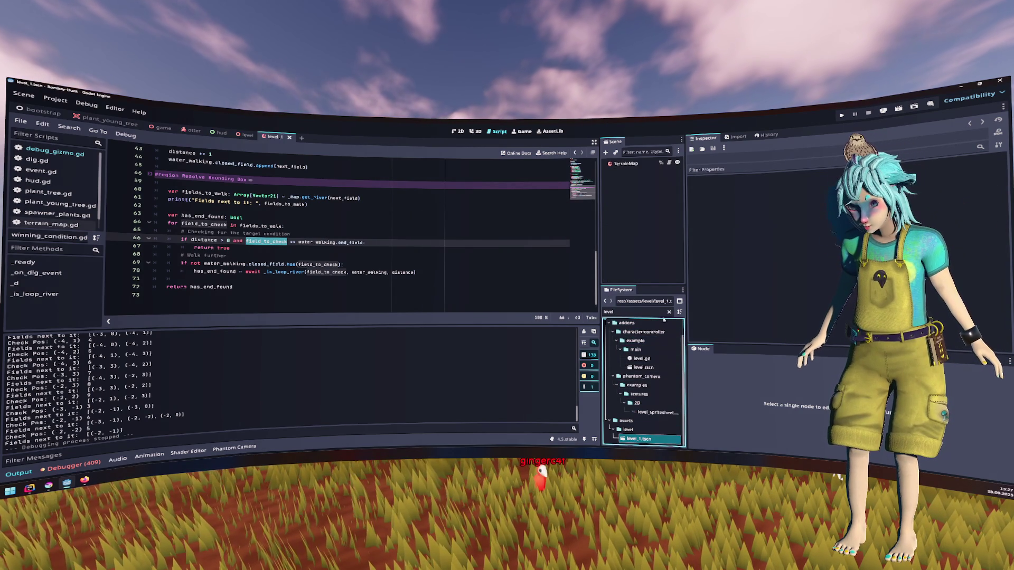
- Select the addons/character-controller/example folder and request its deletion
{"action": "left_click", "coordinate": [639, 313]}
{"action": "left_click", "coordinate": [669, 312]}
{"action": "left_click", "coordinate": [647, 358]}
{"action": "key", "text": "Delete"}
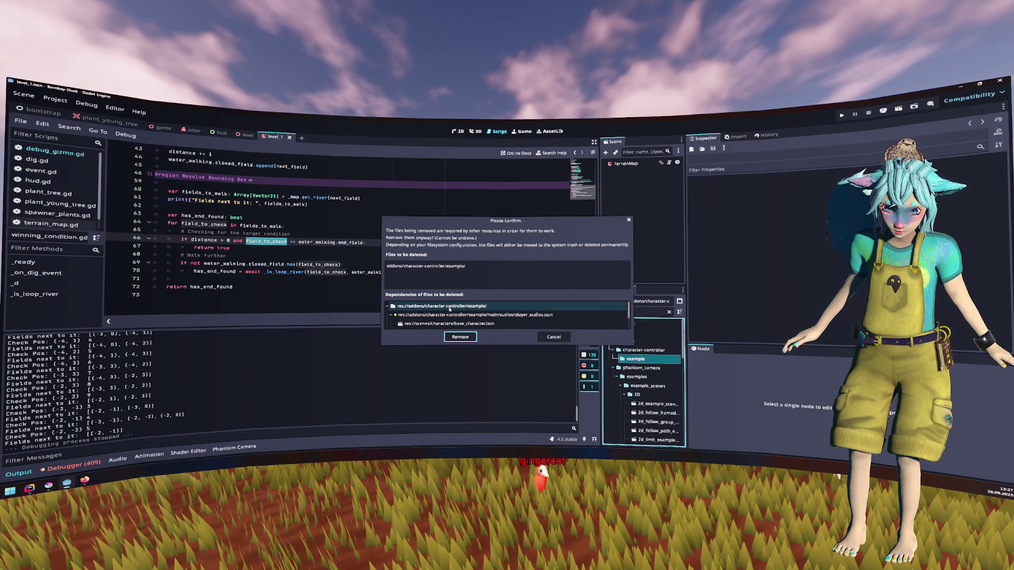
- Cancel removing the character-controller example folder and the example_scenes folder
{"action": "scroll", "coordinate": [486, 312], "scroll_direction": "down", "scroll_amount": 3}
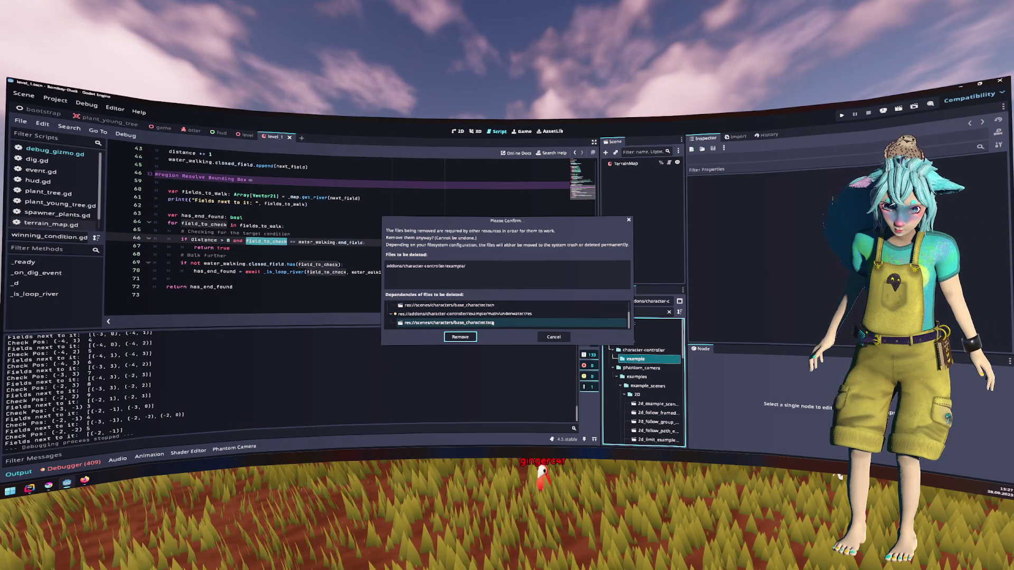
{"action": "scroll", "coordinate": [494, 322], "scroll_direction": "up", "scroll_amount": 2}
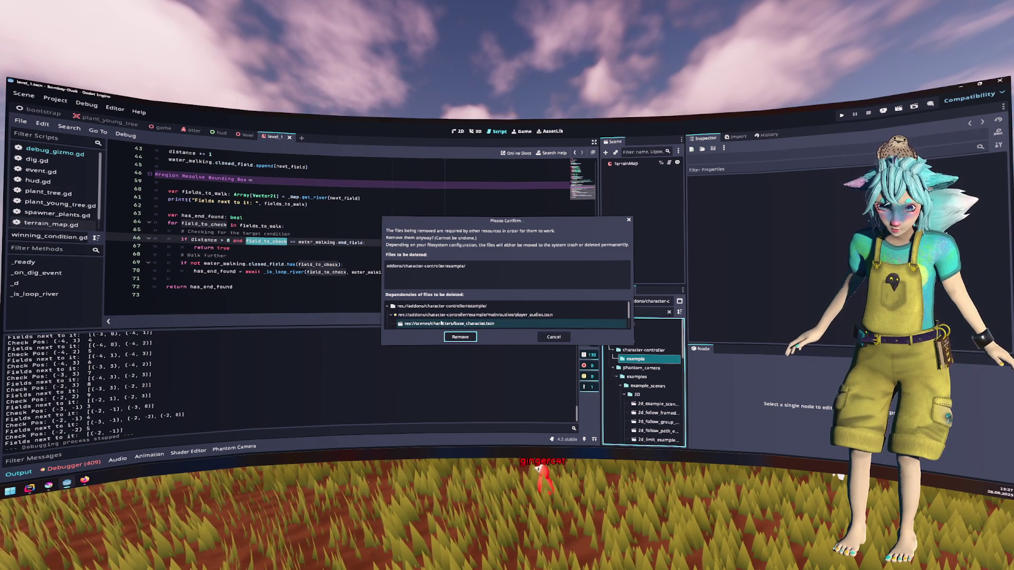
{"action": "left_click", "coordinate": [554, 340]}
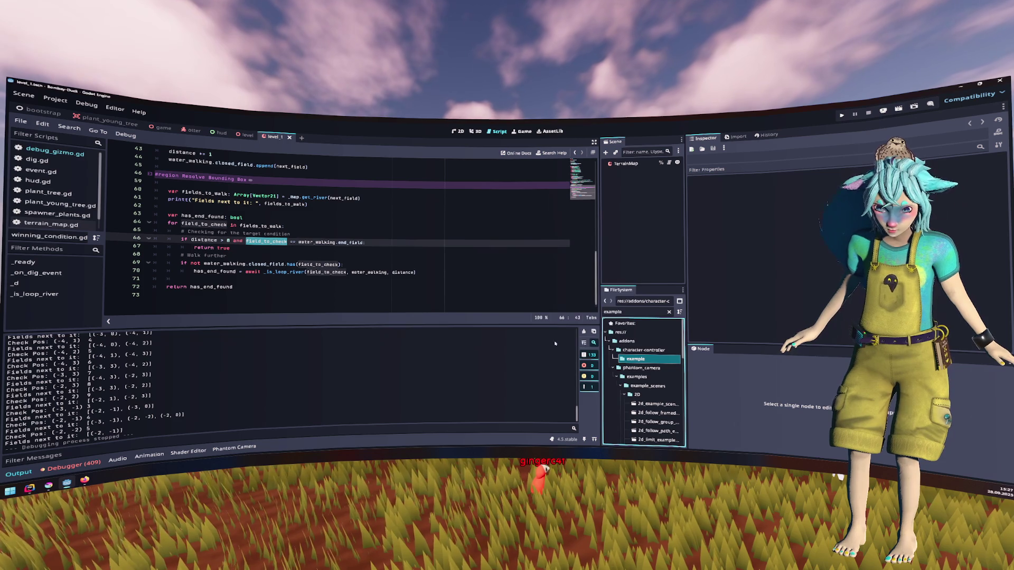
{"action": "scroll", "coordinate": [635, 359], "scroll_direction": "down", "scroll_amount": 1}
{"action": "left_click", "coordinate": [640, 372]}
{"action": "key", "text": "Delete"}
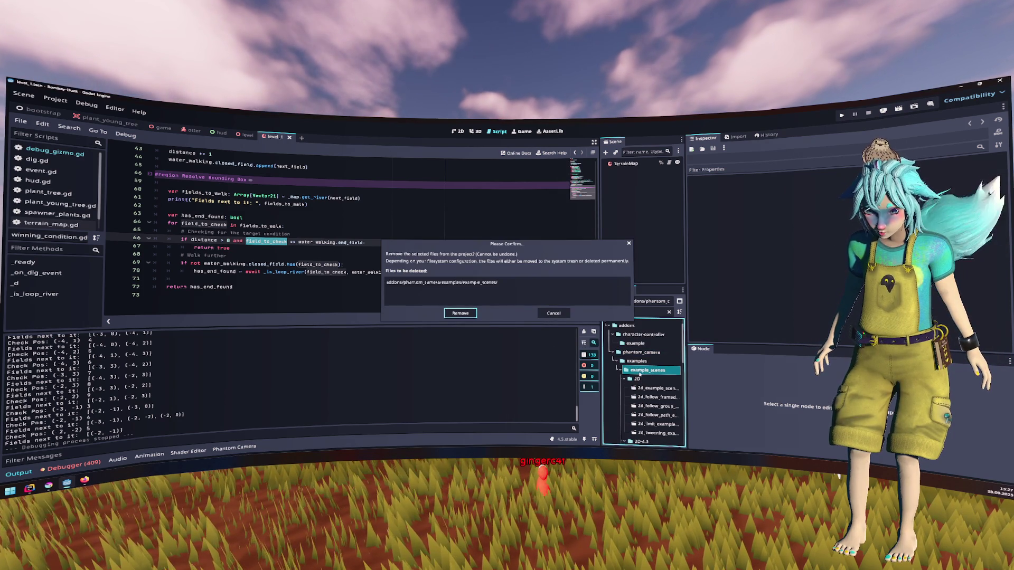
{"action": "left_click", "coordinate": [553, 313]}
- Delete addons/phantom_camera/examples, then clear the filter and collapse the phantom_camera folder
{"action": "key", "text": "Up"}
{"action": "key", "text": "Delete"}
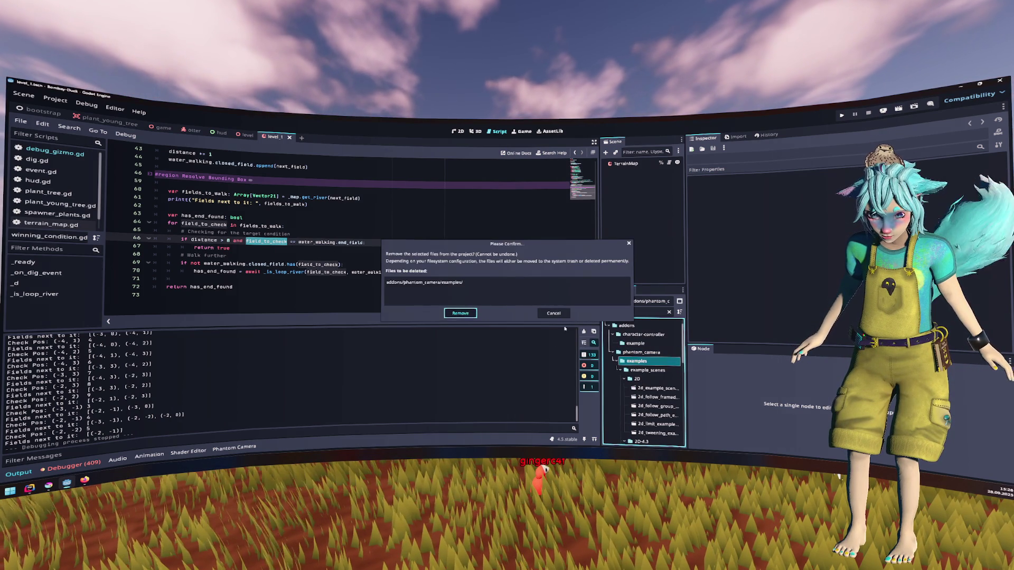
{"action": "key", "text": "Return"}
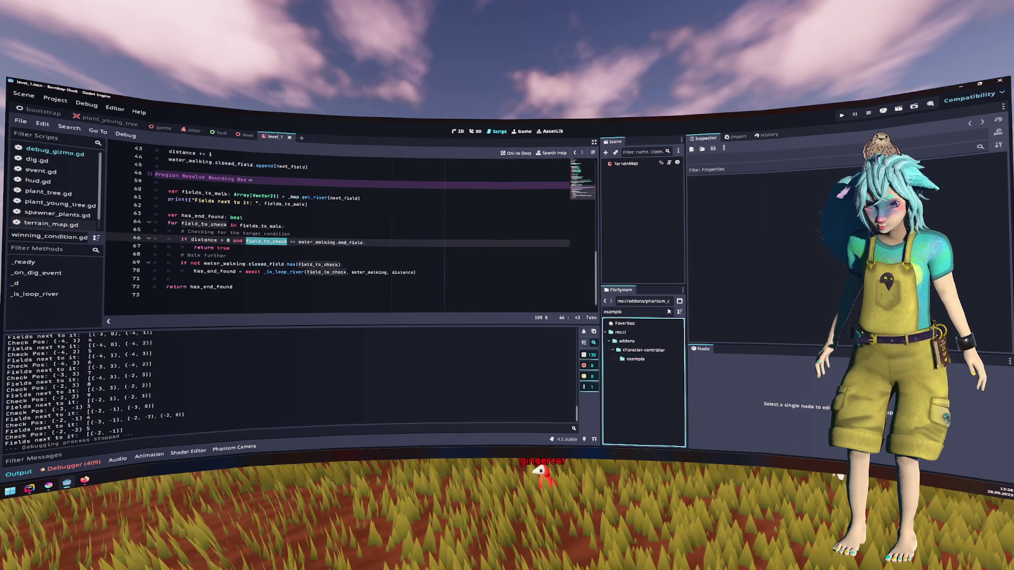
{"action": "left_click", "coordinate": [669, 312]}
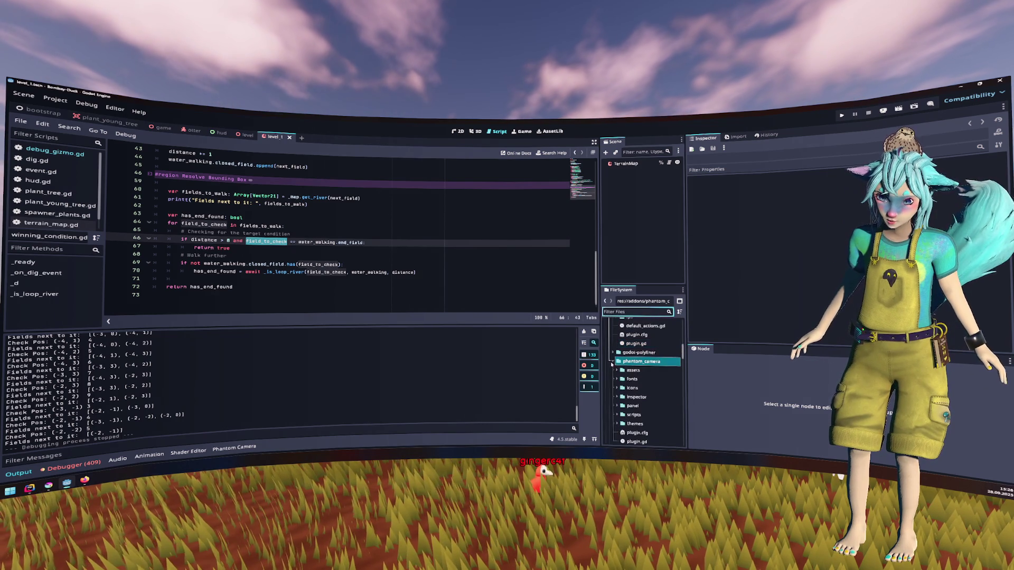
{"action": "left_click", "coordinate": [613, 362]}
{"action": "scroll", "coordinate": [644, 380], "scroll_direction": "down", "scroll_amount": 5}
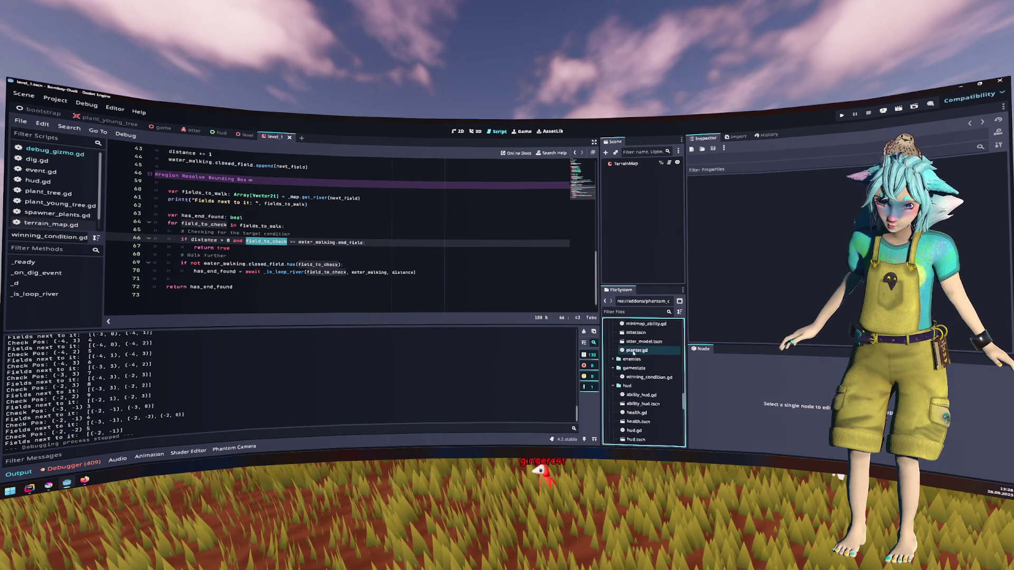
{"action": "left_click", "coordinate": [159, 404]}
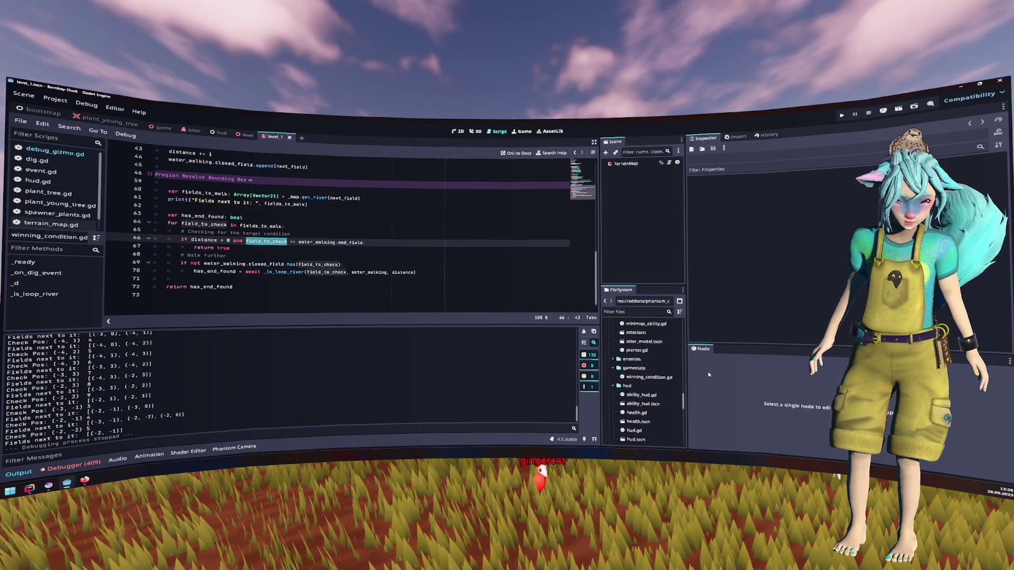
{"action": "left_click", "coordinate": [650, 312]}
- Filter for level_1, open level_1.tscn, and select its TerrainMap to show the GridMap palette
{"action": "type", "text": "level_"}
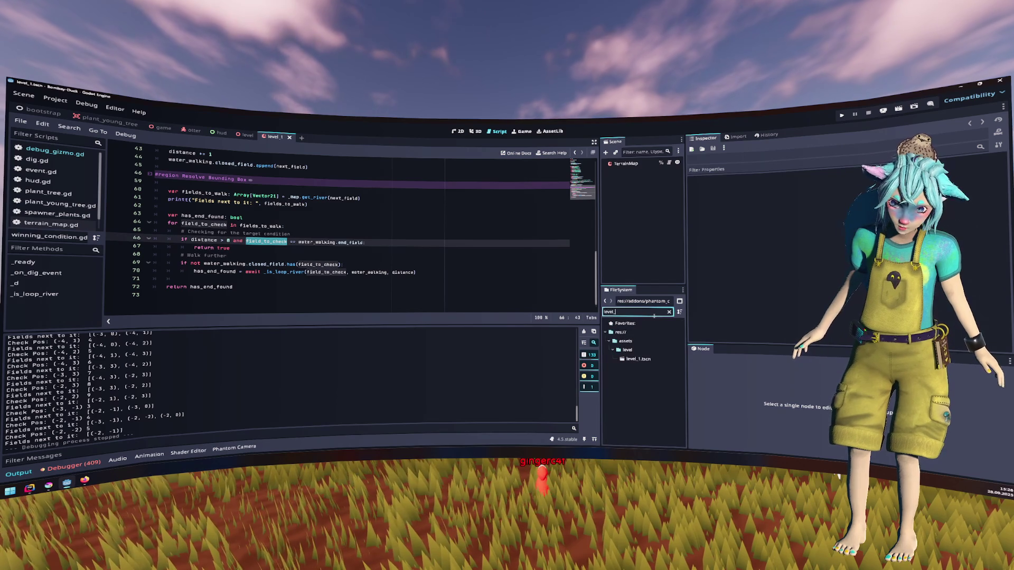
{"action": "type", "text": "1"}
{"action": "left_click", "coordinate": [637, 359]}
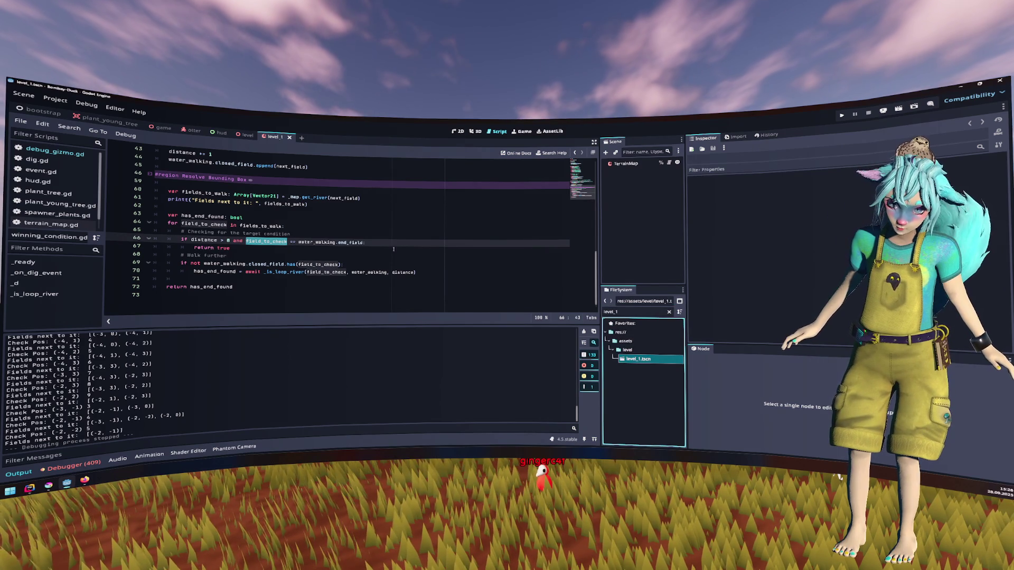
{"action": "double_click", "coordinate": [638, 359]}
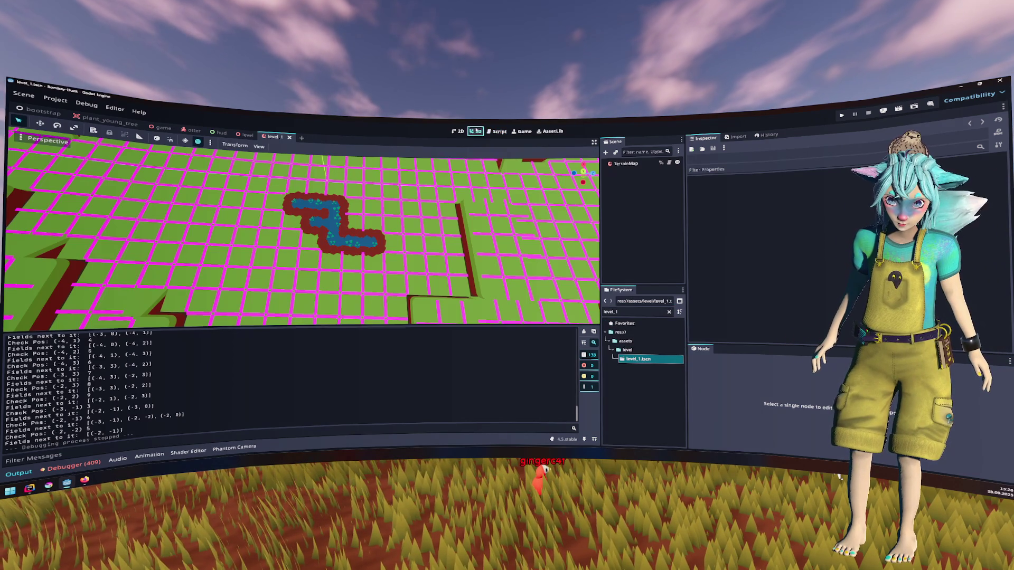
{"action": "scroll", "coordinate": [363, 242], "scroll_direction": "up", "scroll_amount": 3}
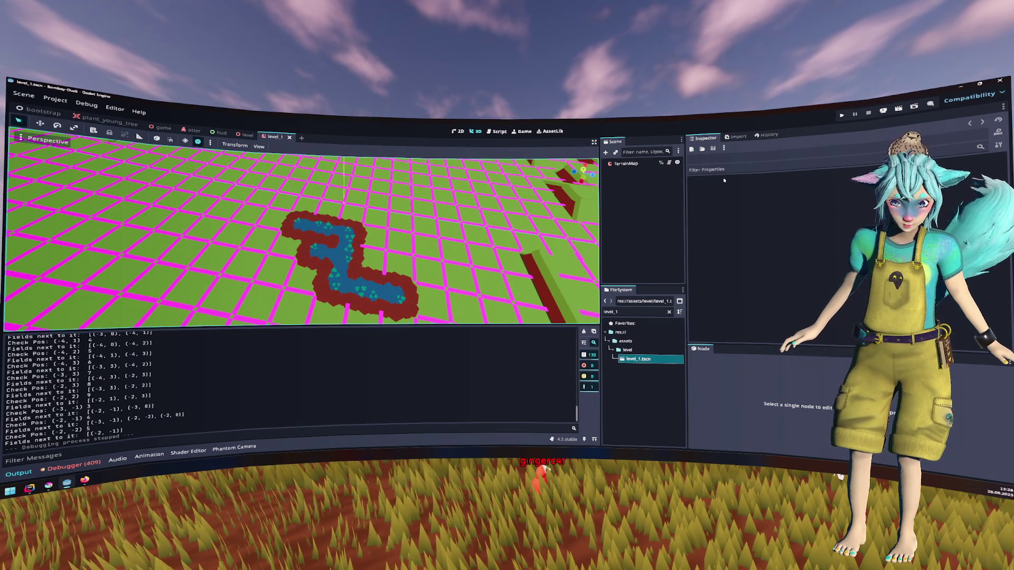
{"action": "left_click", "coordinate": [338, 296]}
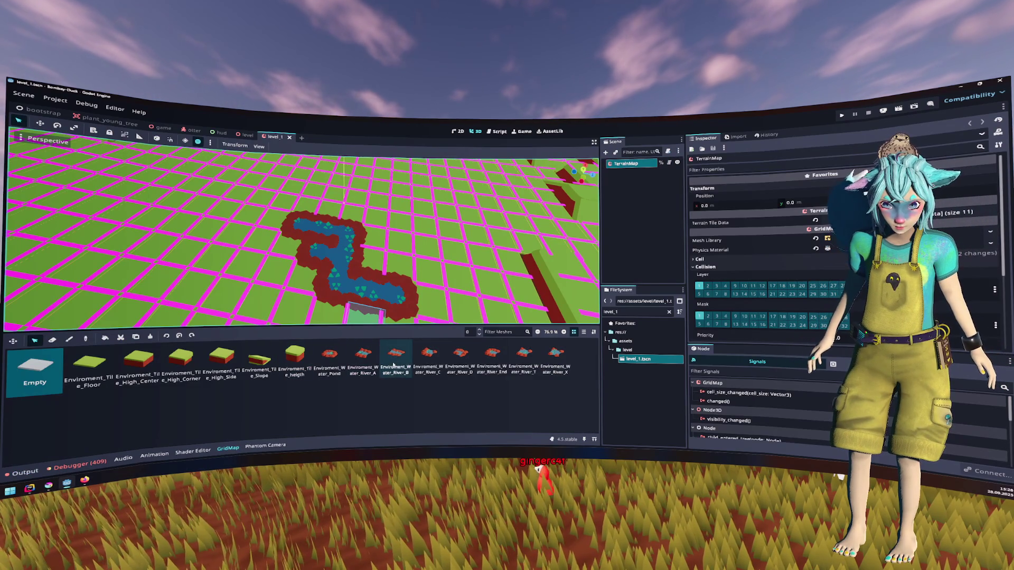
- Paint Enviroment_Water_River_A and River_C tiles around the square ring, erasing stray river pieces
{"action": "left_click", "coordinate": [363, 359]}
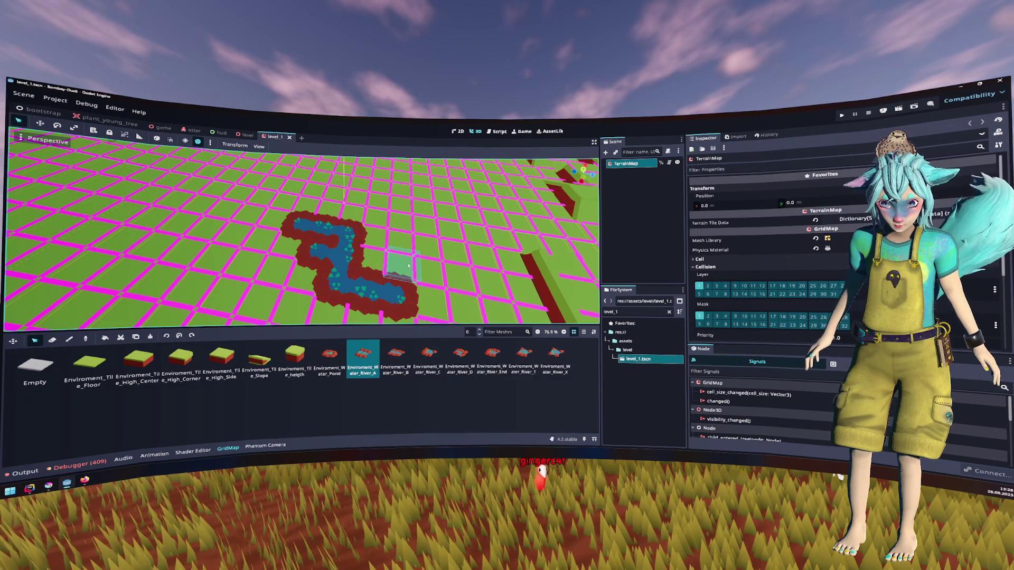
{"action": "key", "text": "e"}
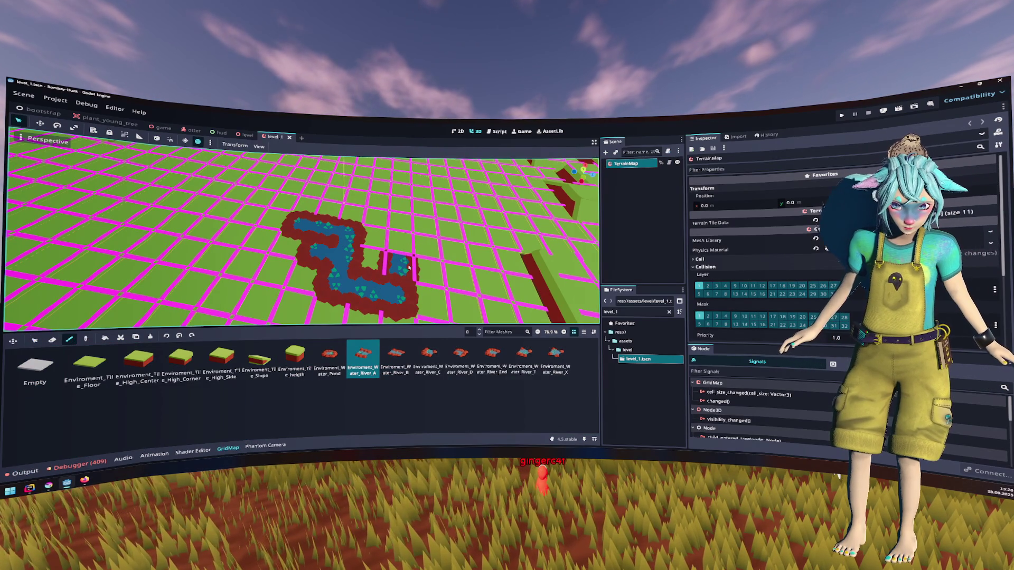
{"action": "left_click", "coordinate": [408, 268]}
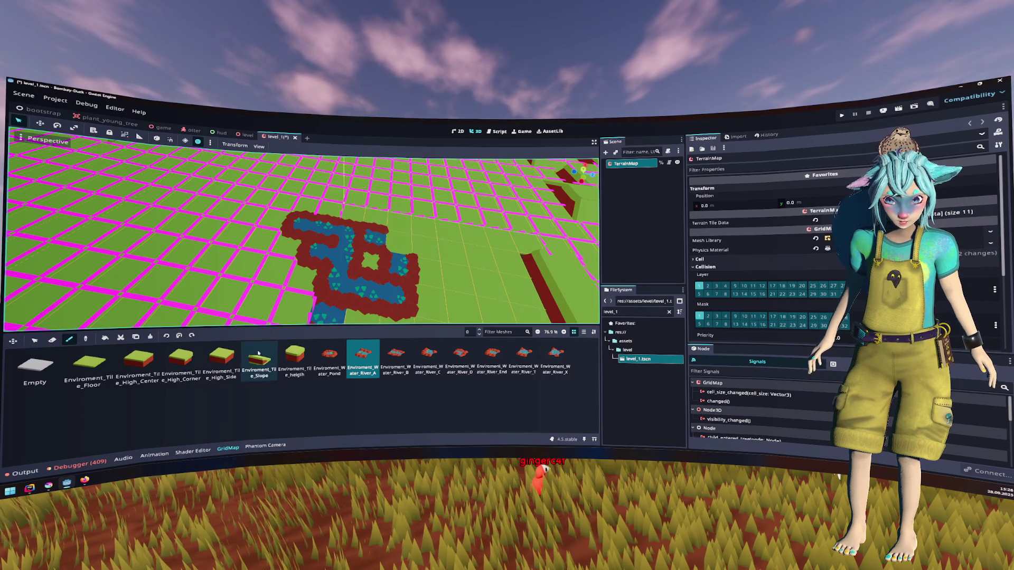
{"action": "left_click", "coordinate": [429, 359]}
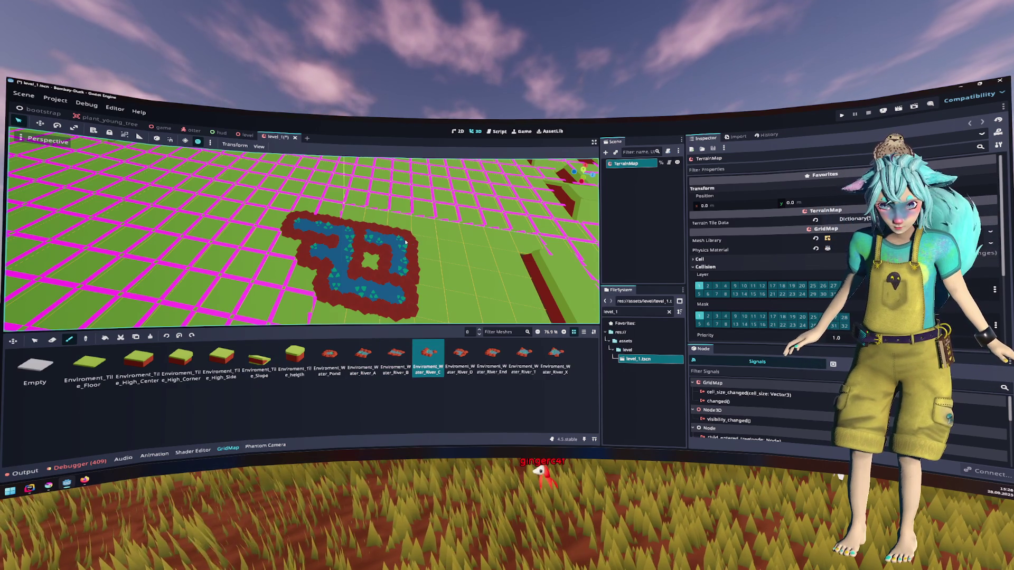
{"action": "left_click", "coordinate": [348, 240]}
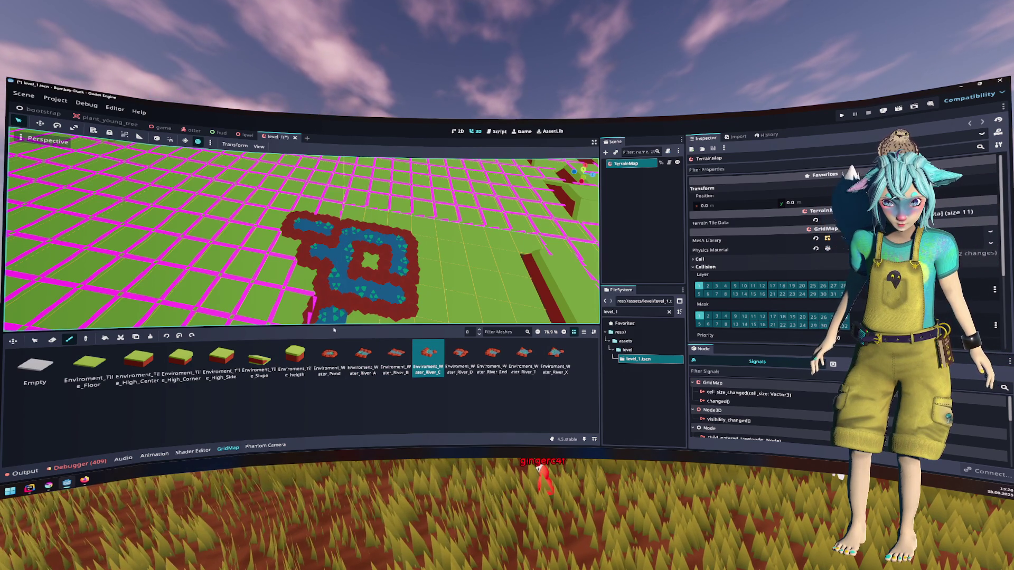
{"action": "left_click", "coordinate": [361, 316]}
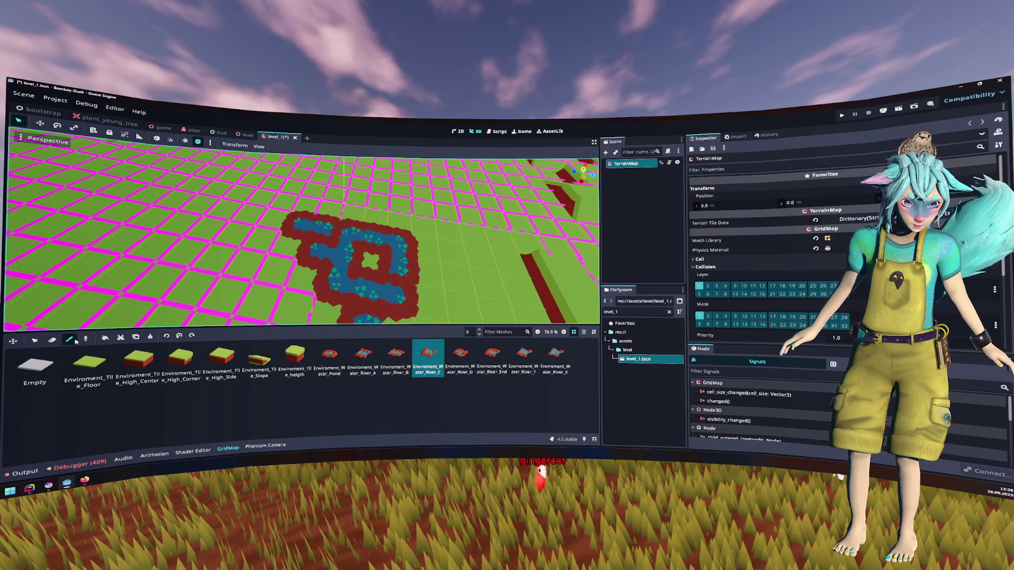
{"action": "left_click", "coordinate": [51, 339]}
{"action": "left_click_drag", "start_coordinate": [362, 316], "coordinate": [314, 256]}
{"action": "left_click", "coordinate": [88, 369]}
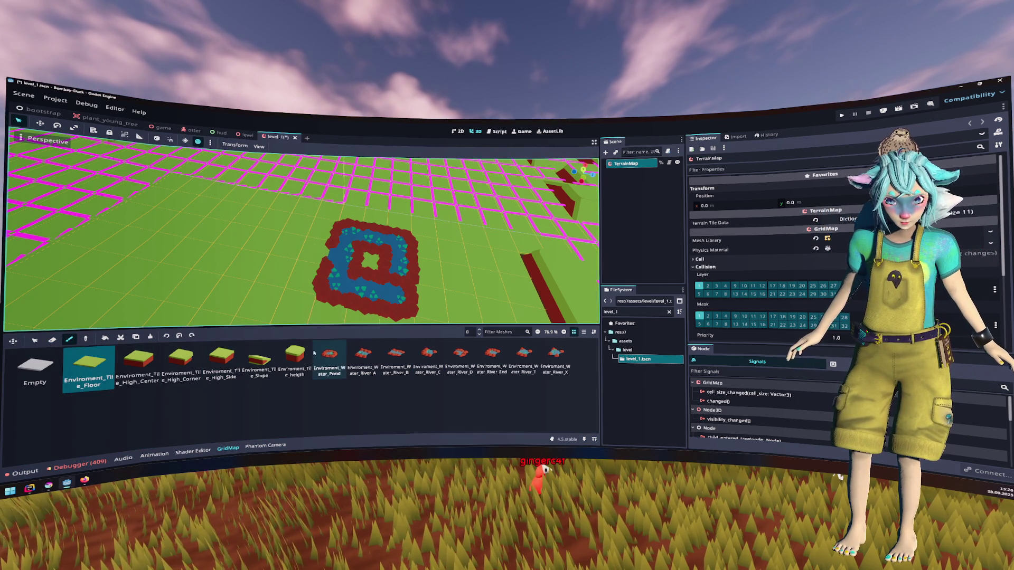
{"action": "left_click", "coordinate": [363, 359]}
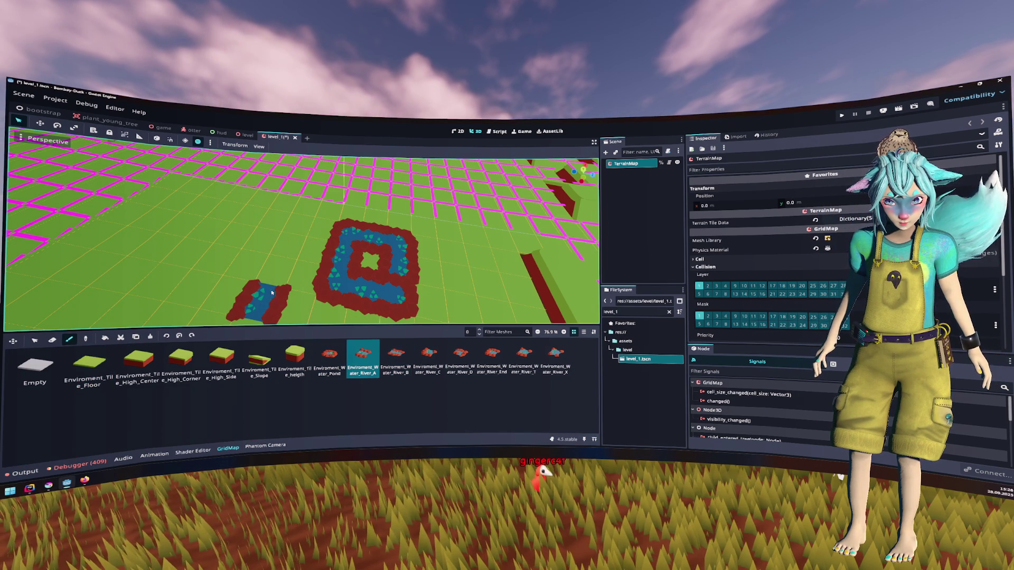
{"action": "left_click", "coordinate": [428, 359]}
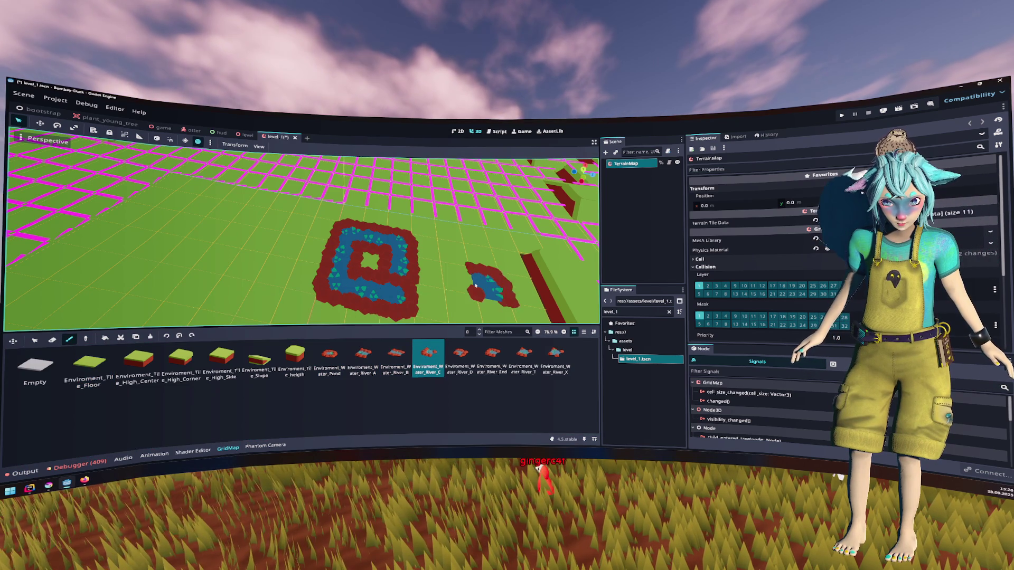
{"action": "left_click", "coordinate": [364, 315]}
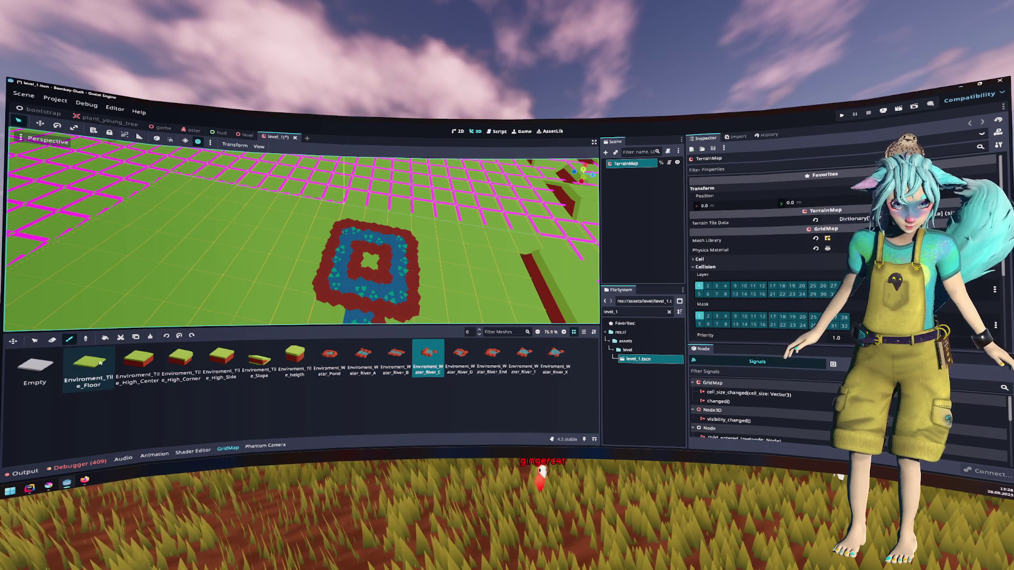
- Erase the ring's top river tile, paint Enviroment_Tile_Floor into the gap, and run with F5
{"action": "left_click", "coordinate": [51, 340]}
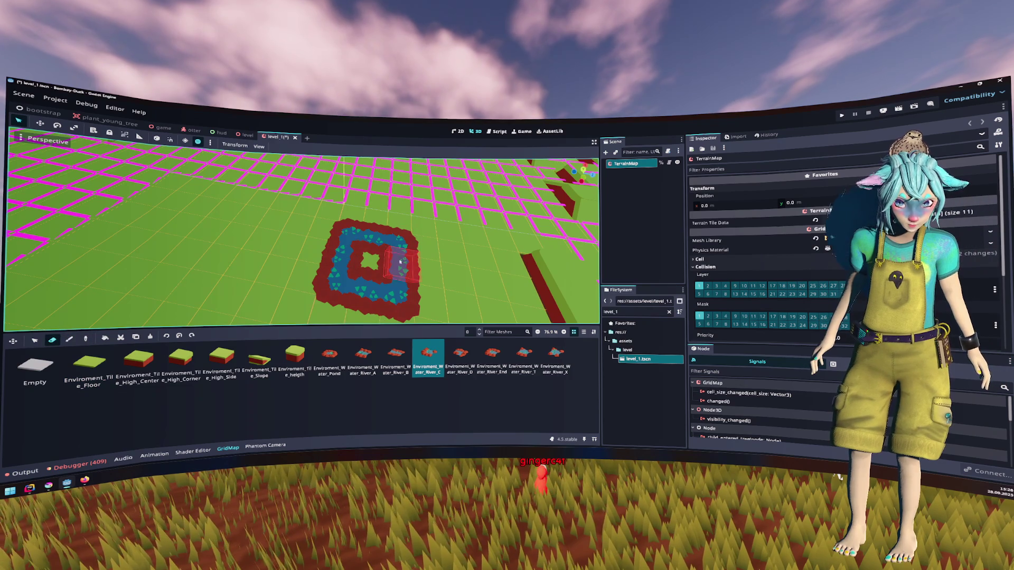
{"action": "left_click", "coordinate": [373, 235]}
{"action": "left_click", "coordinate": [89, 367]}
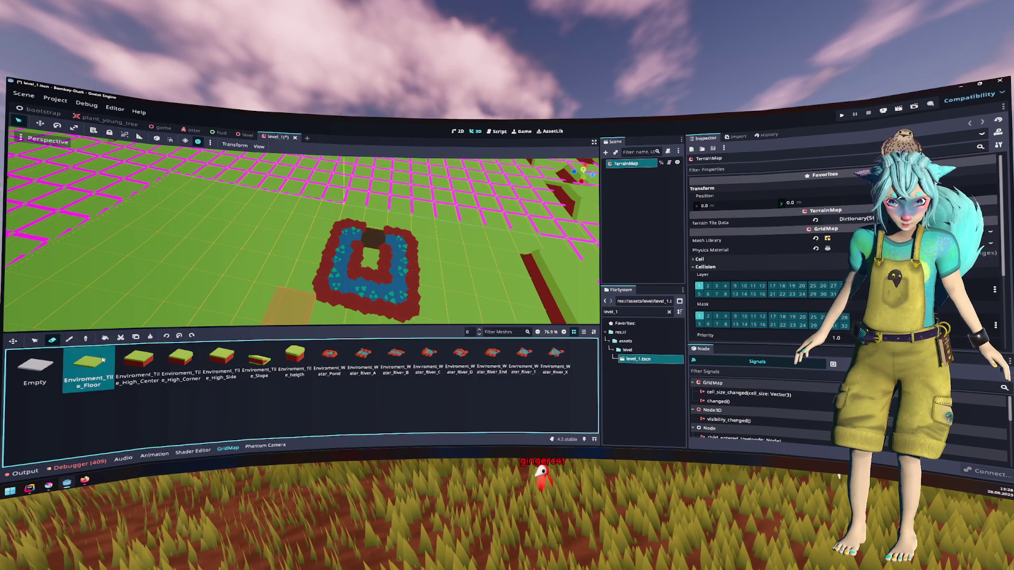
{"action": "left_click", "coordinate": [69, 339]}
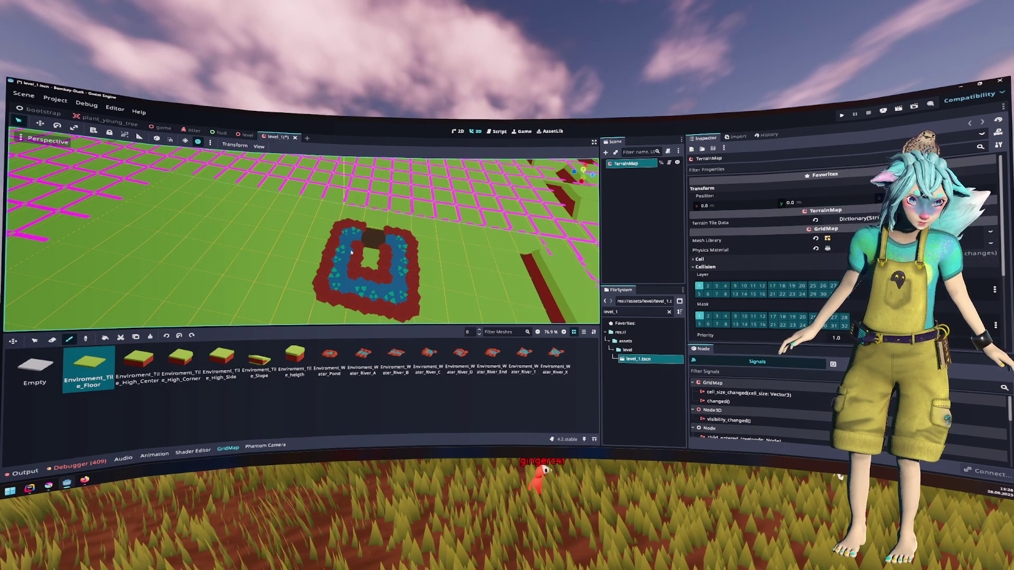
{"action": "left_click", "coordinate": [373, 238]}
{"action": "key", "text": "F5"}
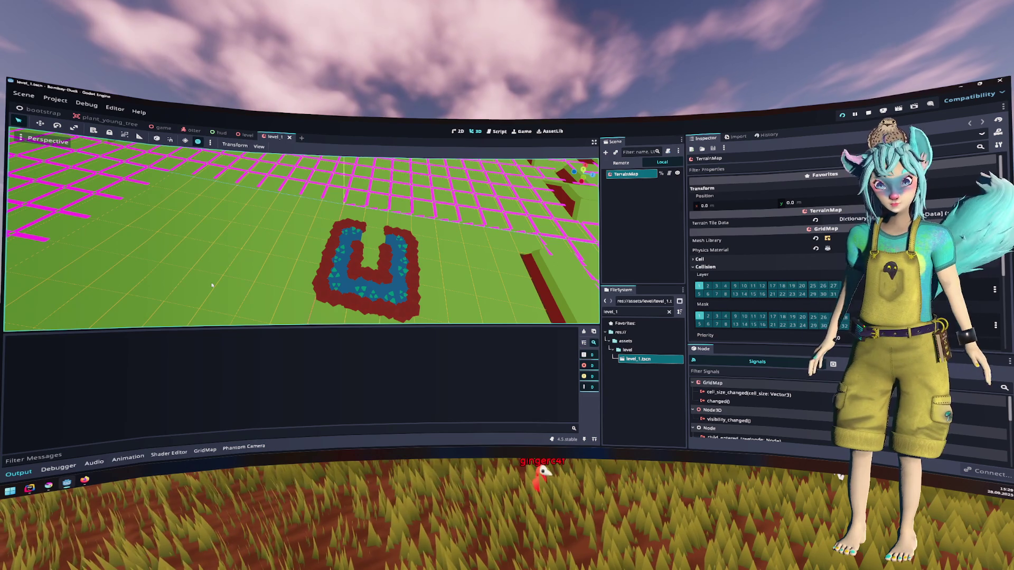
- Start play from the title menu, dig once with E, then stop the game with F8
{"action": "left_click", "coordinate": [465, 269]}
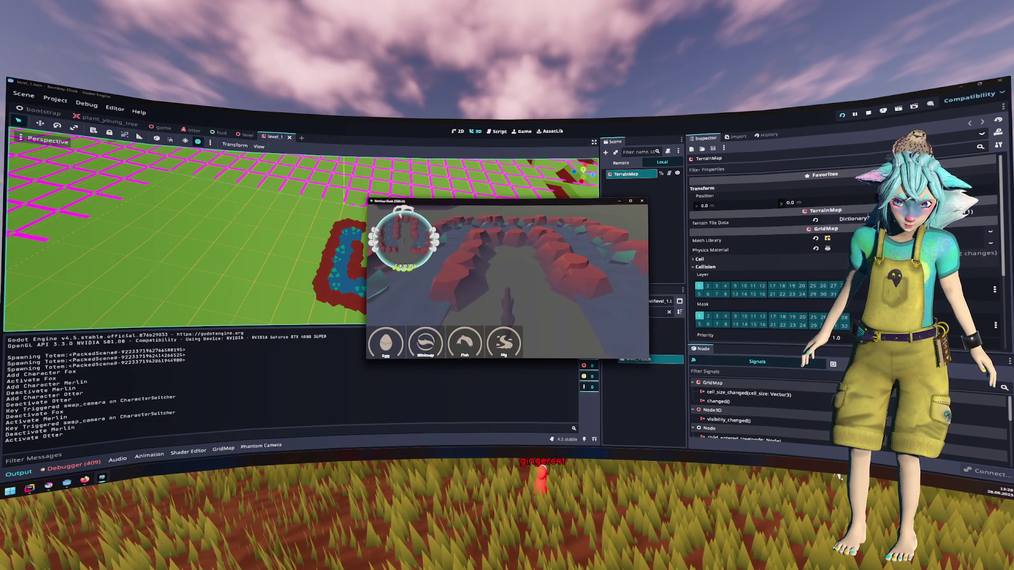
{"action": "key", "text": "e"}
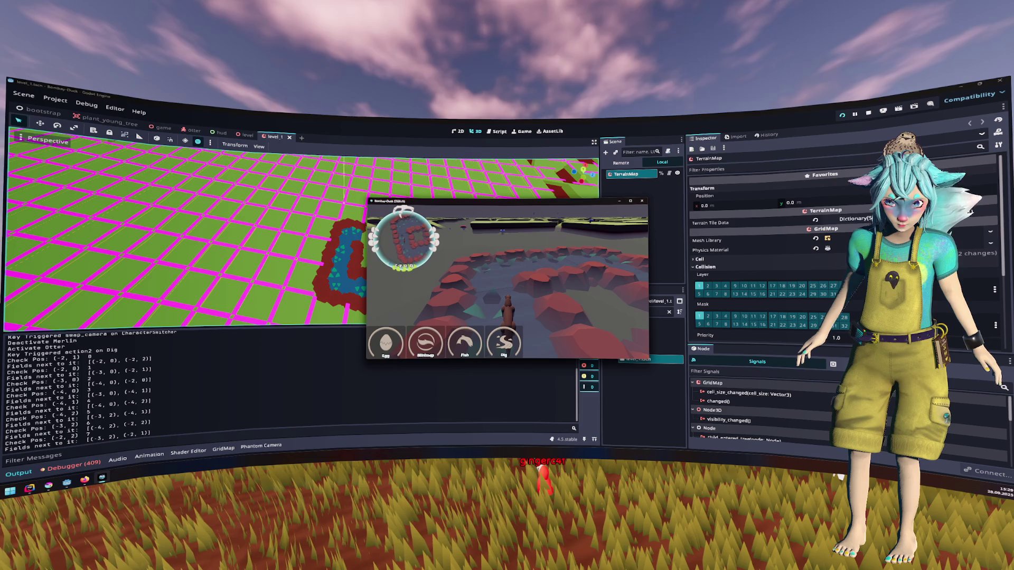
{"action": "key", "text": "F8"}
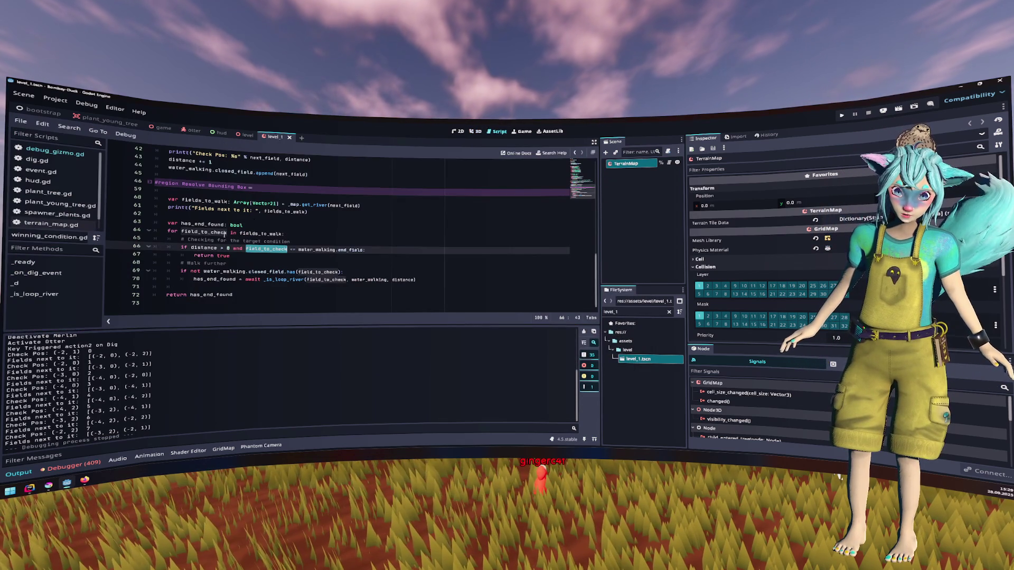
- Bring up code completion on line 66, rerun the project, and Tab to the digging otter
{"action": "left_click", "coordinate": [280, 249]}
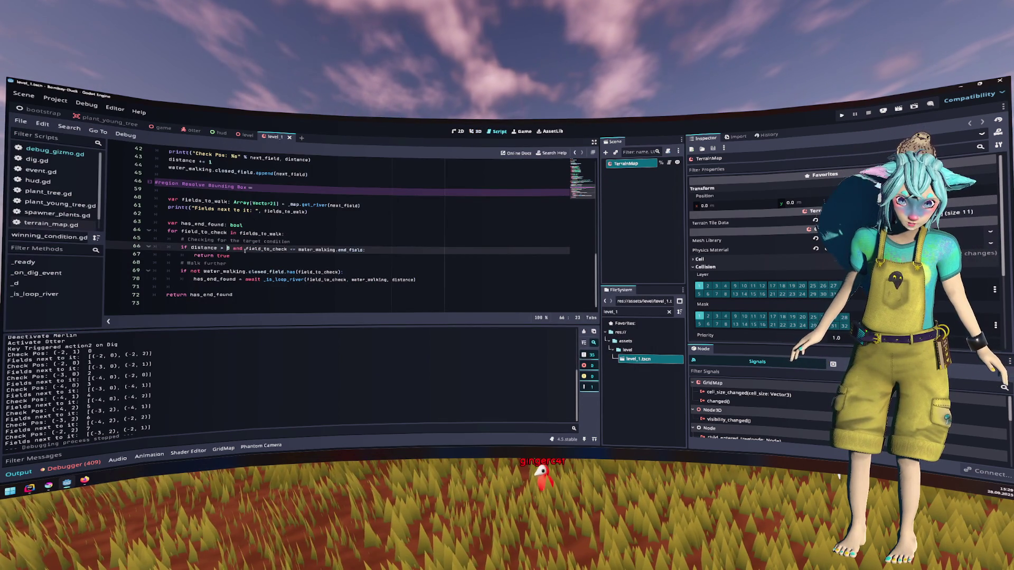
{"action": "key", "text": "ctrl+space"}
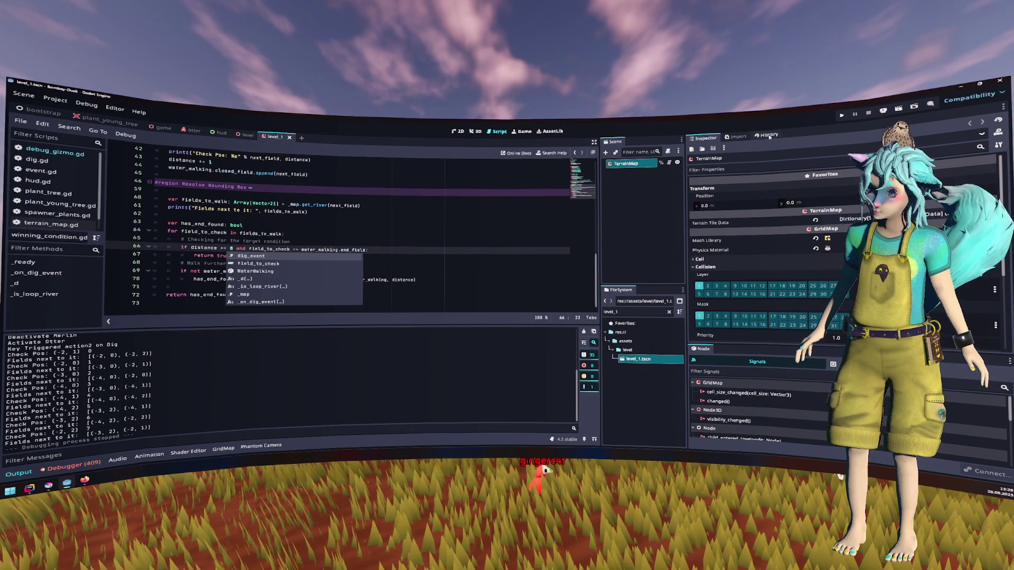
{"action": "left_click", "coordinate": [842, 116]}
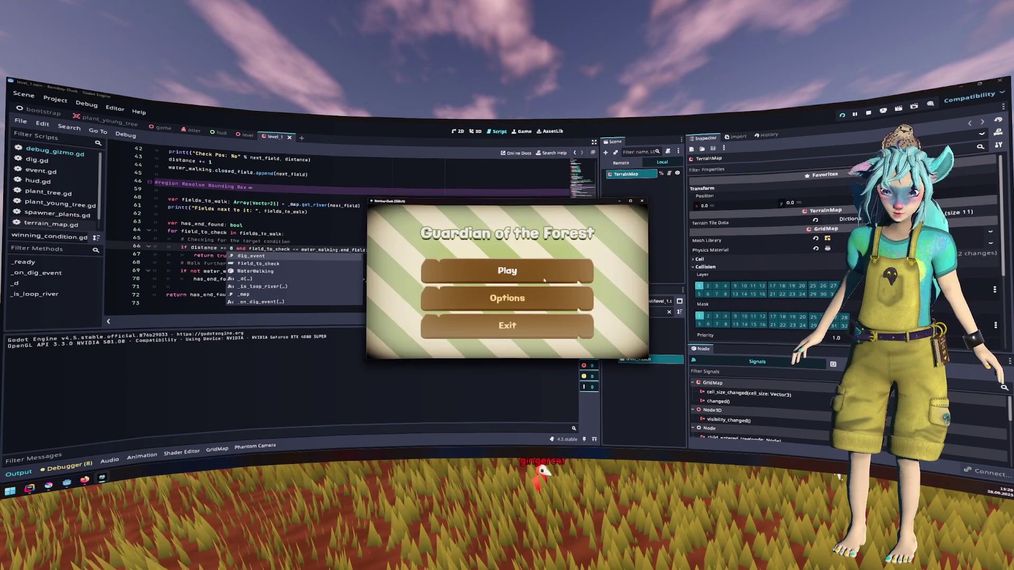
{"action": "key", "text": "Tab"}
{"action": "key", "text": "Tab"}
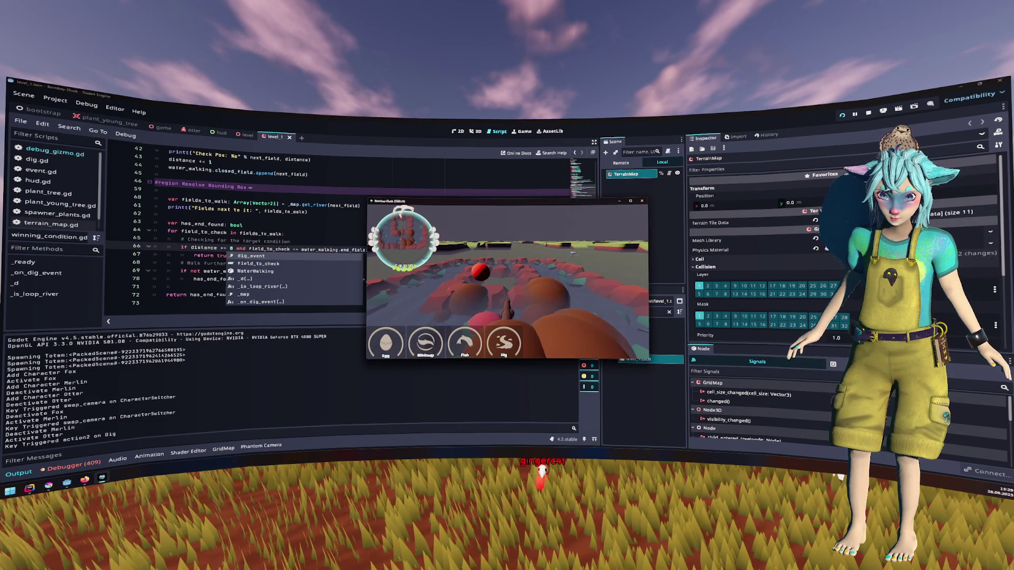
- Walk the otter through the red maze with W, digging river tiles to close a loop
{"action": "key", "text": "e"}
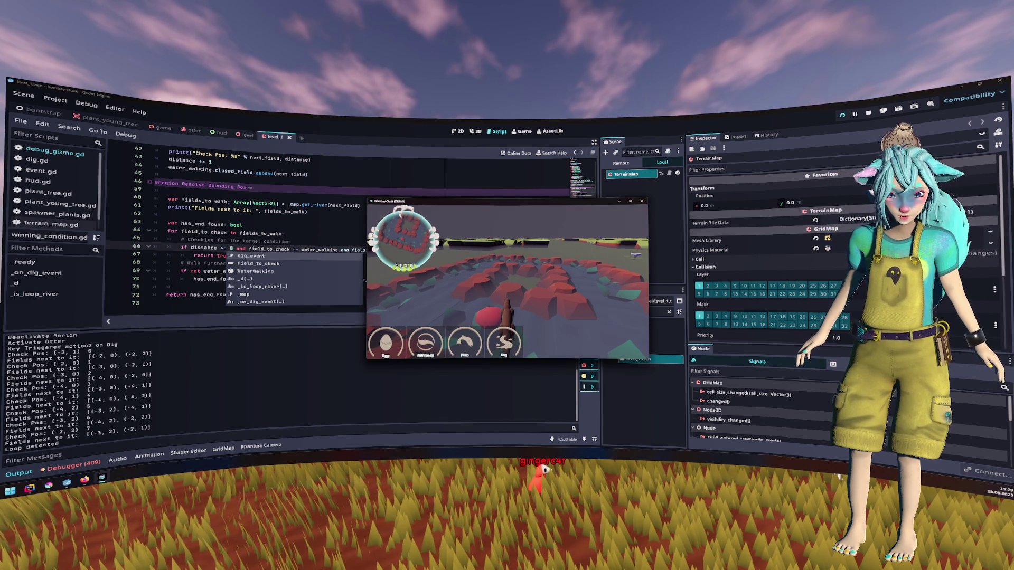
{"action": "key", "text": "w"}
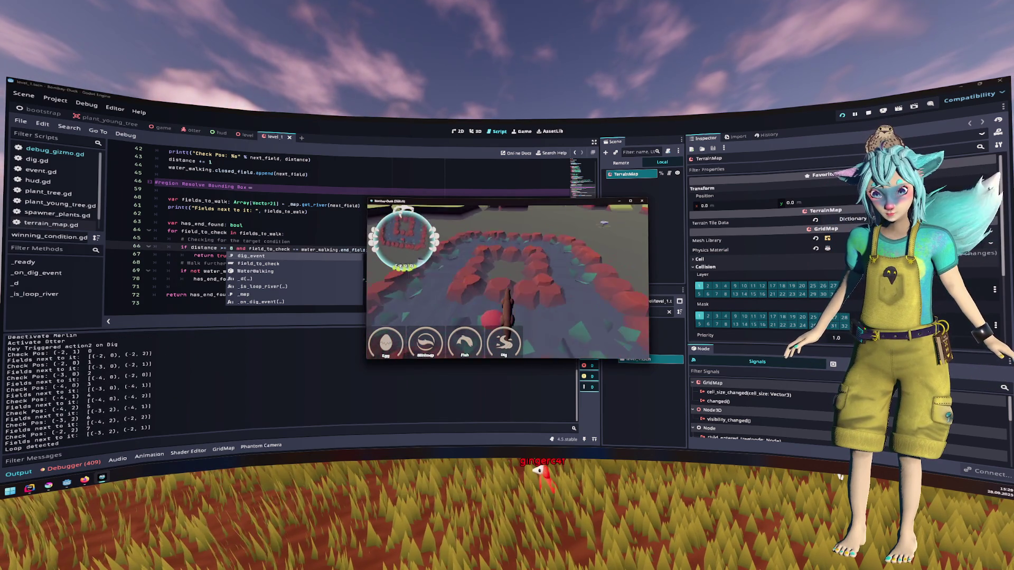
{"action": "key", "text": "w"}
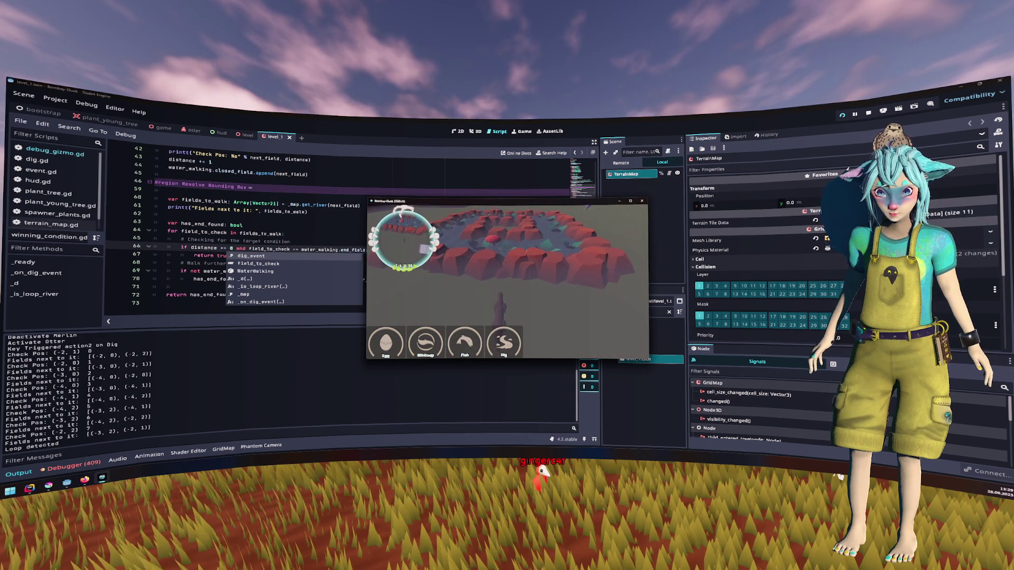
{"action": "key", "text": "w"}
{"action": "key", "text": "2"}
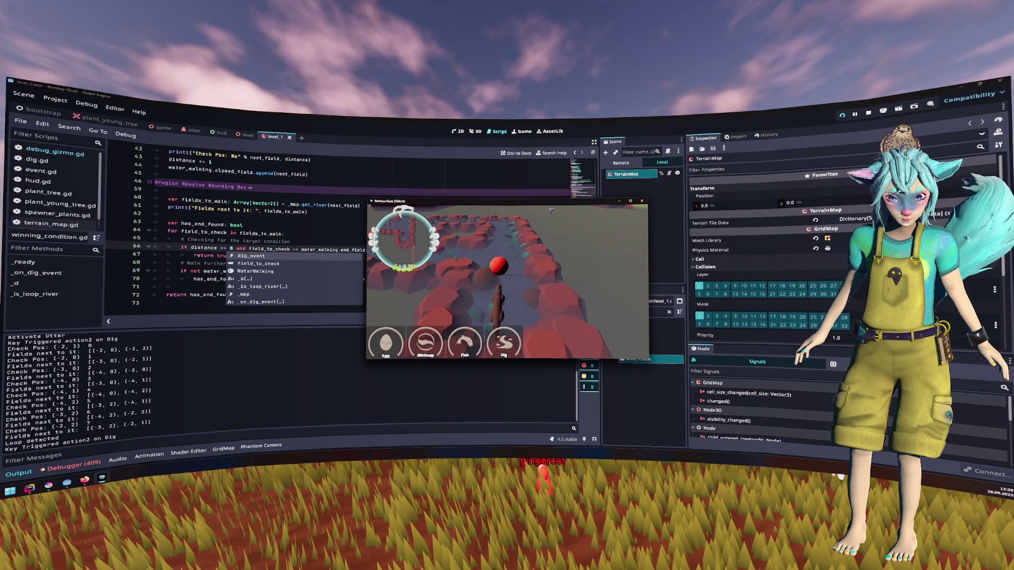
{"action": "key", "text": "w"}
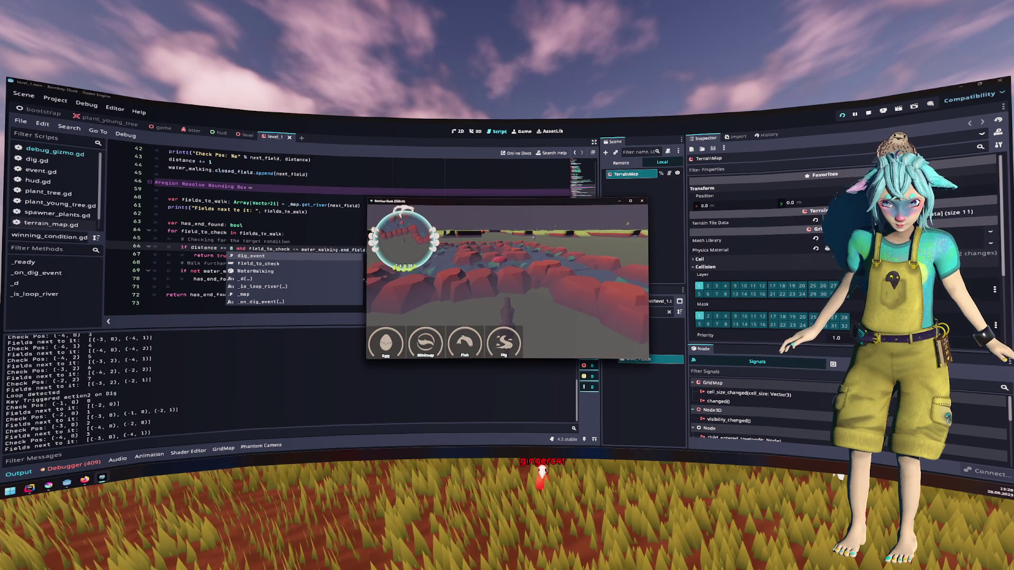
{"action": "key", "text": "w"}
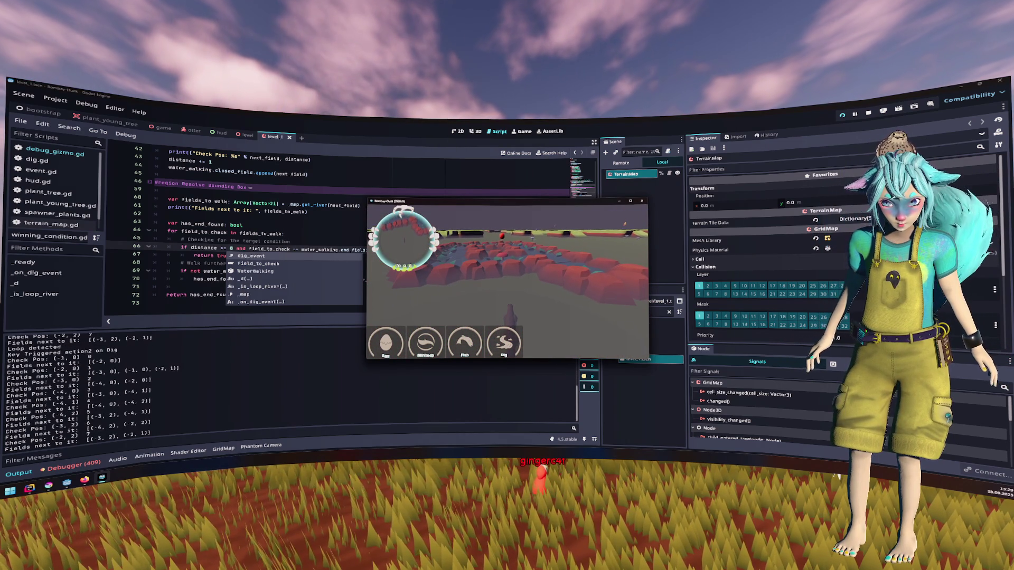
{"action": "key", "text": "w"}
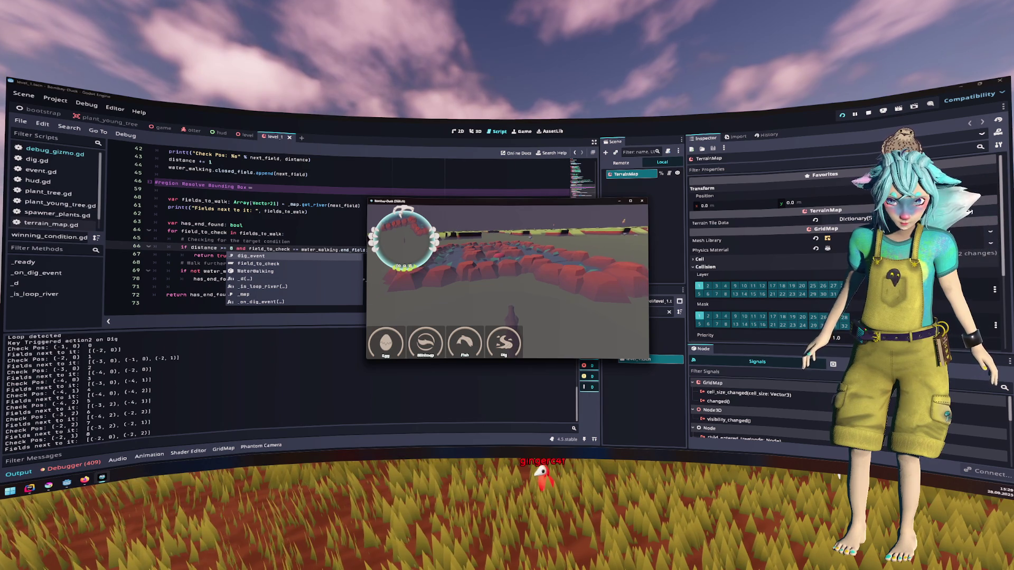
{"action": "key", "text": "w"}
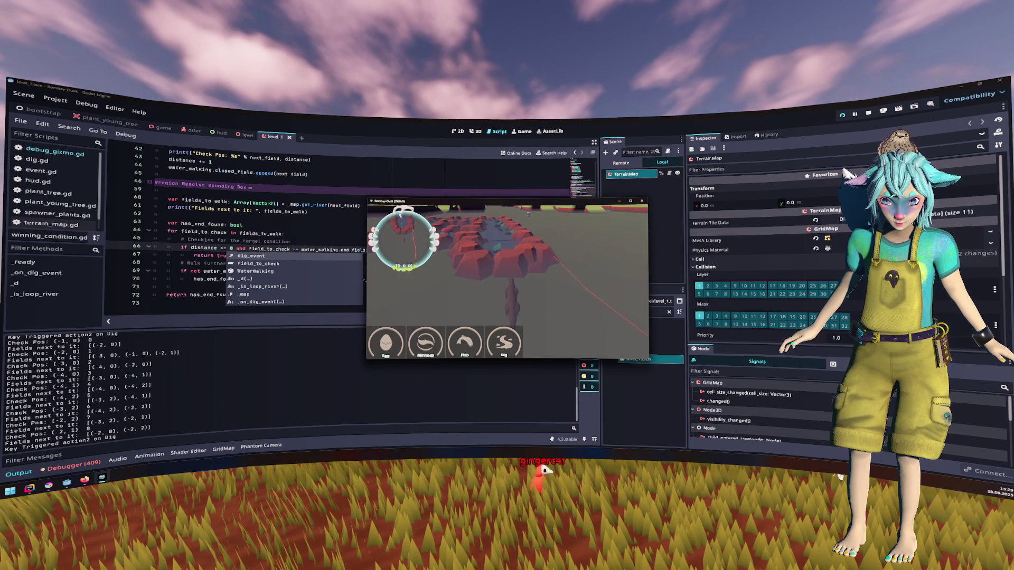
{"action": "key", "text": "w"}
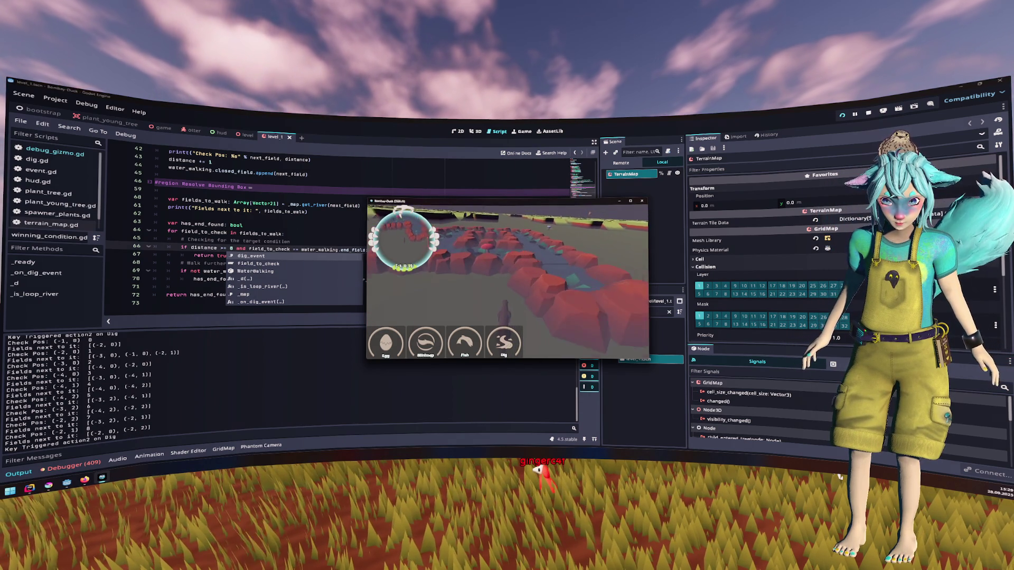
{"action": "key", "text": "w"}
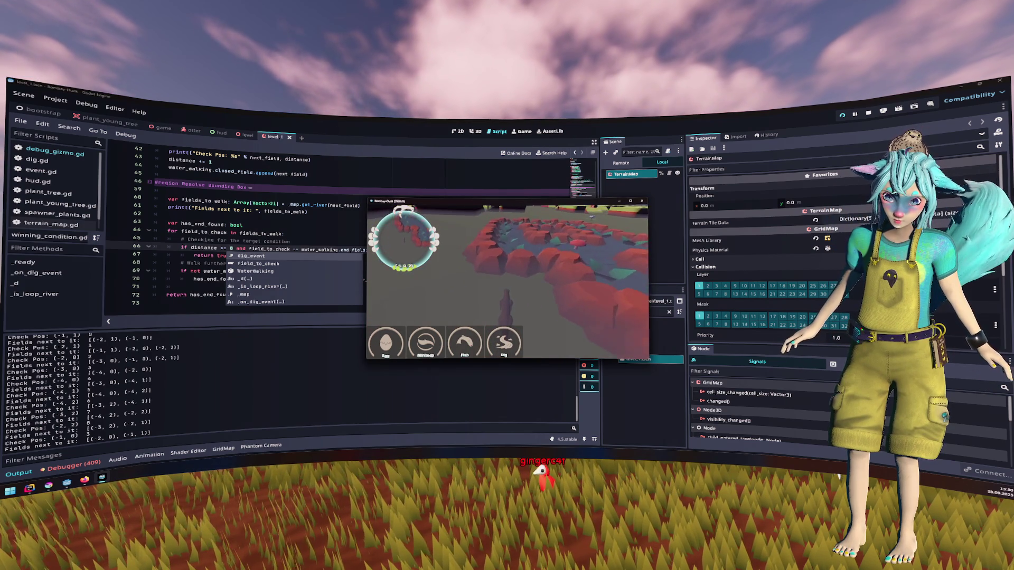
- Dig a long series of river segments with the 2 key, extending the channel
{"action": "key", "text": "2"}
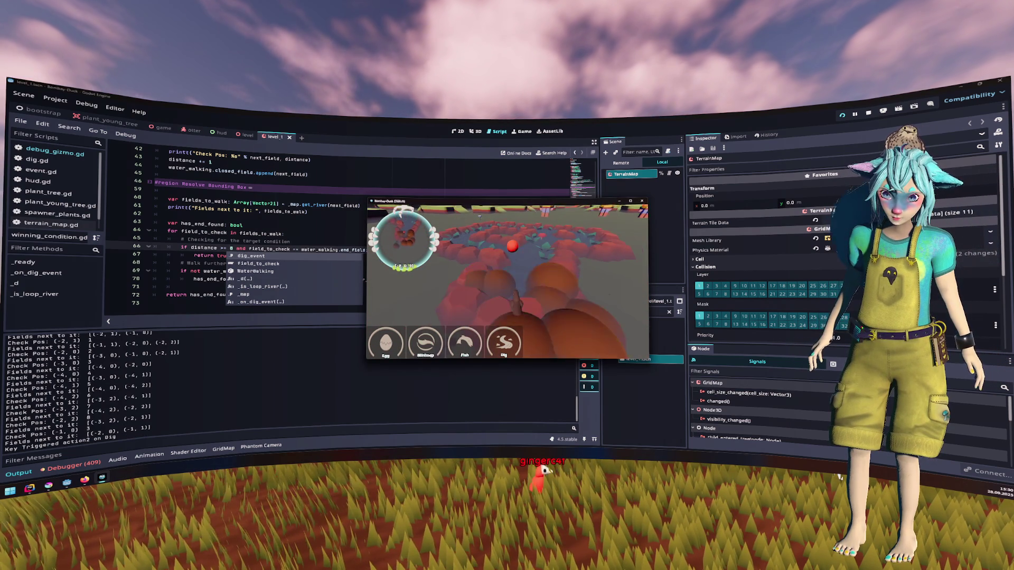
{"action": "key", "text": "2"}
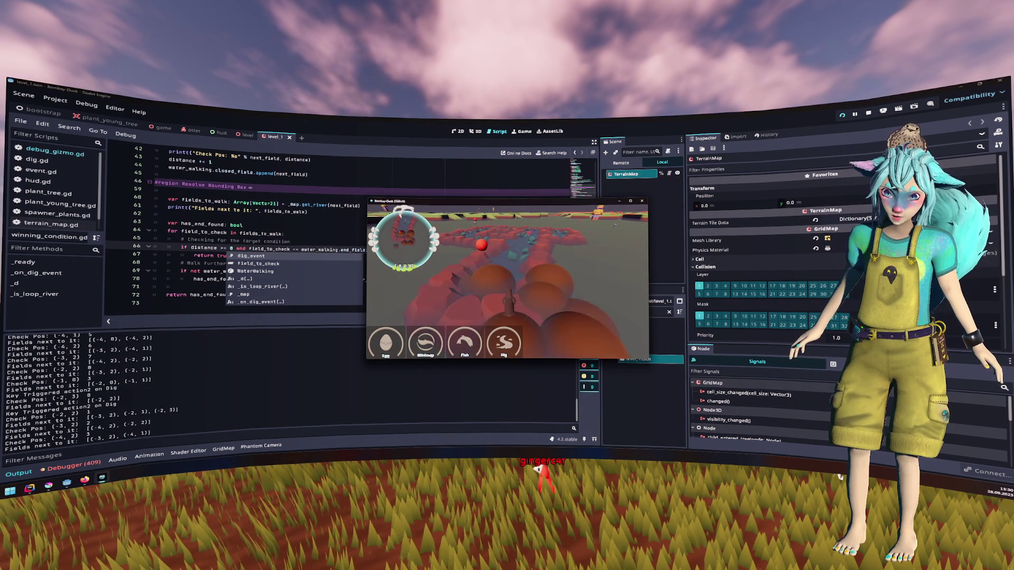
{"action": "key", "text": "2"}
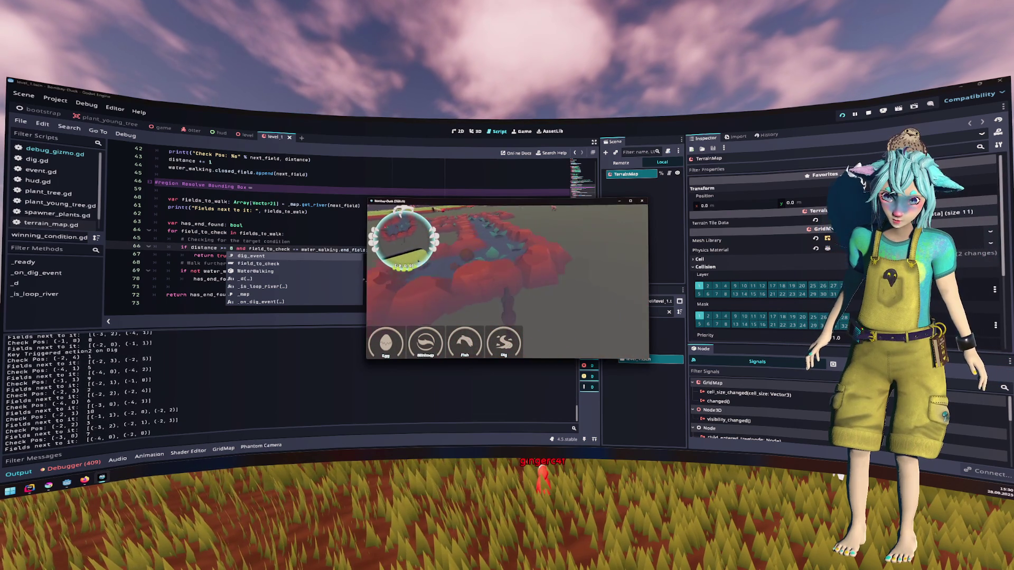
{"action": "key", "text": "2"}
{"action": "key", "text": "2"}
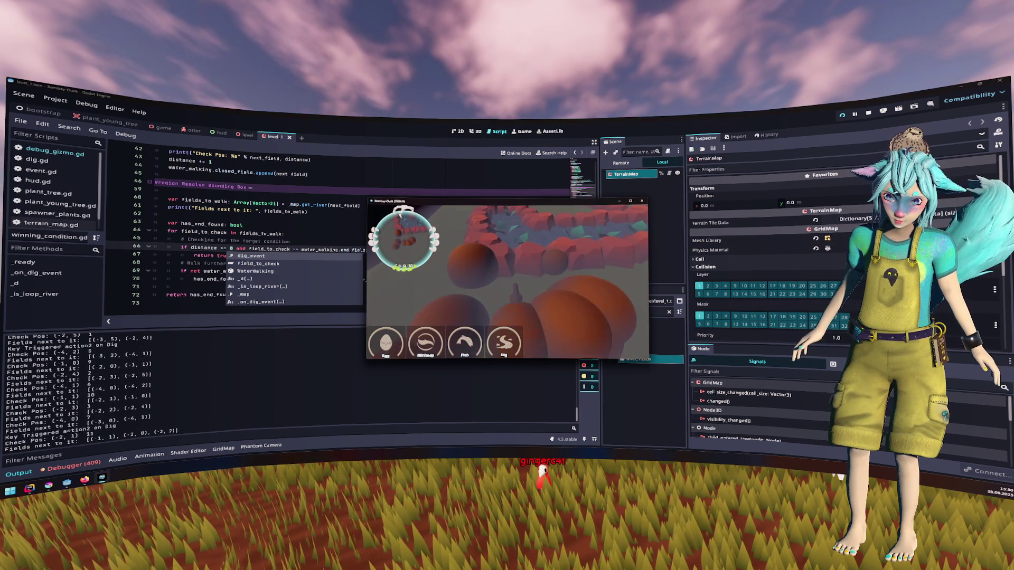
{"action": "key", "text": "2"}
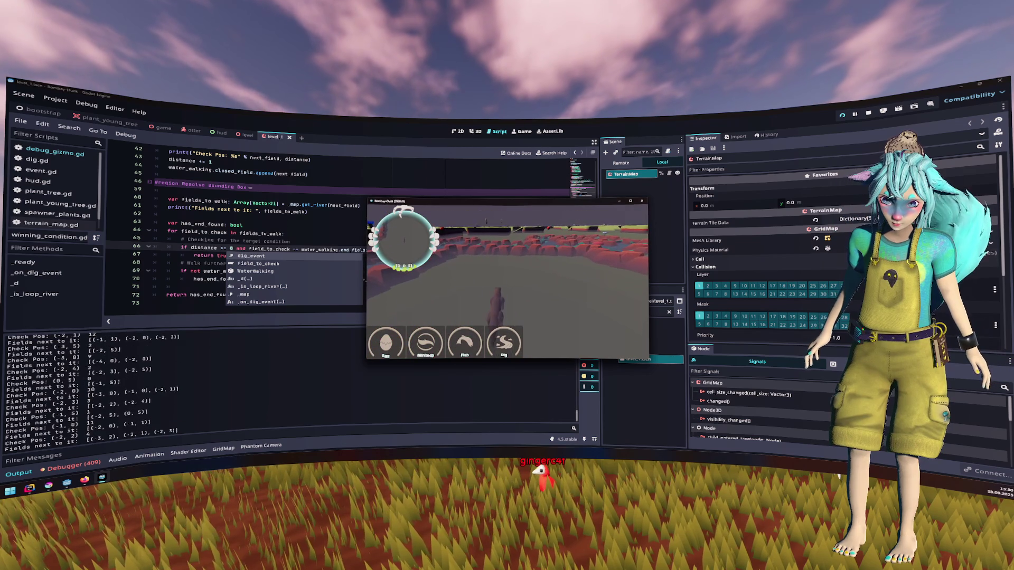
{"action": "key", "text": "2"}
{"action": "key", "text": "2"}
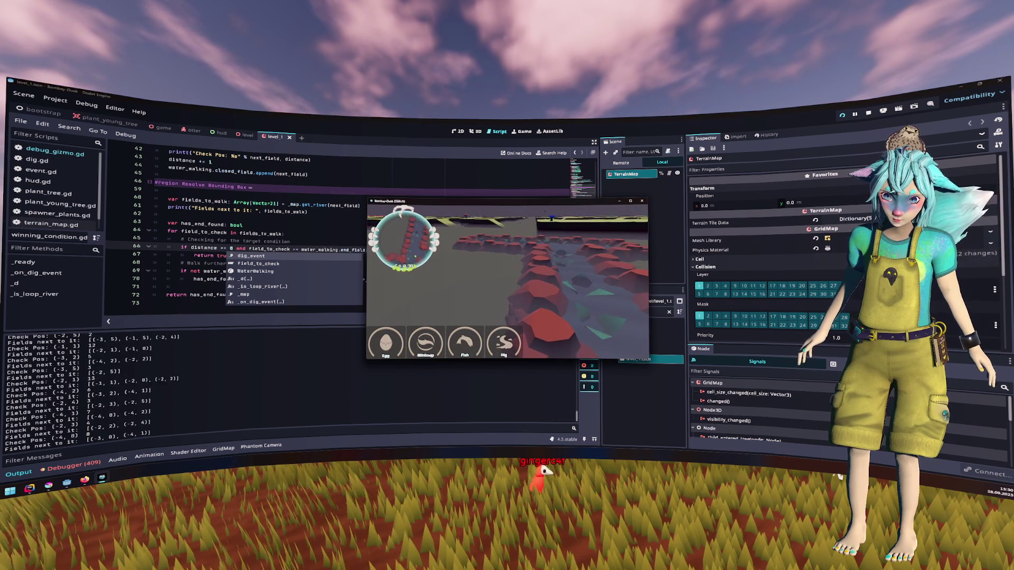
{"action": "key", "text": "2"}
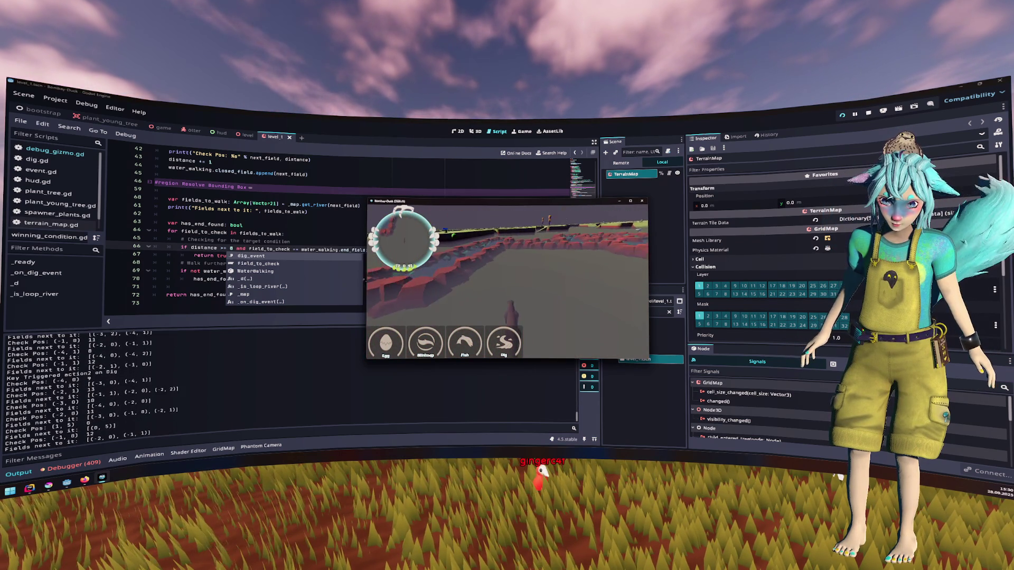
{"action": "key", "text": "2"}
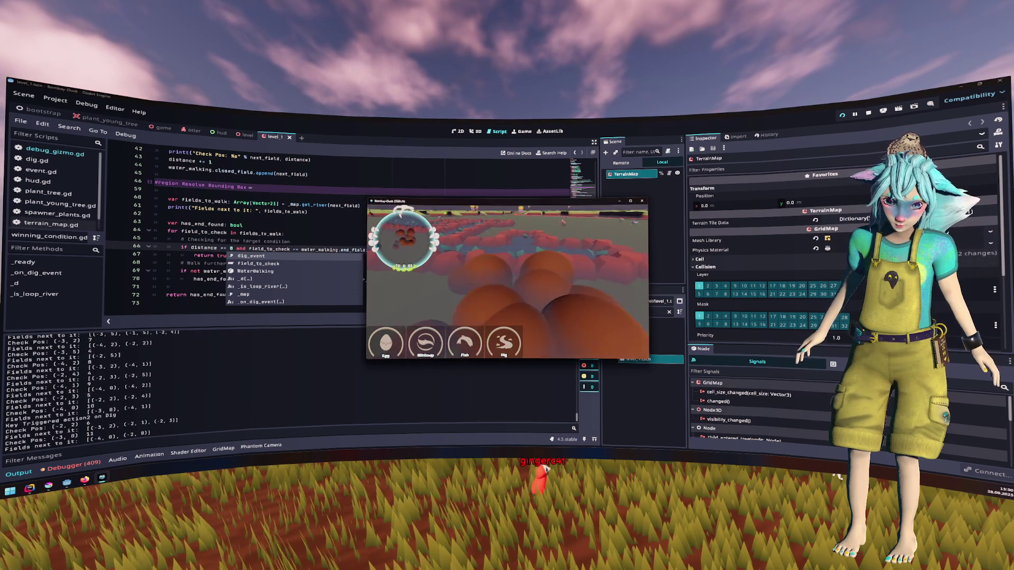
{"action": "key", "text": "2"}
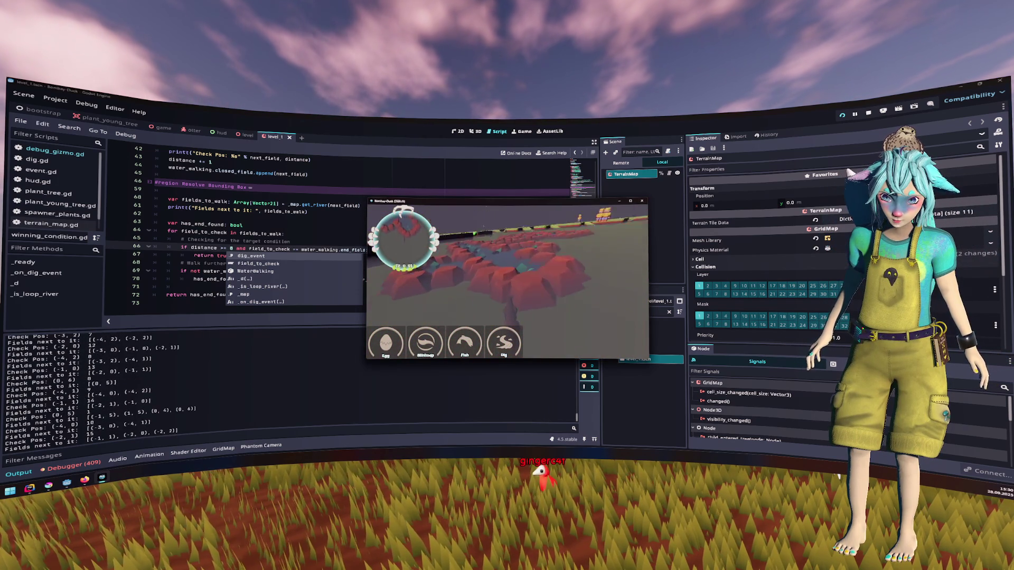
{"action": "key", "text": "2"}
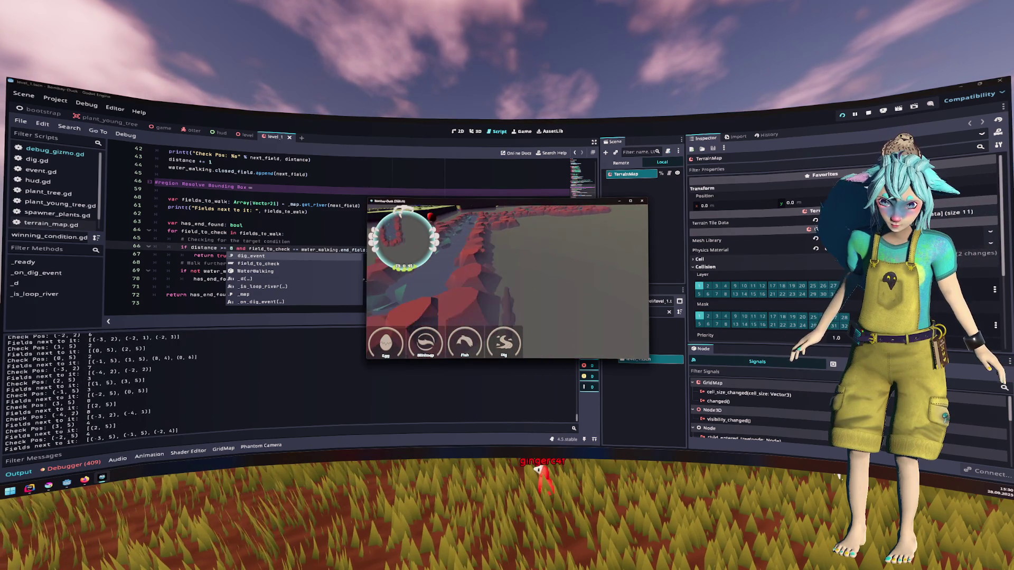
{"action": "key", "text": "2"}
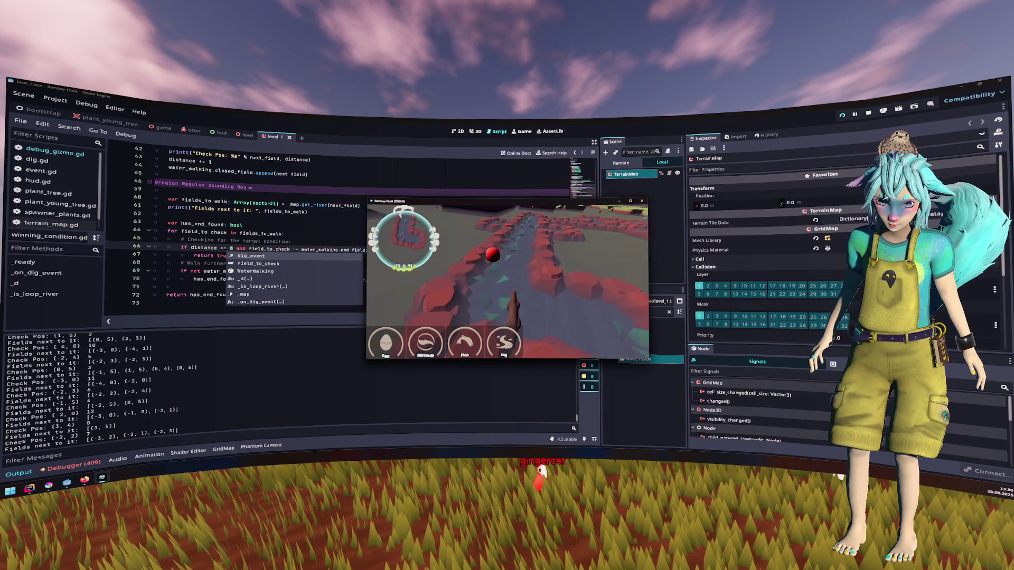
{"action": "key", "text": "2"}
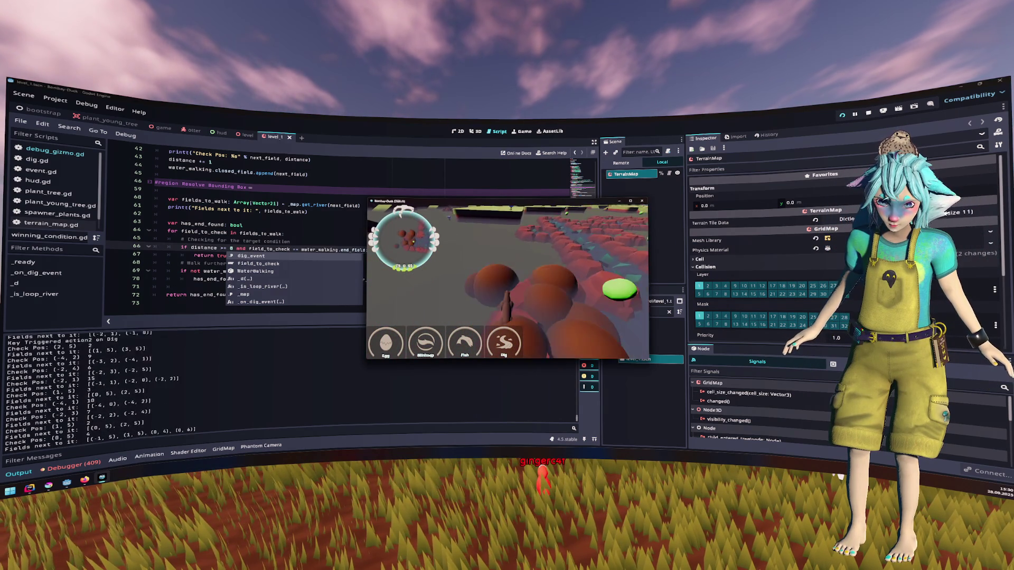
{"action": "key", "text": "2"}
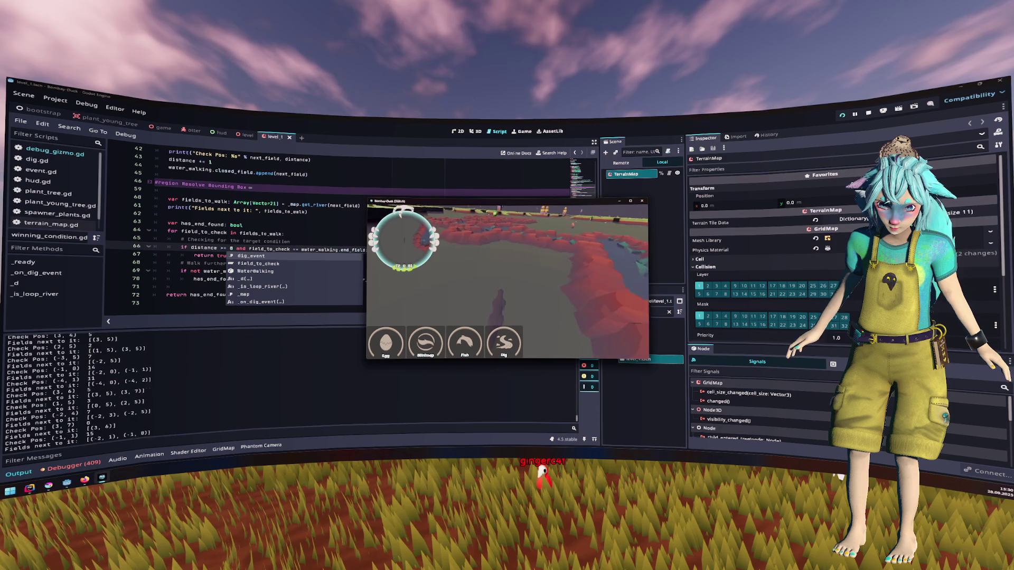
{"action": "key", "text": "2"}
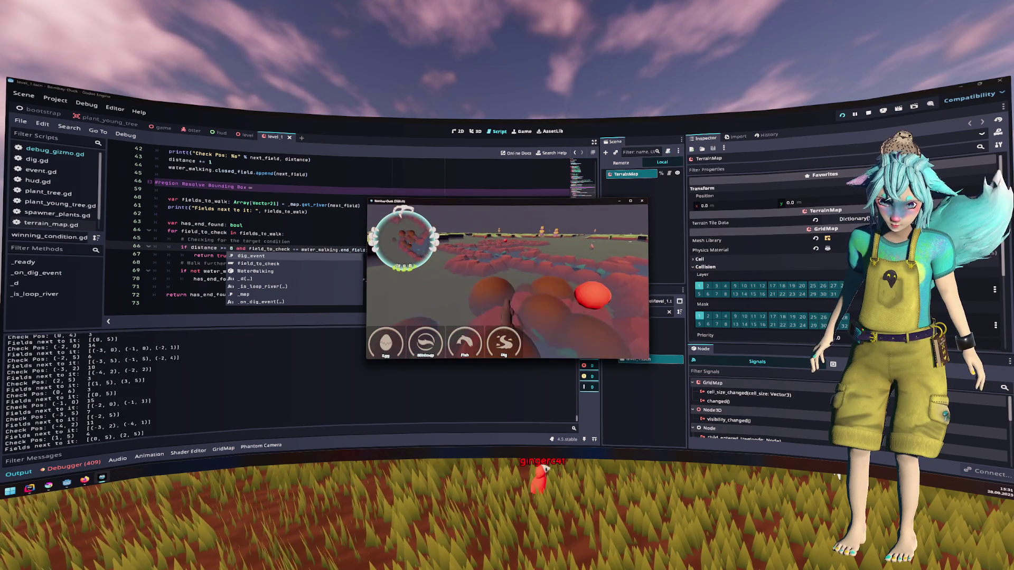
{"action": "key", "text": "2"}
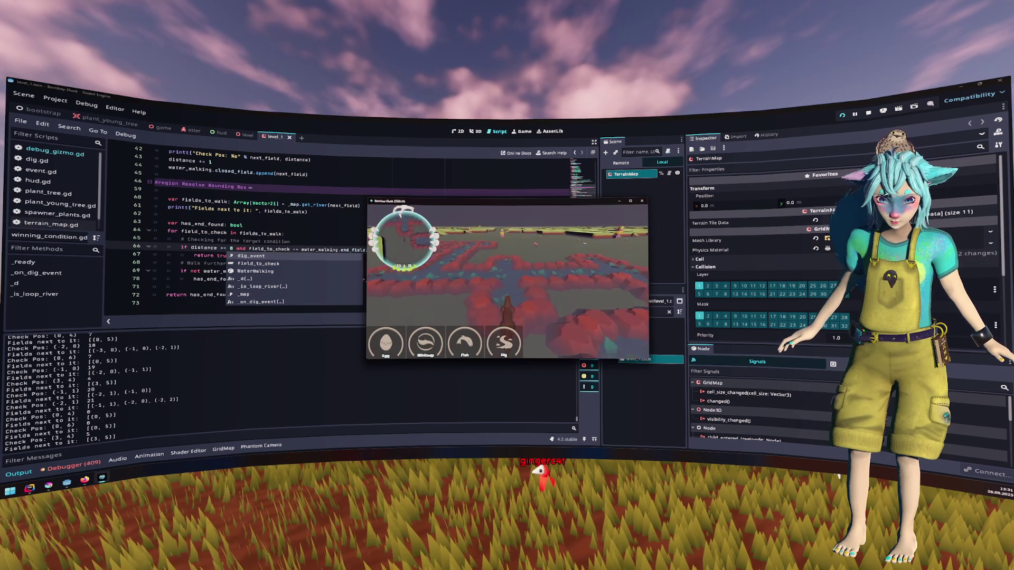
- Stop the game, relaunch it with F5 for a fresh log, then stop it again
{"action": "key", "text": "F8"}
{"action": "key", "text": "F5"}
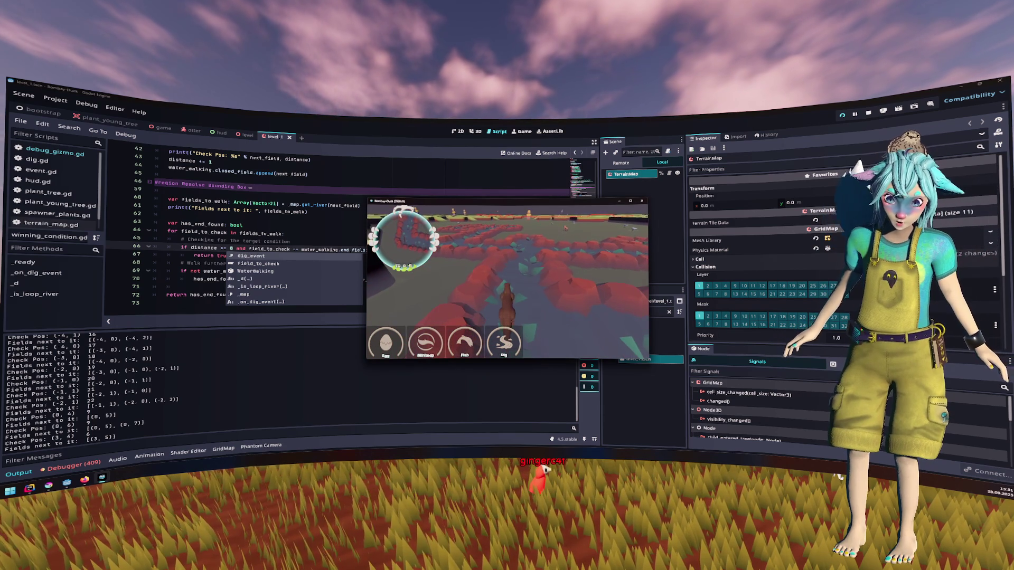
{"action": "key", "text": "F8"}
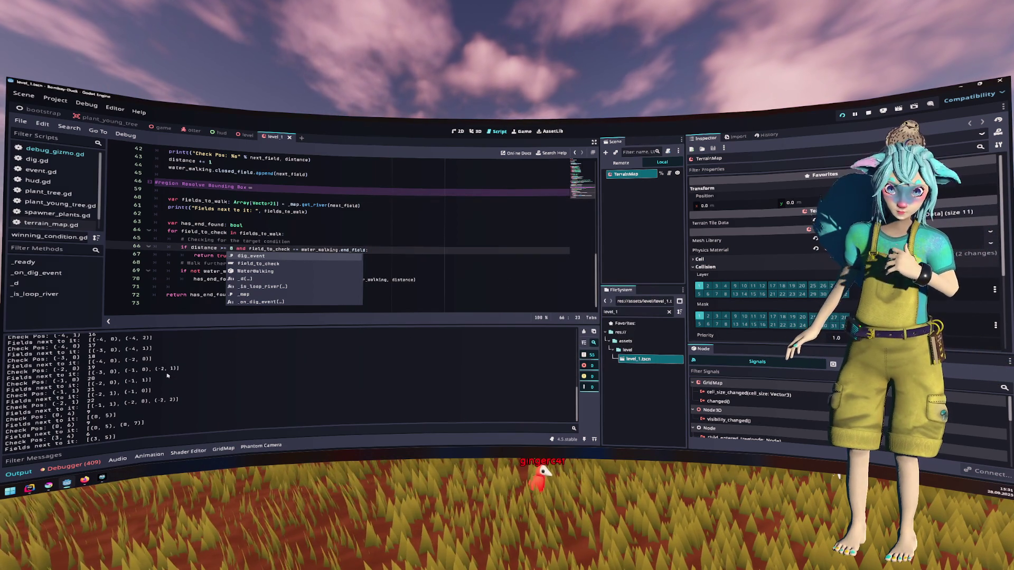
- Run and stop the game several times, briefly selecting checked-field lines in Output
{"action": "key", "text": "F5"}
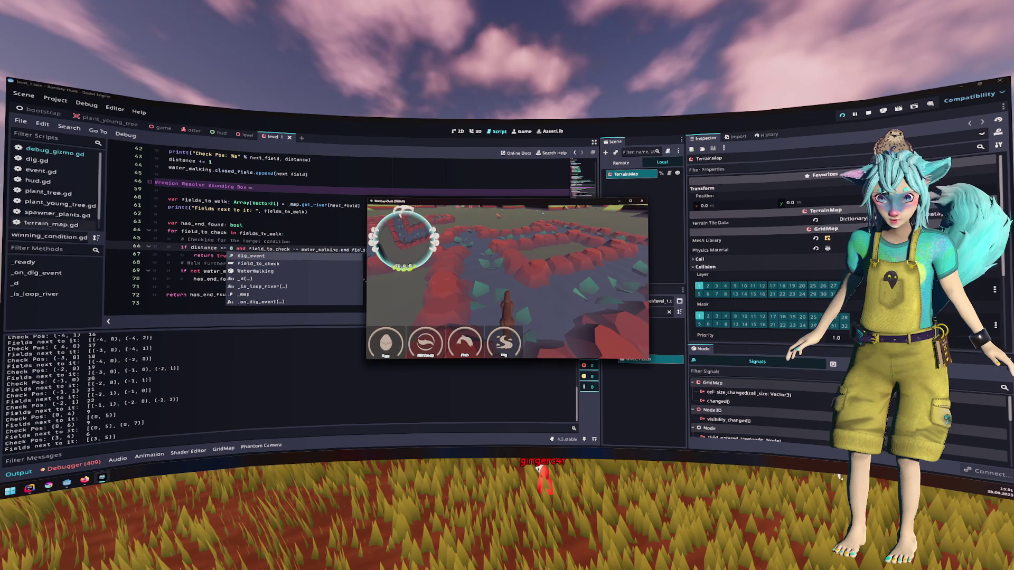
{"action": "key", "text": "F8"}
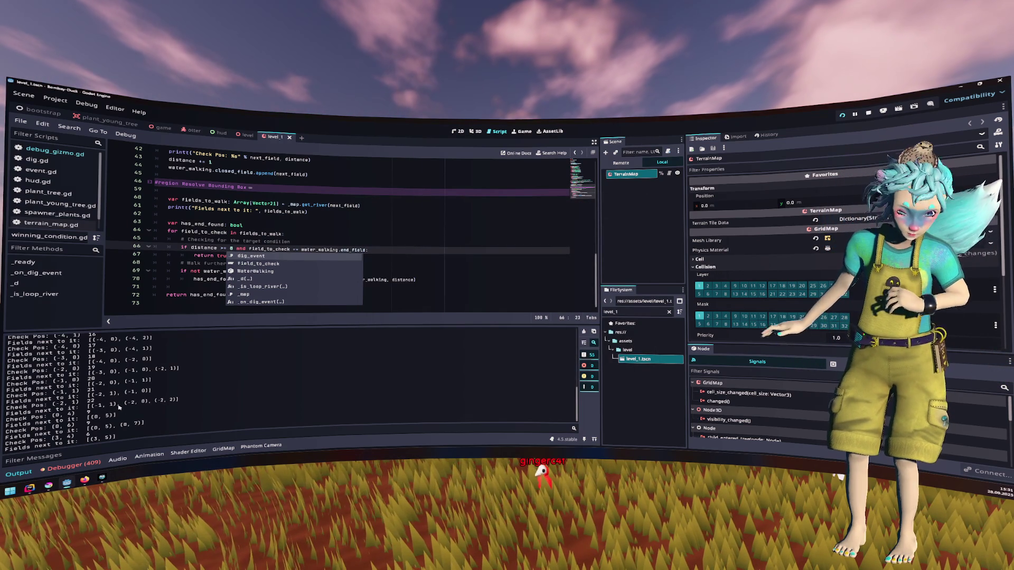
{"action": "key", "text": "F5"}
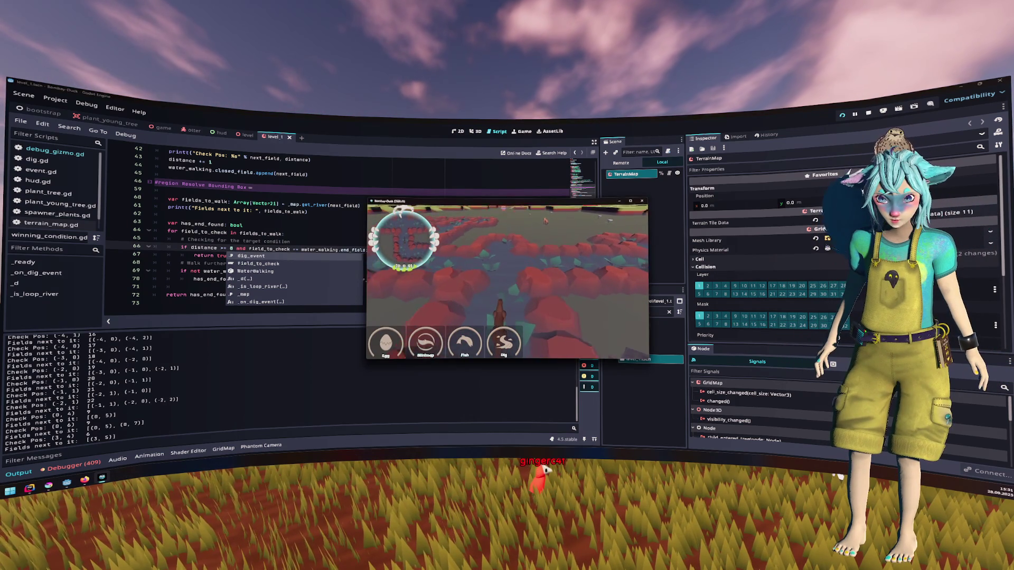
{"action": "key", "text": "F8"}
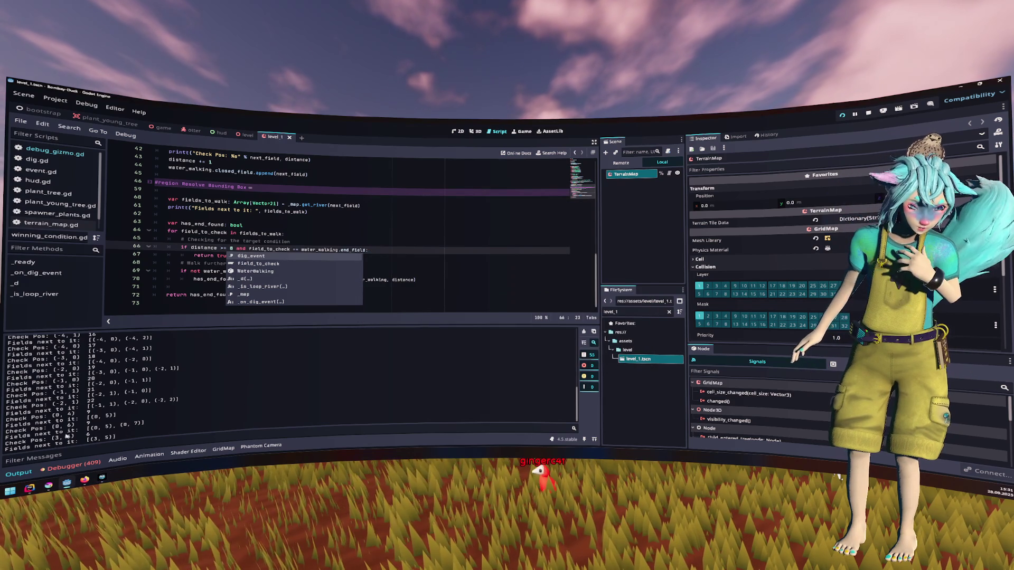
{"action": "left_click_drag", "start_coordinate": [119, 417], "coordinate": [2, 430]}
{"action": "left_click", "coordinate": [78, 425]}
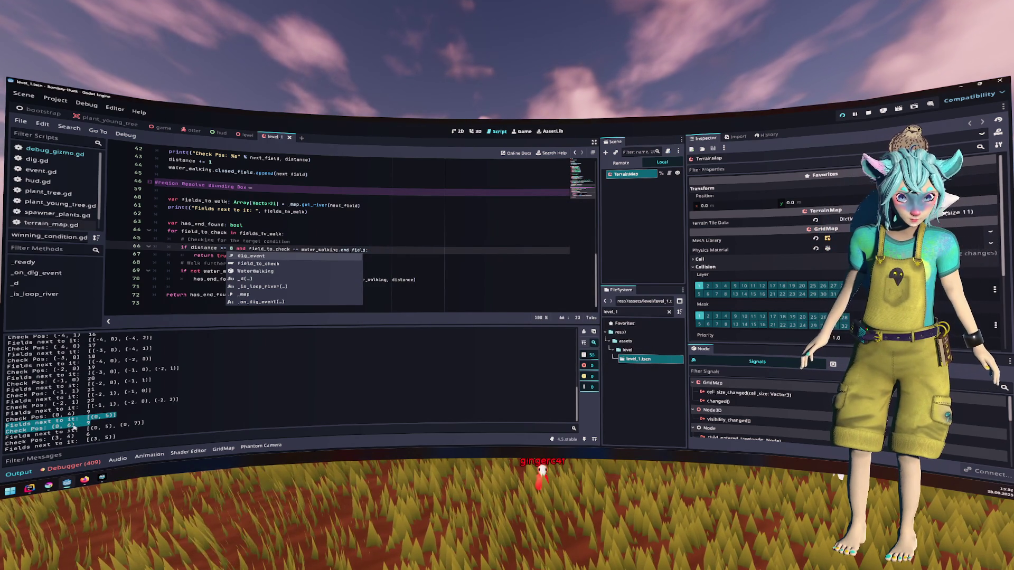
{"action": "key", "text": "alt+Tab"}
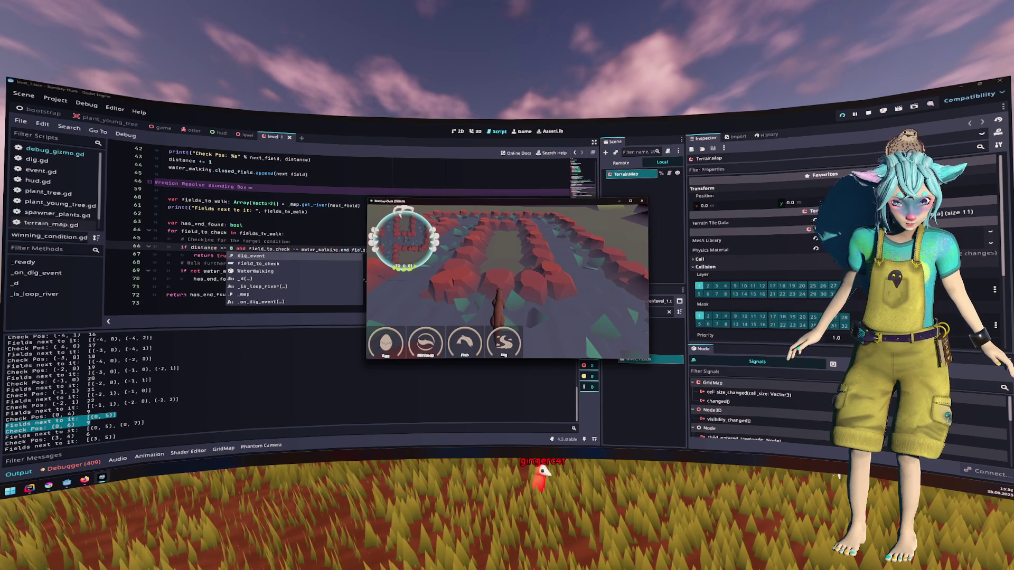
{"action": "key", "text": "F8"}
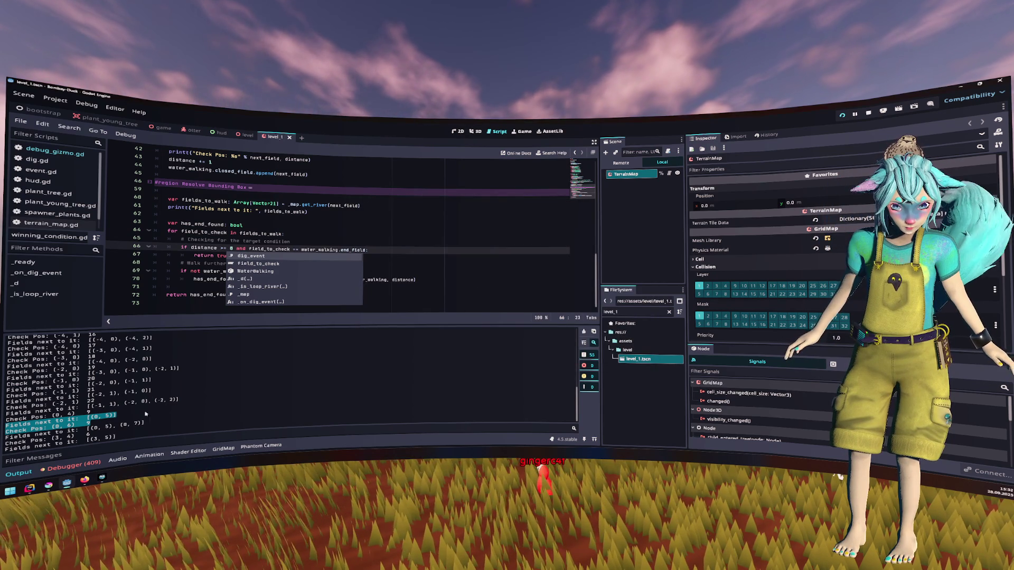
- Select a 'Fields next to it' Output line and narrow the selection to (8, 7)
{"action": "left_click", "coordinate": [142, 423]}
{"action": "left_click_drag", "start_coordinate": [32, 434], "coordinate": [8, 436]}
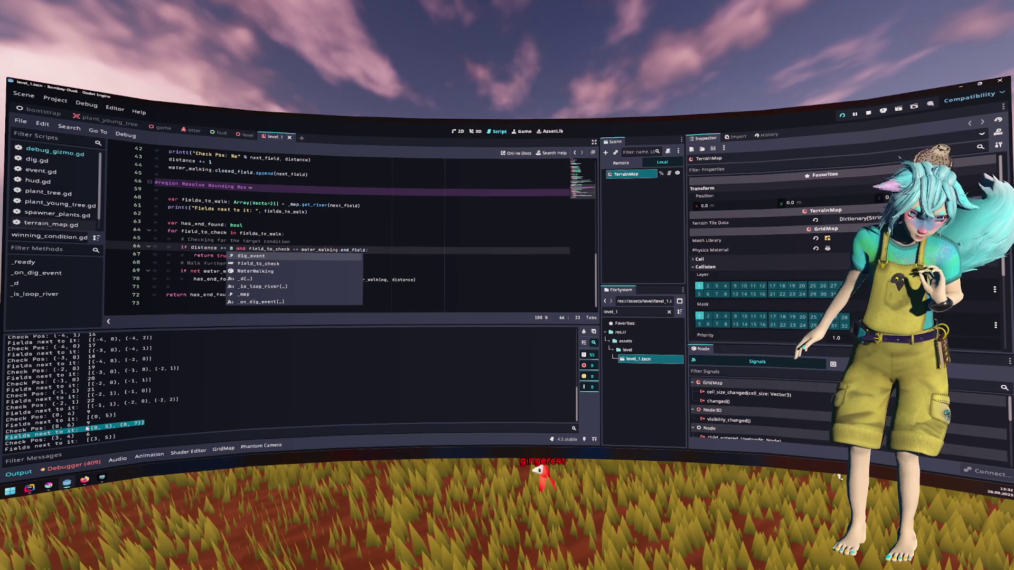
{"action": "scroll", "coordinate": [87, 429], "scroll_direction": "up", "scroll_amount": 1}
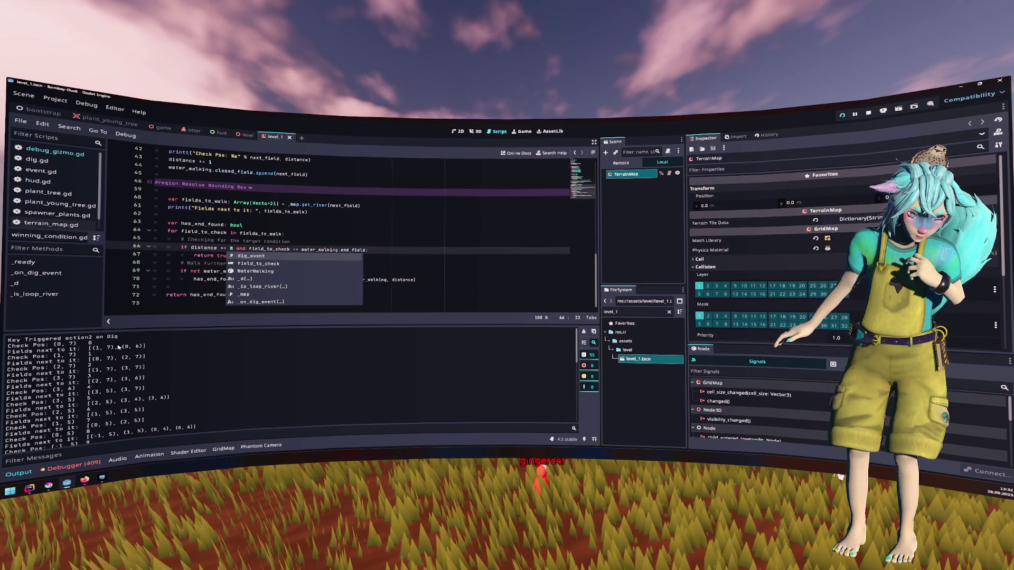
{"action": "scroll", "coordinate": [117, 347], "scroll_direction": "down", "scroll_amount": 5}
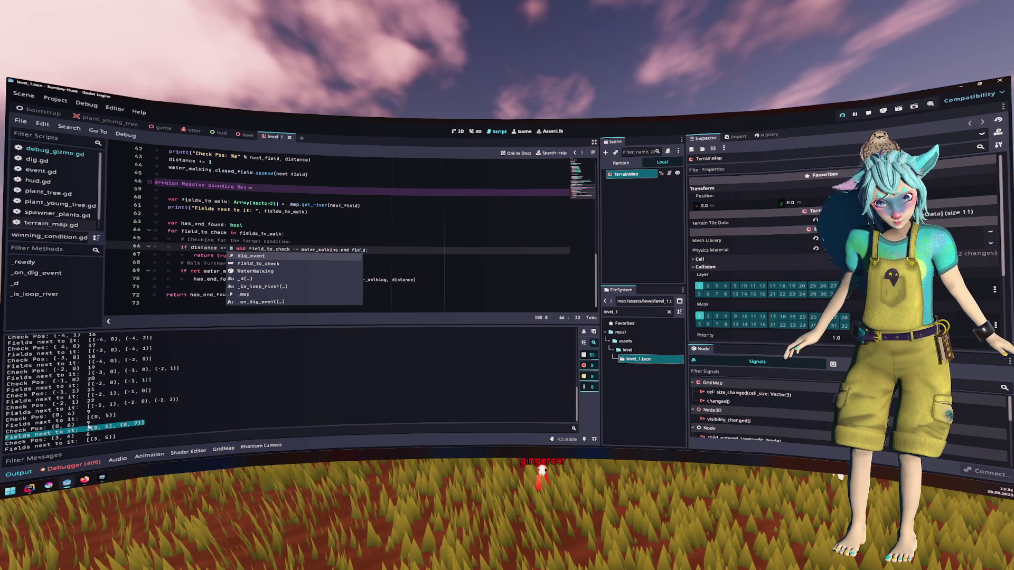
{"action": "left_click_drag", "start_coordinate": [120, 423], "coordinate": [143, 423]}
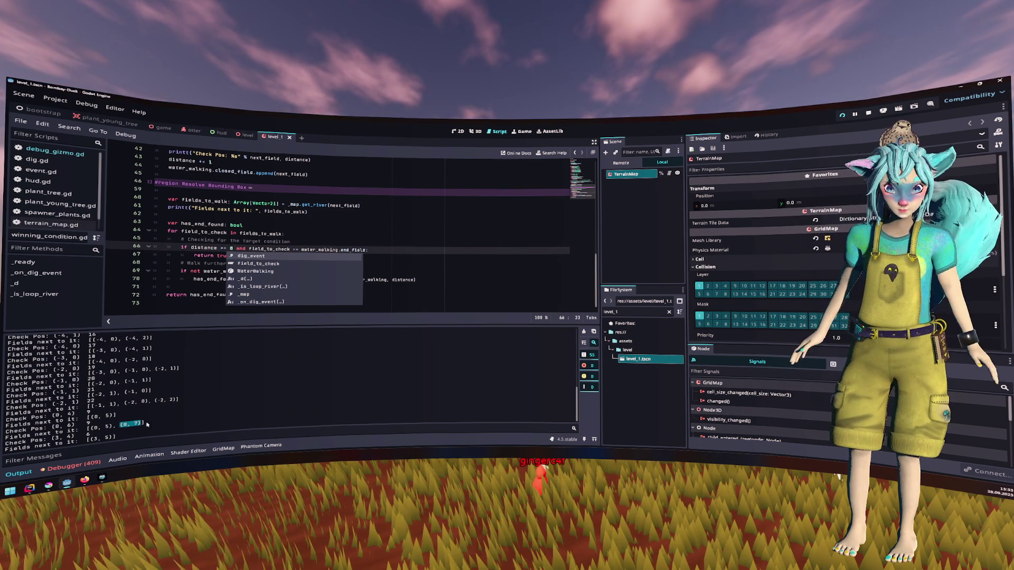
{"action": "left_click", "coordinate": [182, 263]}
- Change line 70 to 'has_end_found = has_end_found || await _is_loop_river(...)'
{"action": "left_click", "coordinate": [240, 279]}
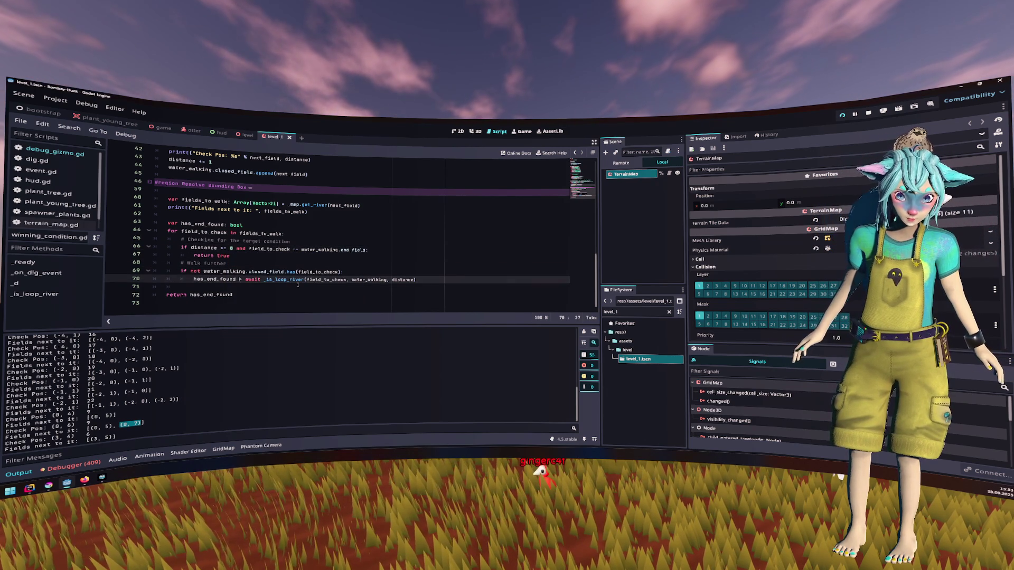
{"action": "type", "text": "|"}
{"action": "key", "text": "BackSpace"}
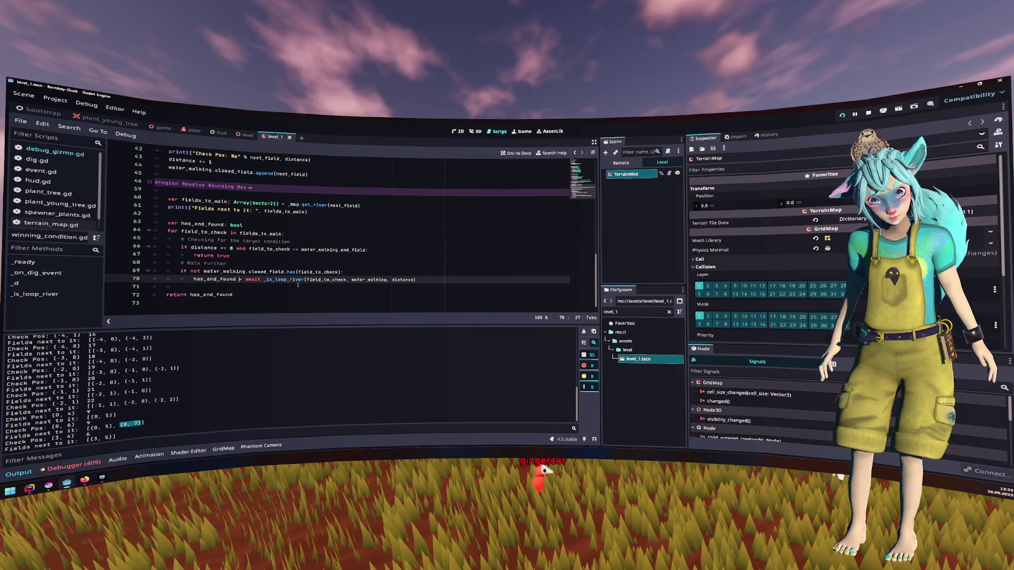
{"action": "type", "text": "= has_end_found"}
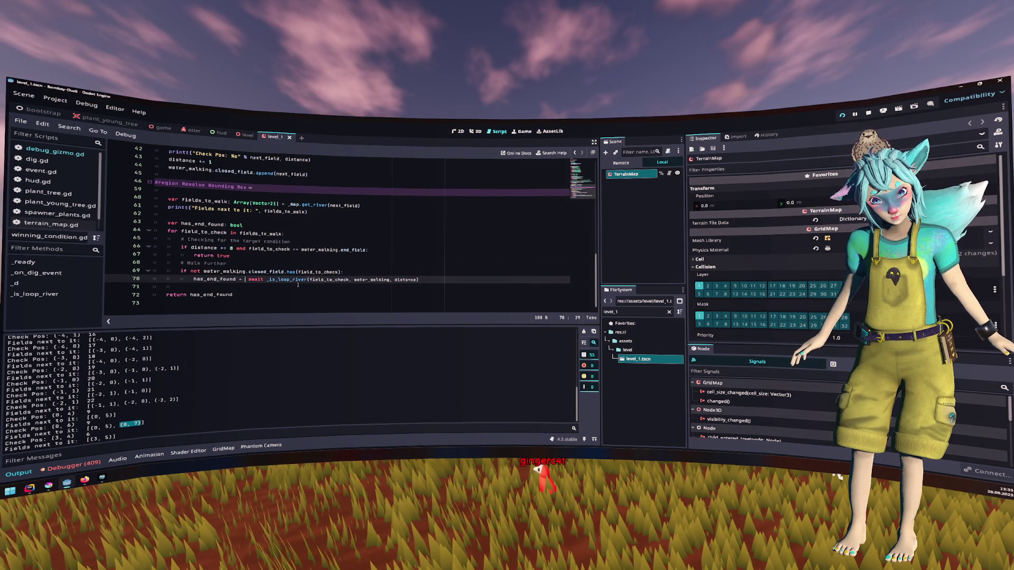
{"action": "type", "text": " ||"}
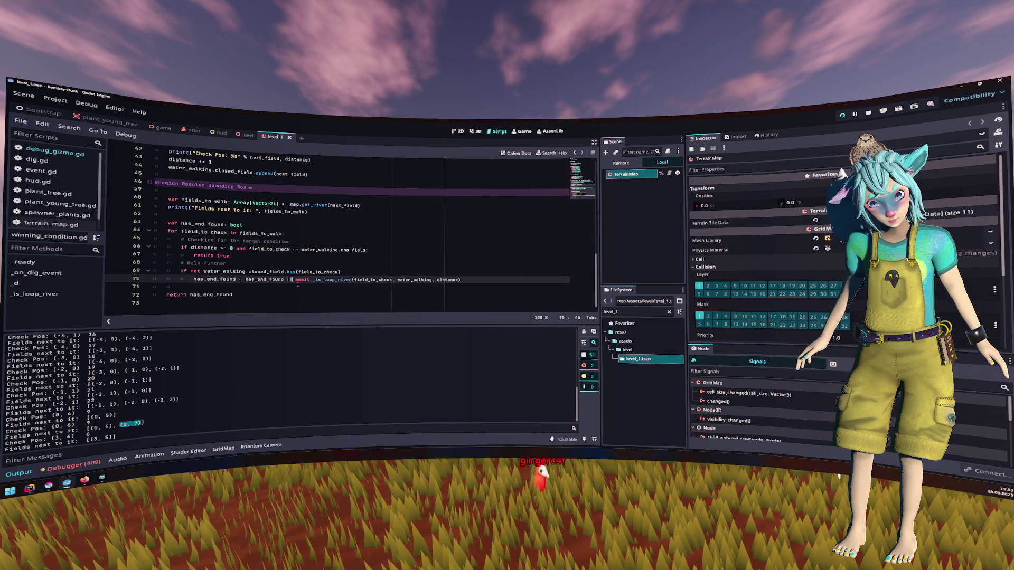
{"action": "left_click", "coordinate": [298, 285]}
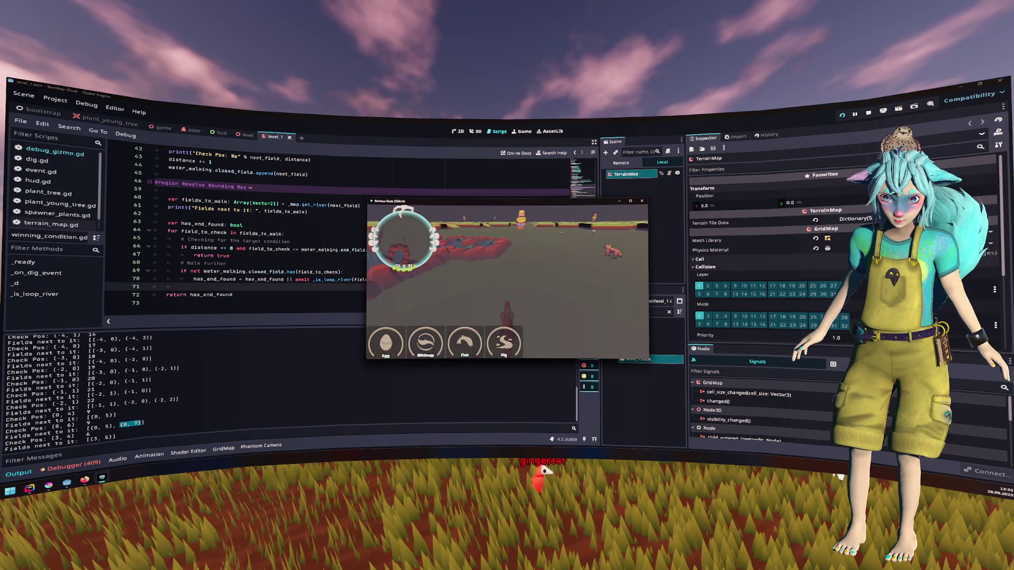
- Test one dig, stop the game, and put the caret on script line 32
{"action": "key", "text": "2"}
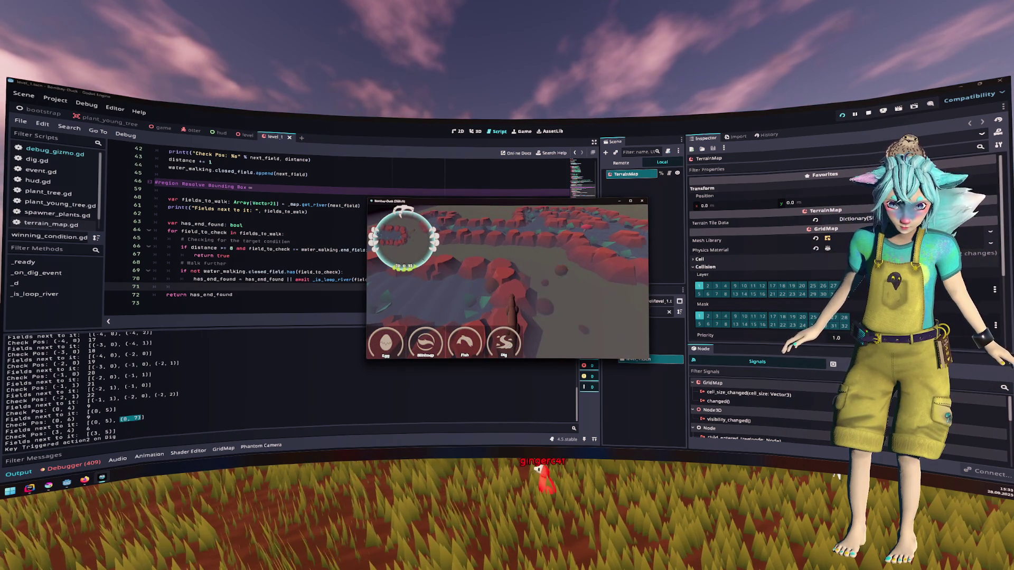
{"action": "key", "text": "F8"}
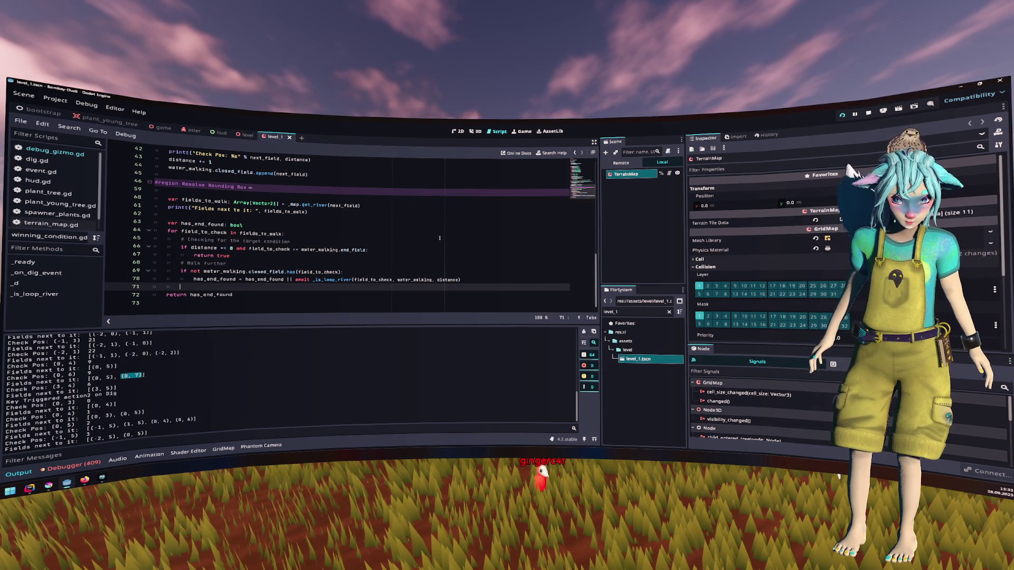
{"action": "scroll", "coordinate": [343, 238], "scroll_direction": "up", "scroll_amount": 4}
{"action": "left_click", "coordinate": [374, 184]}
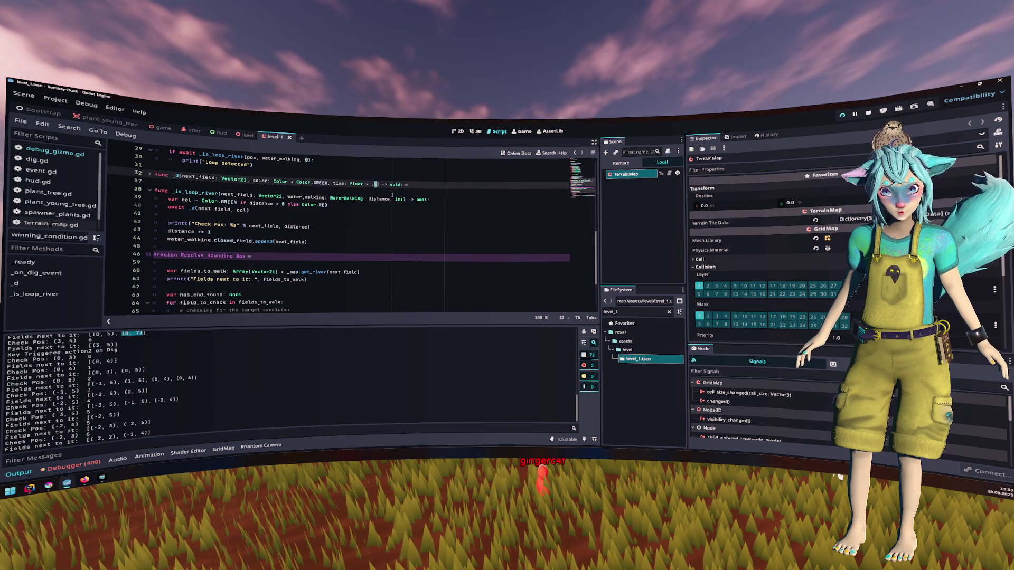
- Back in the game, walk and dig river tiles until the loop closes
{"action": "key", "text": "alt+Tab"}
{"action": "key", "text": "w"}
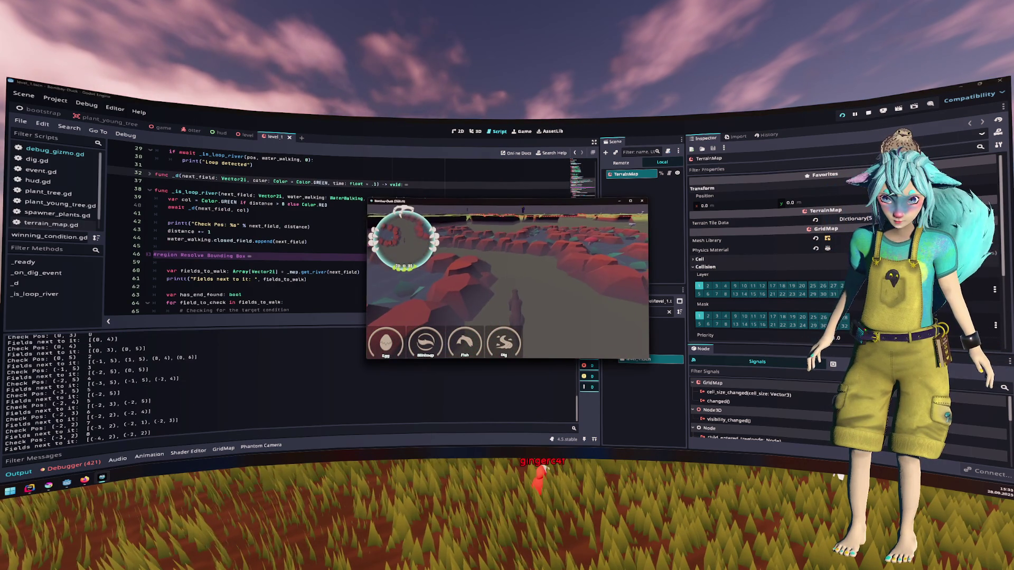
{"action": "key", "text": "e"}
{"action": "key", "text": "w"}
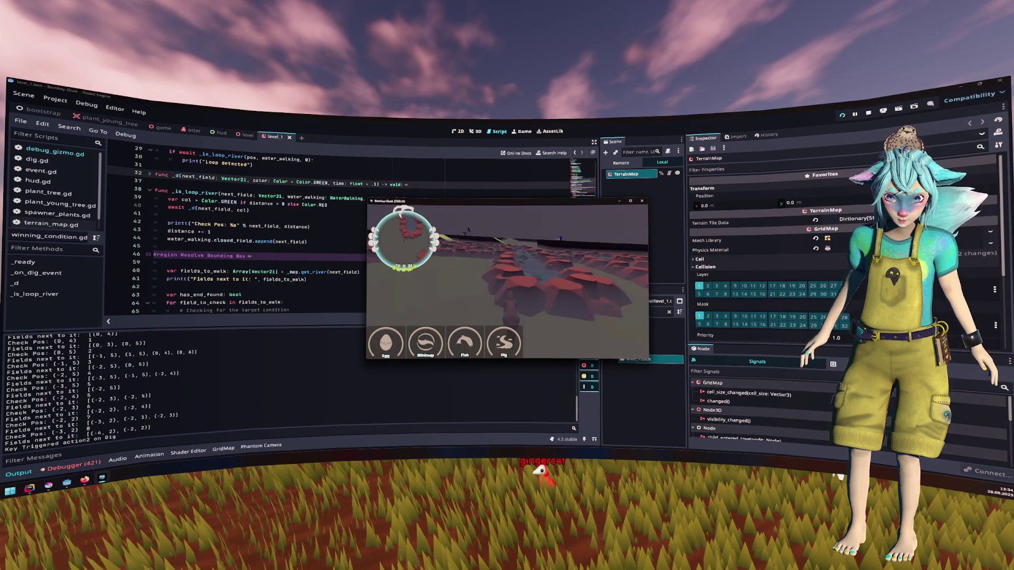
{"action": "key", "text": "e"}
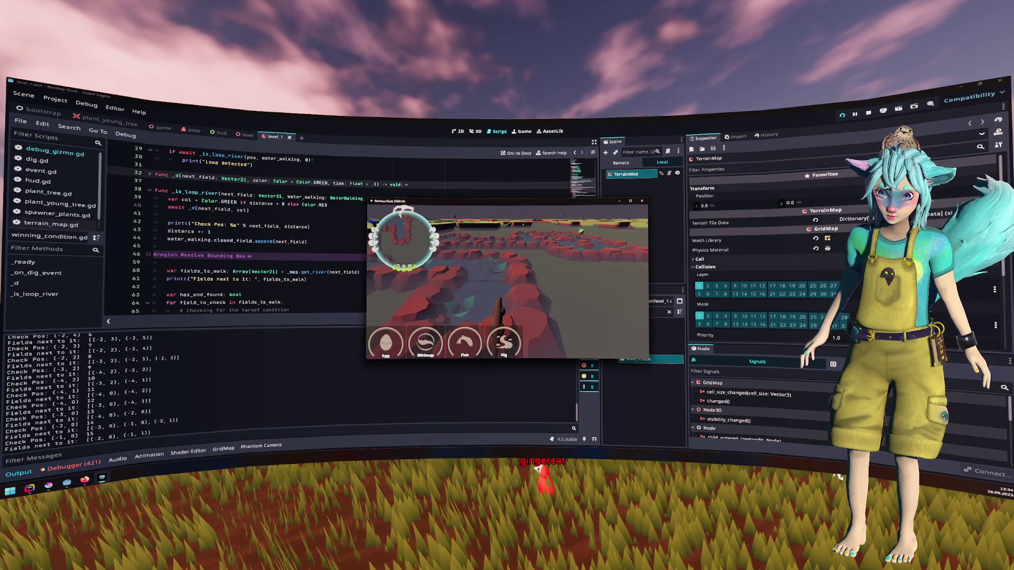
{"action": "key", "text": "w"}
{"action": "key", "text": "e"}
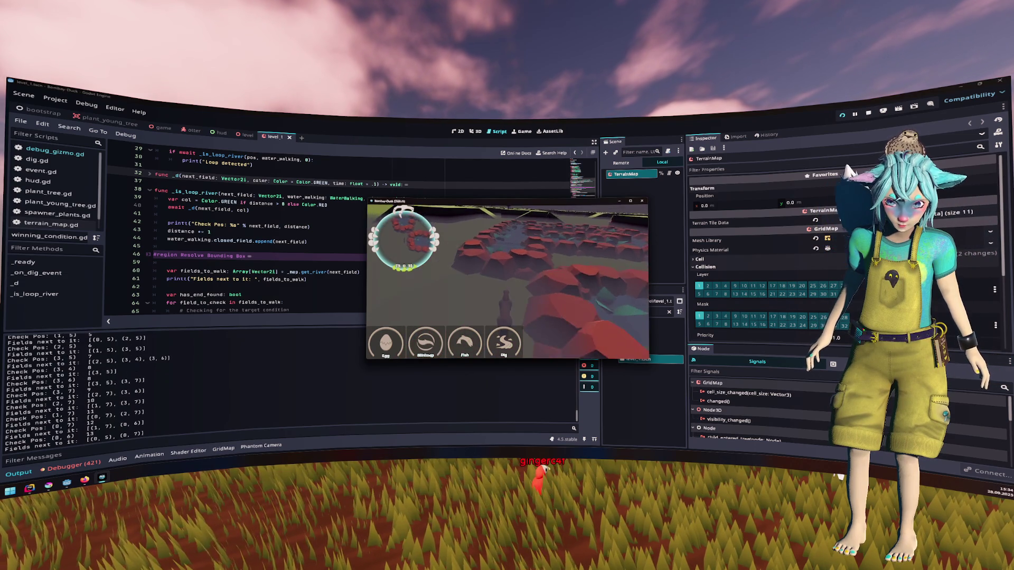
{"action": "key", "text": "e"}
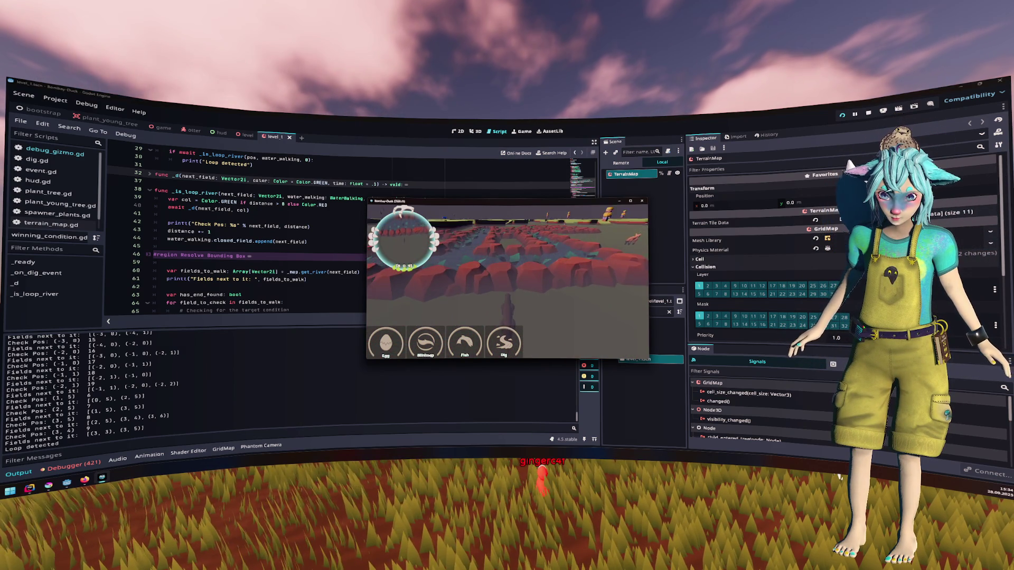
{"action": "key", "text": "2"}
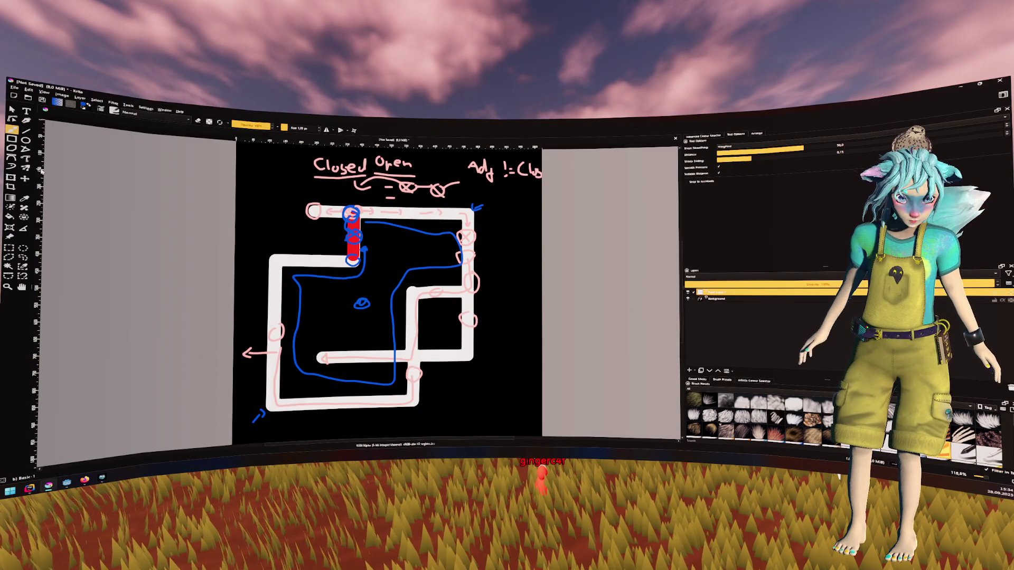
- Fill the canvas and turn it solid black
{"action": "key", "text": "f"}
{"action": "left_click", "coordinate": [303, 230]}
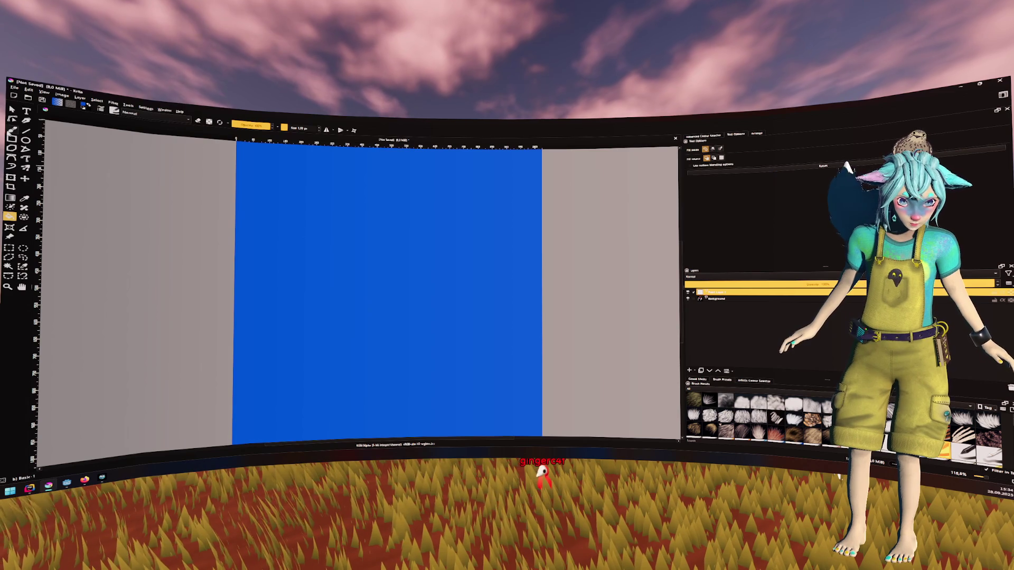
{"action": "key", "text": "BackSpace"}
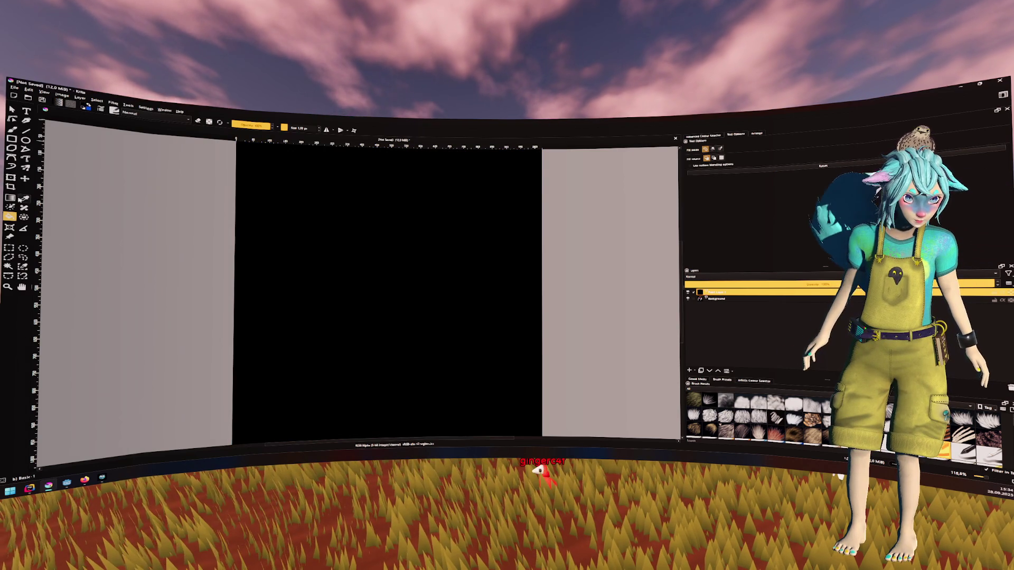
- Sketch a few blue freehand strokes around the spiral, then undo them
{"action": "key", "text": "b"}
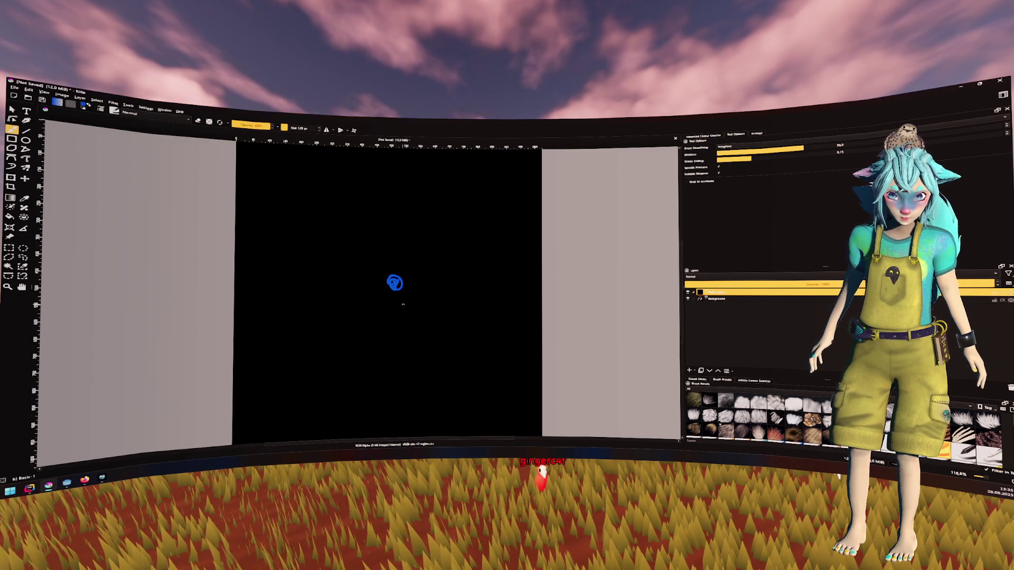
{"action": "left_click_drag", "start_coordinate": [358, 241], "coordinate": [412, 246]}
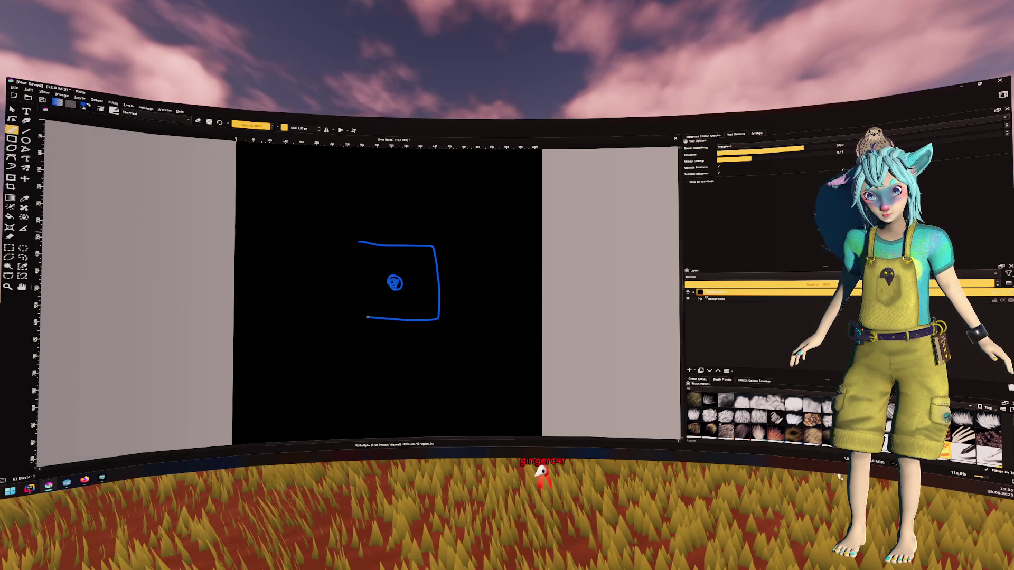
{"action": "left_click_drag", "start_coordinate": [376, 317], "coordinate": [354, 316]}
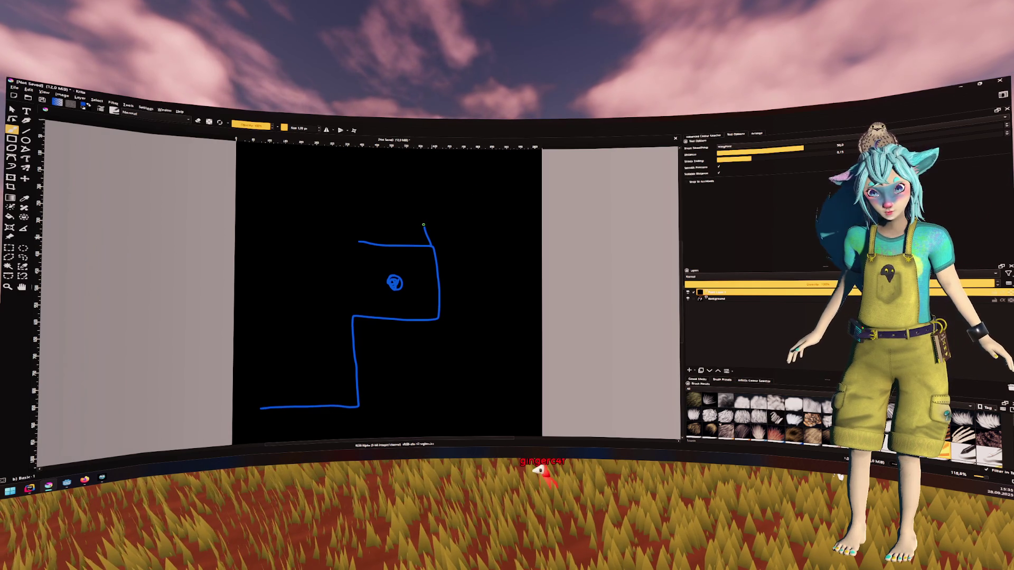
{"action": "left_click_drag", "start_coordinate": [420, 178], "coordinate": [510, 177]}
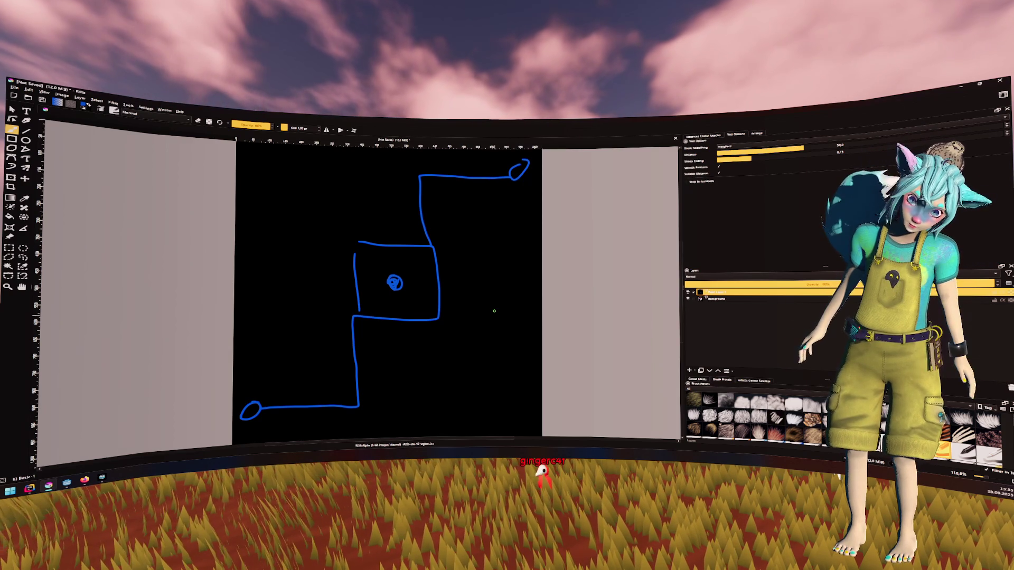
{"action": "key", "text": "ctrl+z"}
{"action": "key", "text": "ctrl+z"}
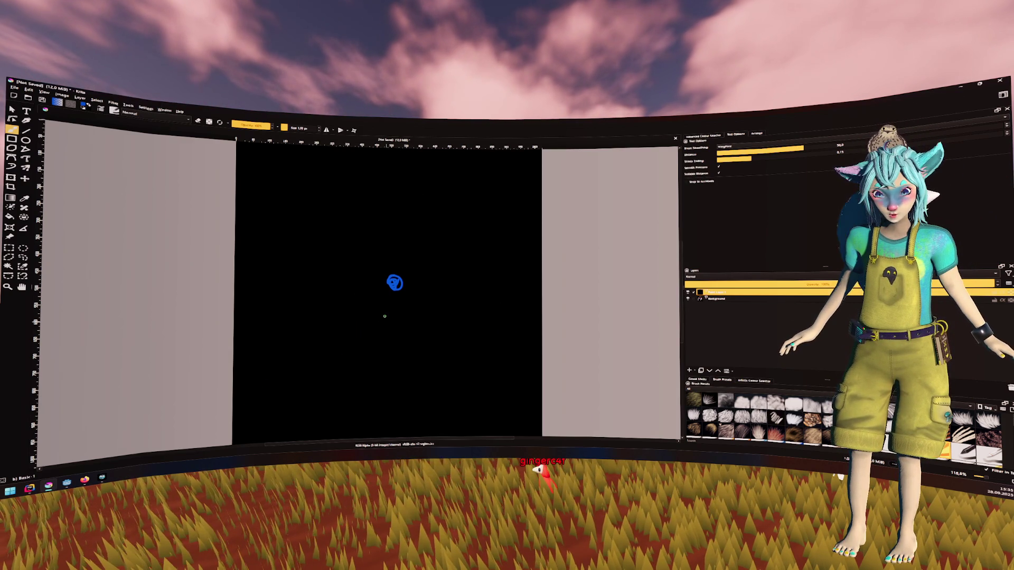
- Draw the blue stepped river path from the spiral and circle its ends and corners
{"action": "mouse_move", "coordinate": [425, 248]}
{"action": "left_mouse_down"}
{"action": "mouse_move", "coordinate": [426, 294]}
{"action": "mouse_move", "coordinate": [365, 306]}
{"action": "left_mouse_up"}
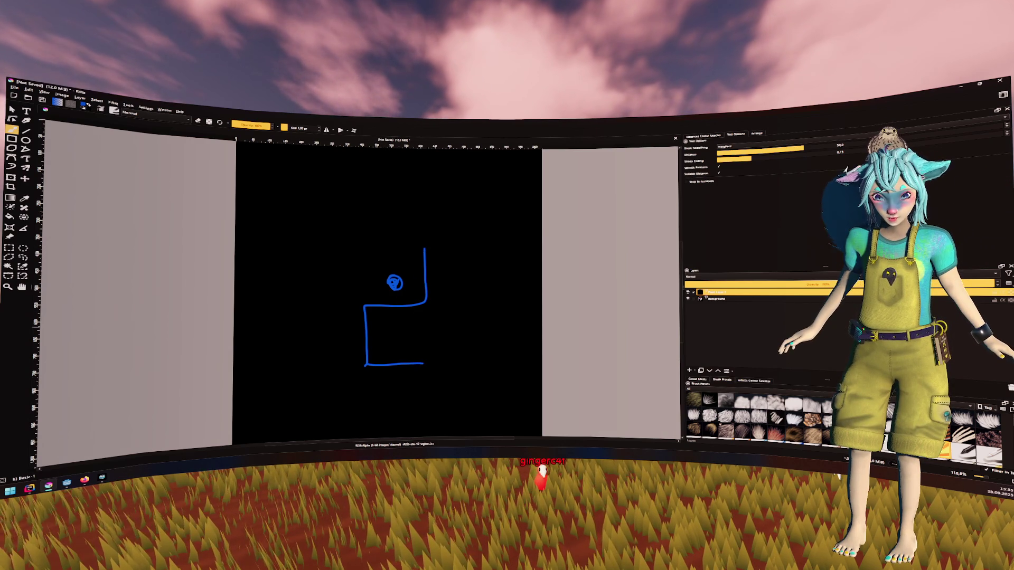
{"action": "mouse_move", "coordinate": [424, 246]}
{"action": "left_mouse_down"}
{"action": "mouse_move", "coordinate": [342, 240]}
{"action": "mouse_move", "coordinate": [305, 181]}
{"action": "mouse_move", "coordinate": [259, 170]}
{"action": "left_mouse_up"}
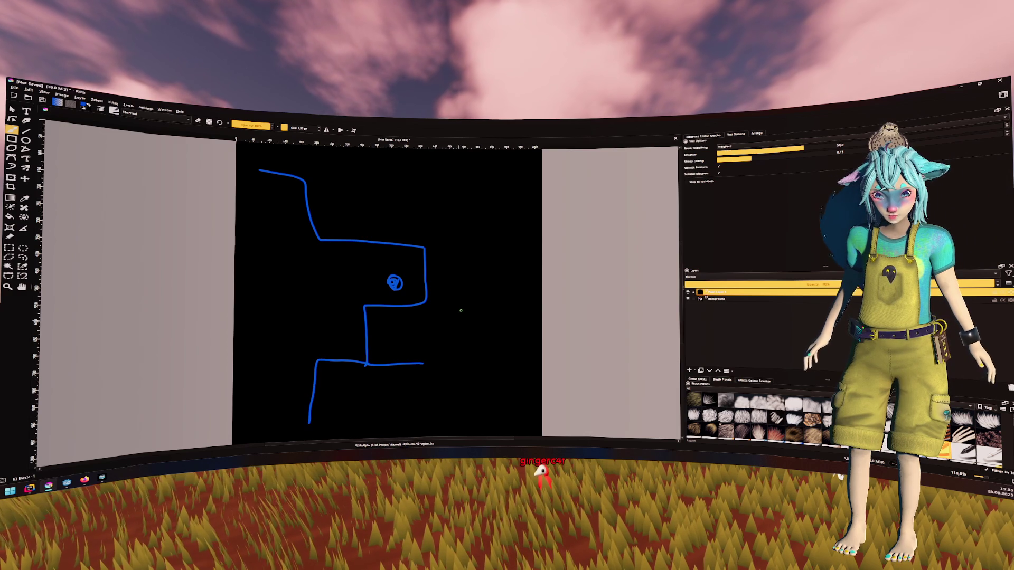
{"action": "left_click_drag", "start_coordinate": [426, 301], "coordinate": [426, 339]}
{"action": "left_click_drag", "start_coordinate": [364, 363], "coordinate": [309, 423]}
{"action": "left_click_drag", "start_coordinate": [427, 338], "coordinate": [425, 363]}
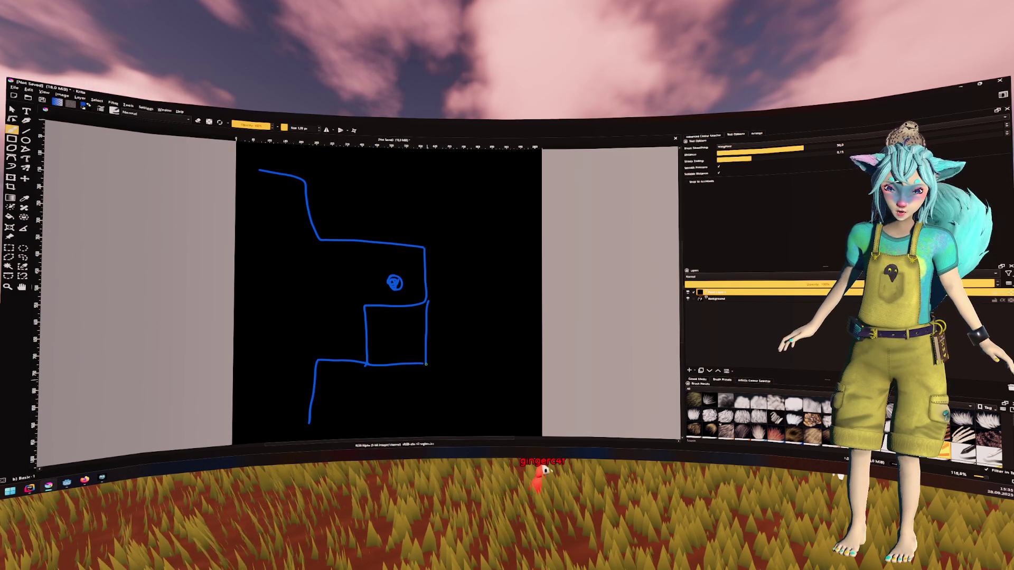
{"action": "left_click_drag", "start_coordinate": [310, 420], "coordinate": [311, 419]}
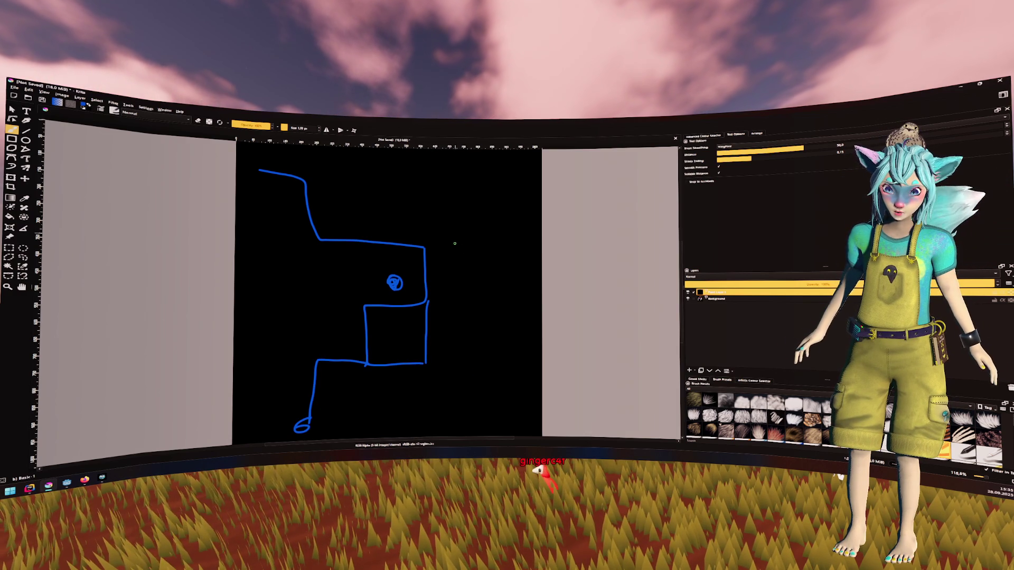
{"action": "left_click_drag", "start_coordinate": [423, 248], "coordinate": [436, 239]}
{"action": "left_click_drag", "start_coordinate": [426, 364], "coordinate": [435, 359]}
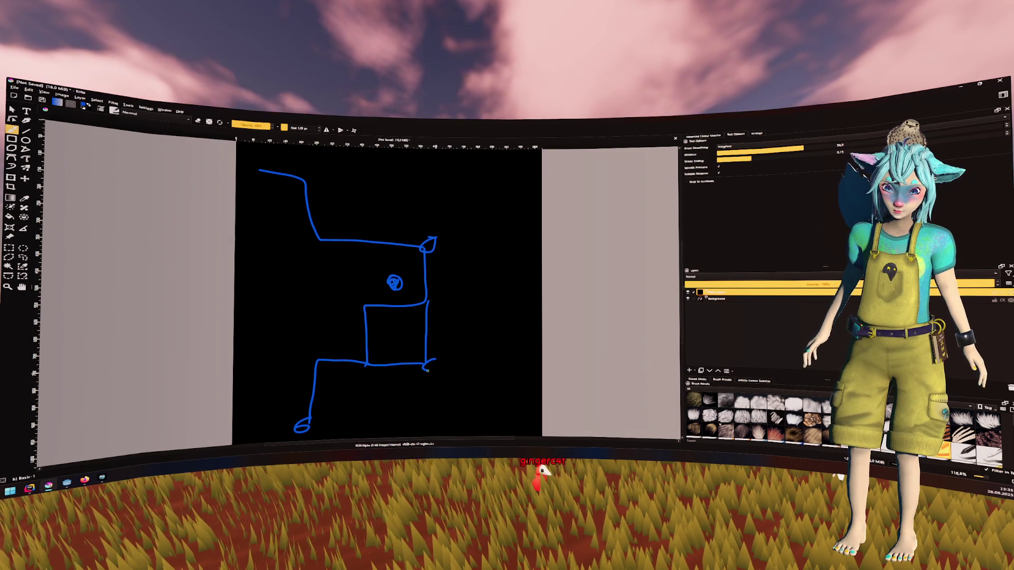
{"action": "mouse_move", "coordinate": [260, 170]}
{"action": "left_mouse_down"}
{"action": "mouse_move", "coordinate": [247, 168]}
{"action": "mouse_move", "coordinate": [273, 169]}
{"action": "left_mouse_up"}
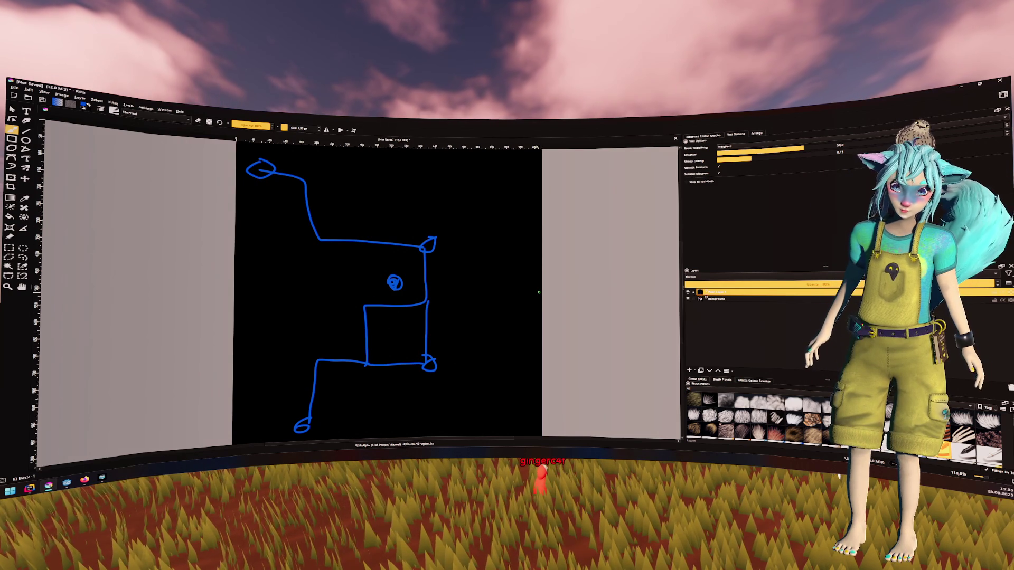
- Try outlining the shape with extra strokes, then undo those attempts
{"action": "mouse_move", "coordinate": [279, 179]}
{"action": "left_mouse_down"}
{"action": "mouse_move", "coordinate": [431, 244]}
{"action": "mouse_move", "coordinate": [437, 357]}
{"action": "mouse_move", "coordinate": [402, 385]}
{"action": "mouse_move", "coordinate": [288, 425]}
{"action": "mouse_move", "coordinate": [243, 161]}
{"action": "left_mouse_up"}
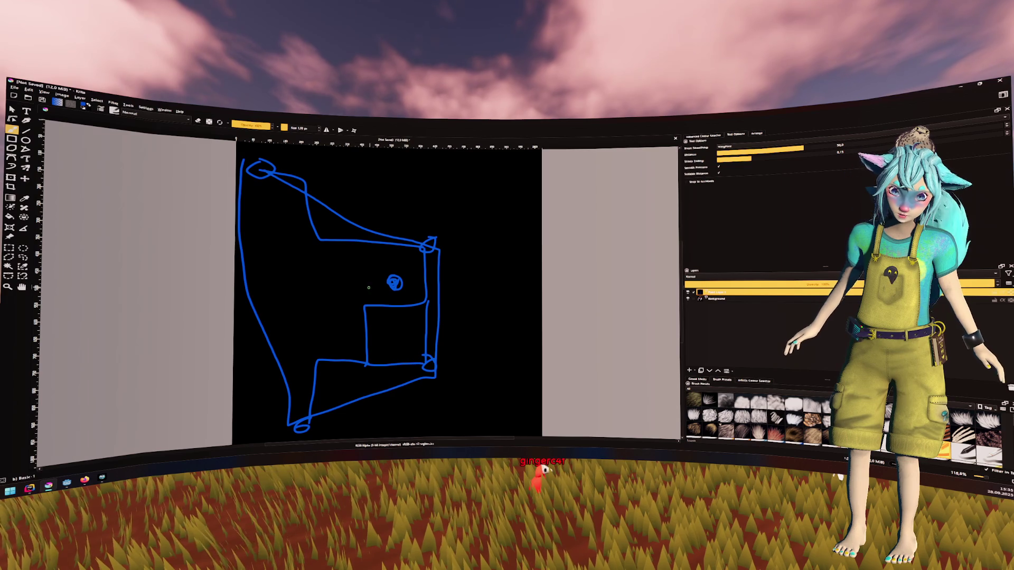
{"action": "key", "text": "ctrl+z"}
{"action": "key", "text": "ctrl+z"}
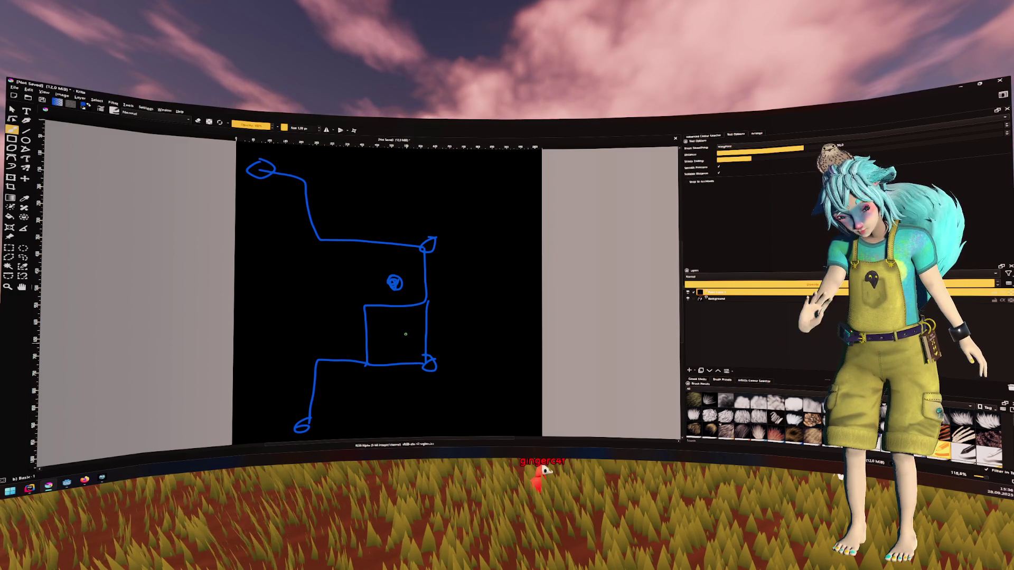
{"action": "mouse_move", "coordinate": [305, 422]}
{"action": "left_mouse_down"}
{"action": "mouse_move", "coordinate": [429, 364]}
{"action": "mouse_move", "coordinate": [427, 243]}
{"action": "mouse_move", "coordinate": [264, 170]}
{"action": "mouse_move", "coordinate": [271, 224]}
{"action": "left_mouse_up"}
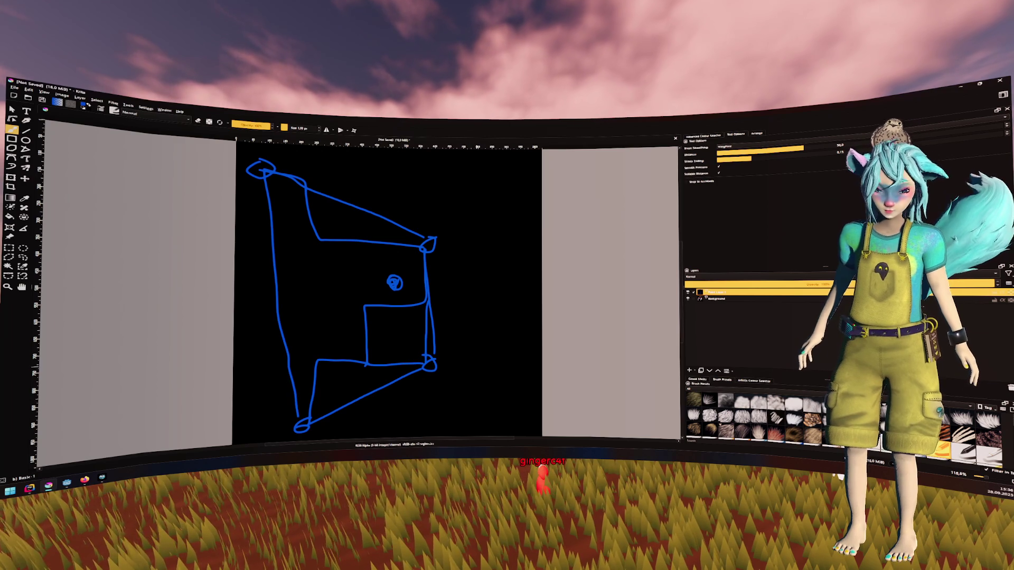
{"action": "key", "text": "ctrl+z"}
{"action": "key", "text": "ctrl+z"}
{"action": "key", "text": "ctrl+z"}
{"action": "key", "text": "ctrl+z"}
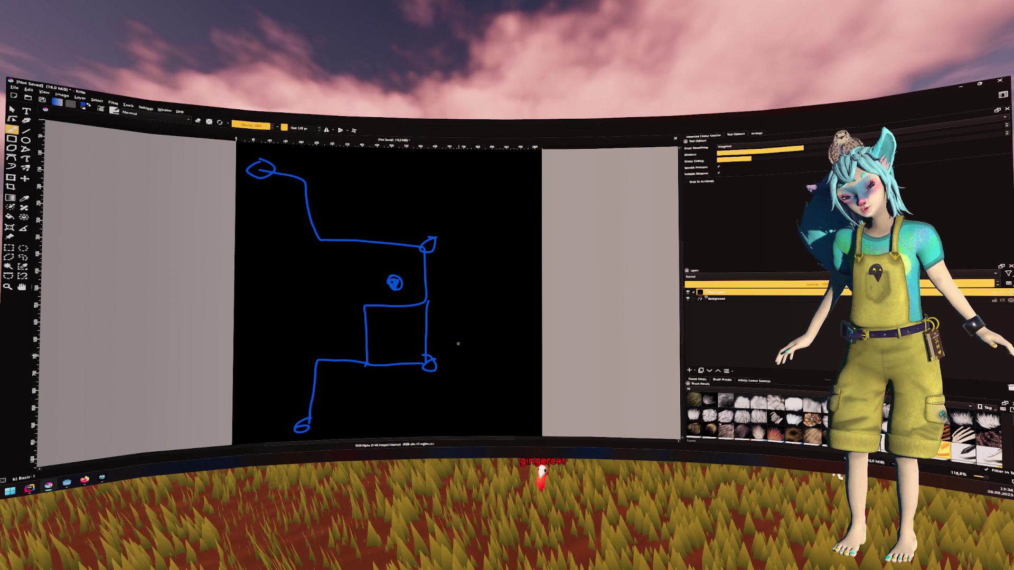
{"action": "key", "text": "ctrl+z"}
{"action": "key", "text": "ctrl+z"}
{"action": "key", "text": "ctrl+z"}
{"action": "key", "text": "ctrl+z"}
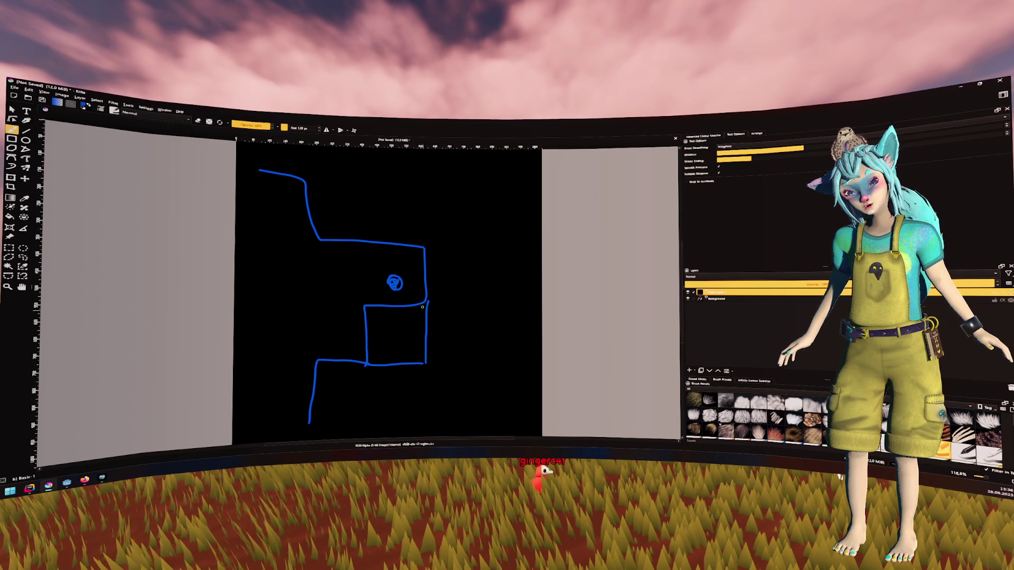
- Mark the square's upper-right corner and trace its top edge leftward
{"action": "left_click", "coordinate": [428, 303]}
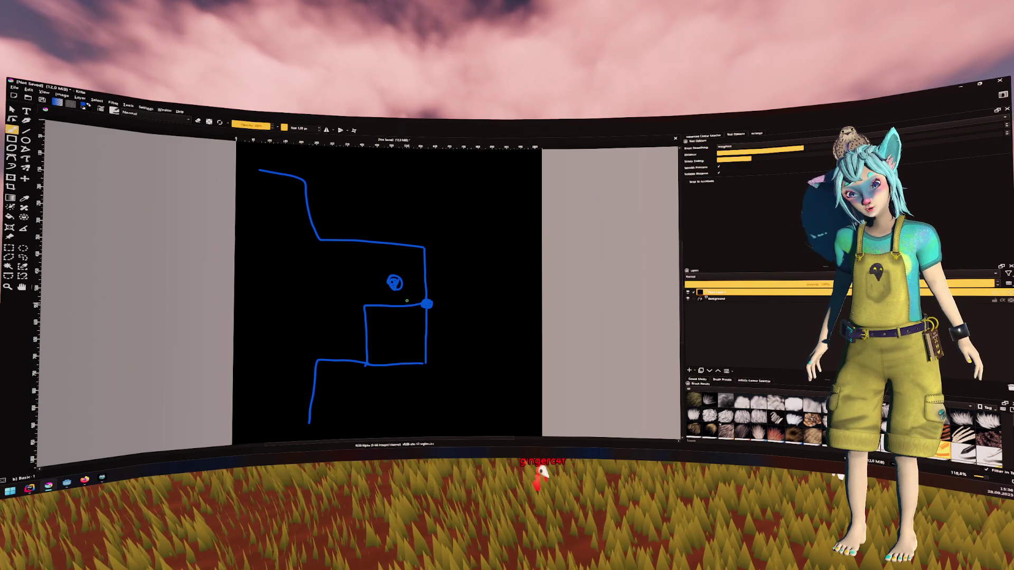
{"action": "mouse_move", "coordinate": [401, 300]}
{"action": "left_mouse_down"}
{"action": "mouse_move", "coordinate": [360, 307]}
{"action": "mouse_move", "coordinate": [364, 336]}
{"action": "left_mouse_up"}
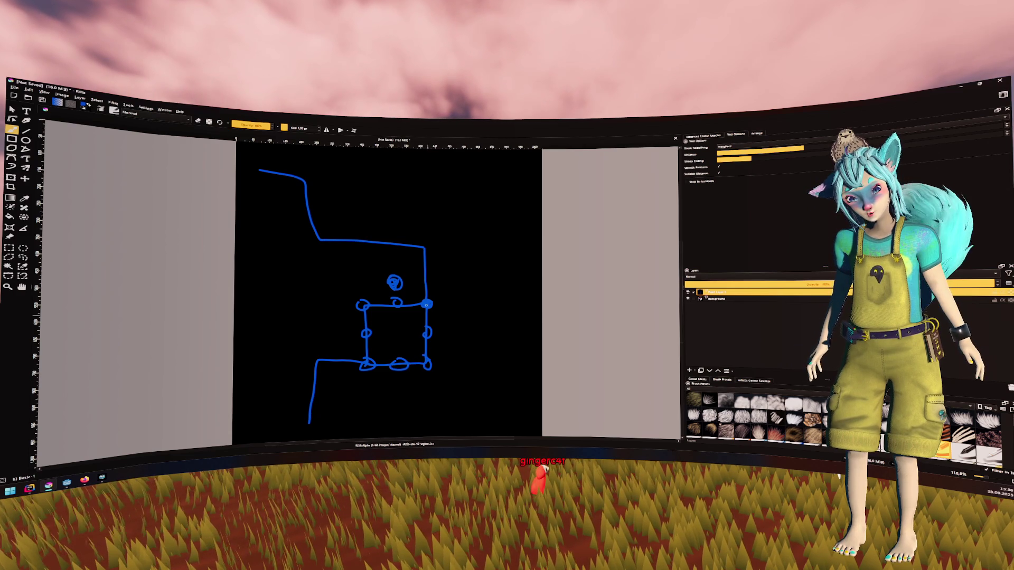
{"action": "left_click_drag", "start_coordinate": [385, 299], "coordinate": [361, 302]}
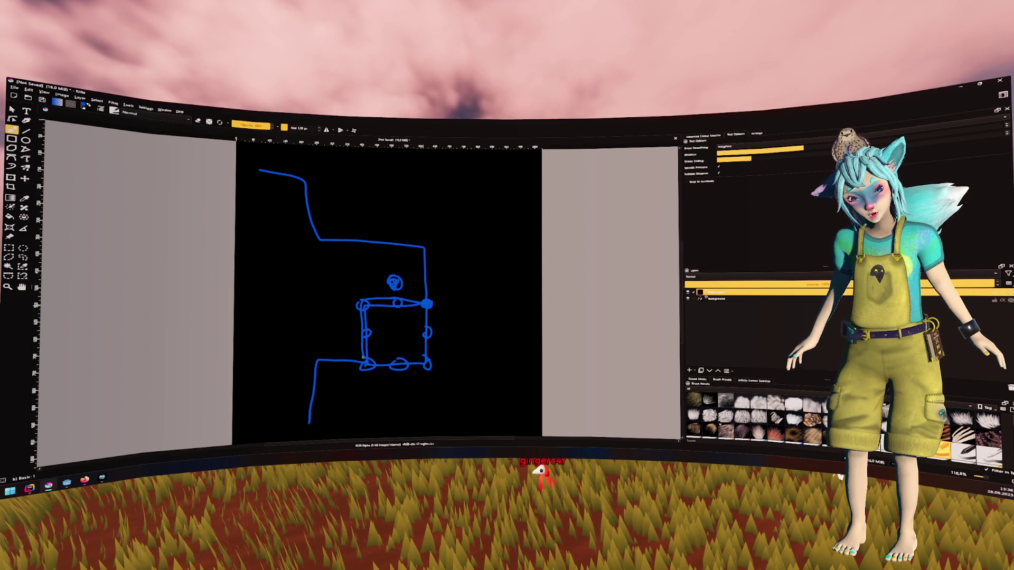